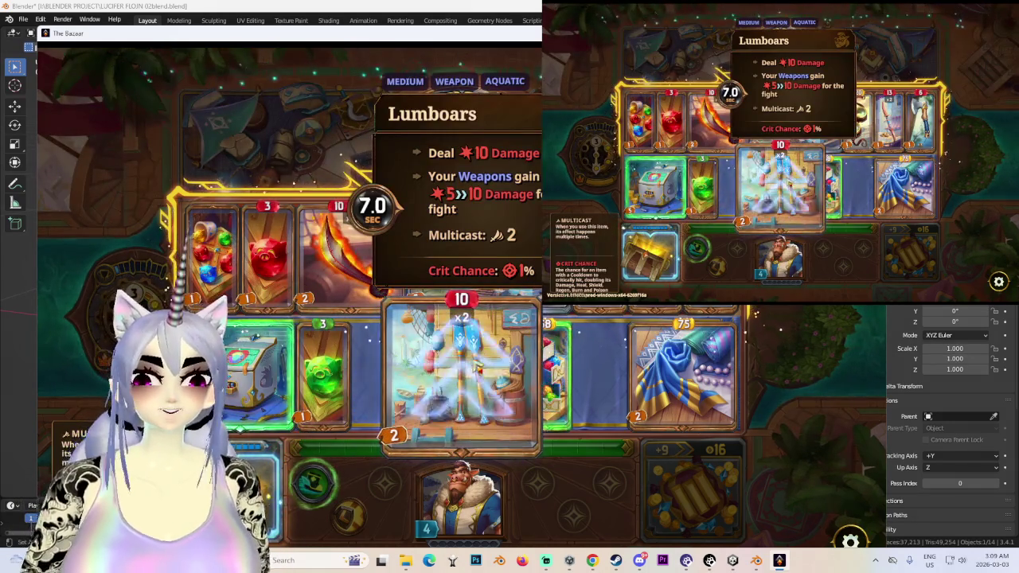
- Rearrange the board, moving Lumboars between slots and shifting the small item beside the scarf
left_click_drag(458, 358, 408, 235)
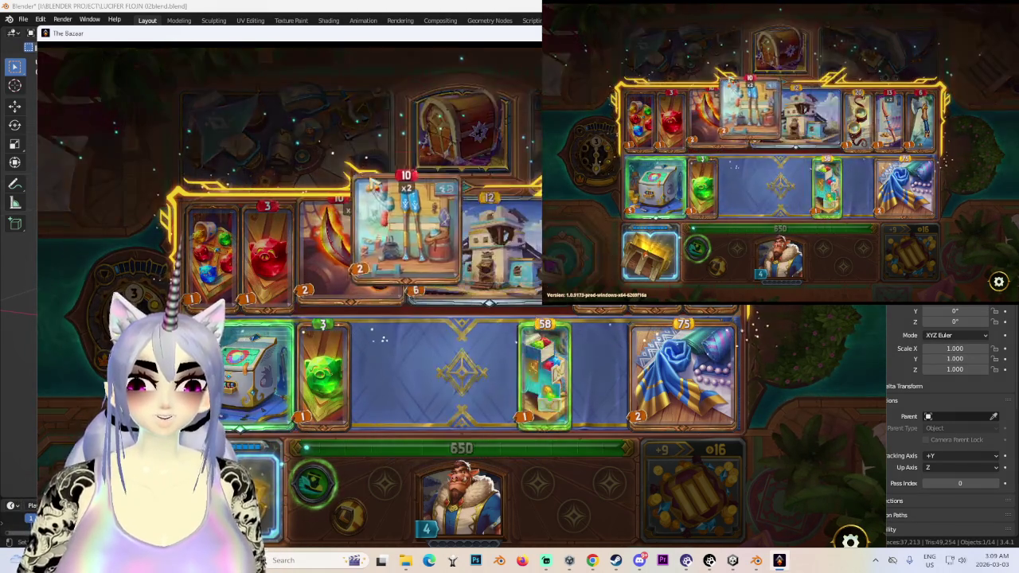
left_click_drag(514, 271, 410, 382)
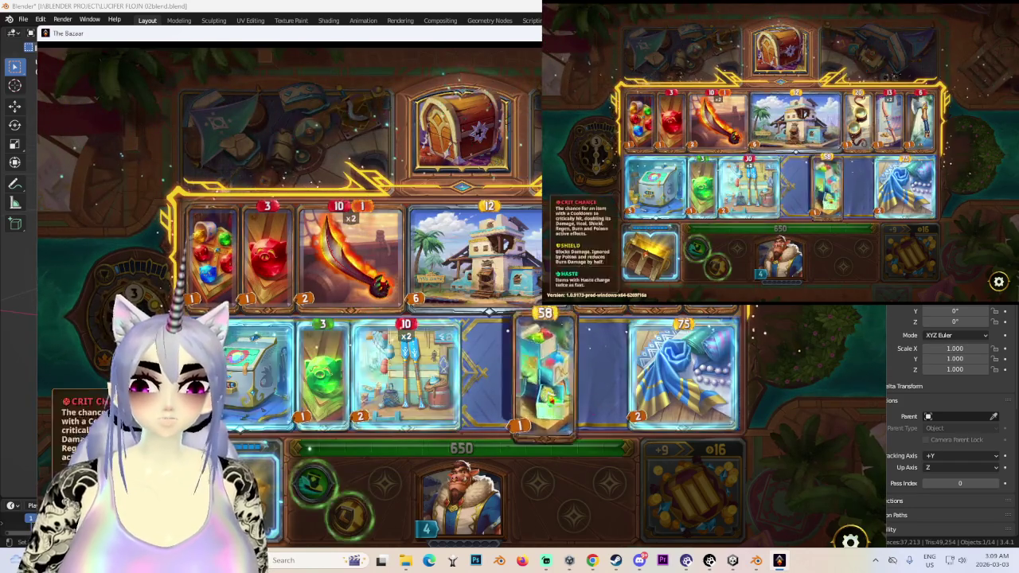
left_click_drag(544, 375, 598, 374)
mouse_move(408, 374)
left_mouse_down()
mouse_move(489, 239)
mouse_move(406, 370)
left_mouse_up()
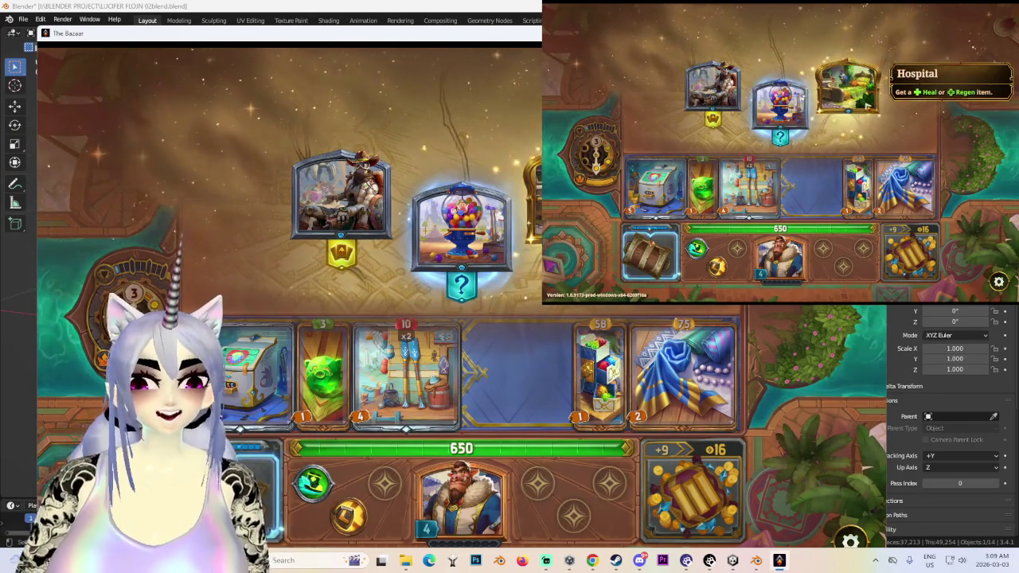
- Take the Hospital encounter, buy the Uwashiwali Bird, then take The Lost Crate and unequip the bird
left_click(867, 103)
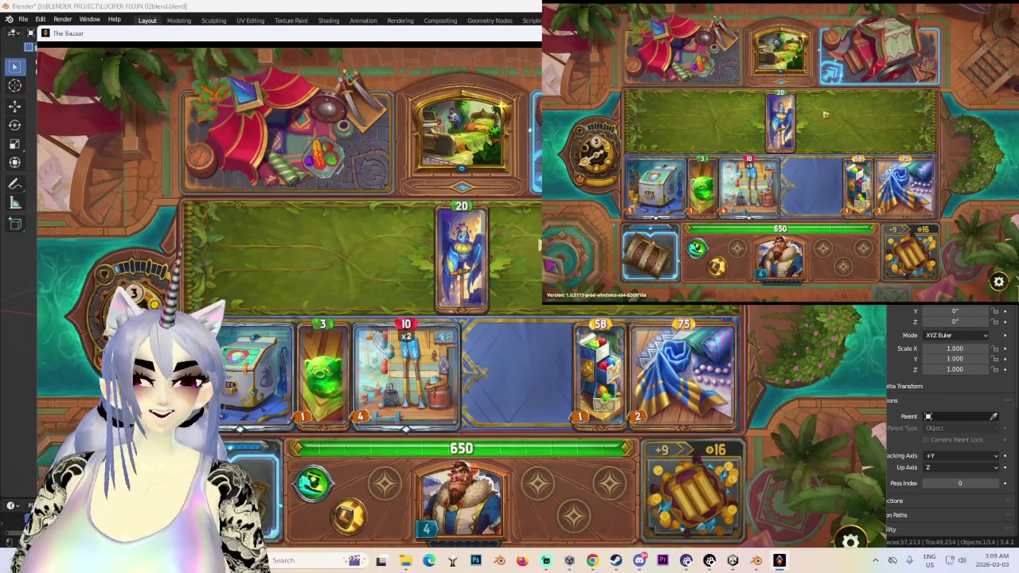
left_click_drag(479, 252, 490, 370)
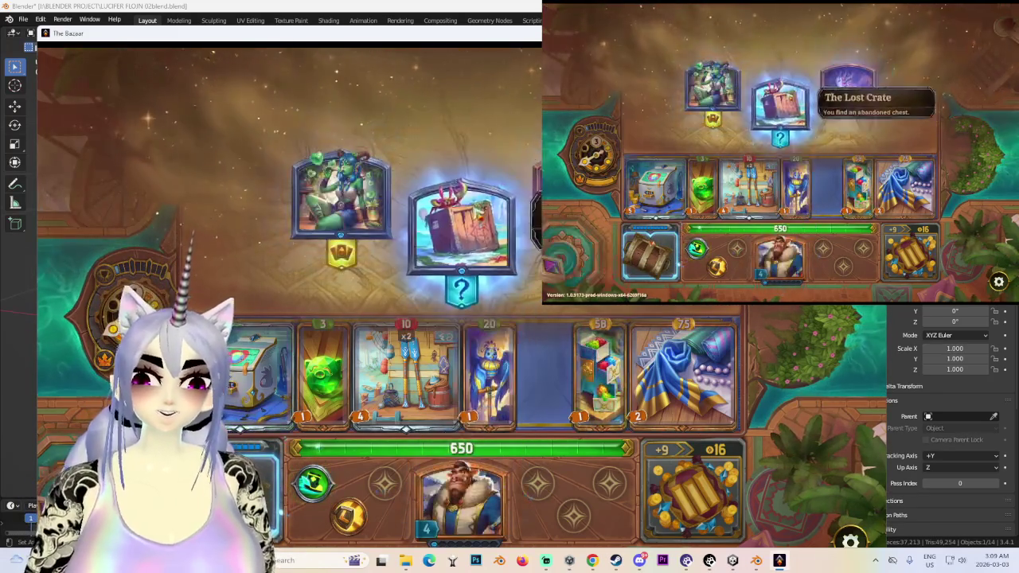
left_click(462, 231)
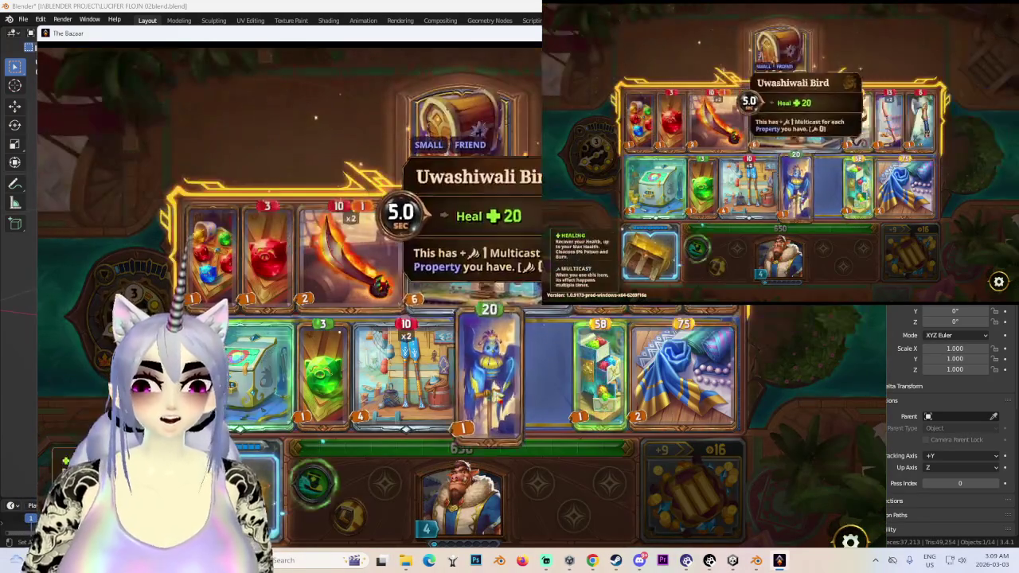
mouse_move(490, 374)
left_mouse_down()
mouse_move(362, 262)
mouse_move(522, 366)
left_mouse_up()
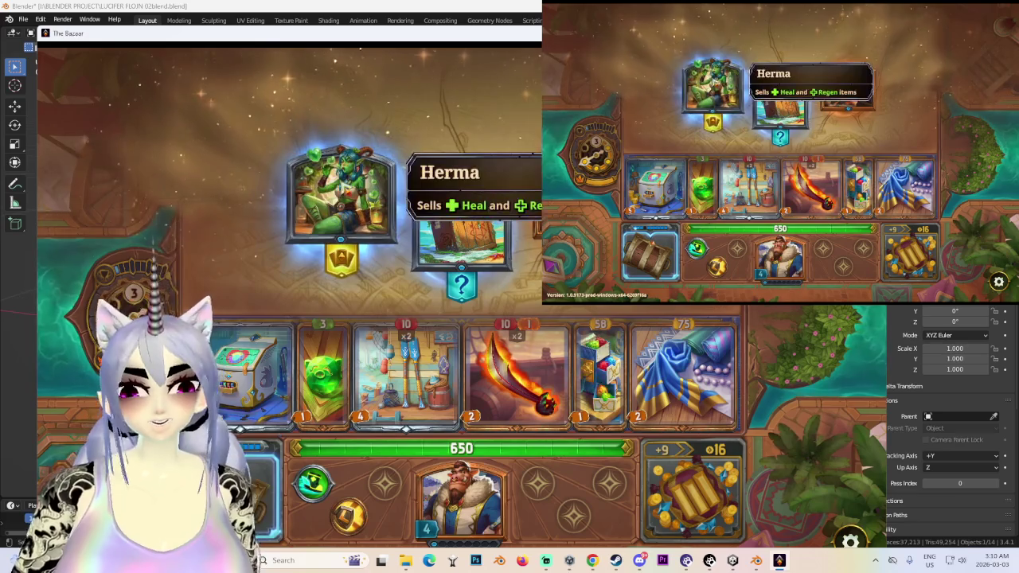
- Take the Herma encounter, move on to the merchant, reroll the shop, and return to Blender
left_click(303, 201)
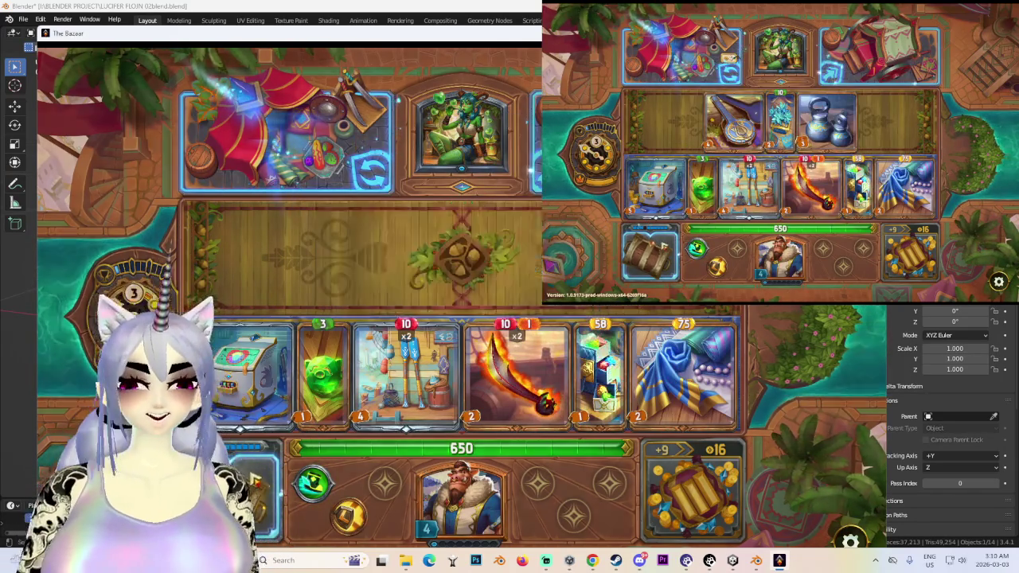
left_click(681, 51)
left_click(771, 56)
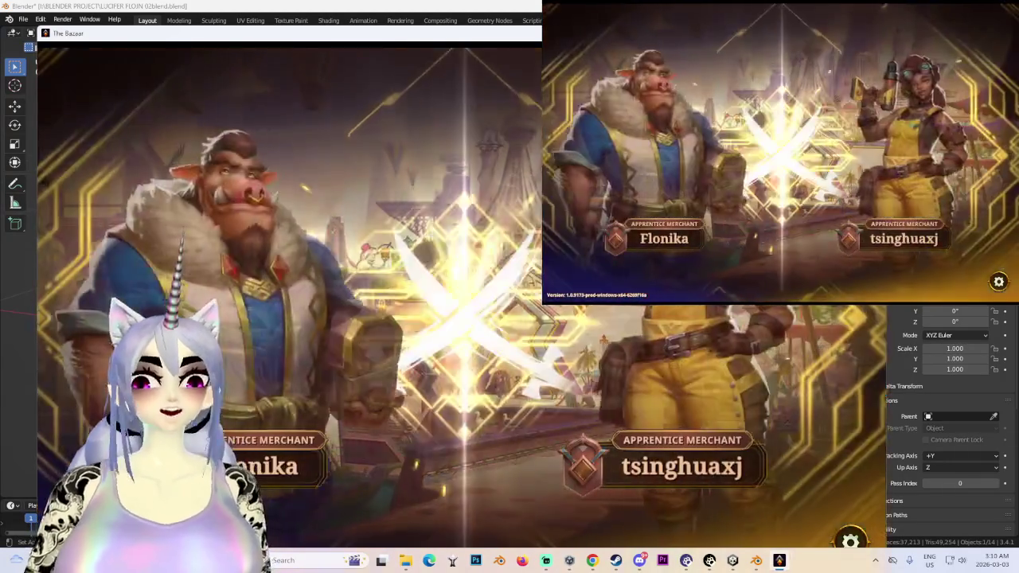
key("alt+Tab")
- Inspect the avatar from several angles, selecting the Body.001 leg mesh and the Jacket
middle_click_drag(525, 315, 478, 239)
left_click(467, 182)
middle_click_drag(466, 182, 359, 182, "shift")
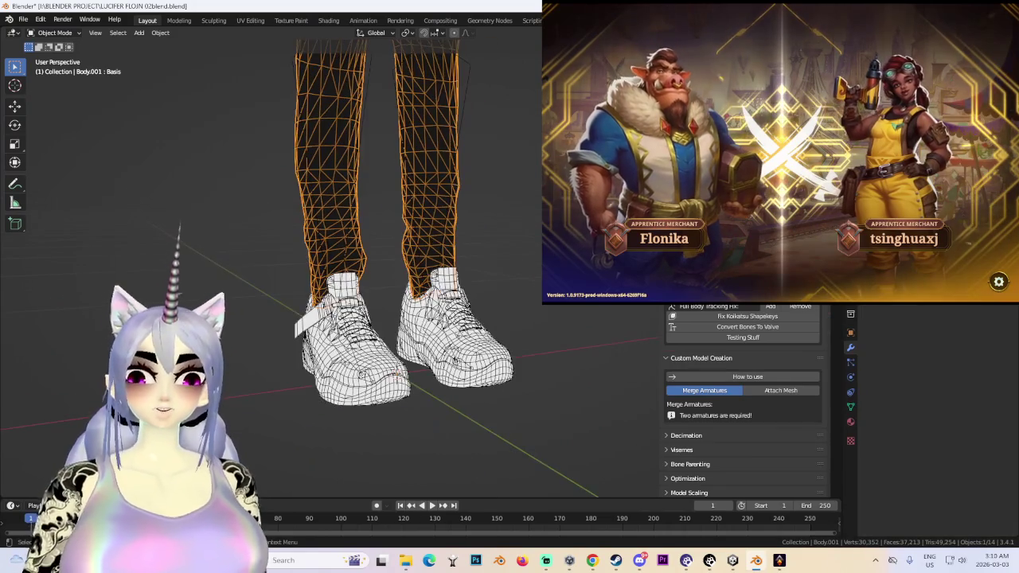
scroll(512, 206, "down", 3)
mouse_move(513, 205)
middle_mouse_down()
mouse_move(542, 317)
mouse_move(517, 387)
mouse_move(486, 383)
middle_mouse_up()
left_click(517, 387)
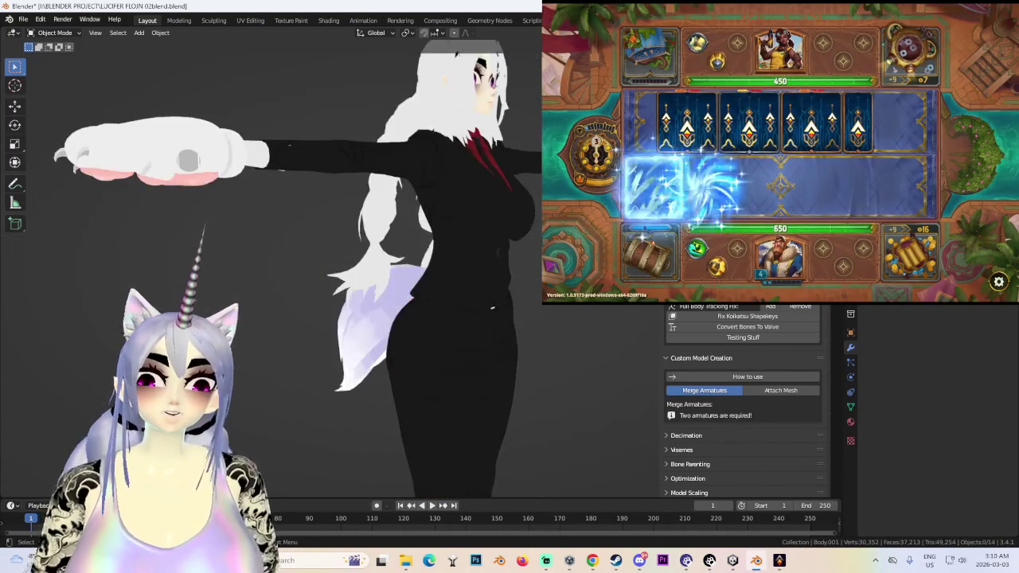
scroll(455, 296, "up", 5)
scroll(514, 257, "up", 3)
mouse_move(515, 257)
middle_mouse_down()
mouse_move(529, 230)
mouse_move(557, 223)
mouse_move(502, 255)
middle_mouse_up()
scroll(541, 231, "down", 5)
mouse_move(495, 368)
middle_mouse_down()
mouse_move(506, 404)
mouse_move(417, 226)
mouse_move(483, 221)
mouse_move(493, 231)
mouse_move(485, 303)
mouse_move(499, 307)
mouse_move(498, 119)
middle_mouse_up()
scroll(417, 226, "down", 3)
left_click(417, 226)
left_click(485, 319)
- Enter Pose Mode and try scaling the left ankle bone, then cancel
key("ctrl+Tab")
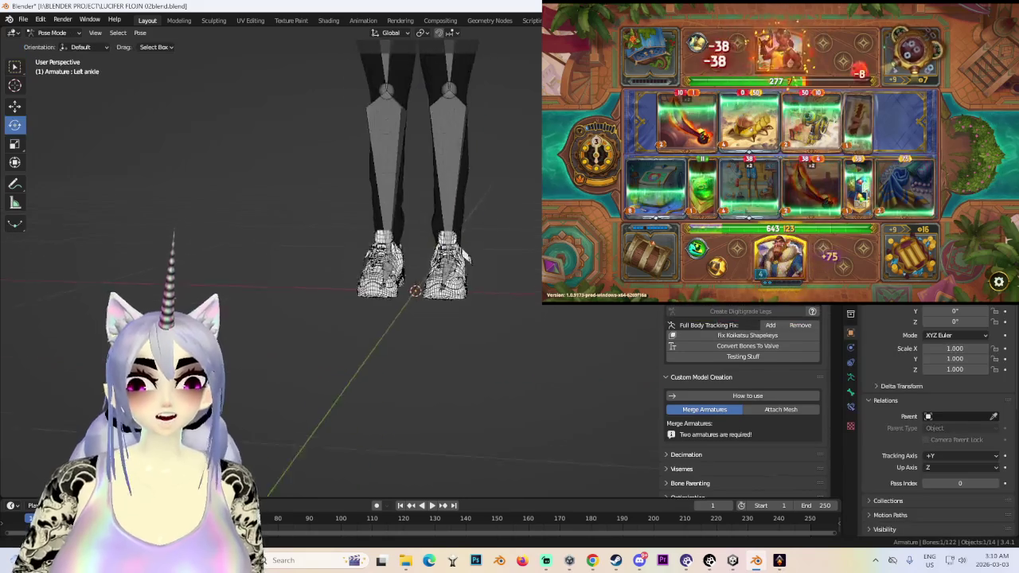
scroll(442, 382, "up", 2)
key("s")
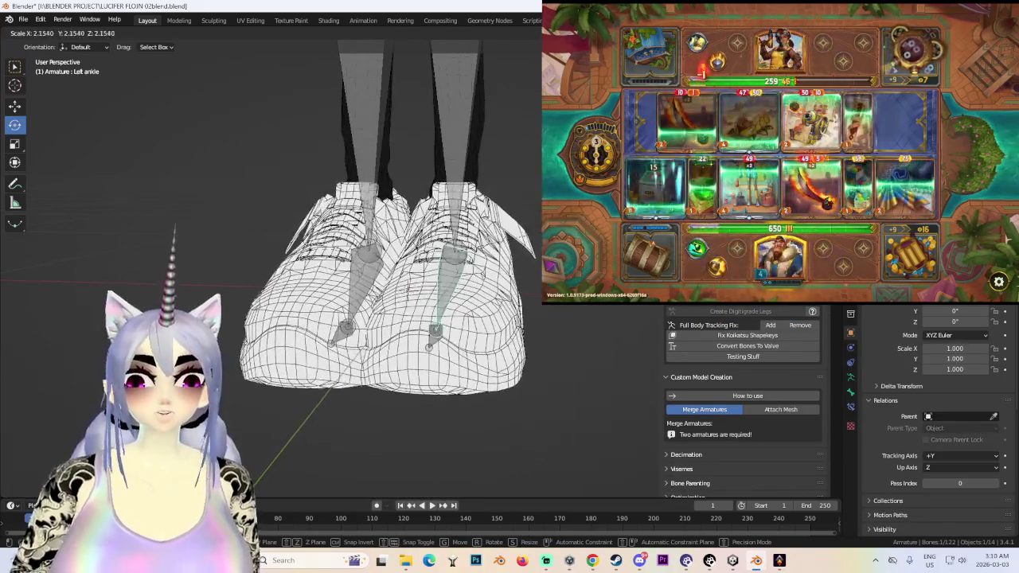
key("Escape")
scroll(504, 296, "down", 2)
scroll(501, 358, "down", 4)
scroll(509, 358, "up", 3)
scroll(532, 351, "up", 2)
scroll(558, 318, "up", 2)
- Check the left shoe in right-side orthographic view, retrying and cancelling the ankle bone scale
mouse_move(578, 314)
middle_mouse_down()
mouse_move(458, 322)
mouse_move(263, 559)
middle_mouse_up()
scroll(457, 322, "down", 3)
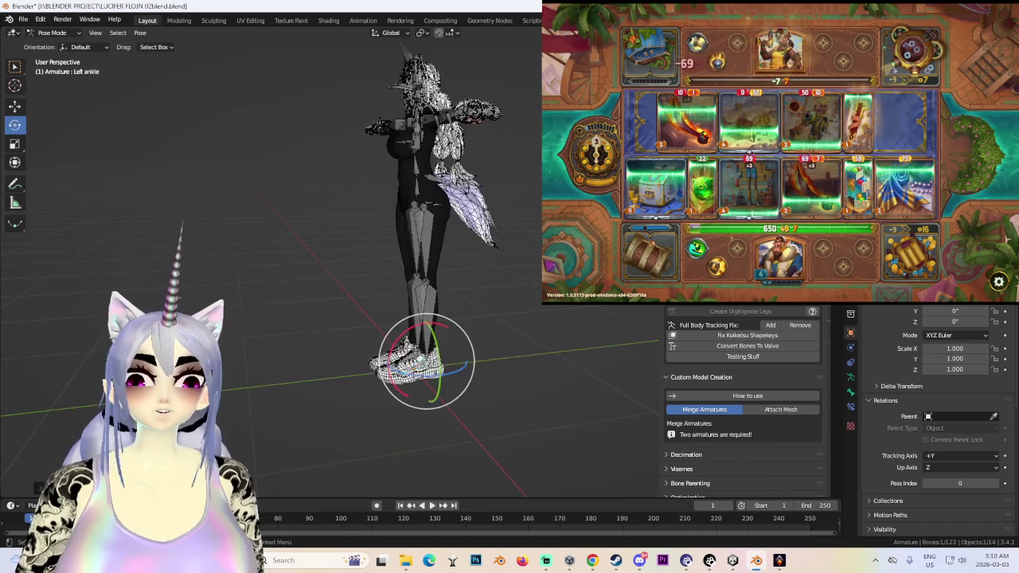
key("KP_3")
key("s")
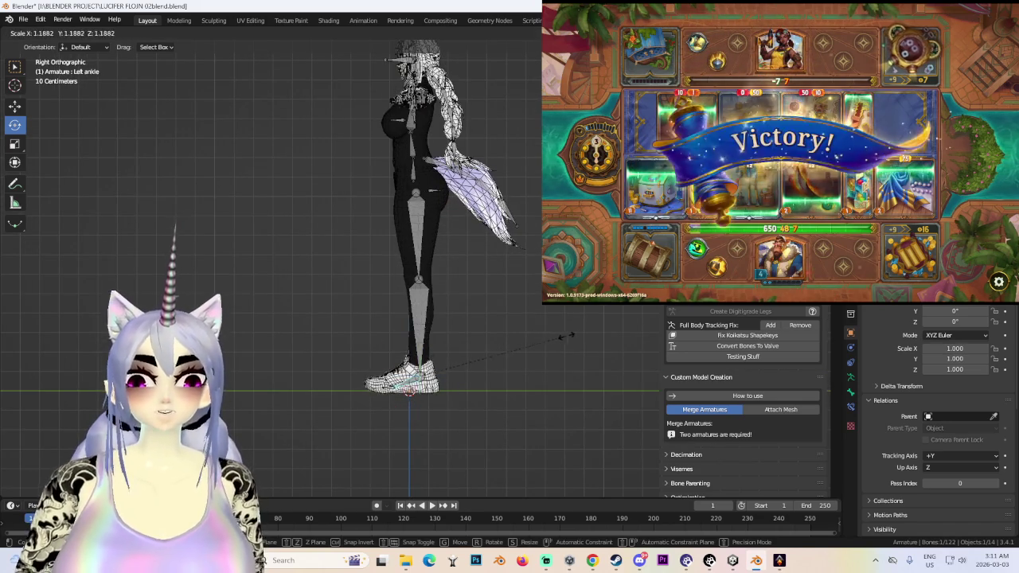
key("Escape")
scroll(569, 334, "down", 2)
middle_click_drag(569, 335, 580, 348)
scroll(579, 347, "up", 2)
scroll(613, 347, "up", 2)
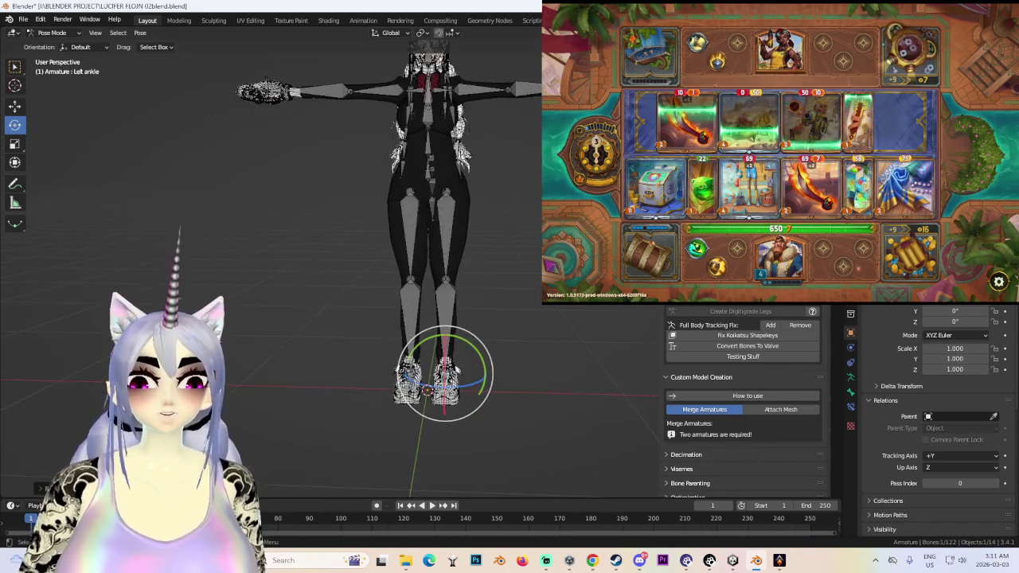
- Toggle viewport overlays to compare the plain avatar, select a torso bone, and bring The Bazaar forward
key("h")
mouse_move(530, 230)
middle_mouse_down()
mouse_move(478, 239)
mouse_move(460, 229)
mouse_move(490, 214)
middle_mouse_up()
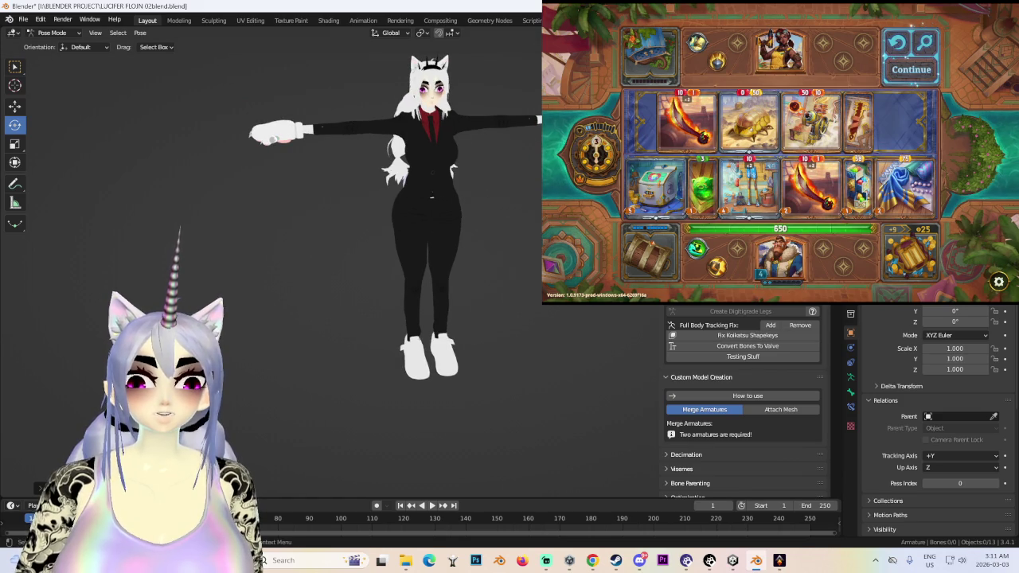
key("shift+alt+z")
middle_click_drag(454, 322, 534, 227)
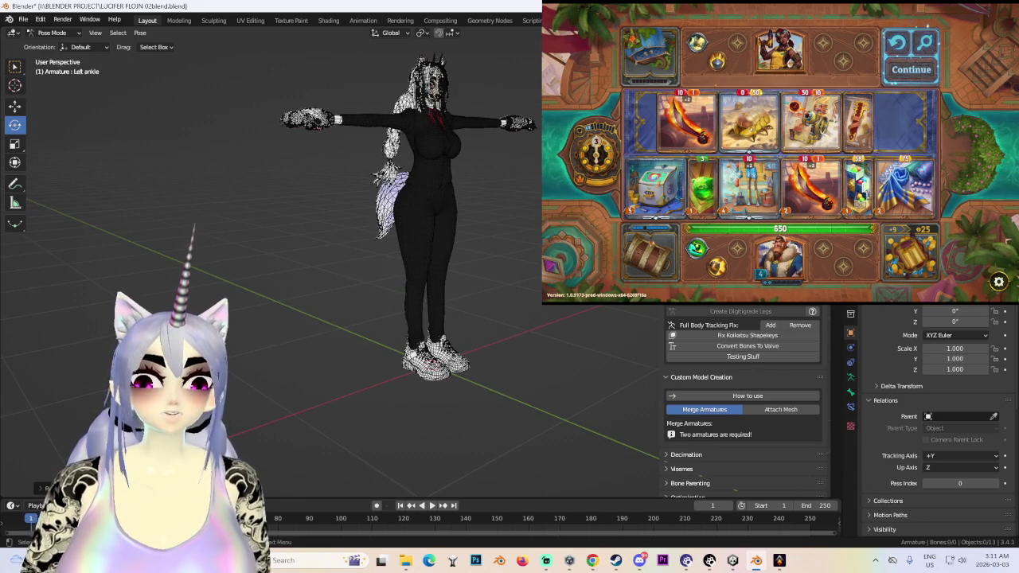
key("shift+alt+z")
middle_click_drag(454, 231, 406, 223)
left_click(487, 221)
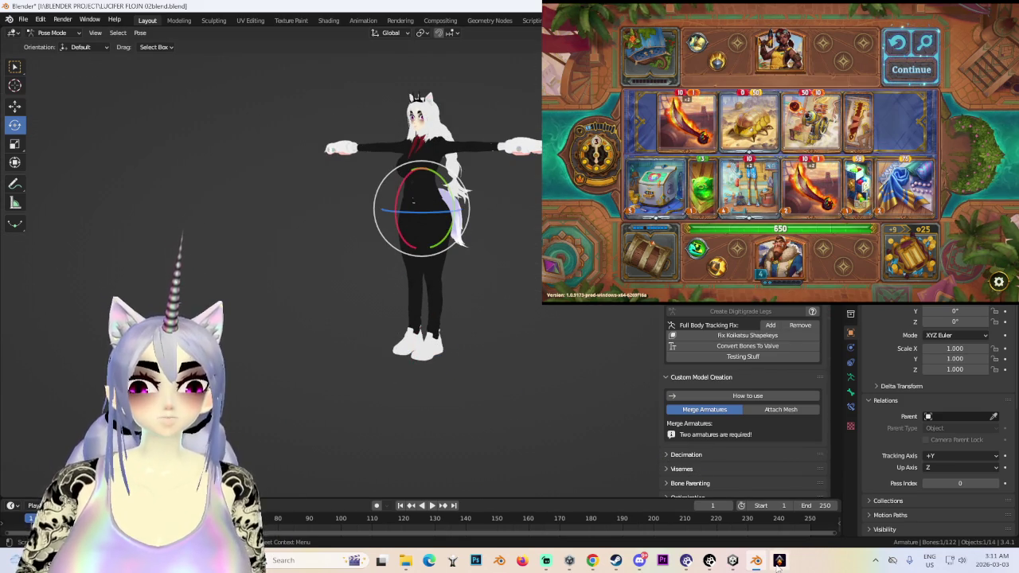
left_click(778, 561)
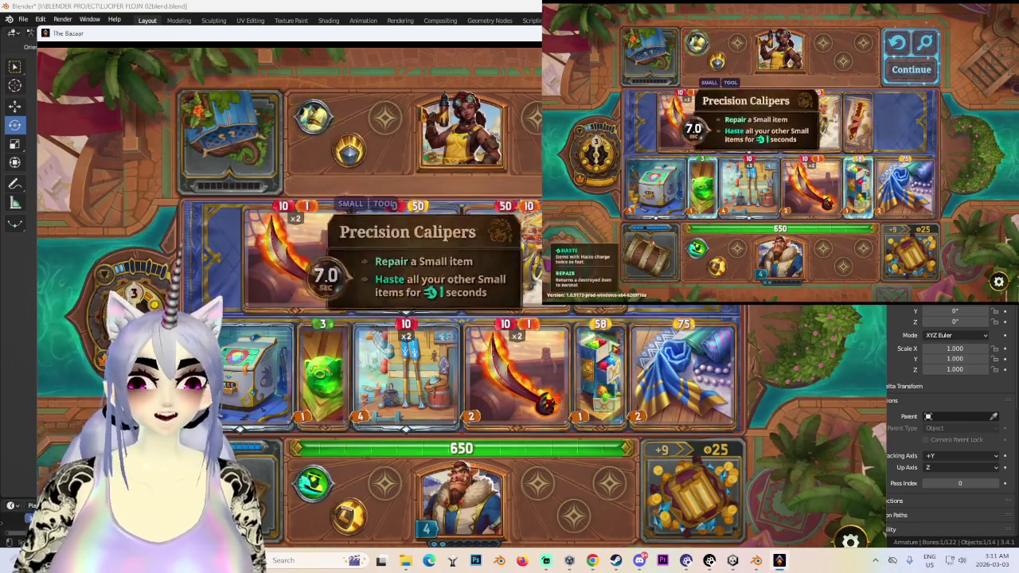
- Continue to Day 3, choose the Aila encounter and reroll her shop
left_click(905, 70)
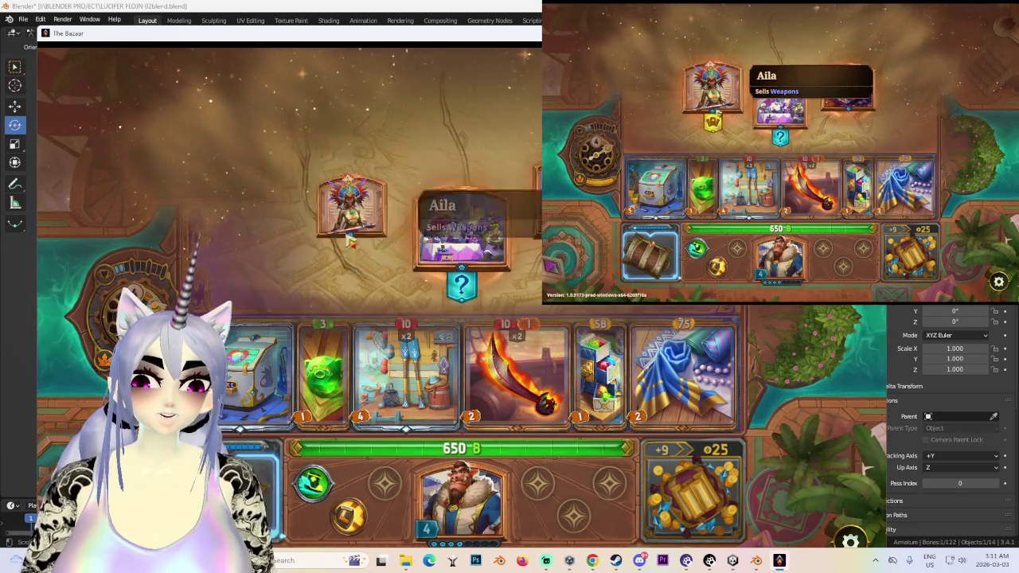
left_click(343, 207)
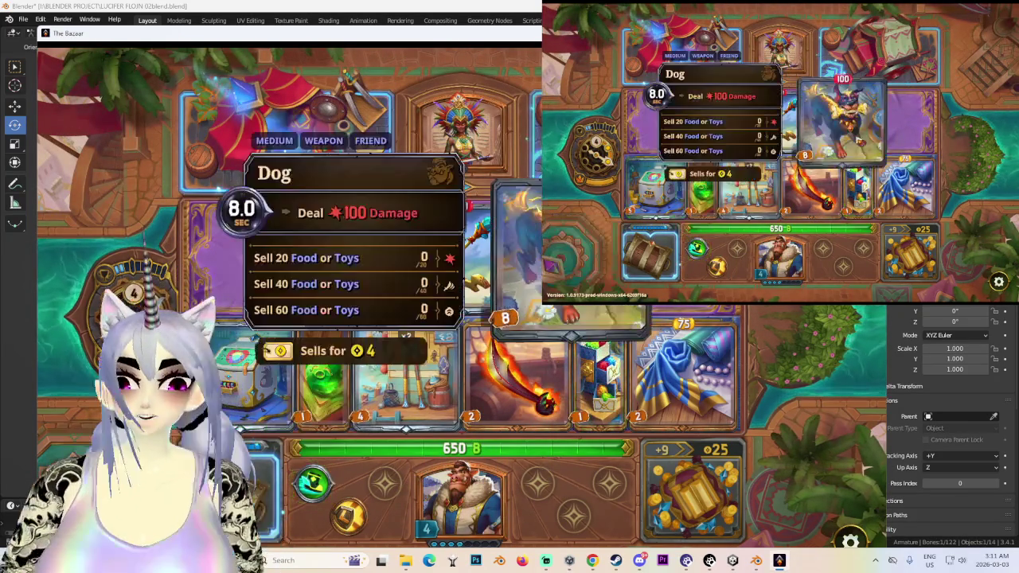
mouse_move(462, 239)
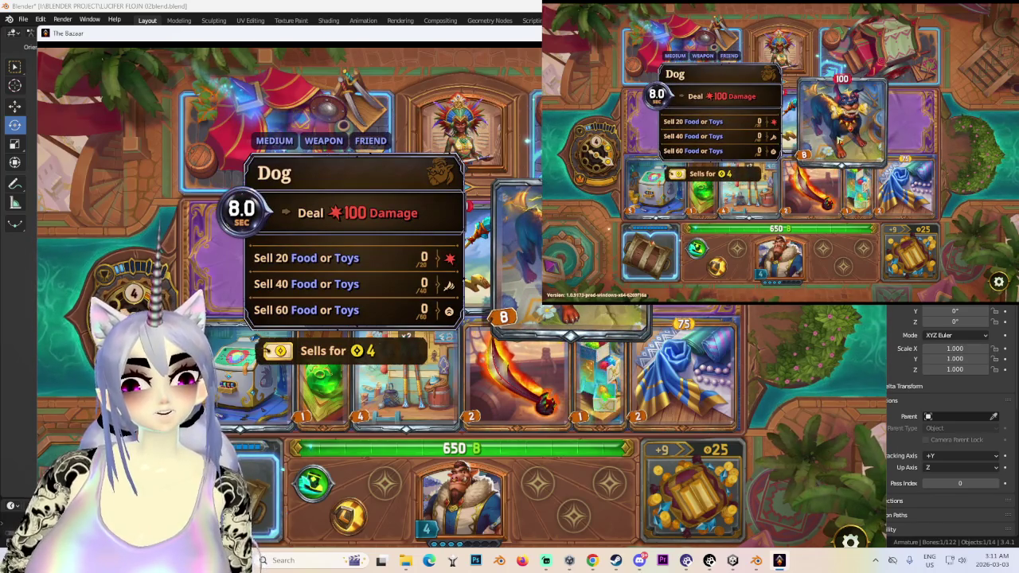
left_click(132, 291)
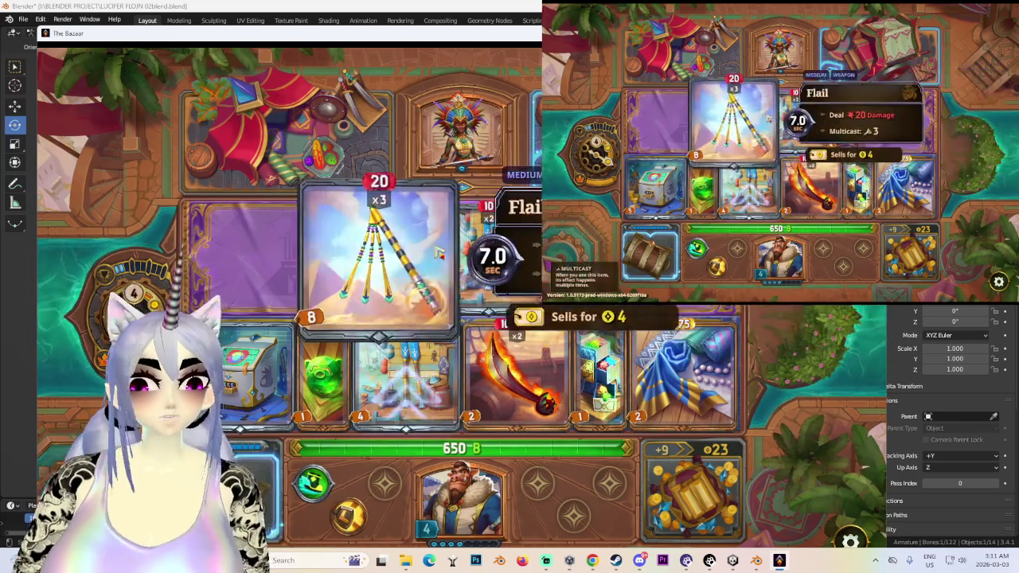
mouse_move(487, 253)
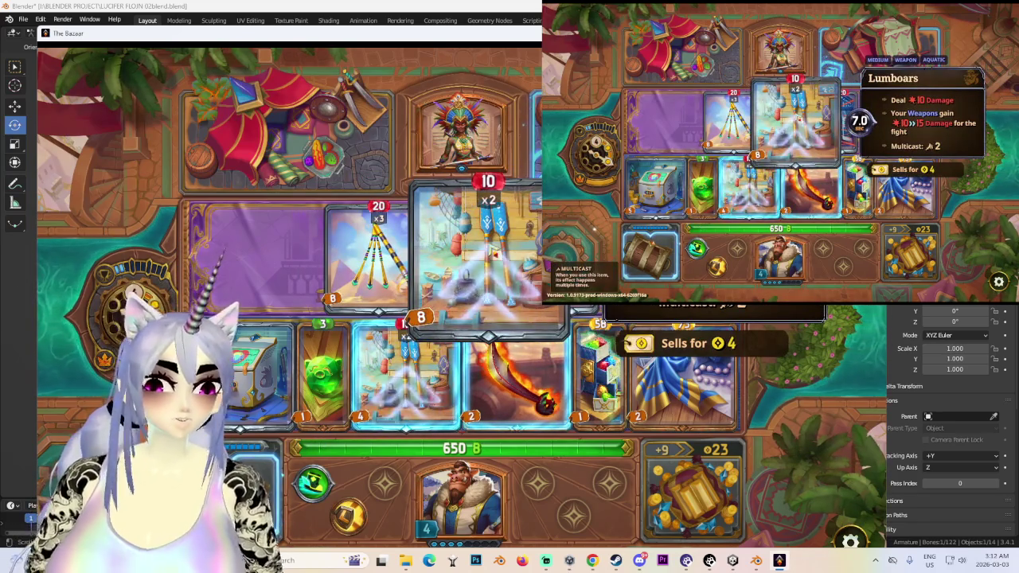
- Move Lumboars to a new board slot and sell the Fiery Cutlass for 2 gold
left_click_drag(498, 246, 428, 350)
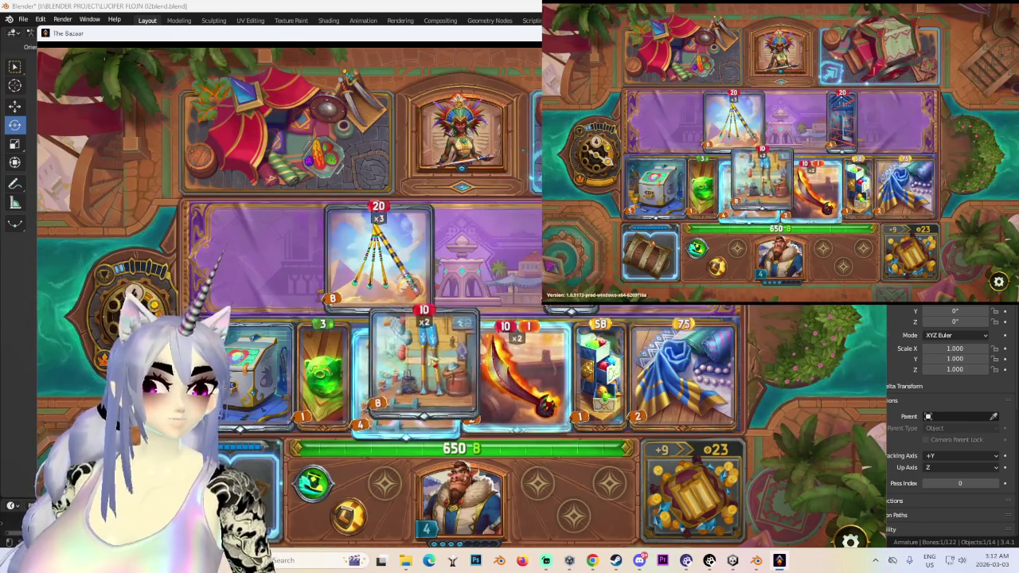
left_click_drag(453, 302, 434, 254)
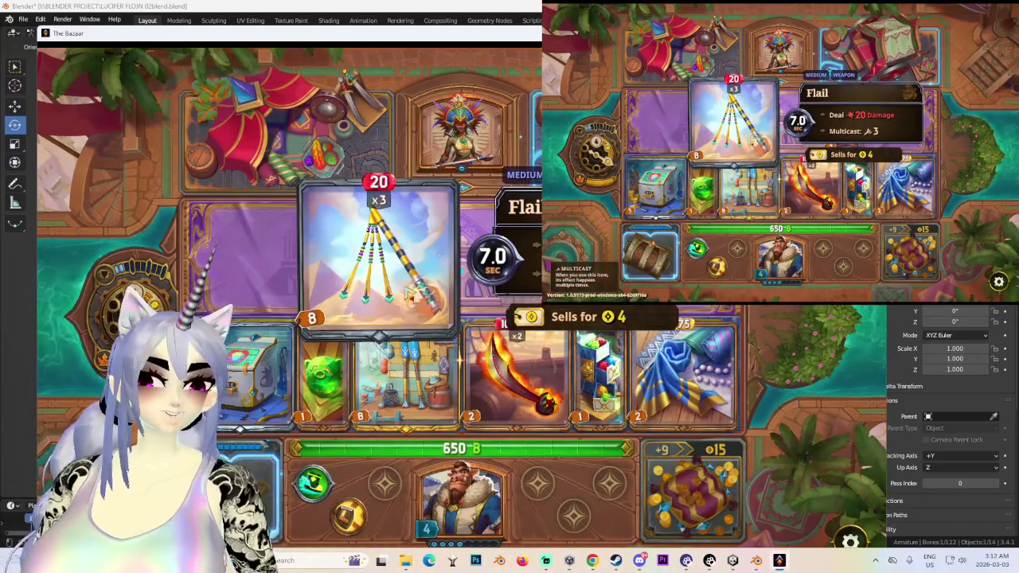
mouse_move(522, 375)
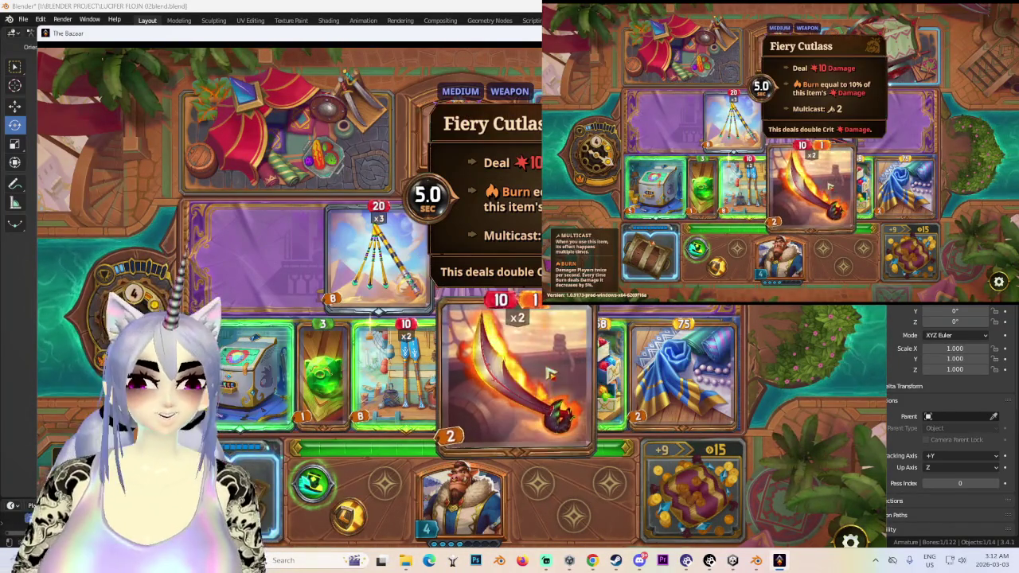
mouse_move(517, 359)
left_mouse_down()
mouse_move(537, 382)
mouse_move(387, 432)
left_mouse_up()
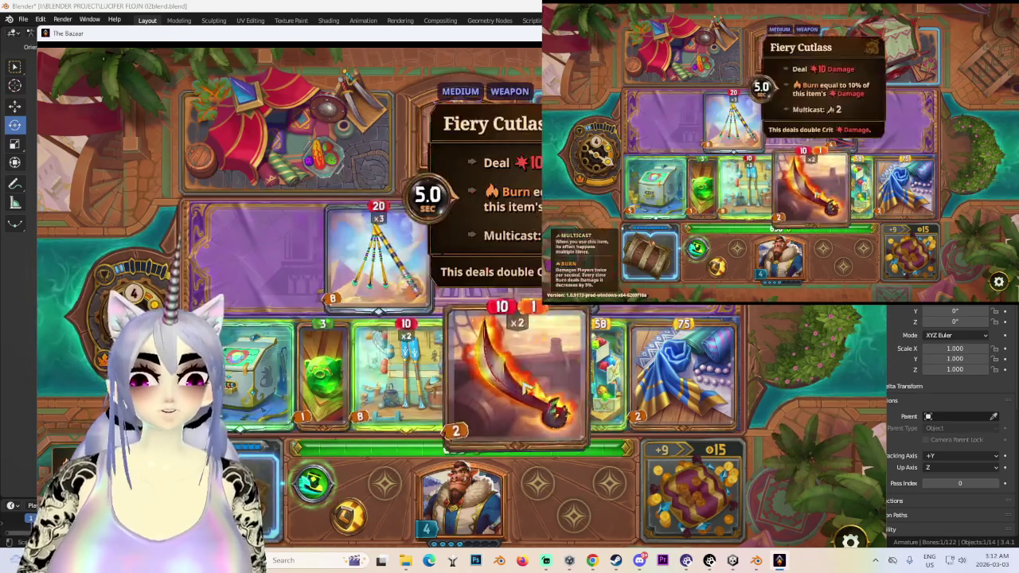
mouse_move(517, 370)
left_mouse_down()
mouse_move(380, 305)
mouse_move(518, 366)
left_mouse_up()
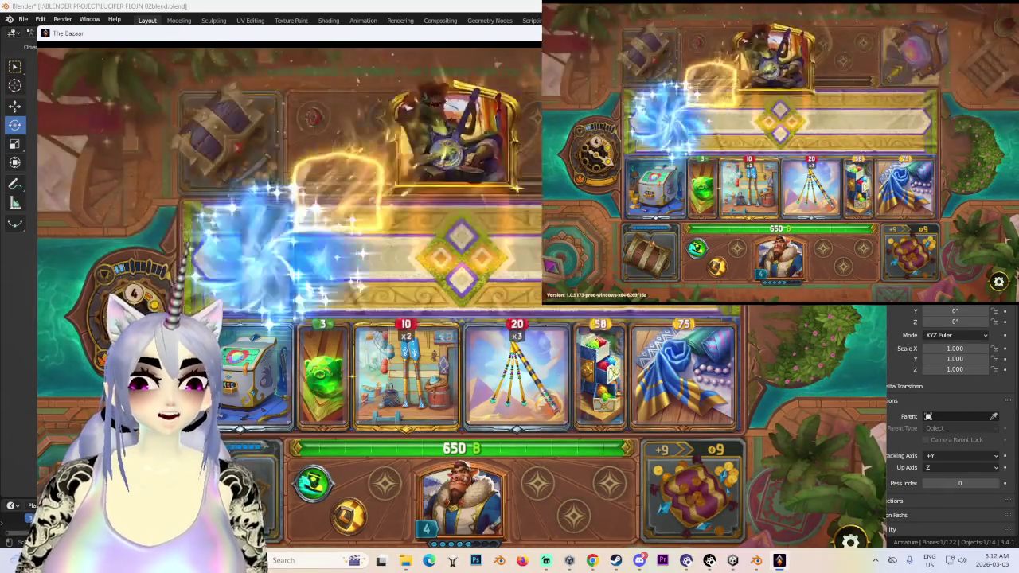
- Start the fight against the chosen opponent and save the blend file in Blender
left_click(475, 253)
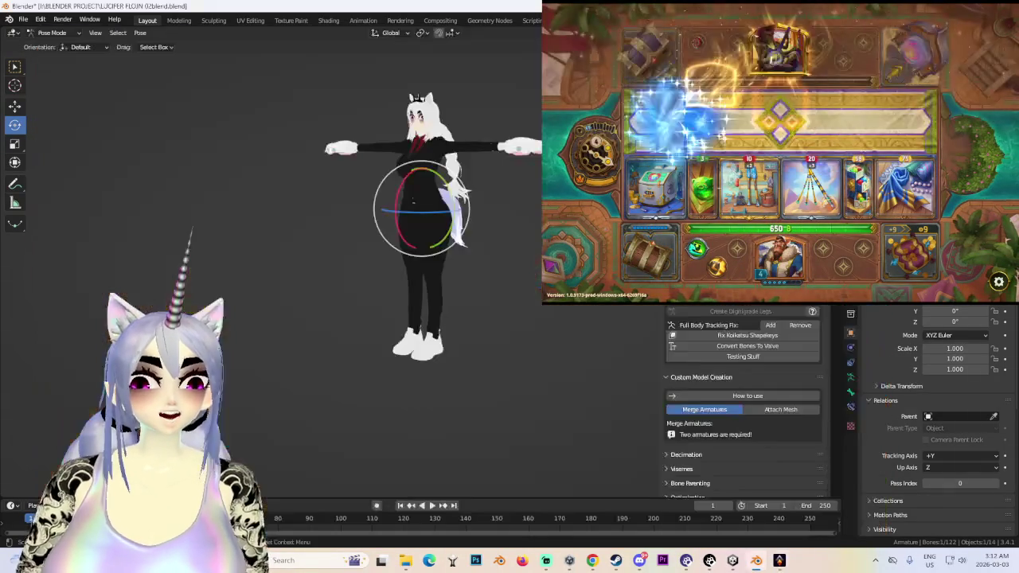
scroll(476, 262, "up", 5)
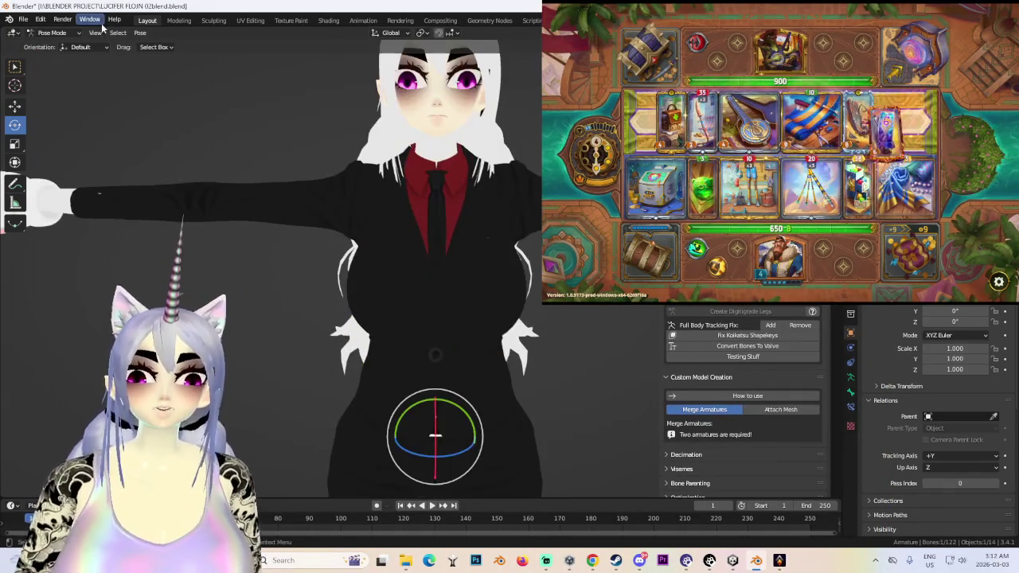
left_click(24, 19)
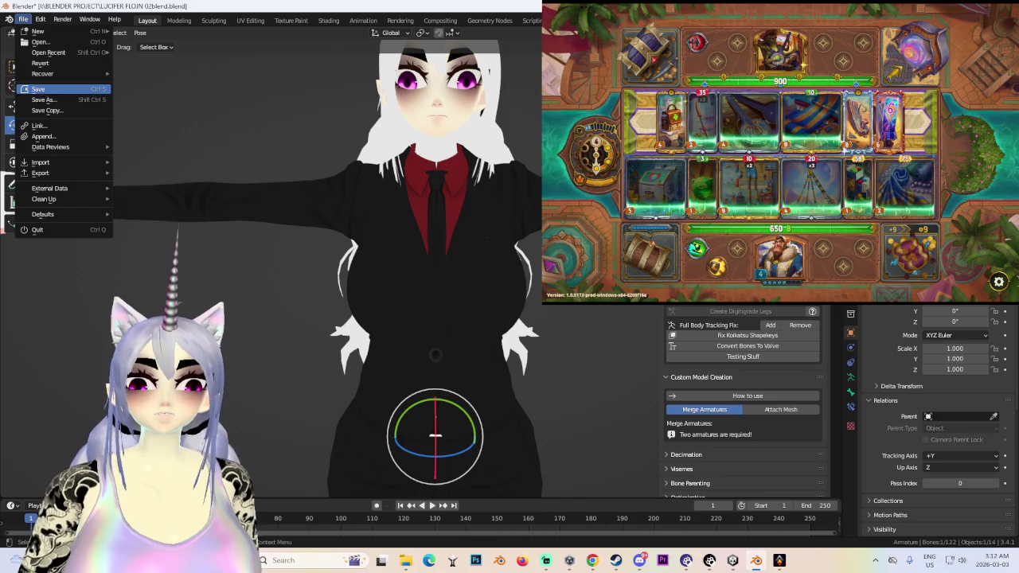
left_click(38, 89)
- Show overlays again, rotate the left leg bone, and select the Left_Side_Fringe_3 hair bone
scroll(430, 239, "down", 4)
mouse_move(414, 223)
middle_mouse_down()
mouse_move(502, 221)
mouse_move(573, 243)
mouse_move(533, 231)
middle_mouse_up()
key("shift+alt+z")
scroll(449, 249, "up", 5)
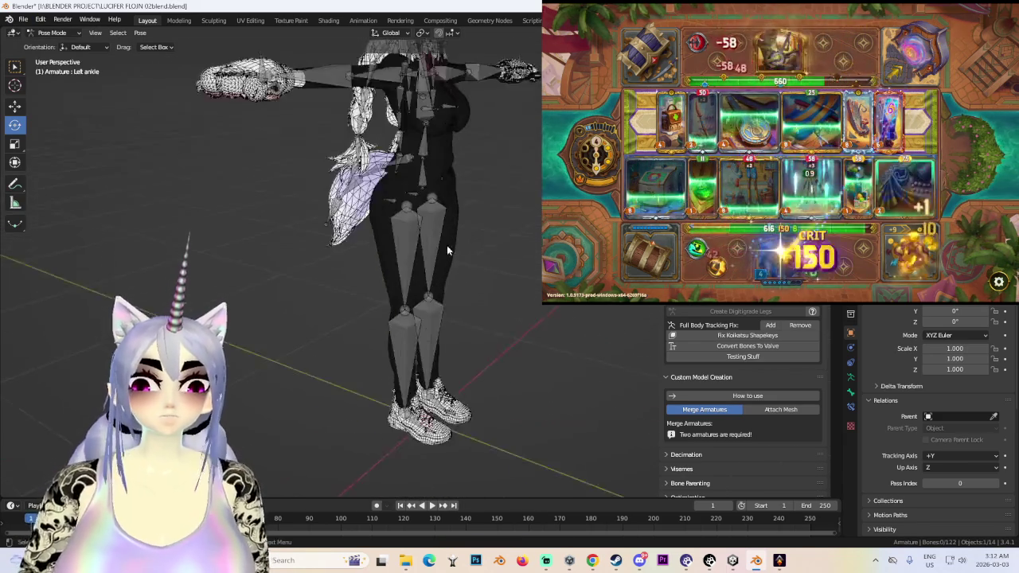
left_click(433, 207)
mouse_move(462, 152)
left_mouse_down()
mouse_move(490, 163)
mouse_move(478, 179)
left_mouse_up()
scroll(459, 208, "down", 5)
mouse_move(458, 208)
middle_mouse_down()
mouse_move(457, 165)
mouse_move(475, 279)
mouse_move(446, 270)
middle_mouse_up()
scroll(445, 271, "up", 4)
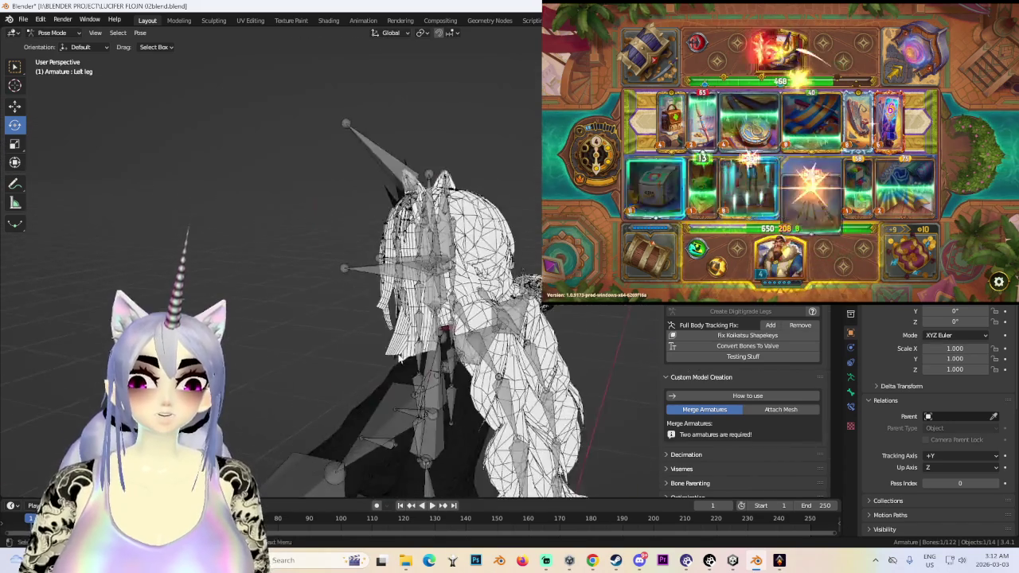
scroll(446, 271, "up", 2)
left_click(472, 235)
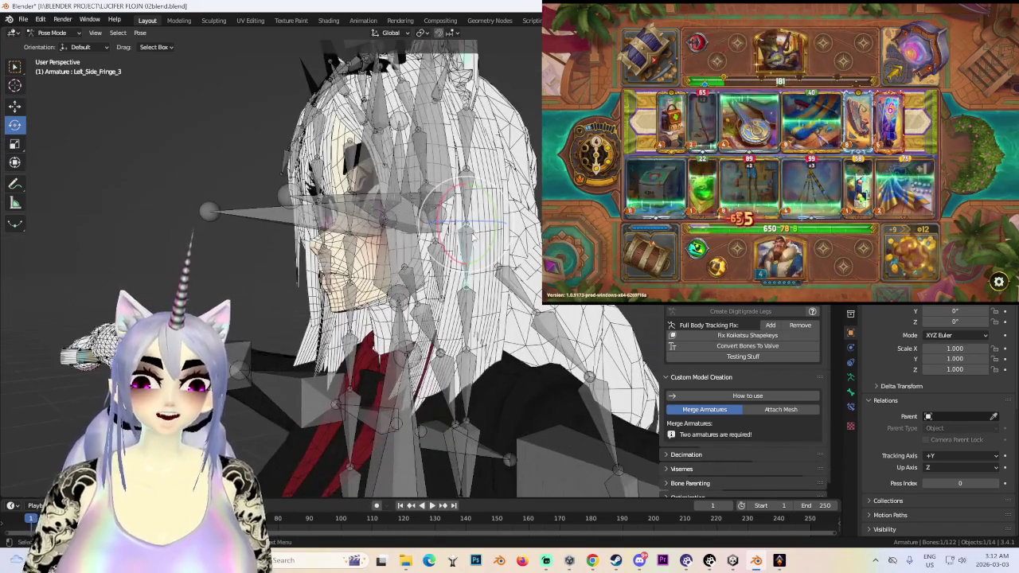
- Hide the HAIR and Jacket meshes, select HEAD, then bring The Bazaar forward
left_click(70, 47)
scroll(398, 239, "down", 3)
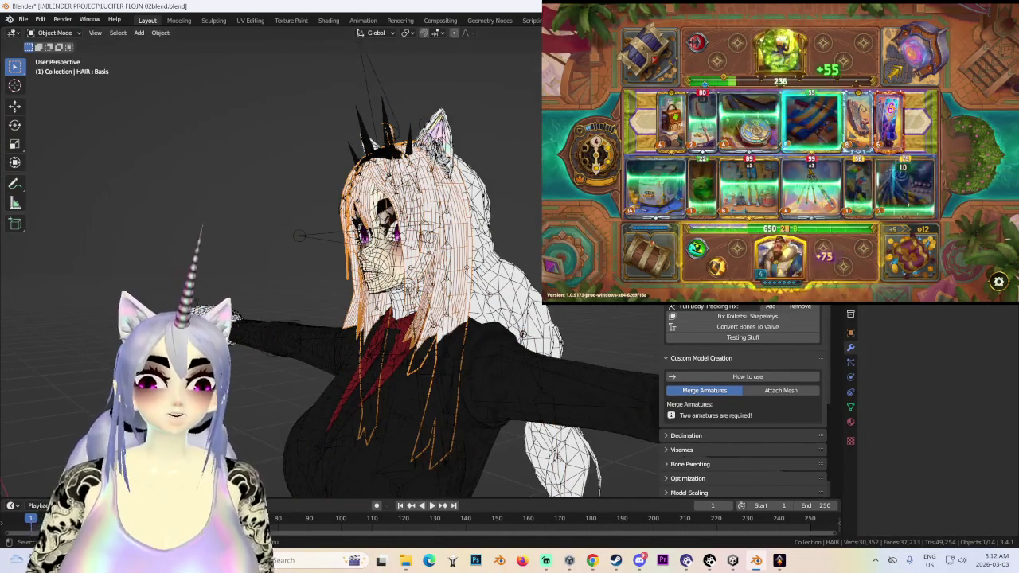
key("h")
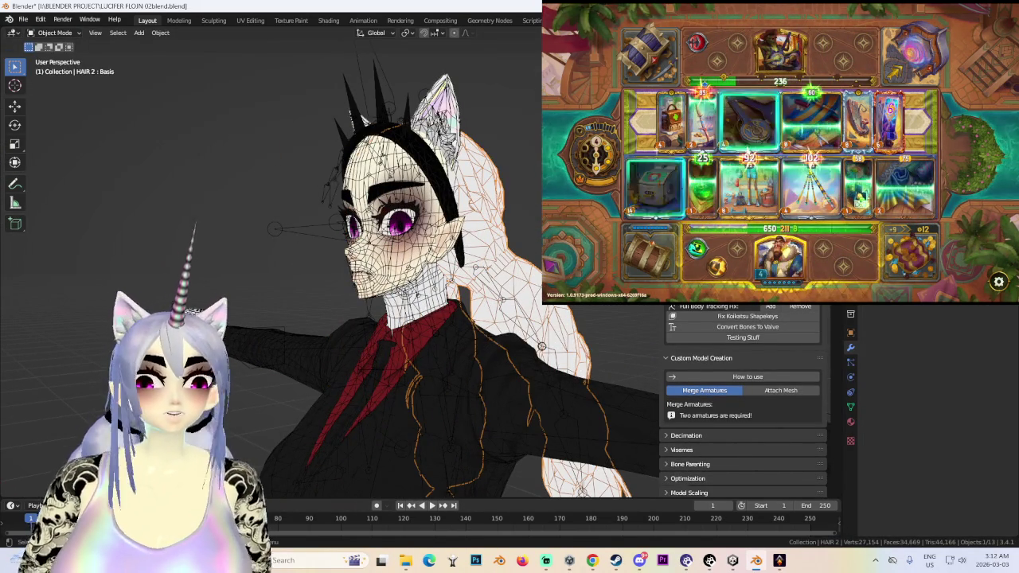
middle_click_drag(541, 346, 497, 262)
left_click(505, 333)
mouse_move(504, 334)
middle_mouse_down()
mouse_move(478, 295)
mouse_move(388, 278)
mouse_move(359, 367)
mouse_move(382, 239)
middle_mouse_up()
scroll(474, 279, "up", 5)
left_click(477, 300)
left_click(359, 367)
key("h")
left_click(382, 120)
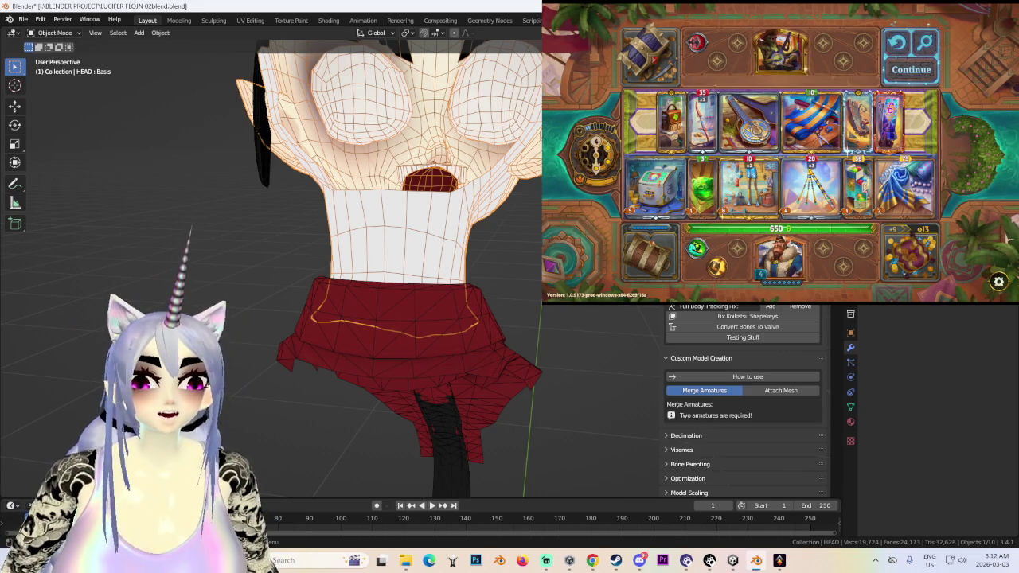
left_click(788, 562)
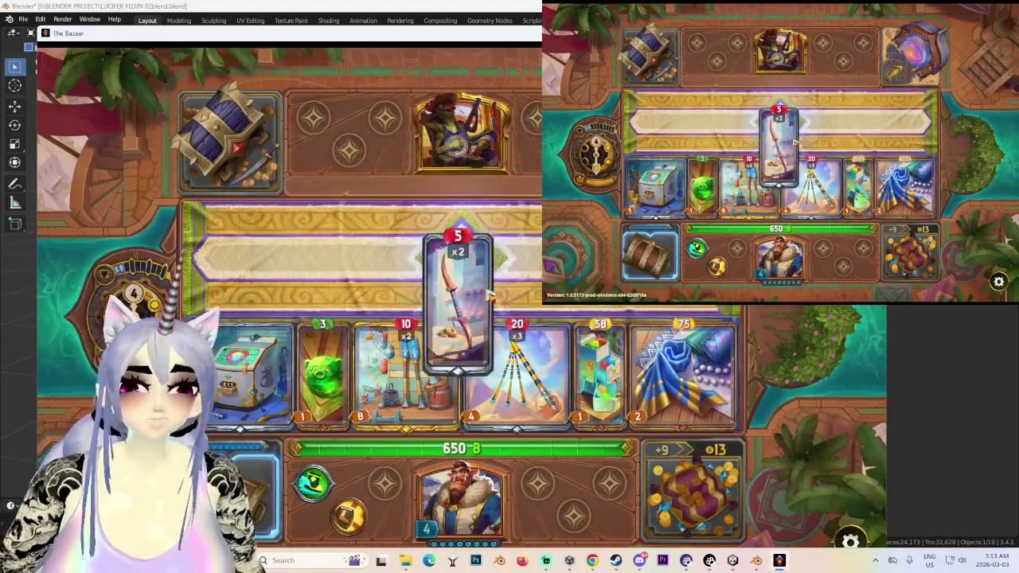
- Move the Uwashiwali Bird and Fixer Upper off the board, collect the Haladie loot, take Iron Sharpens Iron
left_click(459, 294)
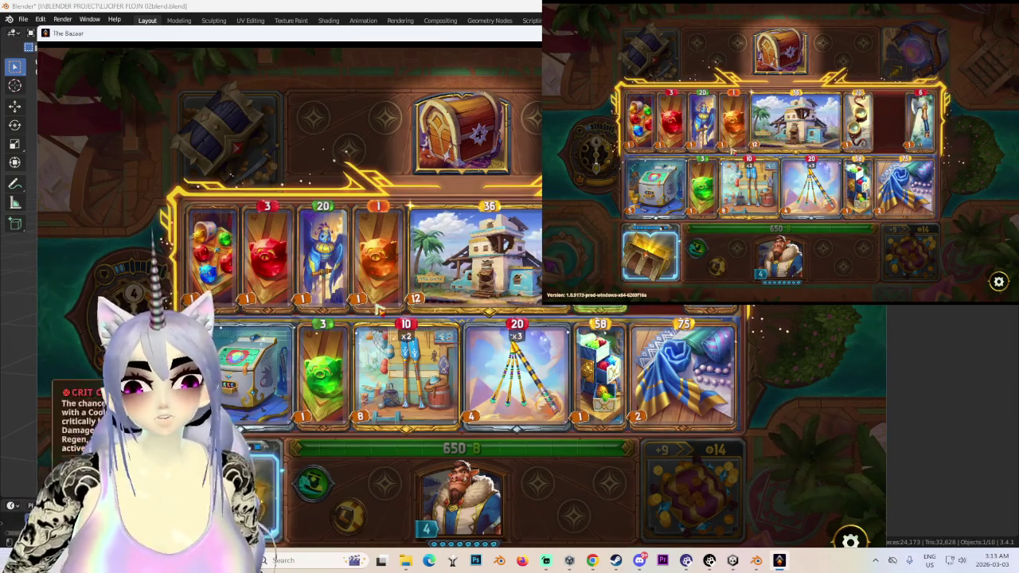
mouse_move(322, 251)
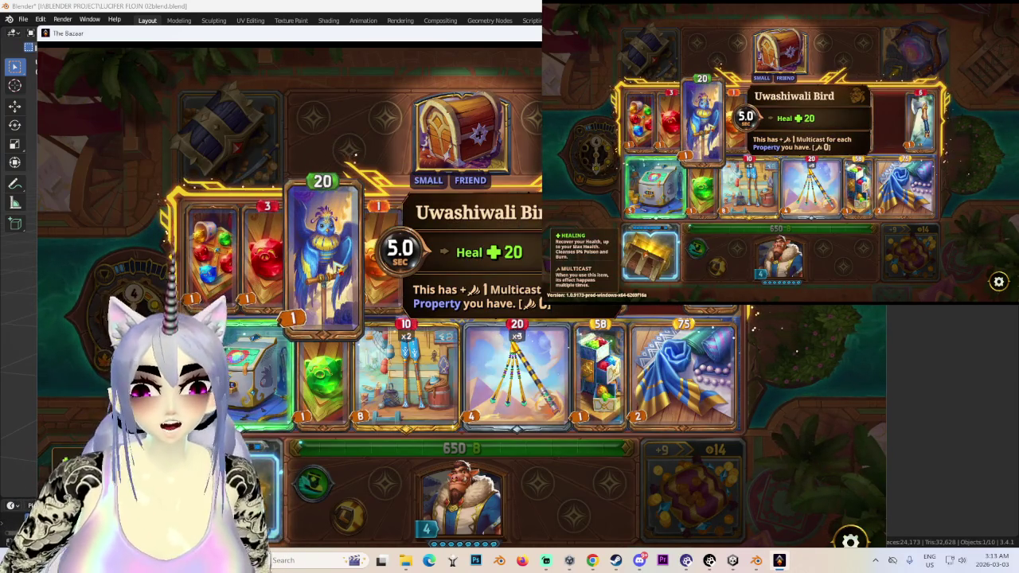
mouse_move(331, 263)
left_mouse_down()
mouse_move(522, 159)
mouse_move(460, 136)
left_mouse_up()
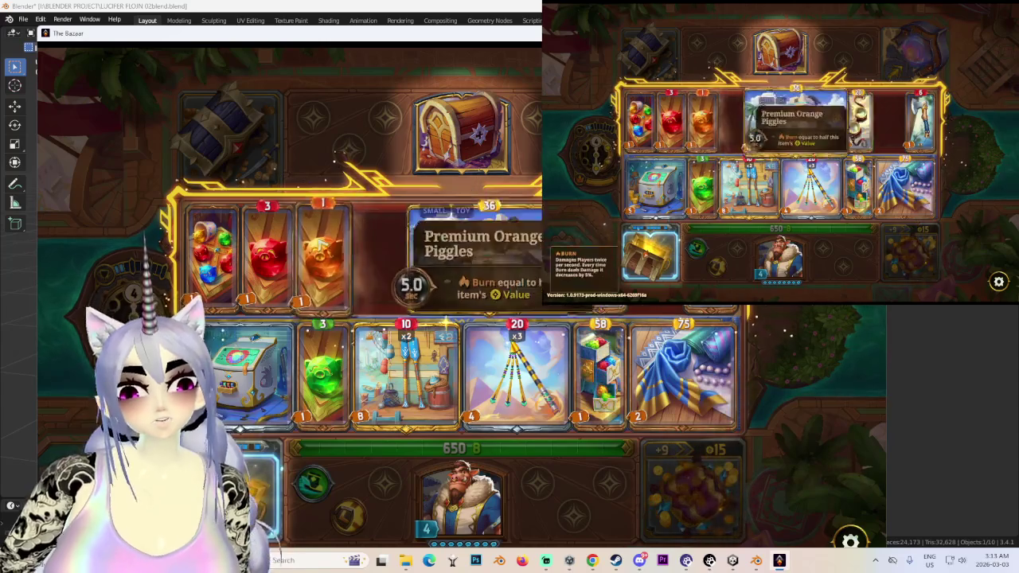
mouse_move(402, 231)
left_mouse_down()
mouse_move(350, 263)
mouse_move(448, 307)
left_mouse_up()
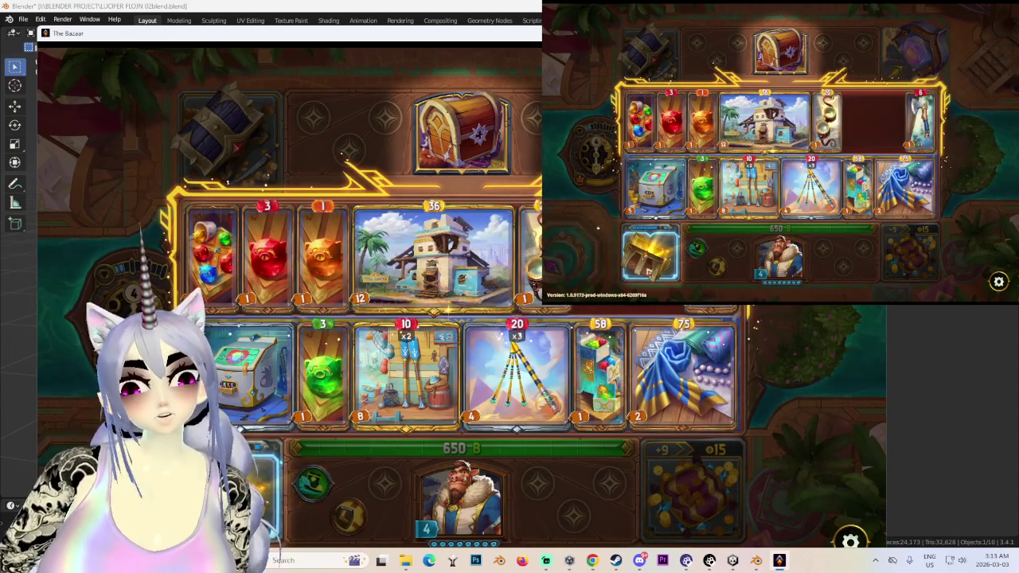
key("Tab")
left_click(493, 280)
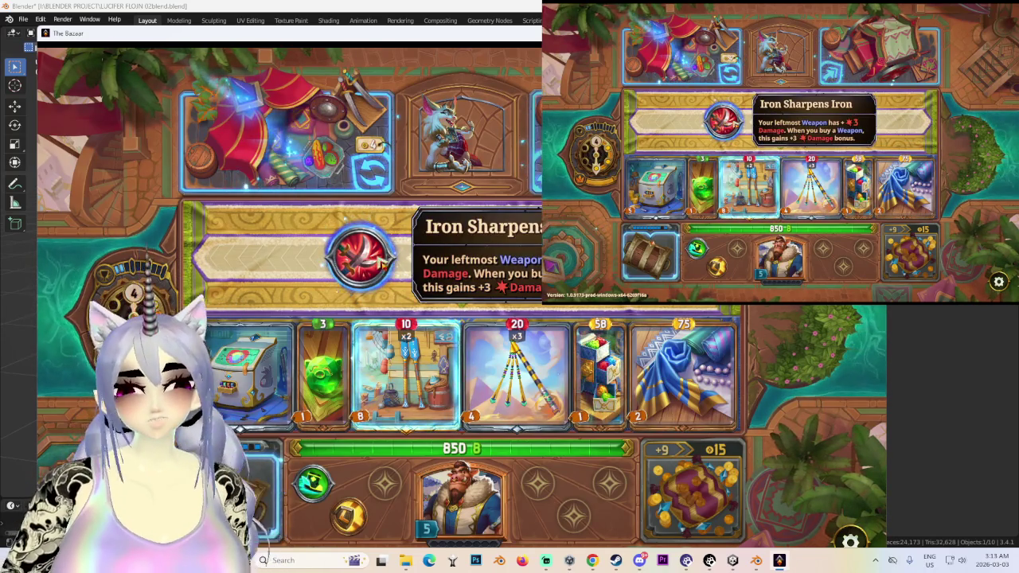
left_click(466, 253)
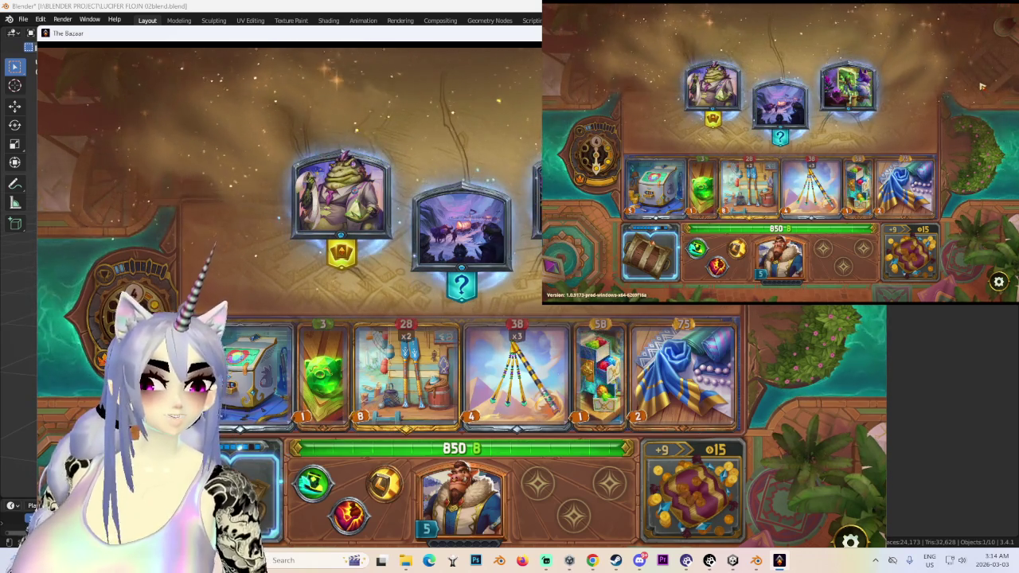
- Visit the toad merchant, reroll its three items, and leave the shop
left_click(338, 207)
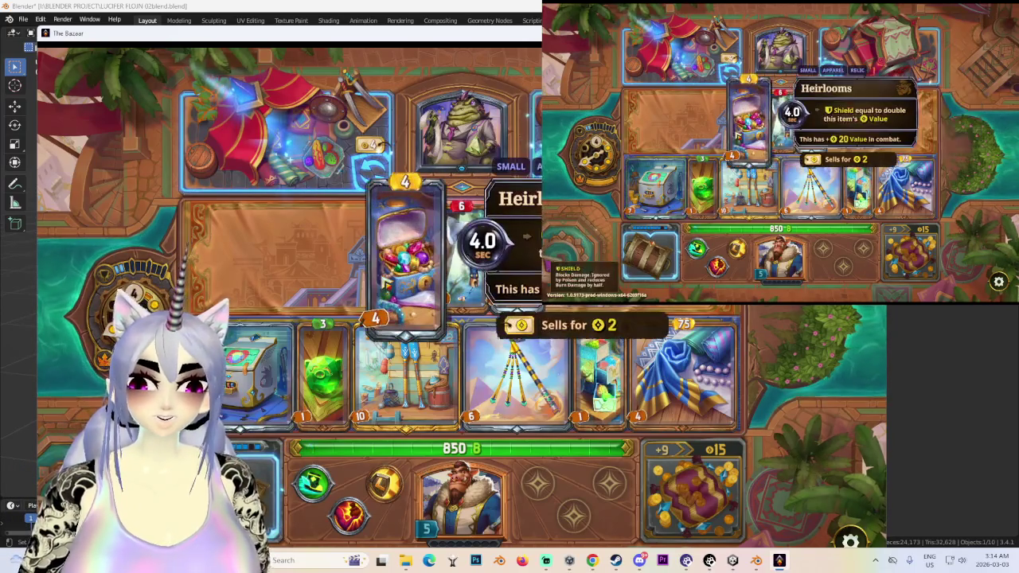
mouse_move(406, 255)
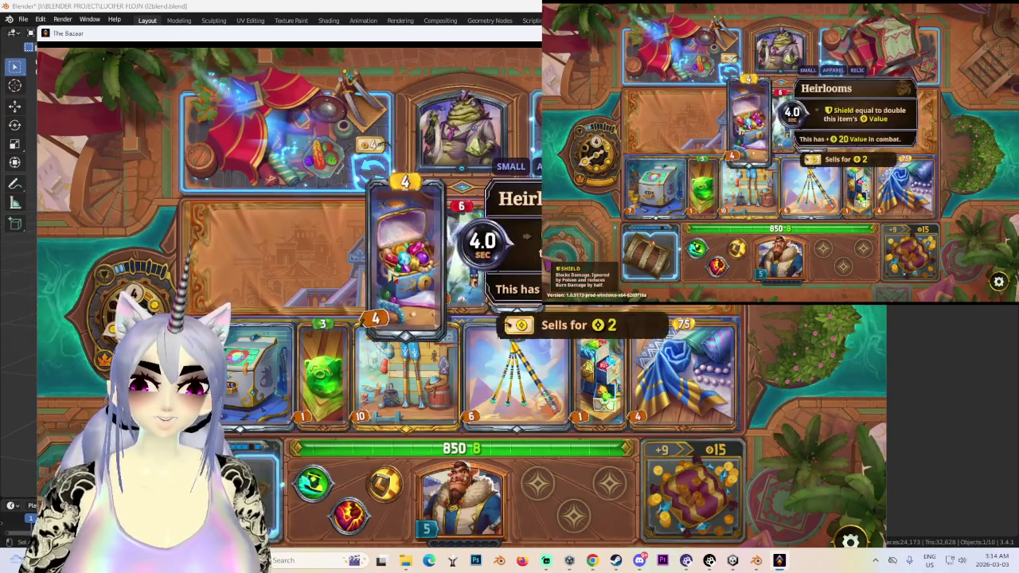
left_click(406, 254)
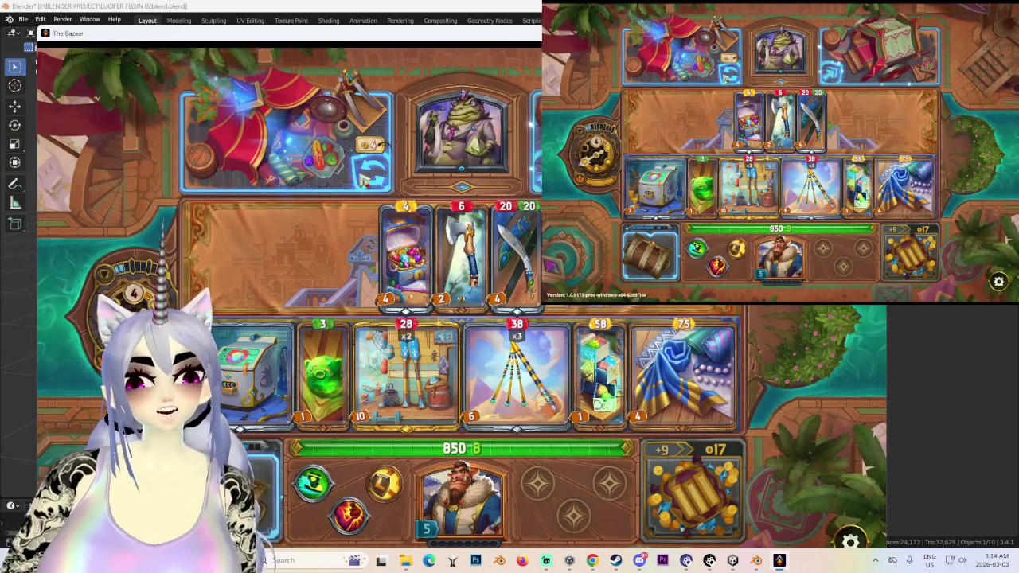
left_click(368, 171)
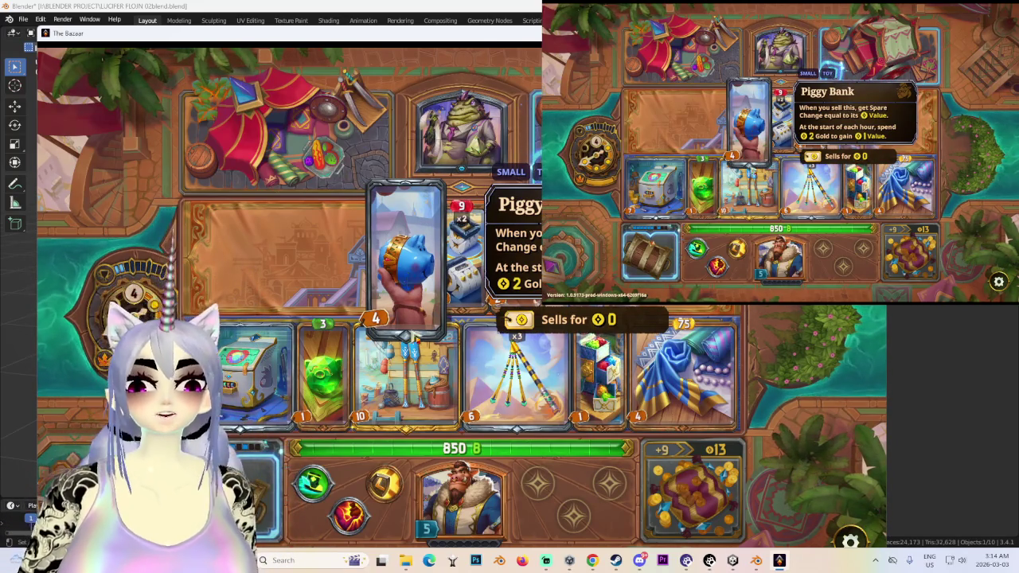
left_click(873, 52)
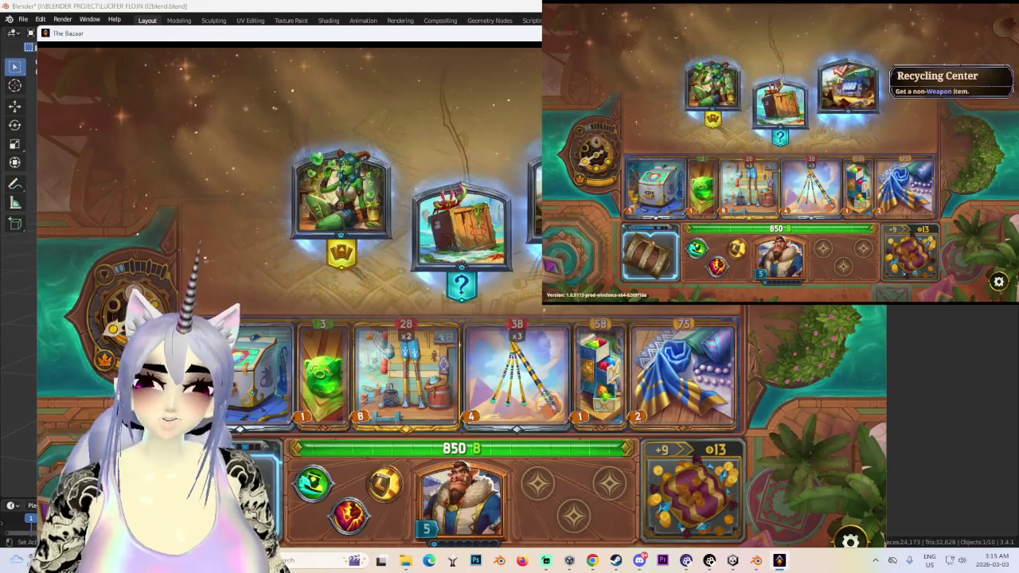
- Take The Lost Crate for the Critical Aid skill, skip the Piggles merchant, and return to Blender
mouse_move(460, 227)
left_click(482, 249)
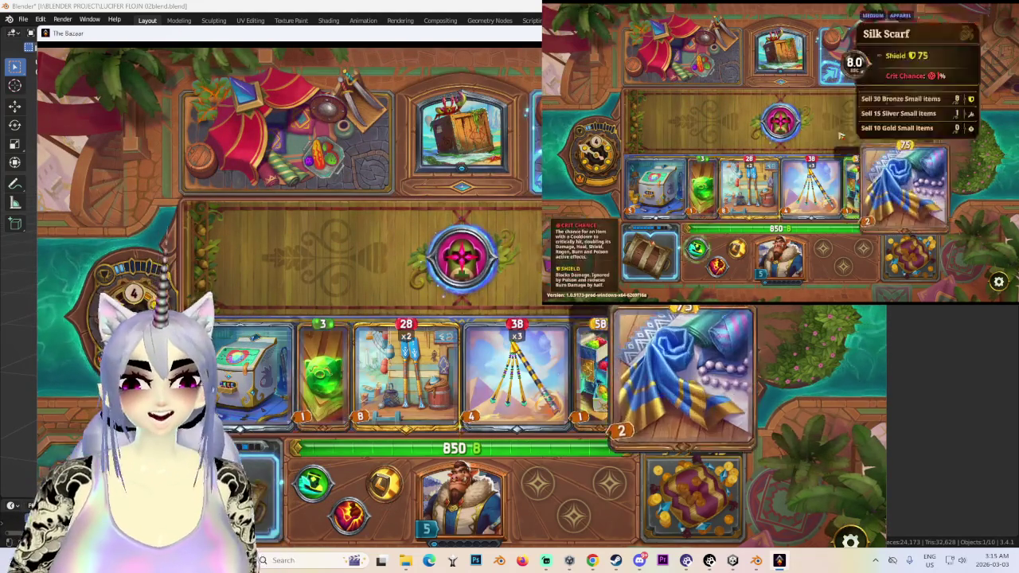
left_click(471, 253)
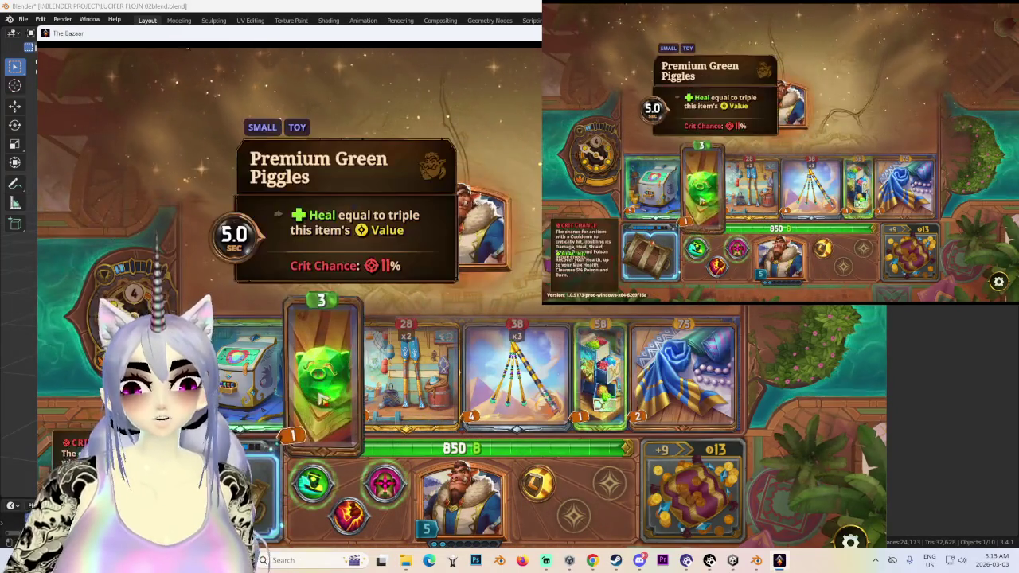
left_click(482, 231)
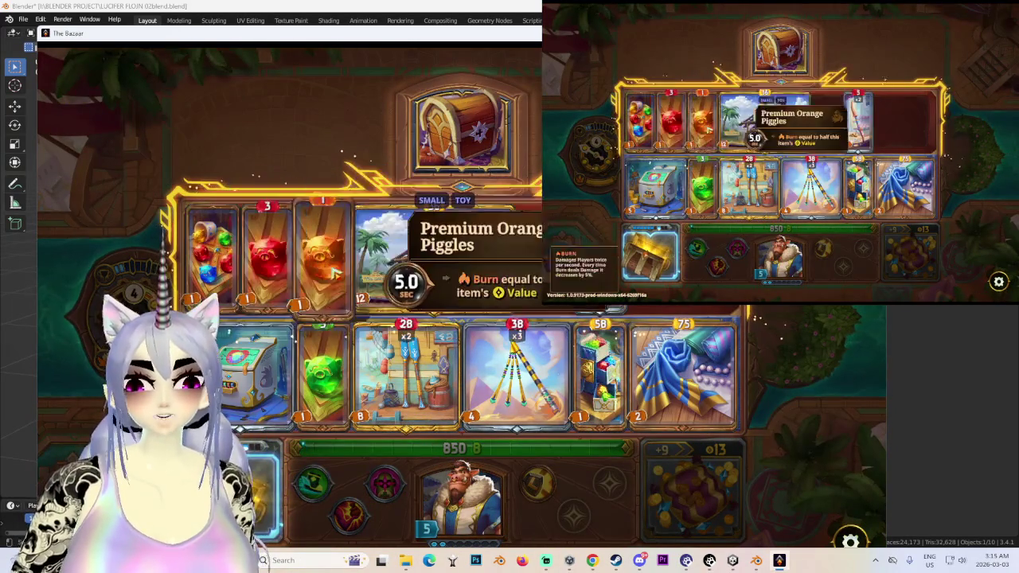
left_click(513, 247)
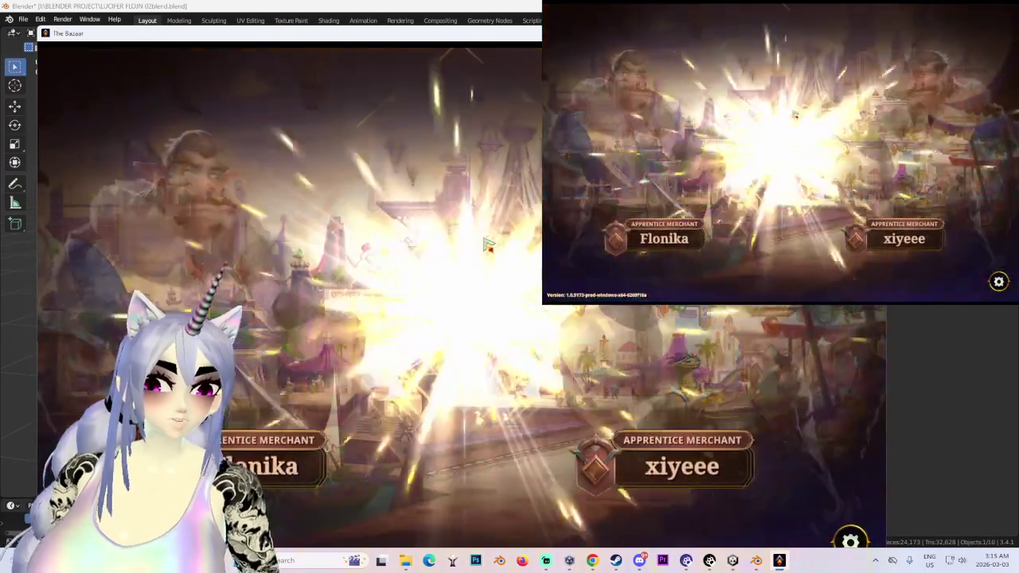
key("alt+Tab")
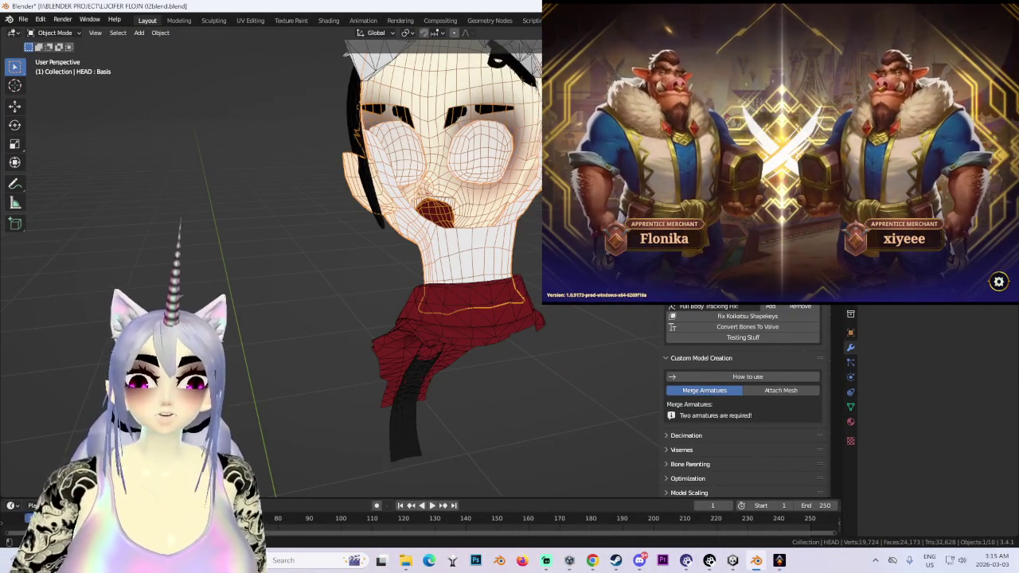
- Undo the pose changes repeatedly until the armature is back in its T-pose
key("ctrl+z")
key("ctrl+z")
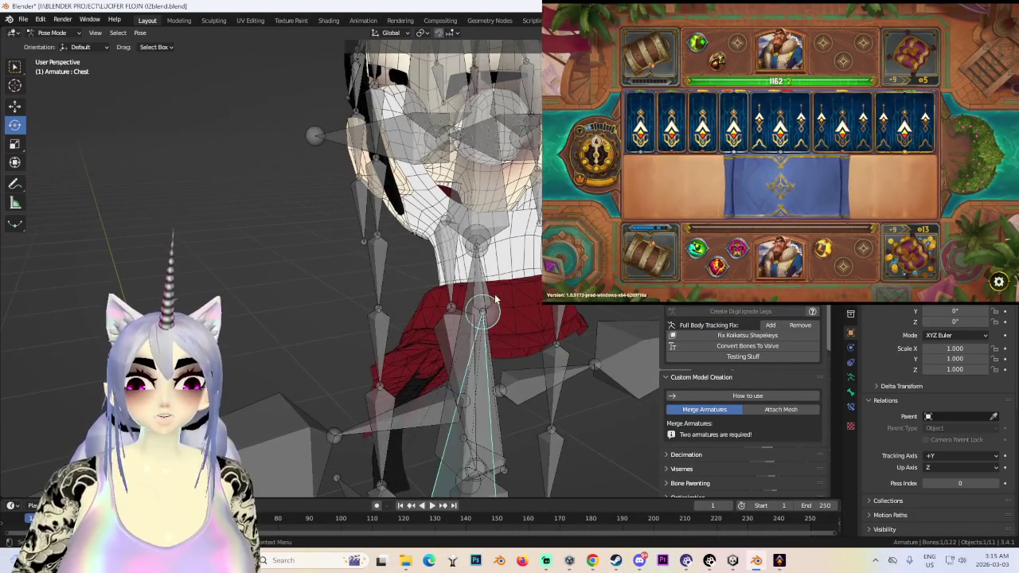
left_click(490, 296)
key("ctrl+z")
key("ctrl+z")
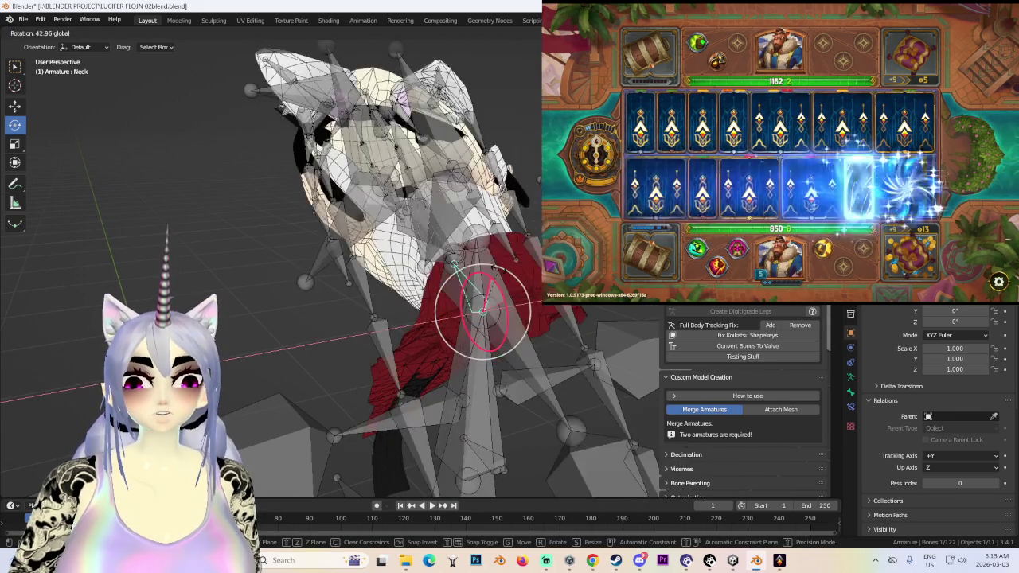
key("ctrl+z")
key("ctrl+z")
key("ctrl+z")
key("ctrl+z")
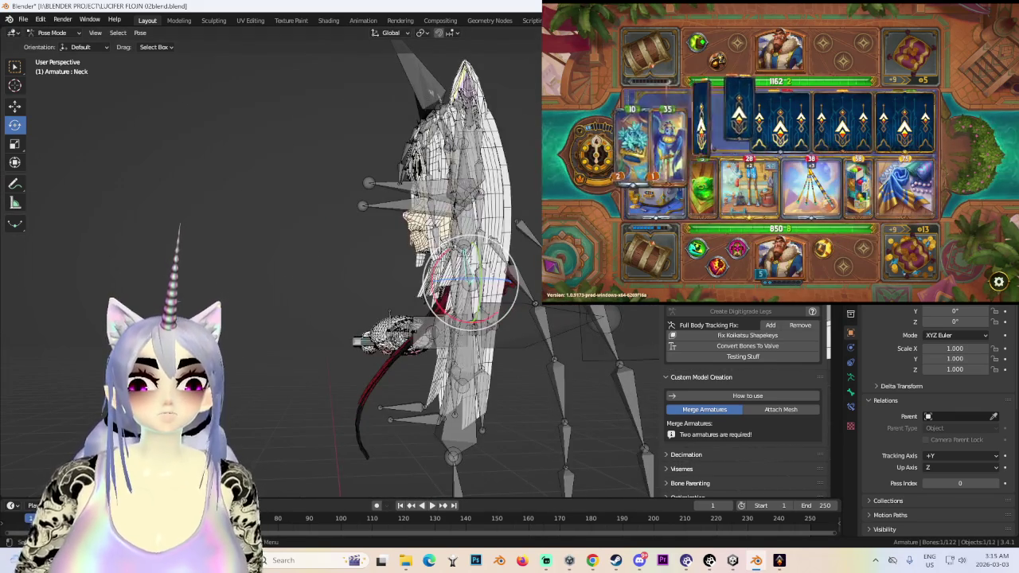
key("ctrl+z")
key("ctrl+z")
scroll(430, 263, "up", 2)
scroll(430, 263, "up", 2)
key("ctrl+z")
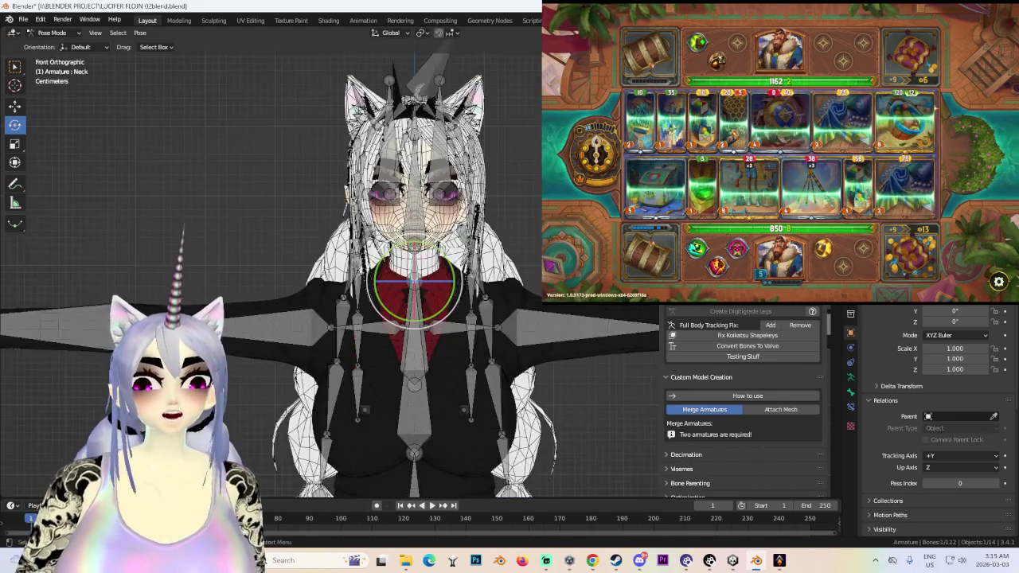
key("ctrl+z")
key("ctrl+z")
mouse_move(532, 131)
middle_mouse_down()
mouse_move(448, 221)
mouse_move(524, 192)
middle_mouse_up()
scroll(503, 272, "down", 3)
key("ctrl+z")
scroll(538, 267, "up", 2)
scroll(530, 279, "up", 1)
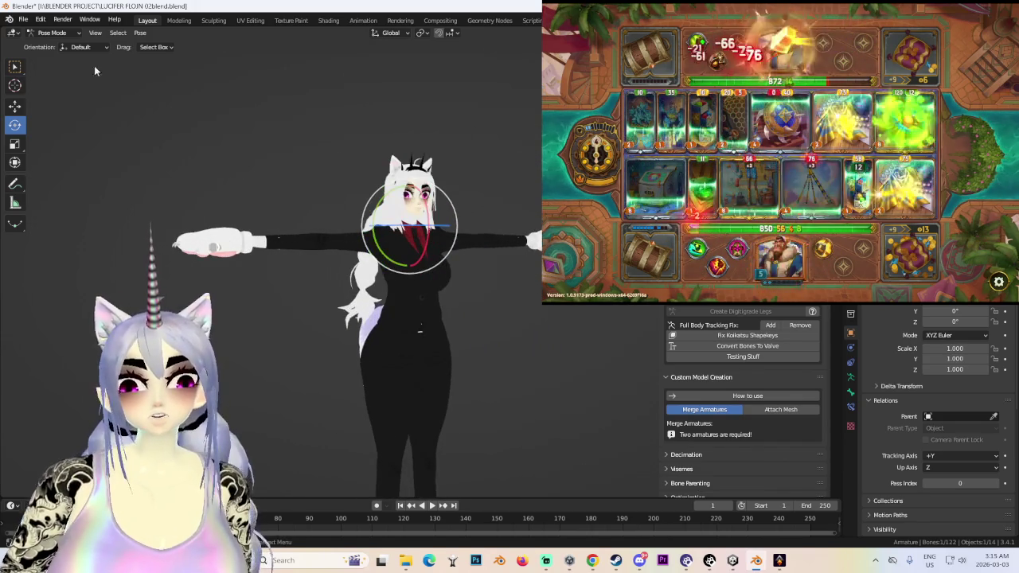
- Save the project as LUCIFER FLOJN 03.blend
left_click(23, 18)
left_click(80, 101)
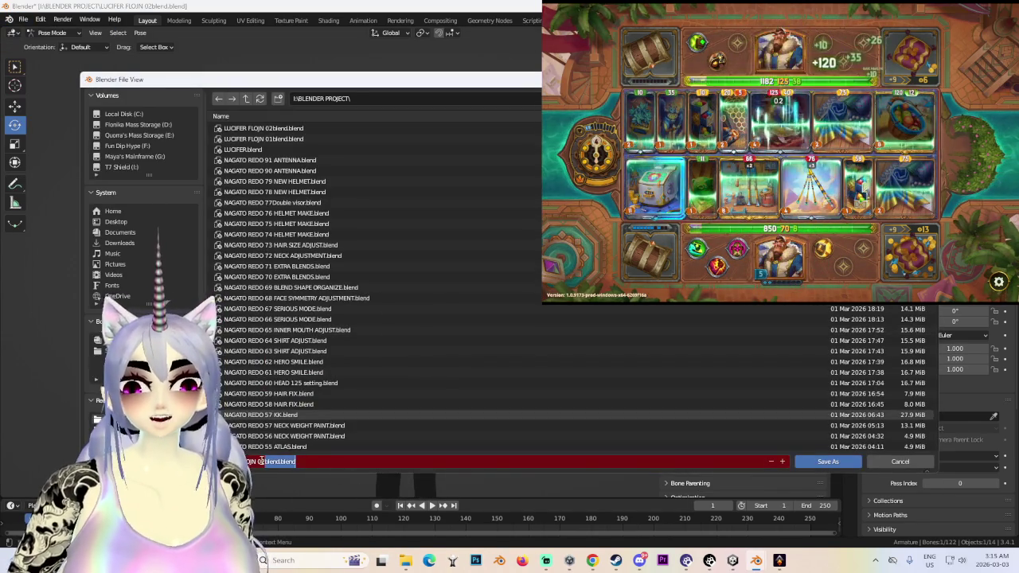
left_click(832, 462)
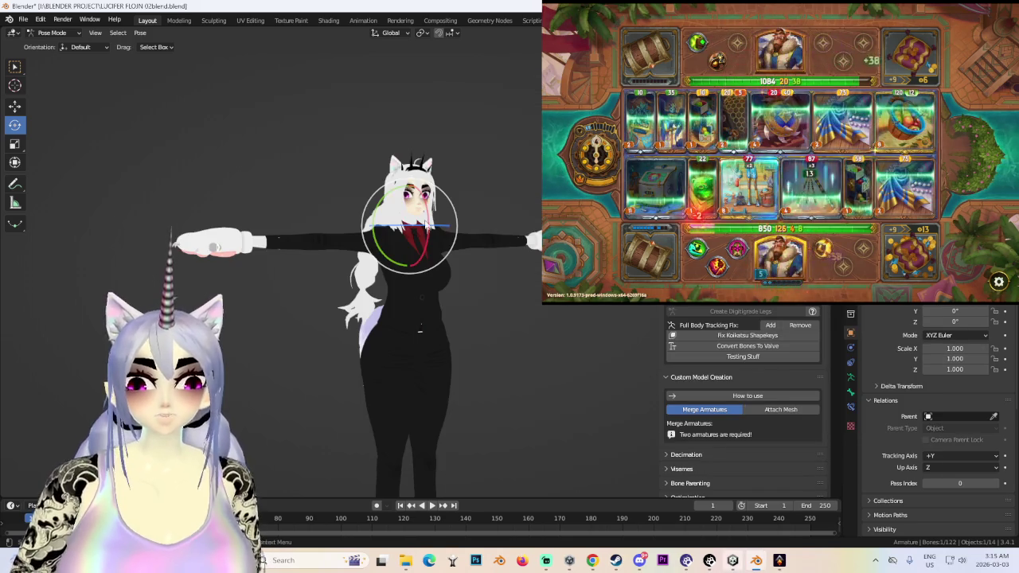
scroll(374, 312, "up", 3)
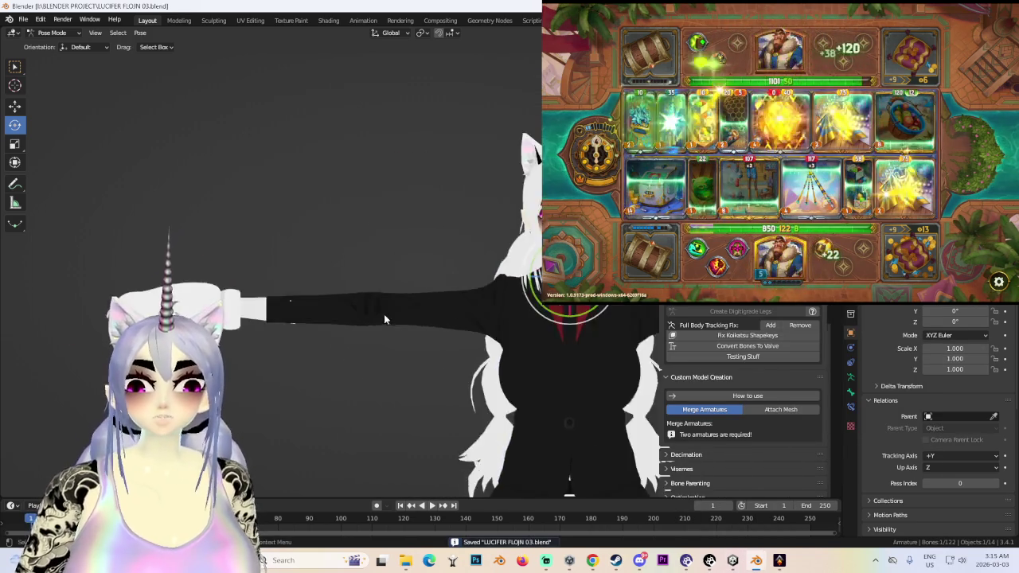
- Switch the armature into Edit Mode from the mode dropdown
left_click(52, 32)
left_click(47, 49)
scroll(437, 92, "down", 2)
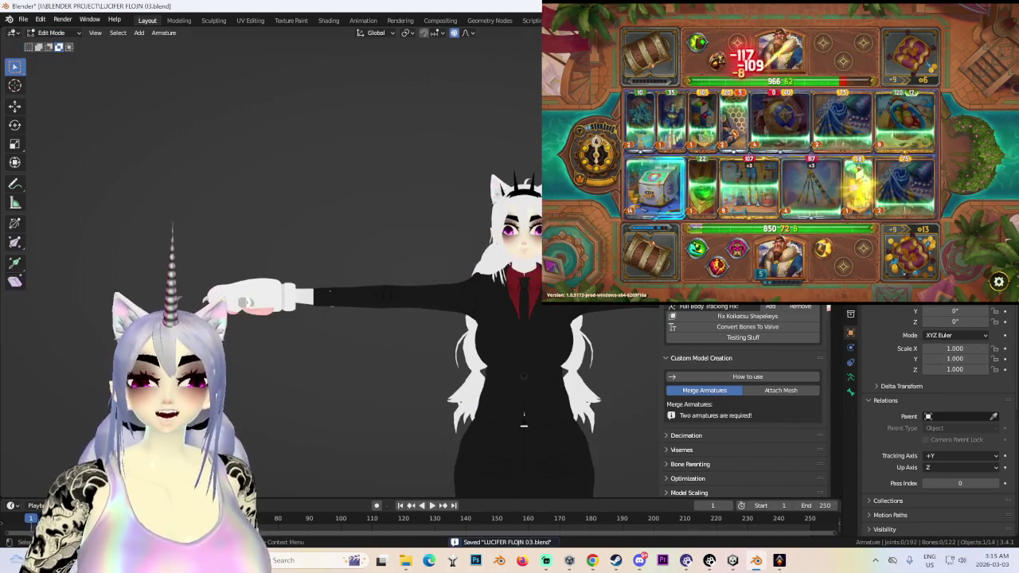
- In front orthographic X-ray view, select all armature bones and delete them
key("alt+z")
key("KP_1")
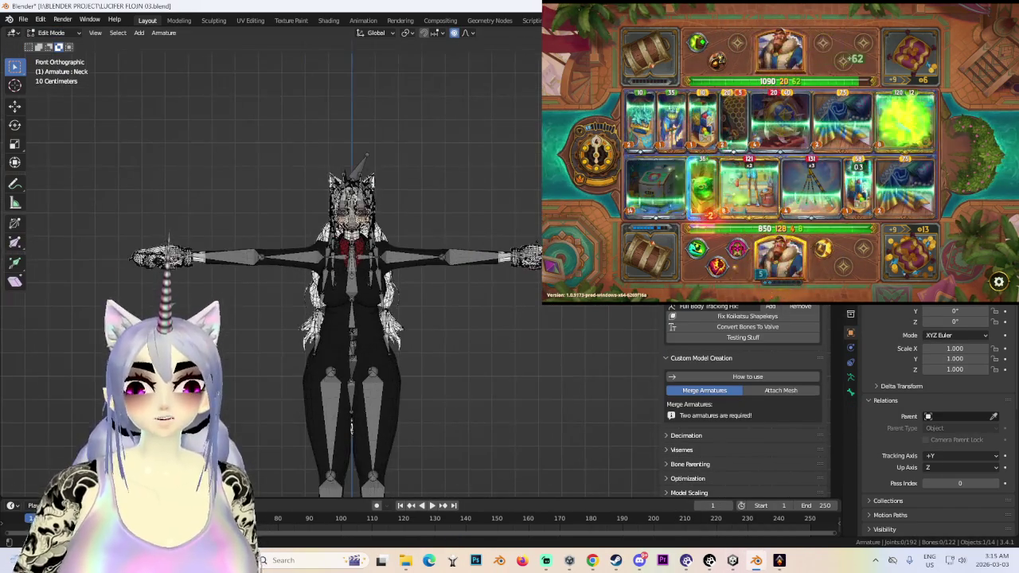
key("a")
key("Delete")
scroll(309, 250, "up", 3)
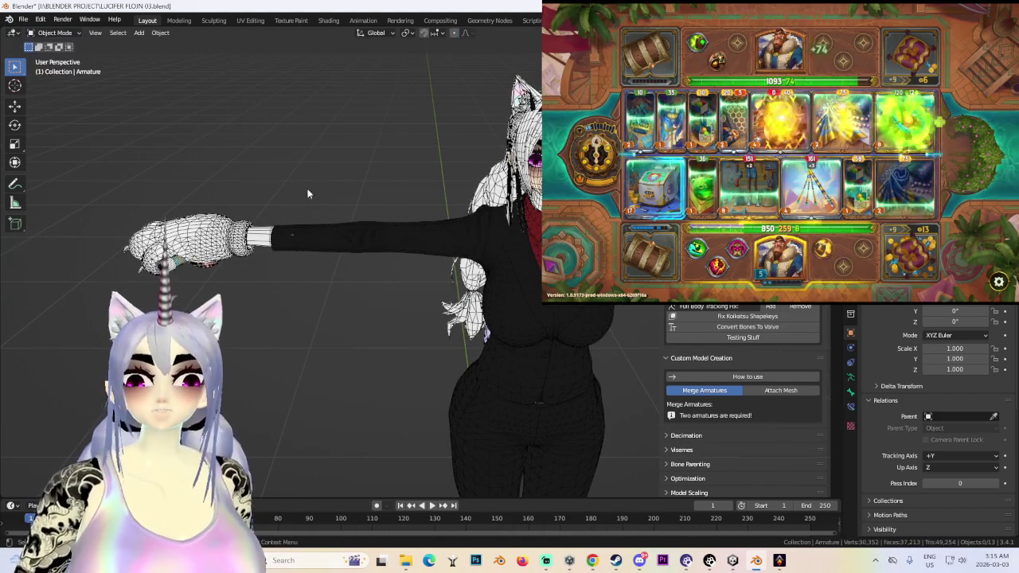
- Select the Jacket mesh, enter Edit Mode, then return it to Object Mode
left_click(384, 240)
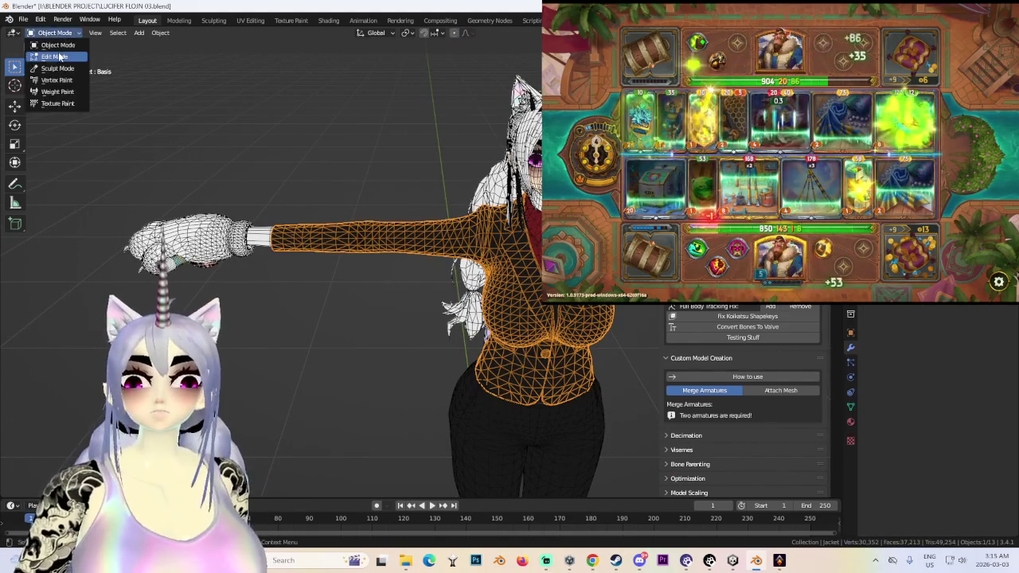
left_click(60, 56)
scroll(335, 279, "down", 4)
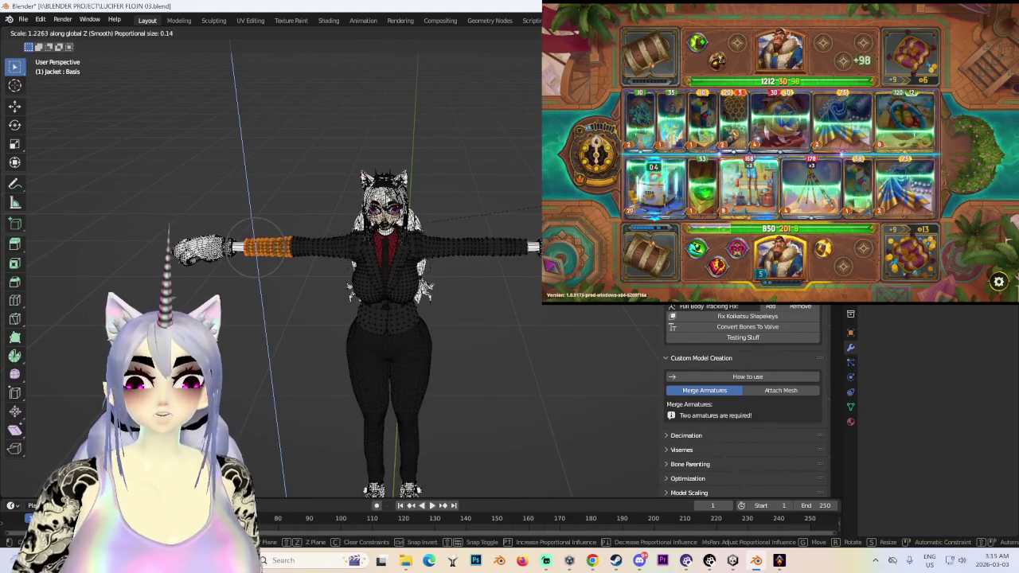
scroll(426, 306, "up", 2)
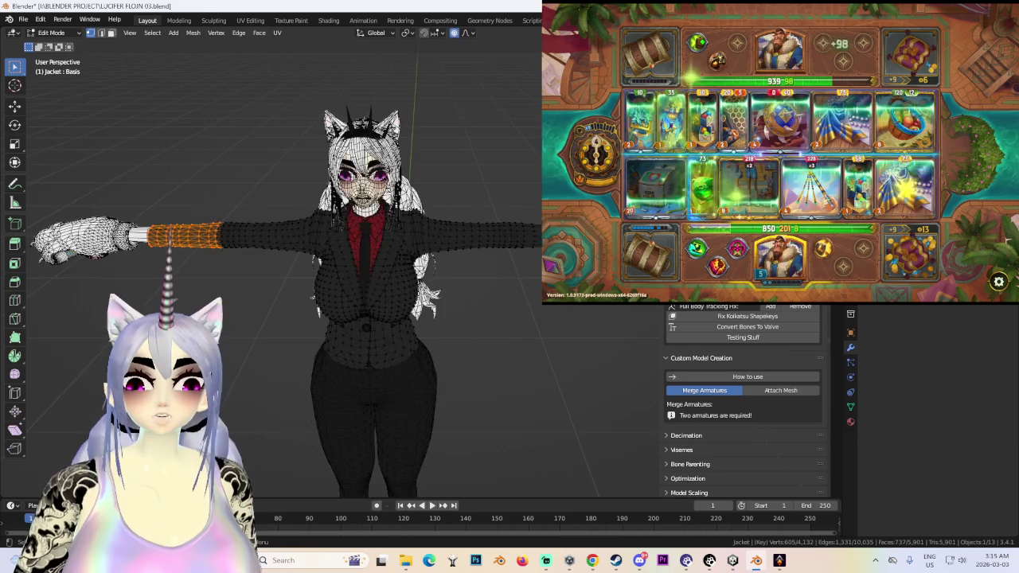
scroll(414, 231, "up", 2)
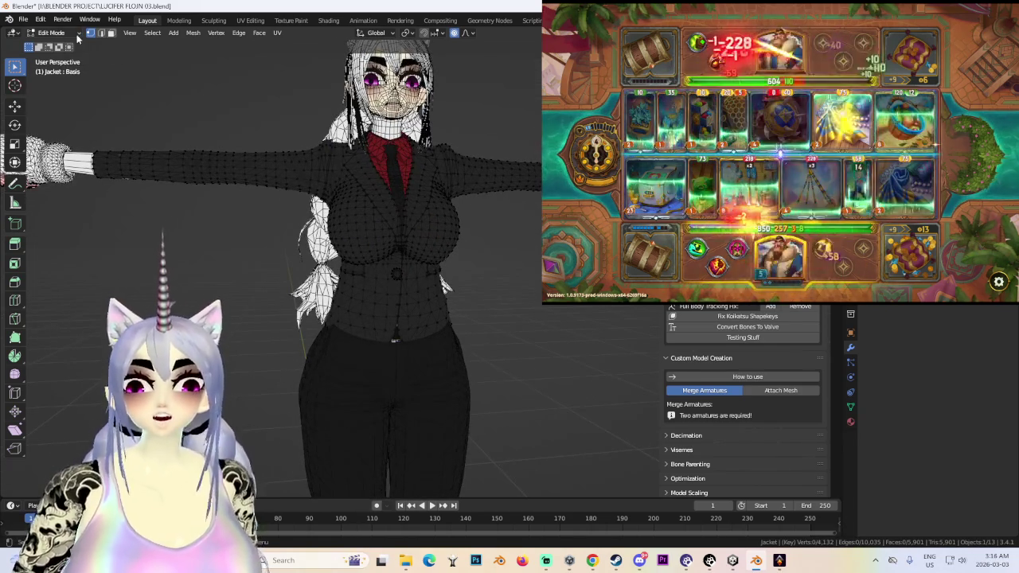
left_click(68, 45)
- Review the avatar from orbit and side views, then bring The Bazaar forward
middle_click_drag(439, 230, 499, 274)
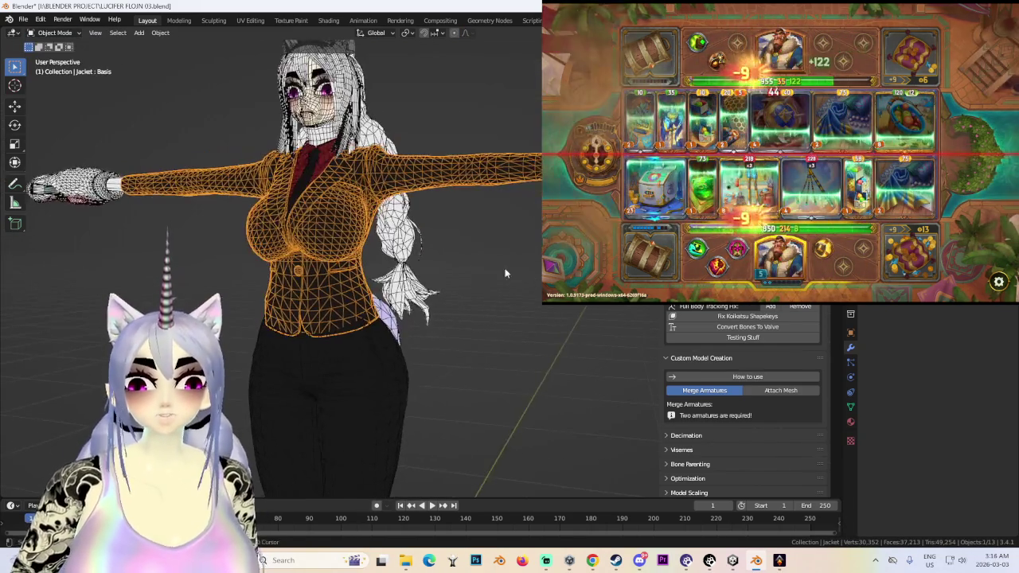
key("ctrl+KP_3")
middle_click_drag(414, 255, 504, 247)
scroll(463, 258, "down", 2)
left_click(779, 561)
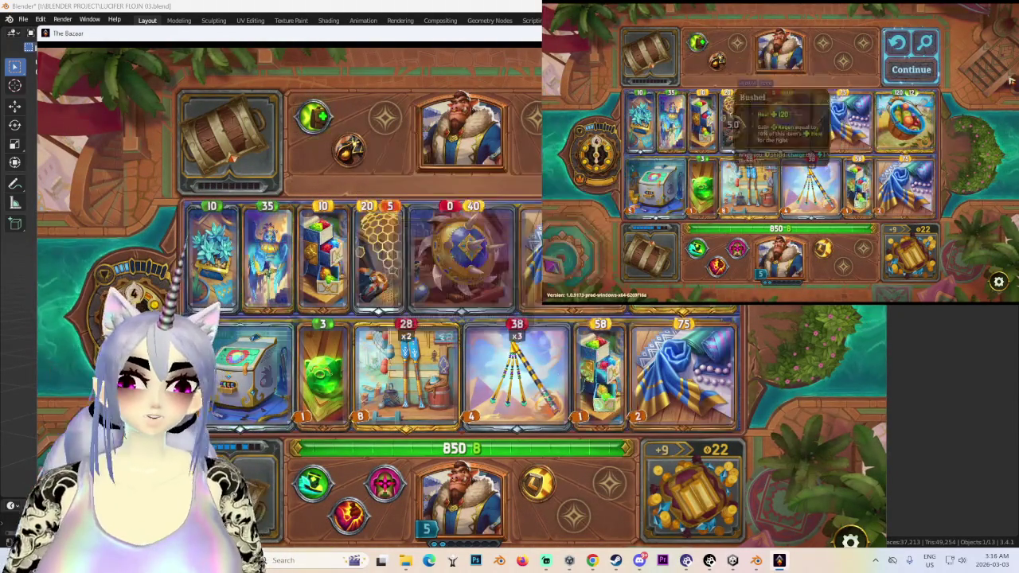
- Continue past the finished battle, pick an encounter and enter the Economic items shop
left_click(911, 69)
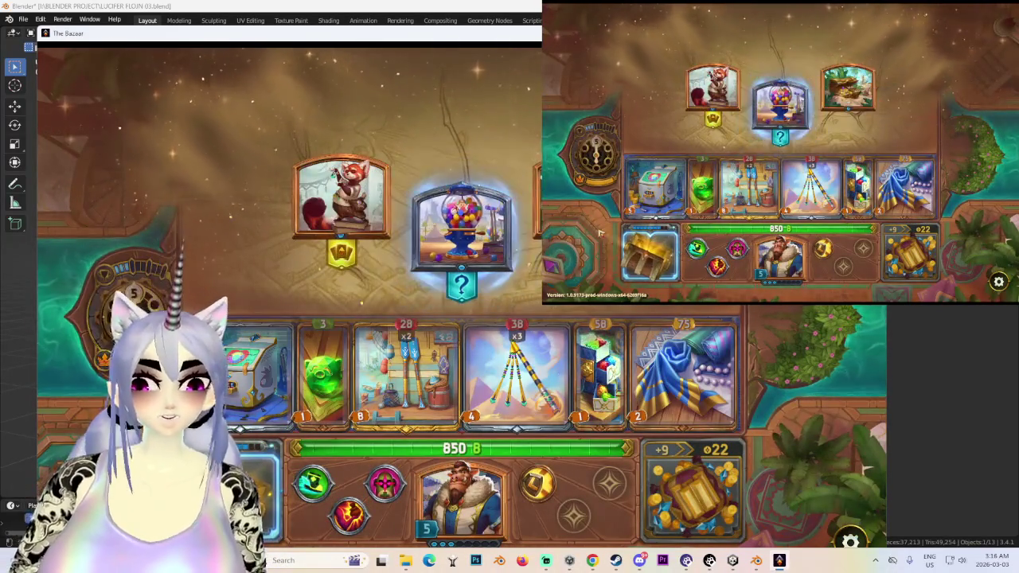
left_click(462, 231)
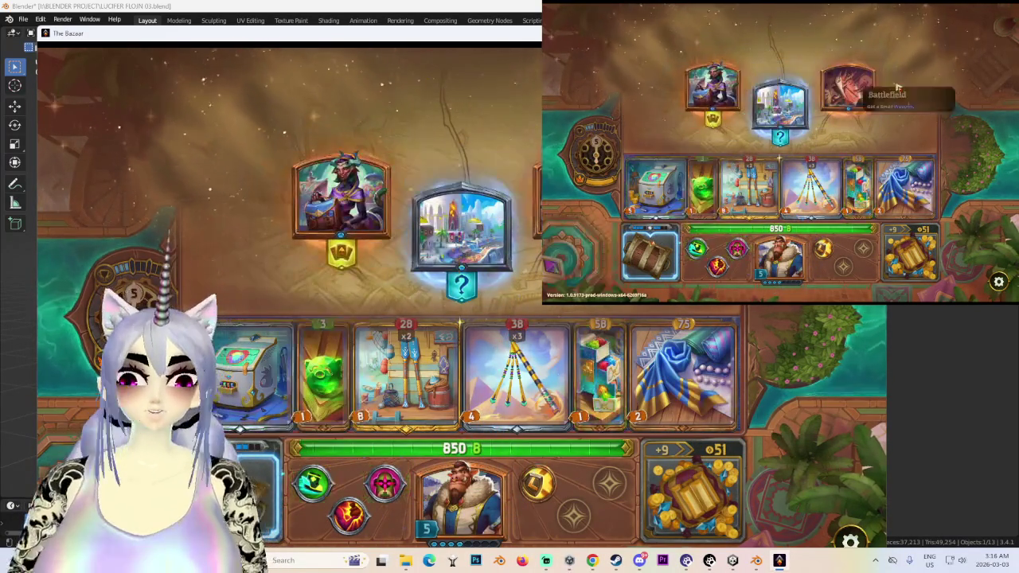
left_click(846, 84)
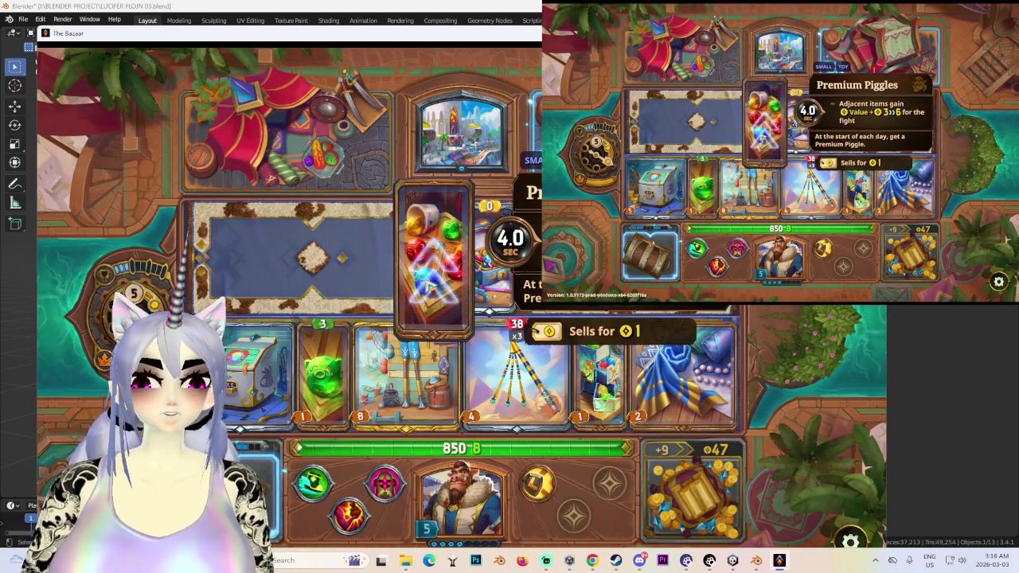
- Buy Premium Piggles onto the board and view the Flail card up close
left_click_drag(425, 277, 330, 374)
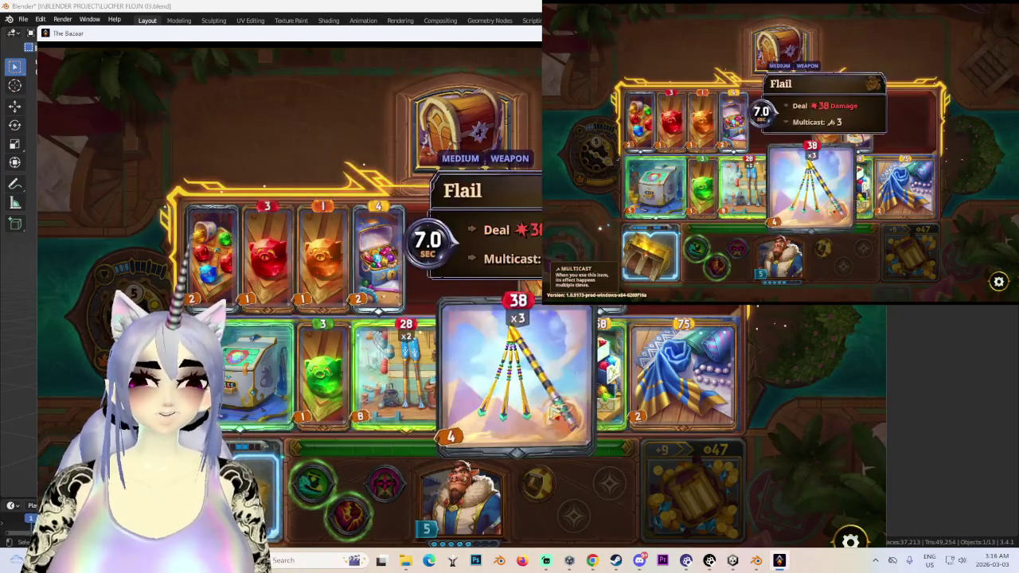
left_click(556, 410)
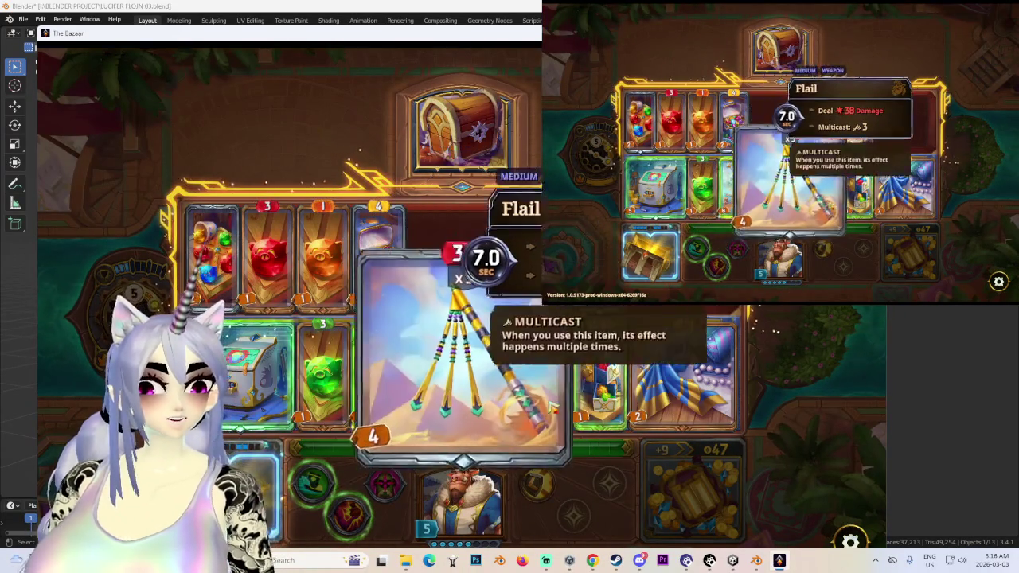
left_click(418, 362)
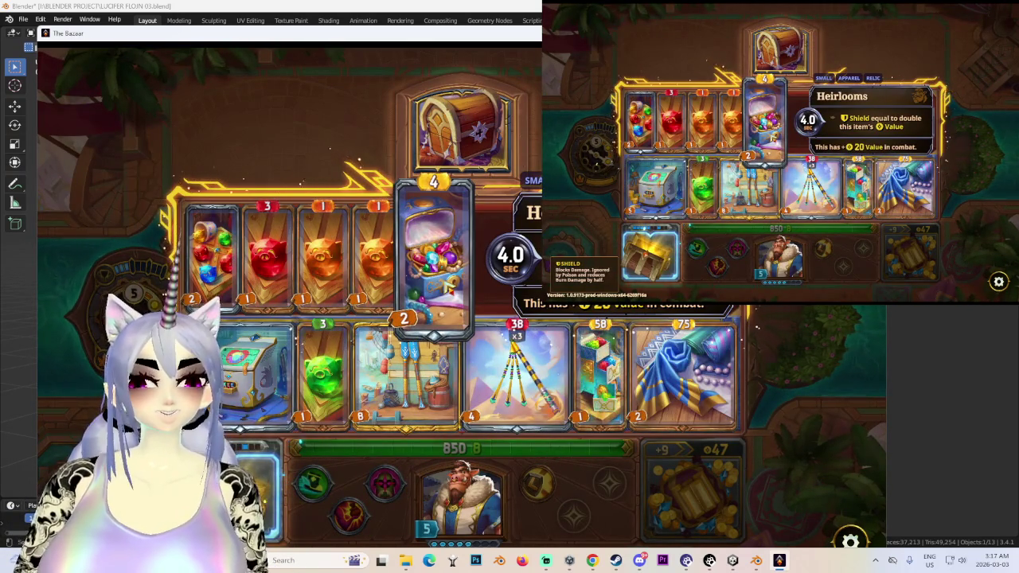
mouse_move(212, 253)
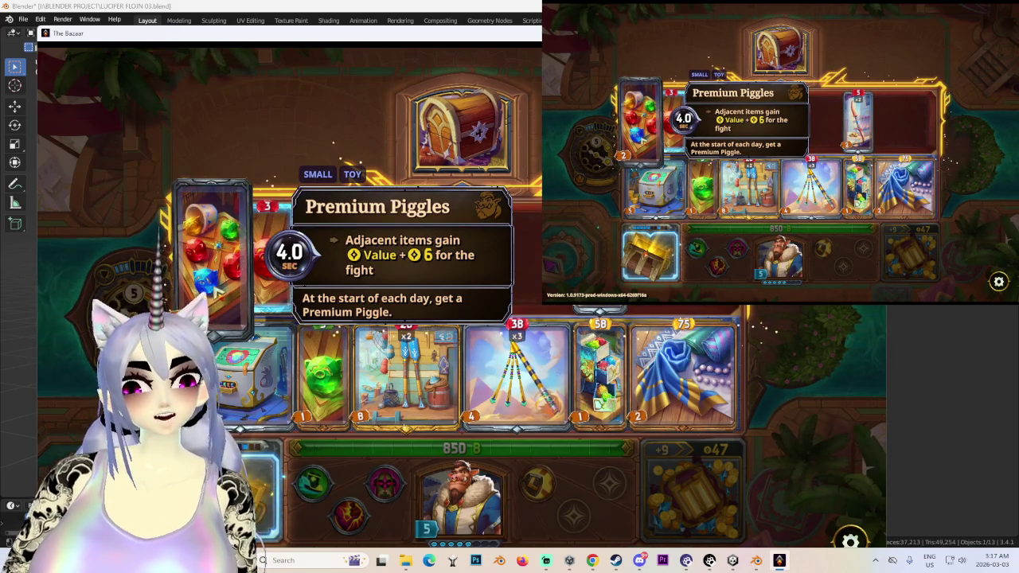
- Open and close the enlarged Premium Piggles card several times to inspect it
left_click(219, 283)
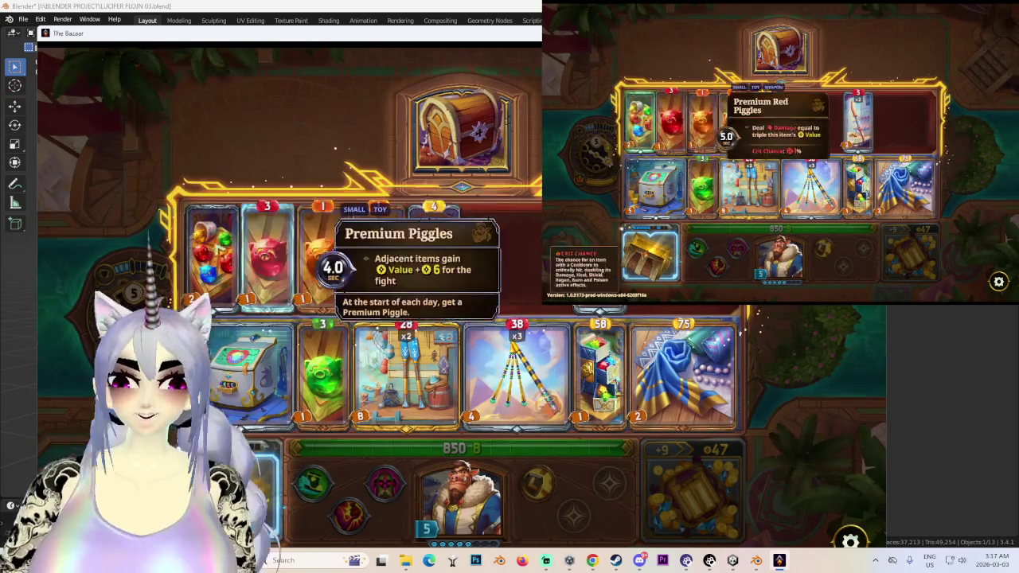
left_click(240, 236)
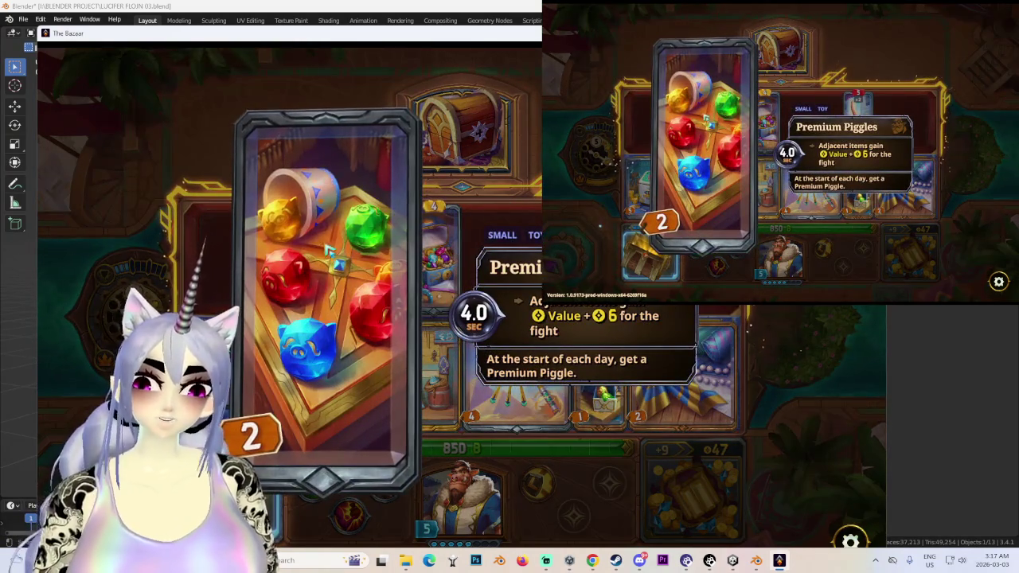
left_click(239, 262)
left_click(214, 267)
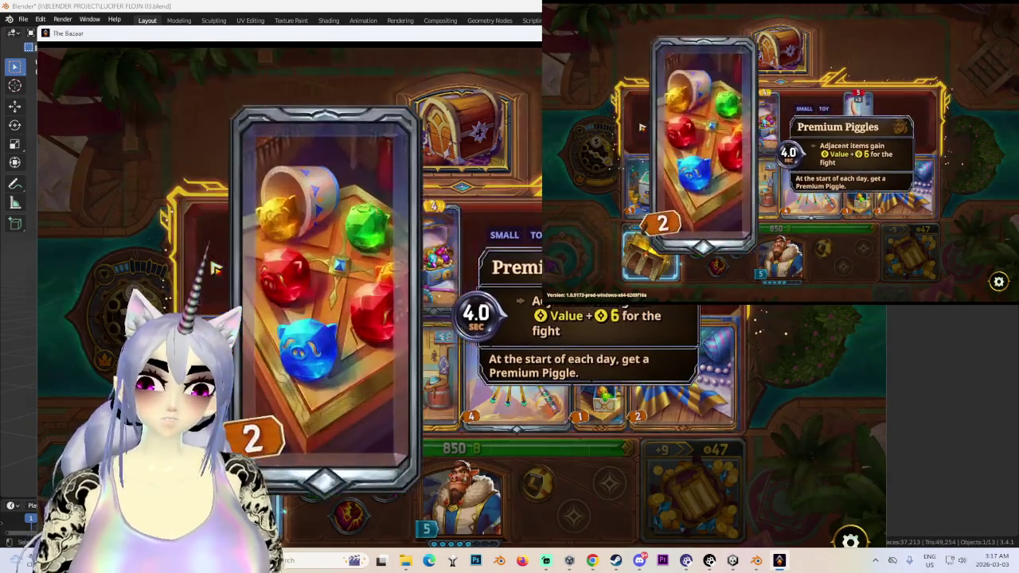
left_click(213, 267)
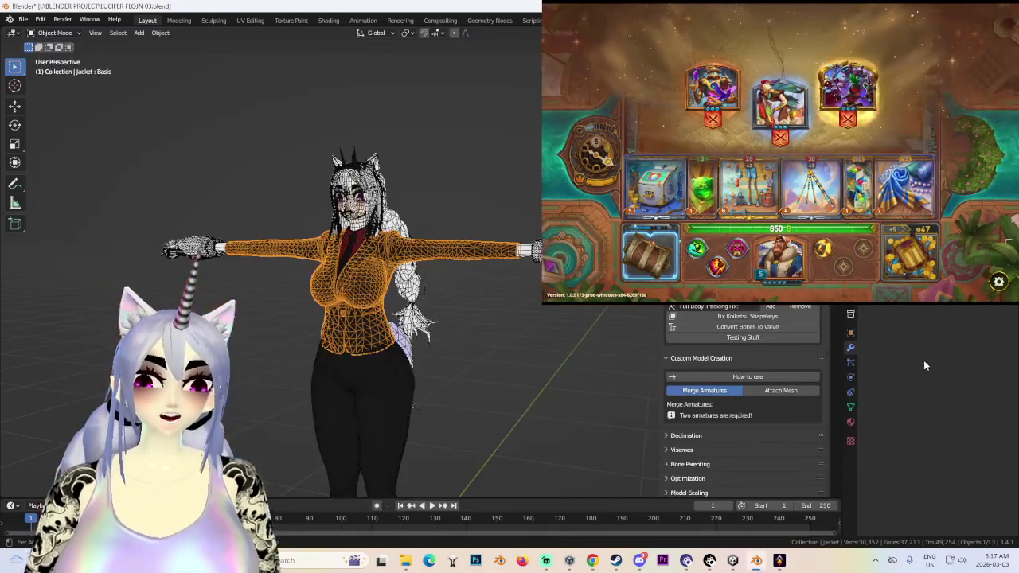
- Back in Blender, go to front view and select the BODY.002 sleeve cuff
key("alt+Tab")
middle_click_drag(303, 280, 241, 294)
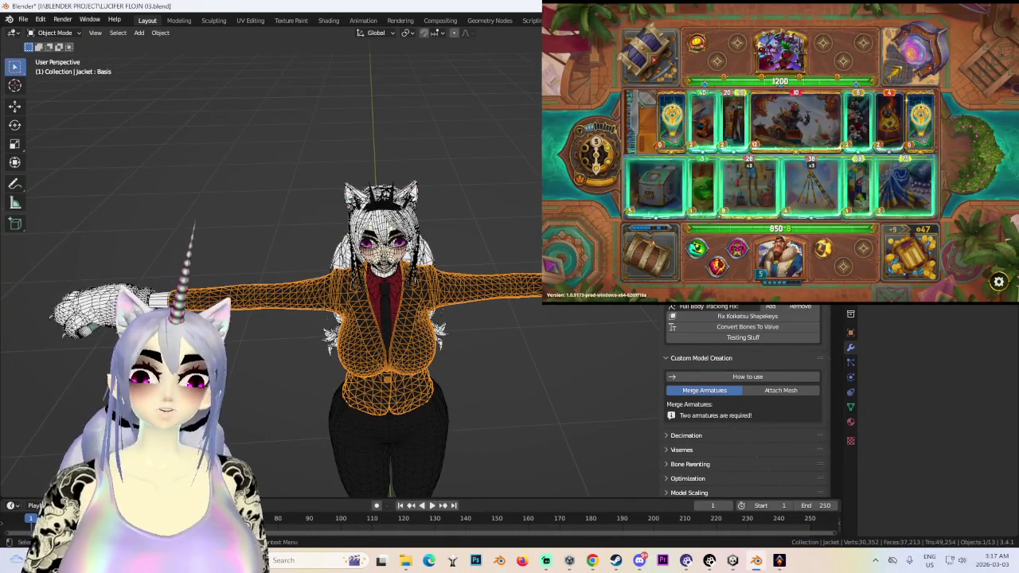
key("KP_1")
scroll(296, 351, "up", 3)
left_click(231, 266)
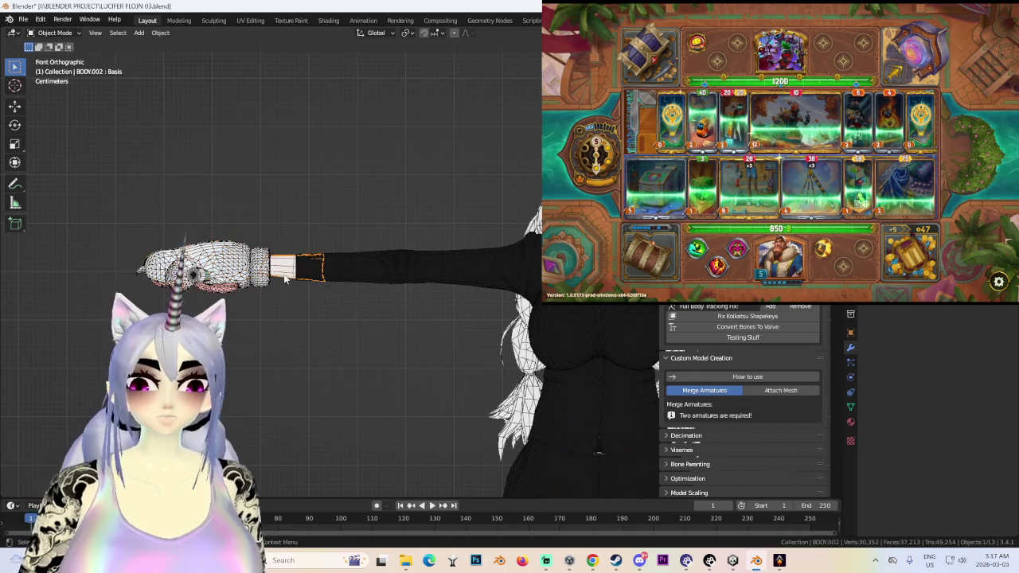
scroll(285, 278, "up", 2)
left_click(375, 274)
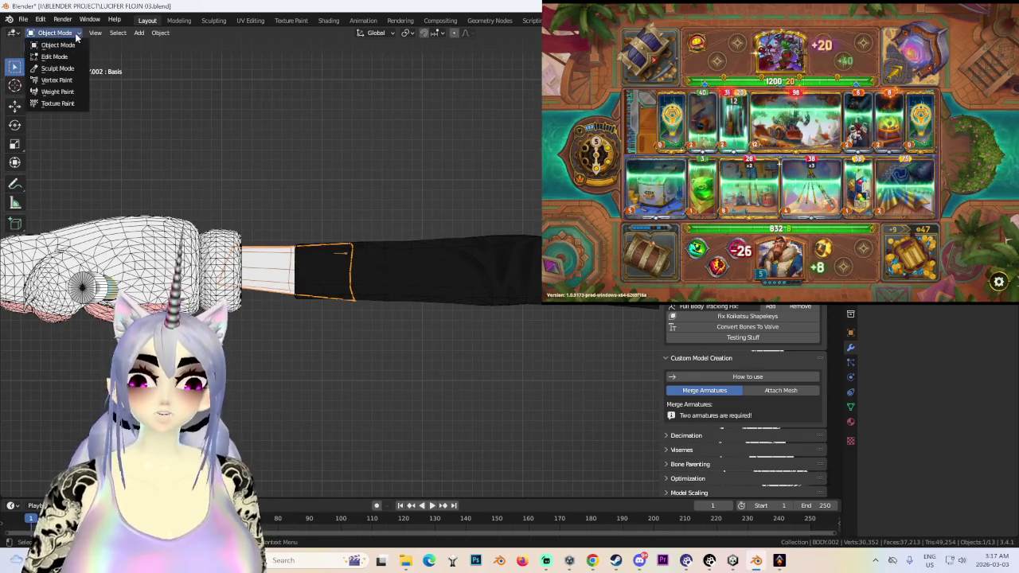
- In Edit Mode with X-ray on, box-select the cuff's wrist-end vertices
left_click(72, 58)
key("alt+z")
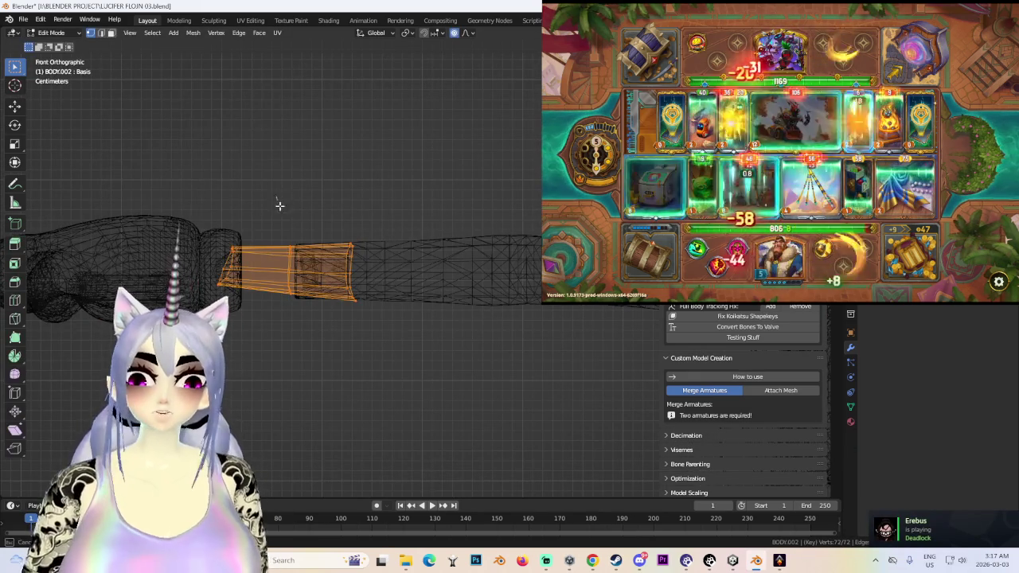
scroll(362, 336, "down", 3)
scroll(441, 255, "down", 3)
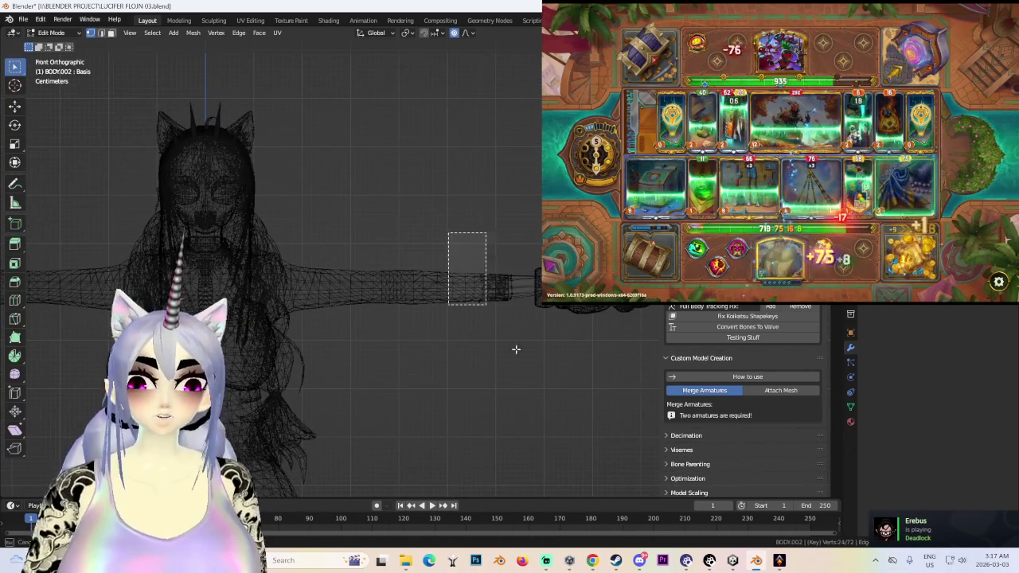
left_click_drag(449, 233, 471, 277)
scroll(517, 355, "up", 3)
- Scale the cuff vertices along Z to about 0.957, then turn X-ray off
key("s")
key("z")
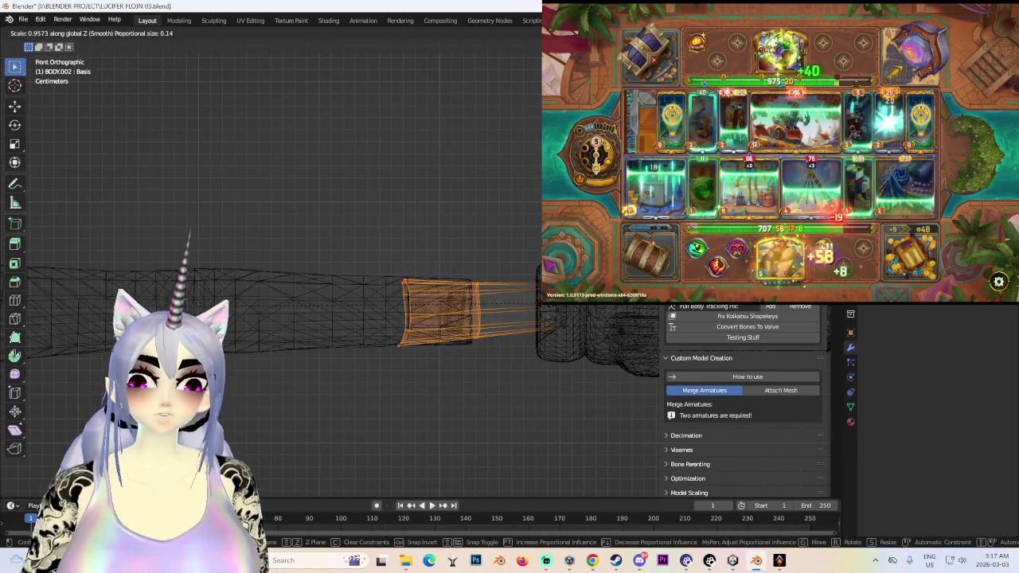
left_click(445, 307)
scroll(445, 310, "down", 3)
scroll(496, 368, "down", 2)
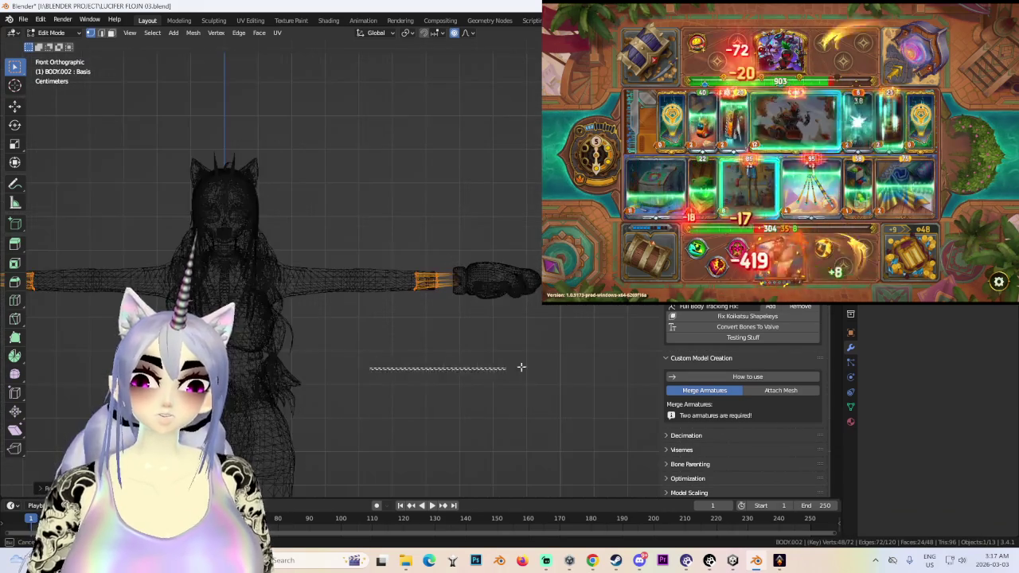
scroll(550, 353, "up", 1)
scroll(285, 351, "down", 1)
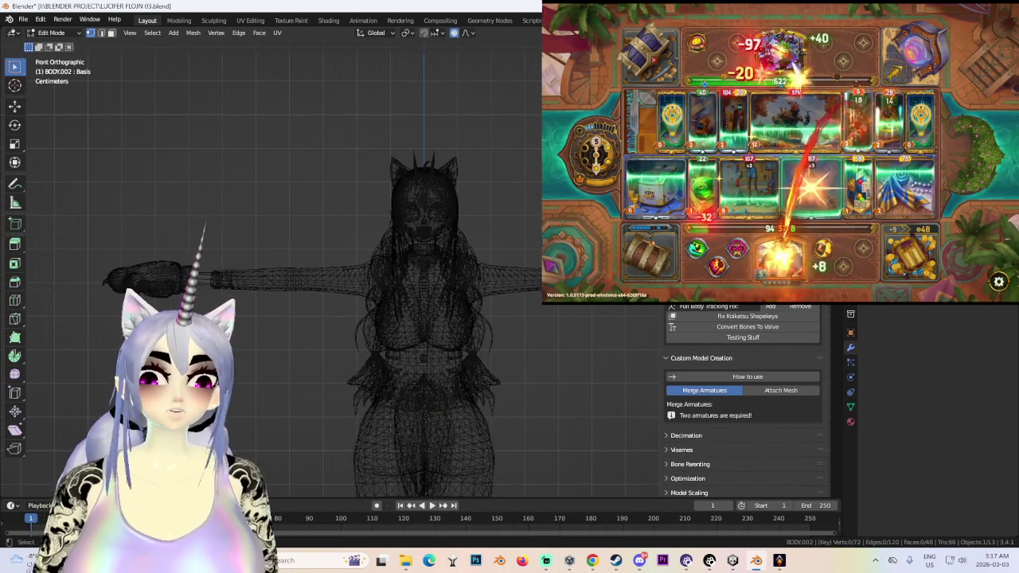
key("shift+z")
mouse_move(398, 318)
middle_mouse_down()
mouse_move(453, 230)
mouse_move(477, 96)
middle_mouse_up()
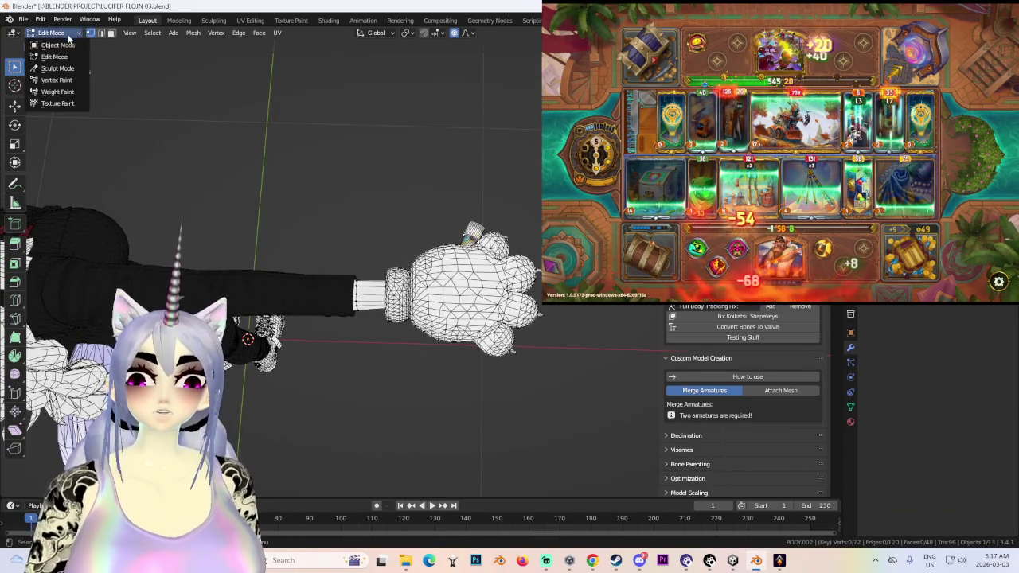
- Put the RAVE MASTER glove mesh in Edit Mode and select all its faces
left_click(57, 45)
left_click(54, 33)
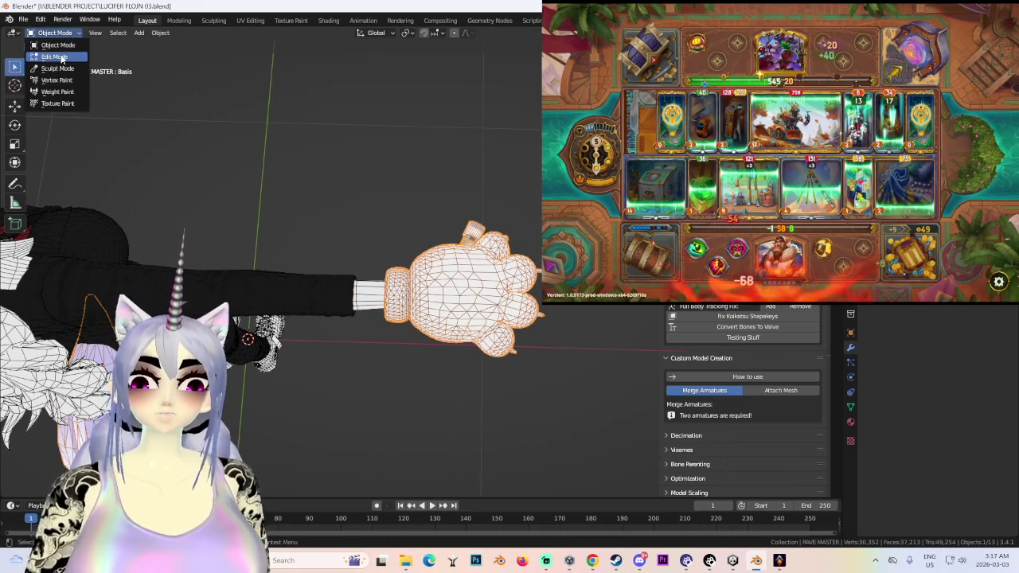
left_click(49, 58)
left_click(494, 318)
left_click(152, 33)
key("a")
scroll(287, 159, "down", 2)
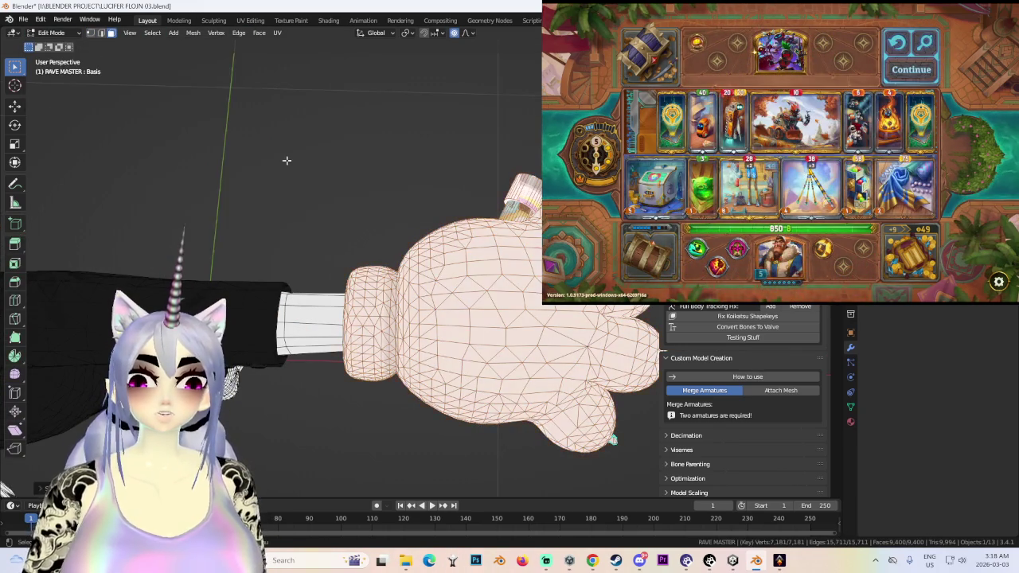
scroll(312, 184, "down", 2)
scroll(288, 337, "up", 3)
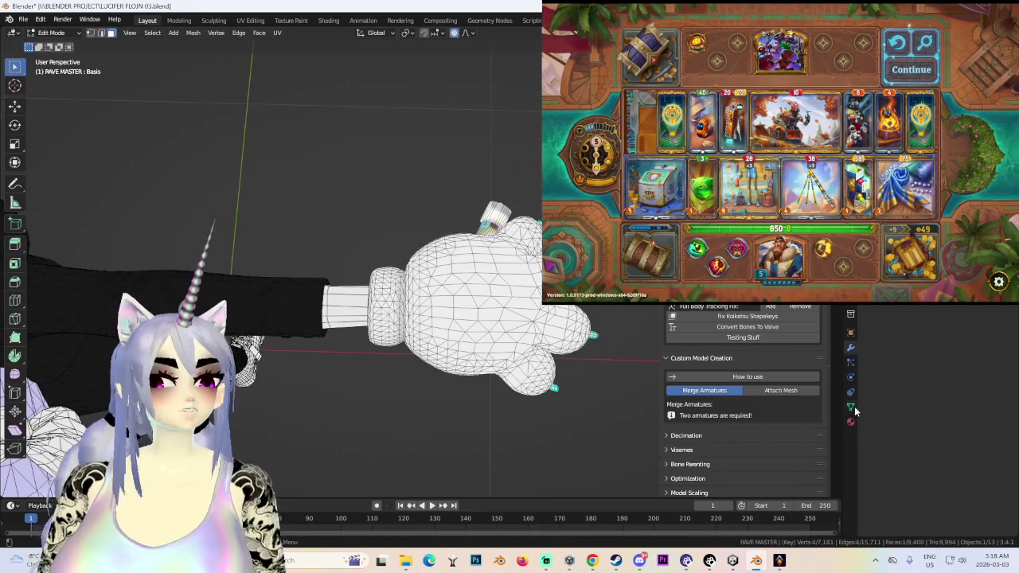
- Make Head the active vertex group in Object Data properties and delete the selected faces
left_click(851, 407)
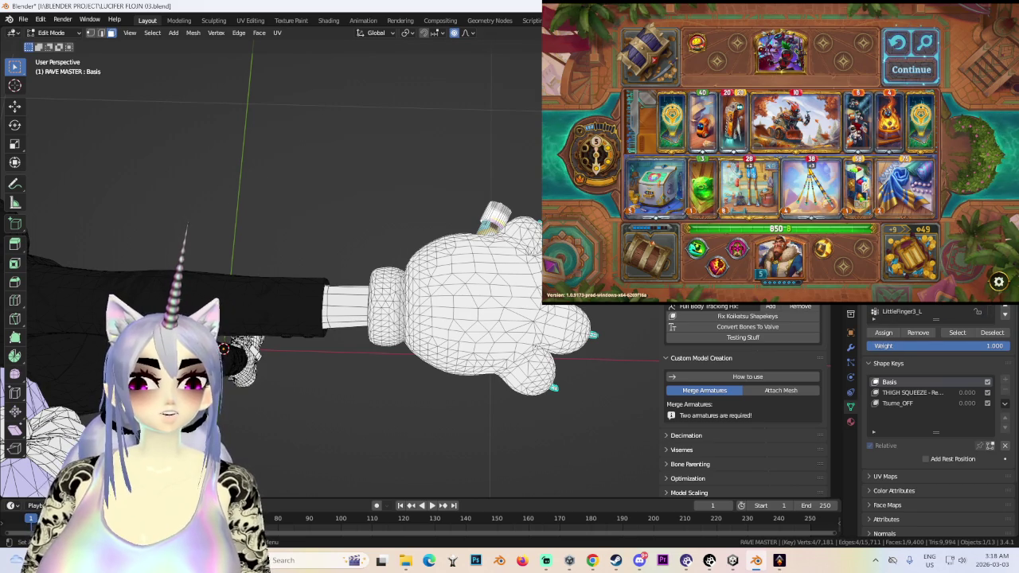
left_click(1006, 311)
left_click(940, 366)
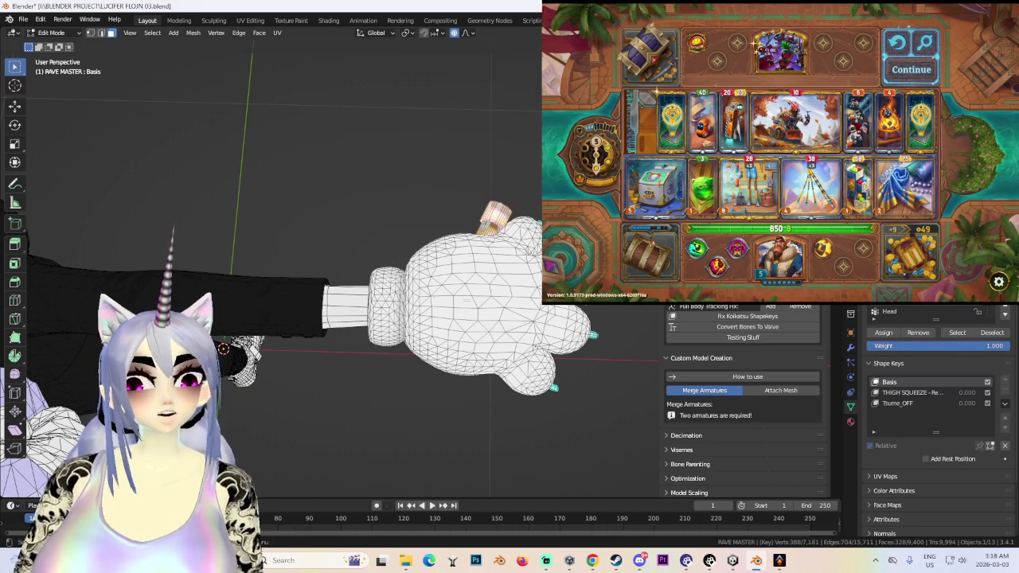
scroll(585, 307, "down", 2)
key("x")
left_click(445, 325)
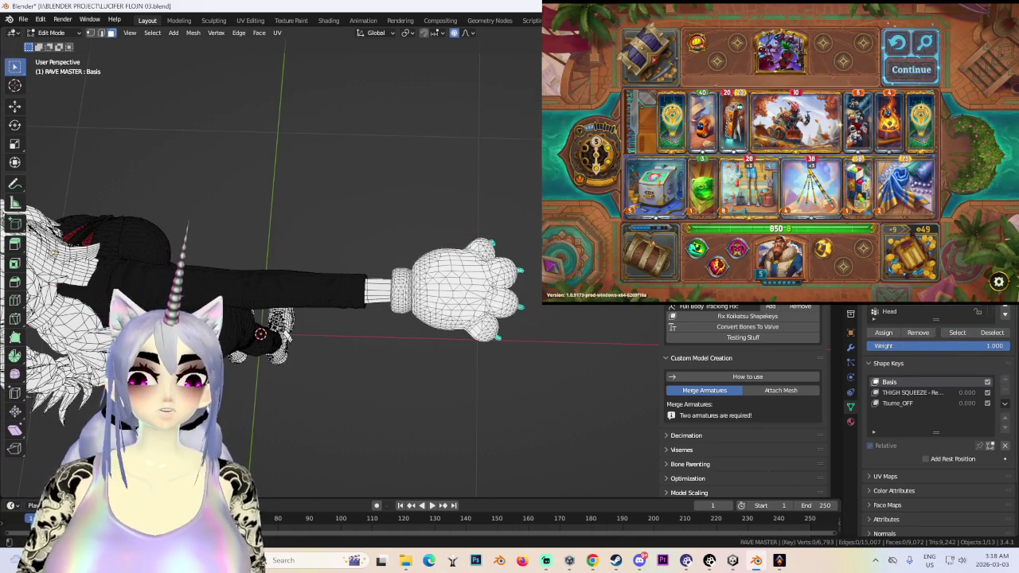
- Return to front view and put the armature in Pose Mode
mouse_move(288, 338)
middle_mouse_down()
mouse_move(403, 363)
mouse_move(311, 341)
mouse_move(497, 253)
middle_mouse_up()
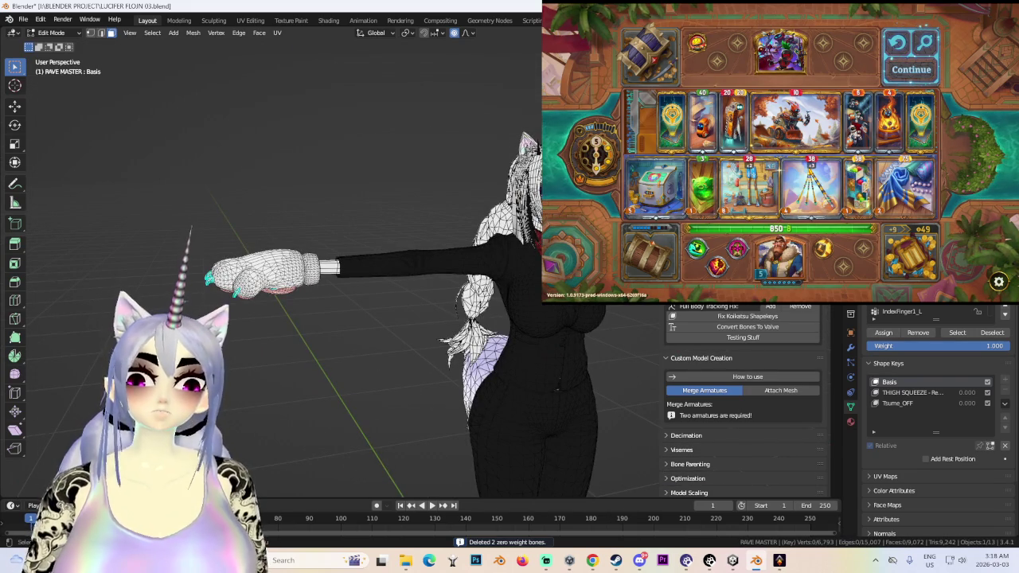
key("KP_1")
key("ctrl+Tab")
scroll(296, 273, "up", 2)
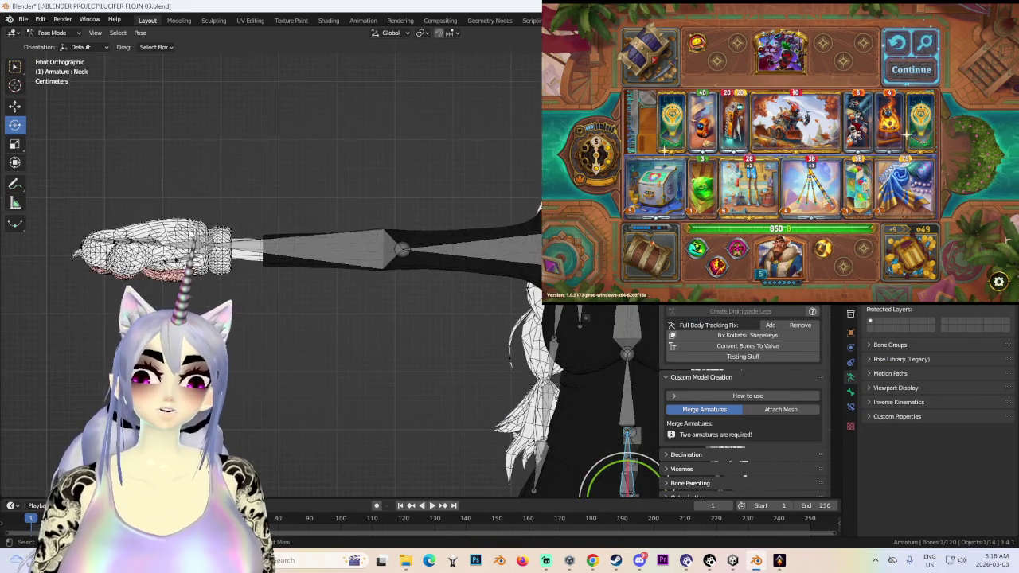
- Set the left wrist bone's Inherit Scale to None, then bring The Bazaar forward
left_click(850, 392)
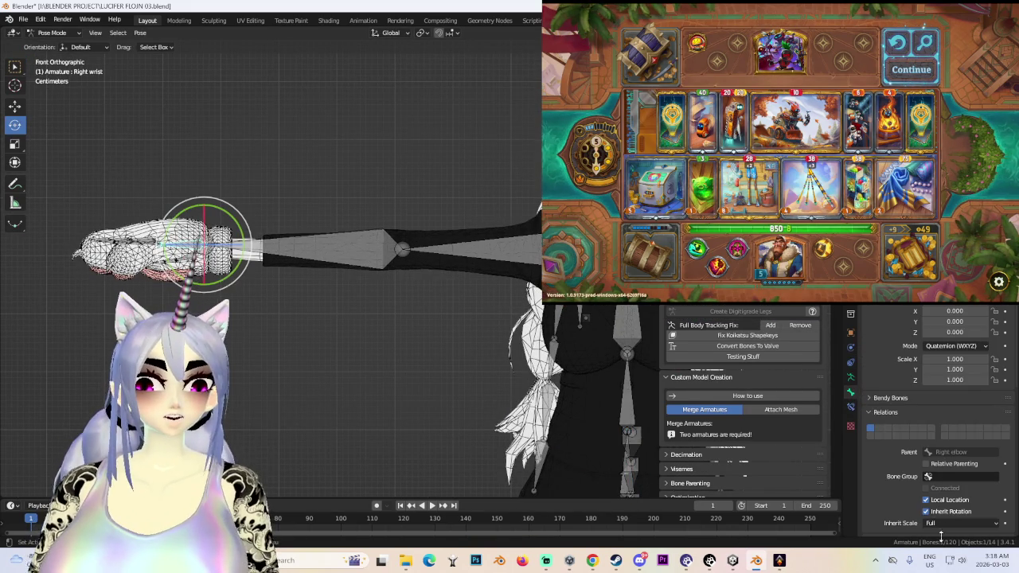
scroll(349, 197, "down", 4)
middle_click_drag(496, 166, 349, 198, "shift")
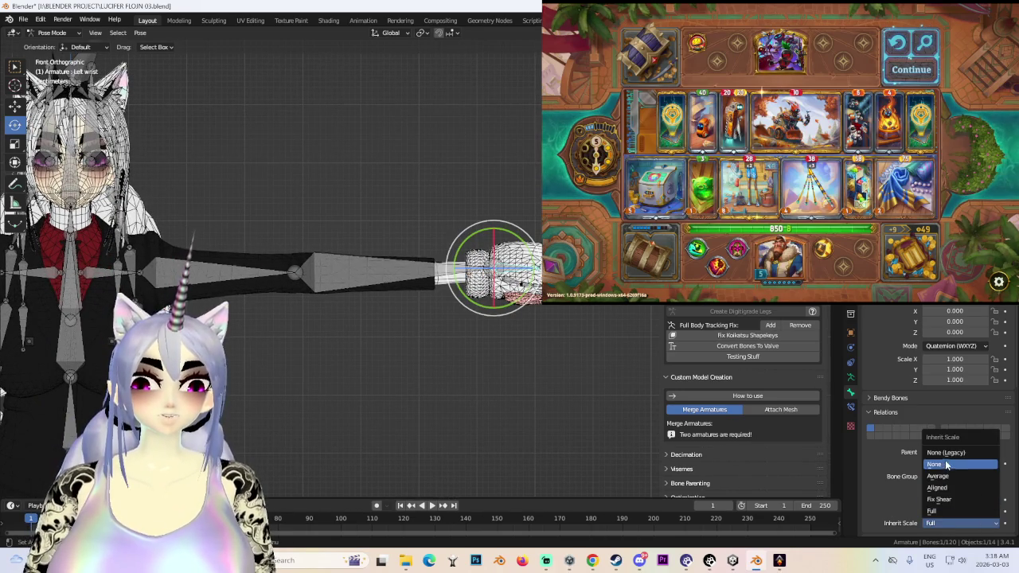
left_click(780, 560)
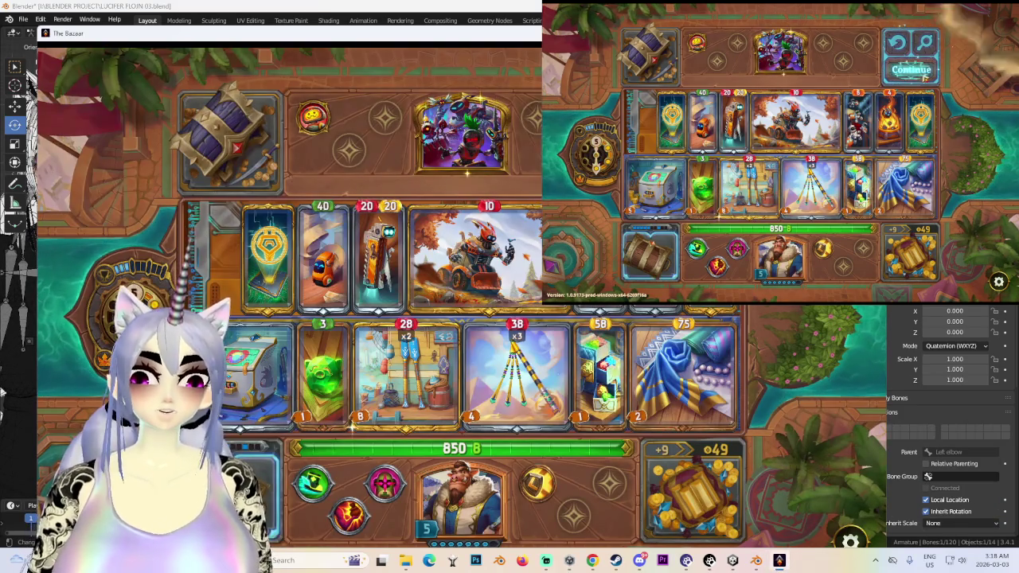
- Continue to the next encounter, visit Aila's weapon shop, reroll and buy an item
left_click(911, 69)
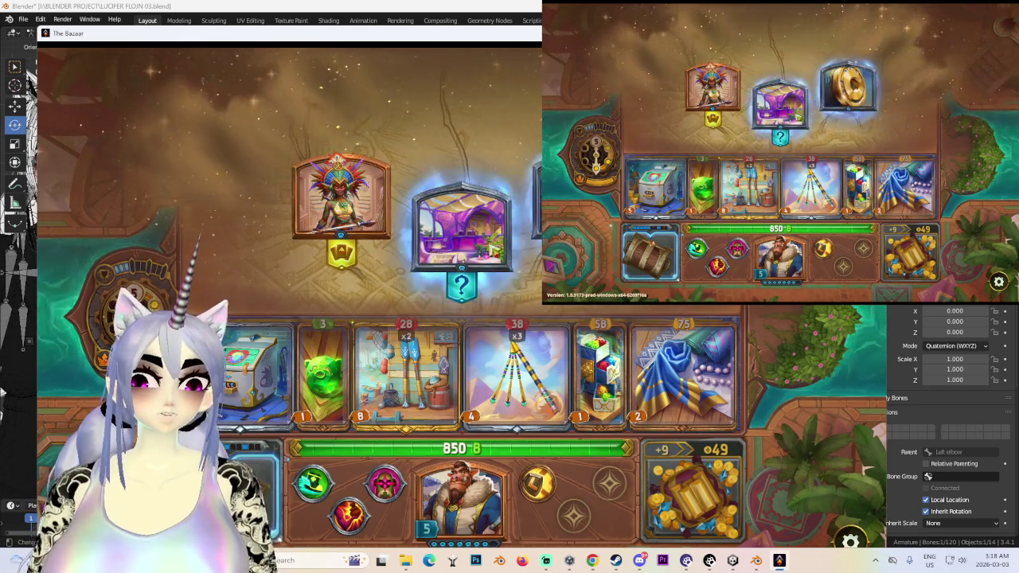
left_click(781, 104)
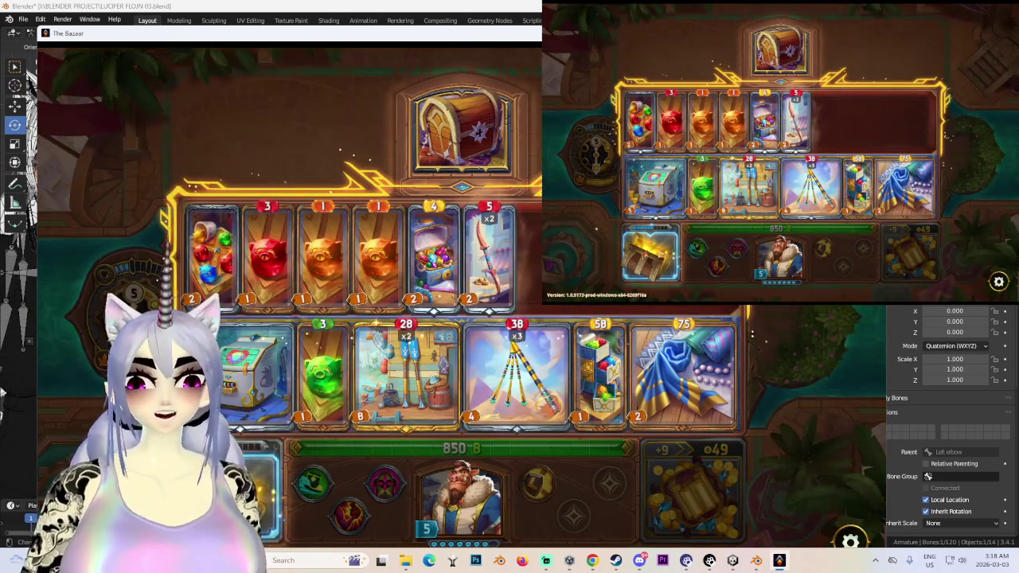
left_click(780, 48)
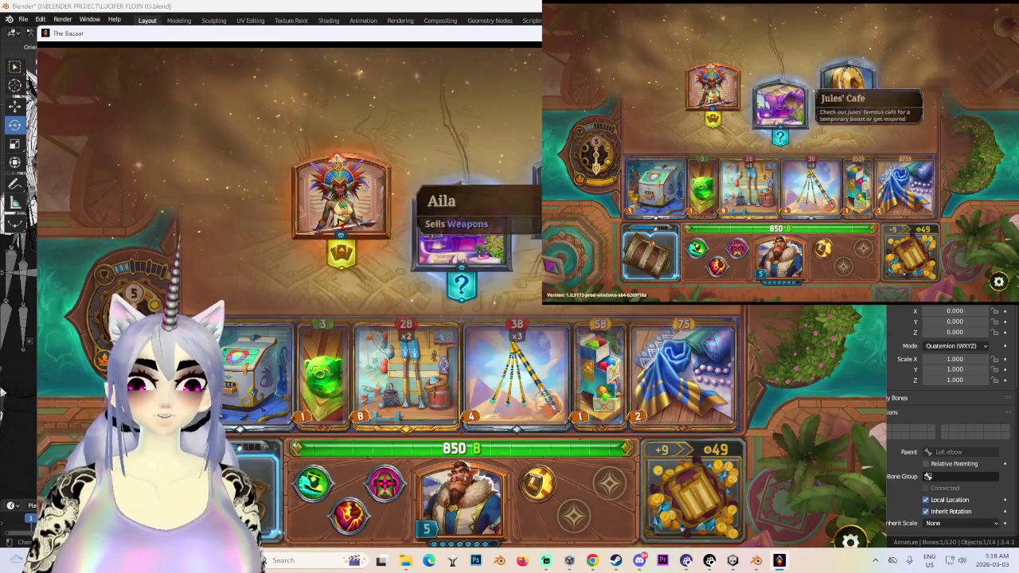
left_click(712, 92)
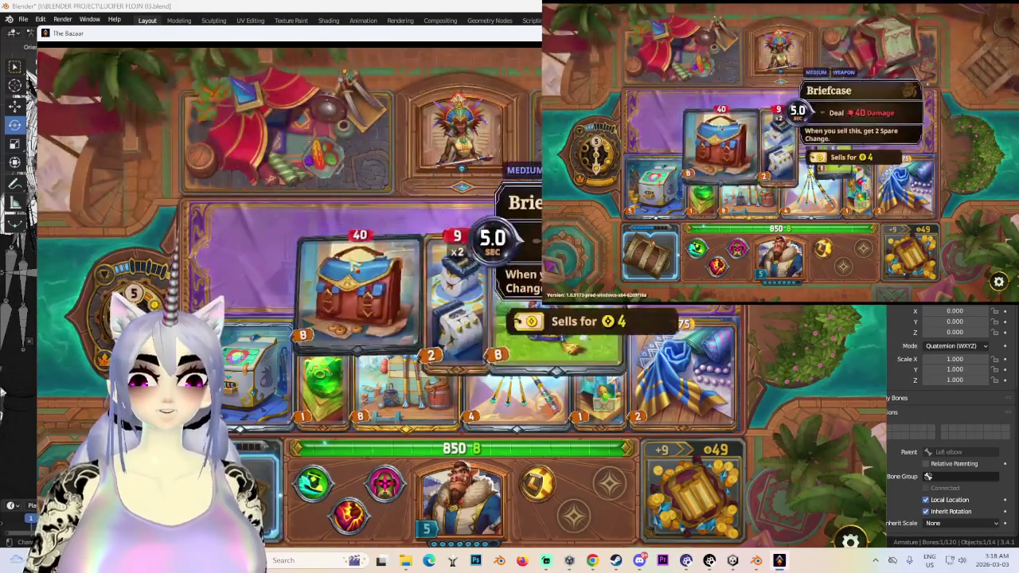
mouse_move(377, 254)
mouse_move(462, 253)
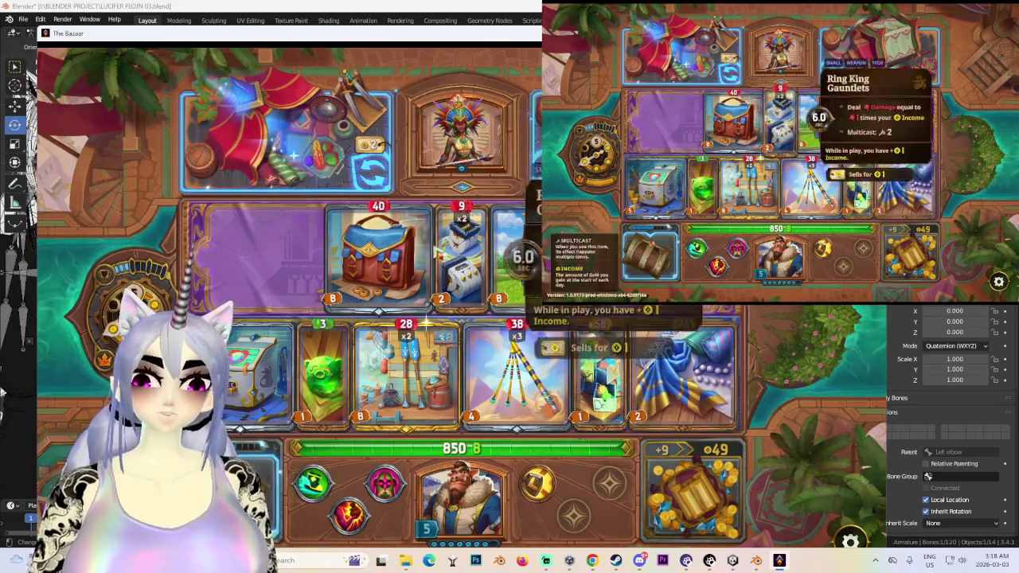
left_click(370, 169)
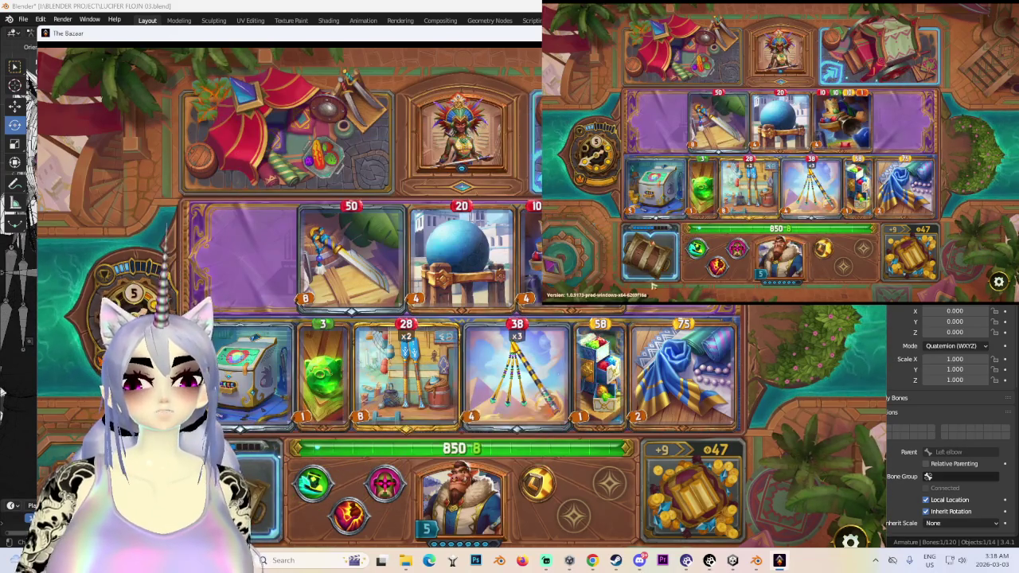
left_click(895, 54)
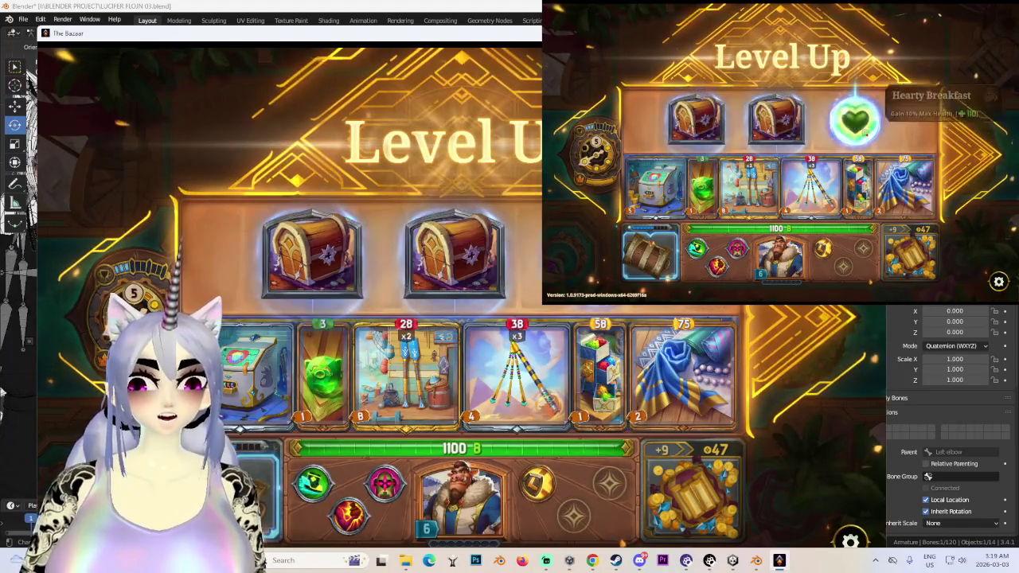
- Claim the Silver item level-up reward, start the next fight, and return to Blender
left_click(461, 265)
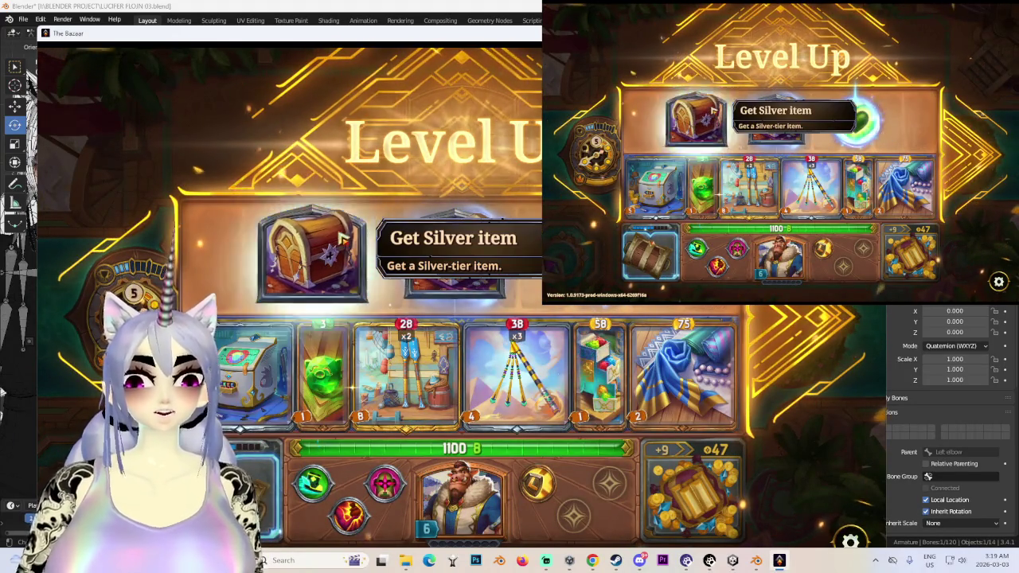
left_click(299, 275)
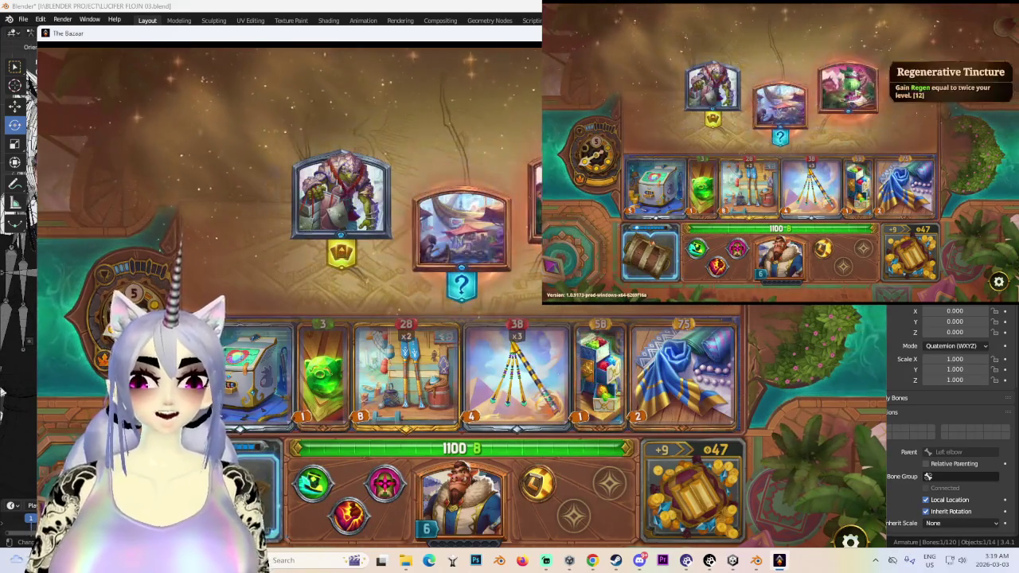
left_click(849, 88)
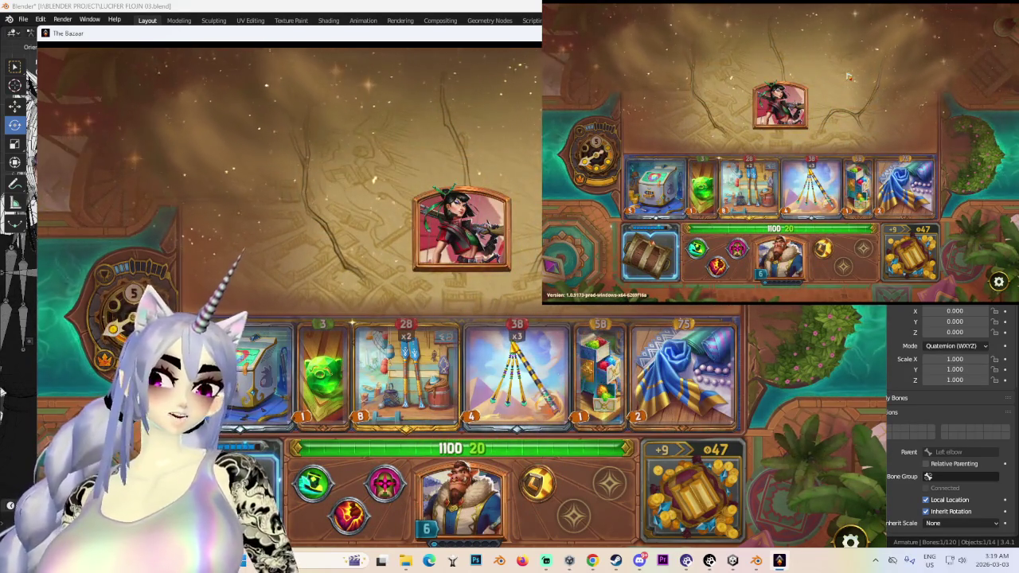
left_click(462, 231)
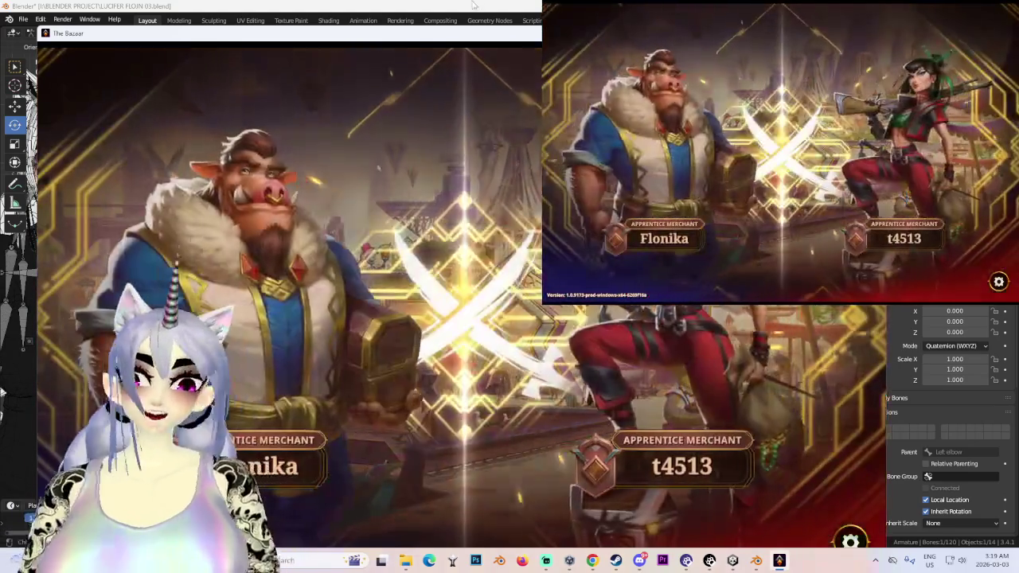
left_click(501, 6)
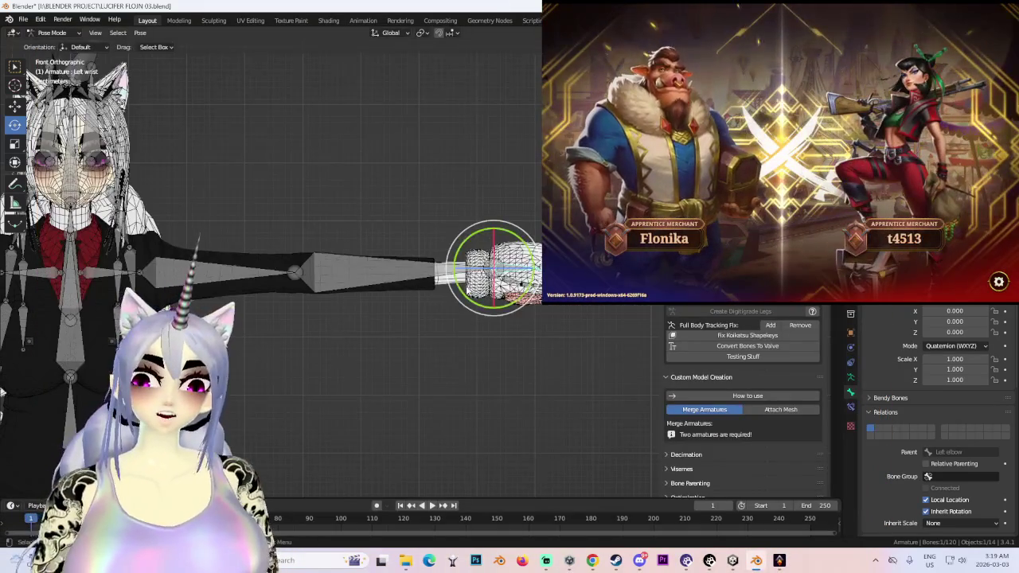
- Rotate the Left arm bone downward and hide the bones to check the mesh from the front
left_click(294, 272)
middle_click_drag(195, 274, 410, 253, "shift")
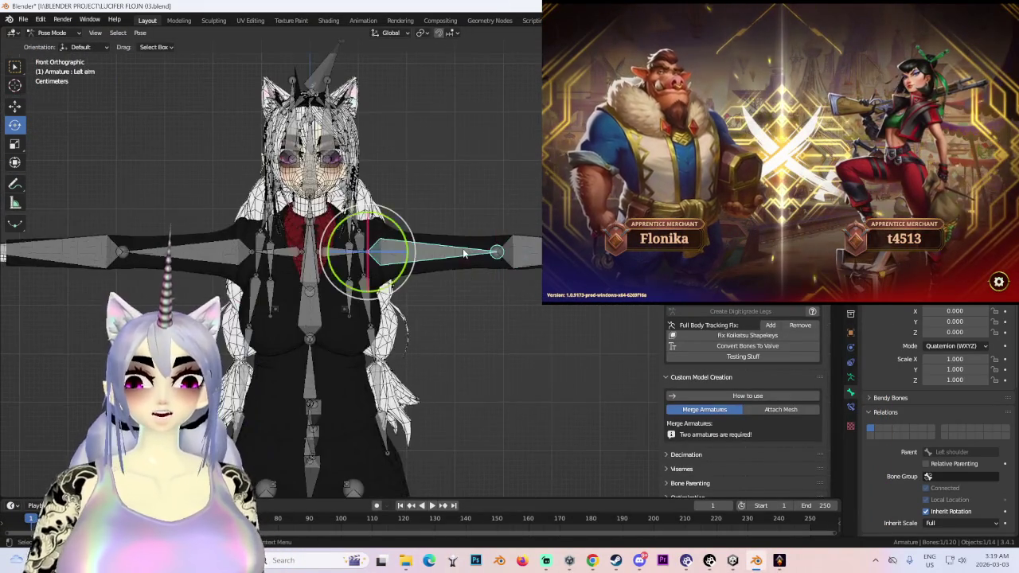
left_click(410, 254)
mouse_move(519, 254)
middle_mouse_down("shift")
mouse_move(463, 253)
mouse_move(567, 253)
middle_mouse_up("shift")
key("r")
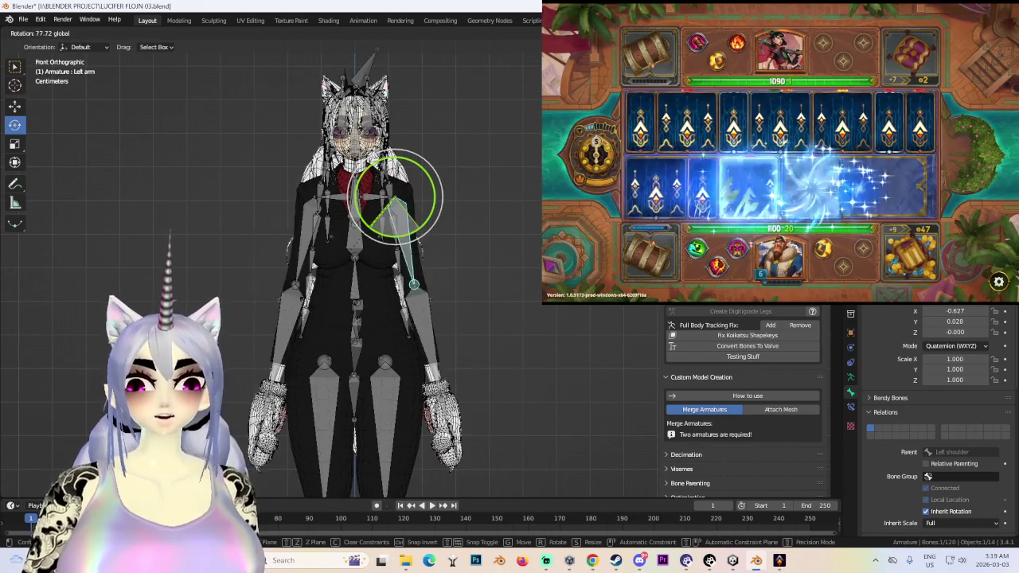
left_click(323, 309)
key("h")
scroll(492, 305, "down", 2)
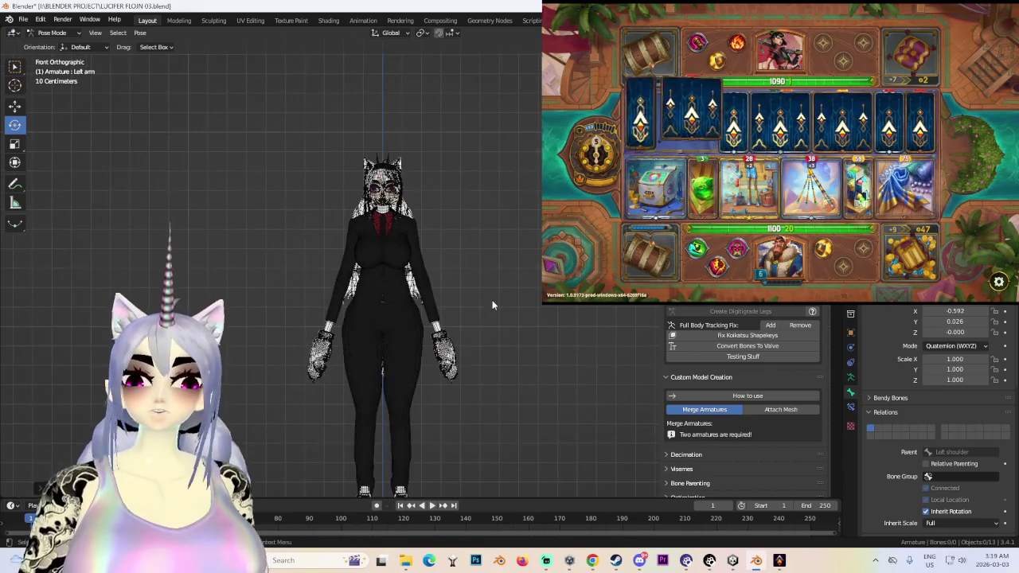
mouse_move(430, 326)
middle_mouse_down()
mouse_move(481, 235)
mouse_move(532, 243)
mouse_move(535, 269)
middle_mouse_up()
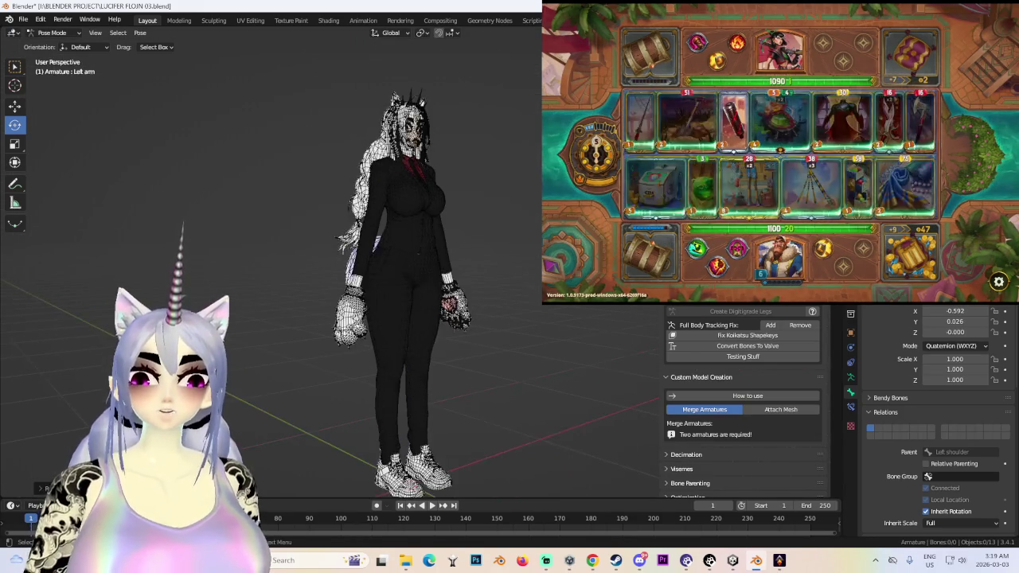
key("KP_1")
- Undo the arm pose and scale the Right elbow bone along X to about 0.36
key("ctrl+z")
scroll(482, 249, "up", 3)
scroll(429, 262, "up", 3)
scroll(427, 263, "down", 3)
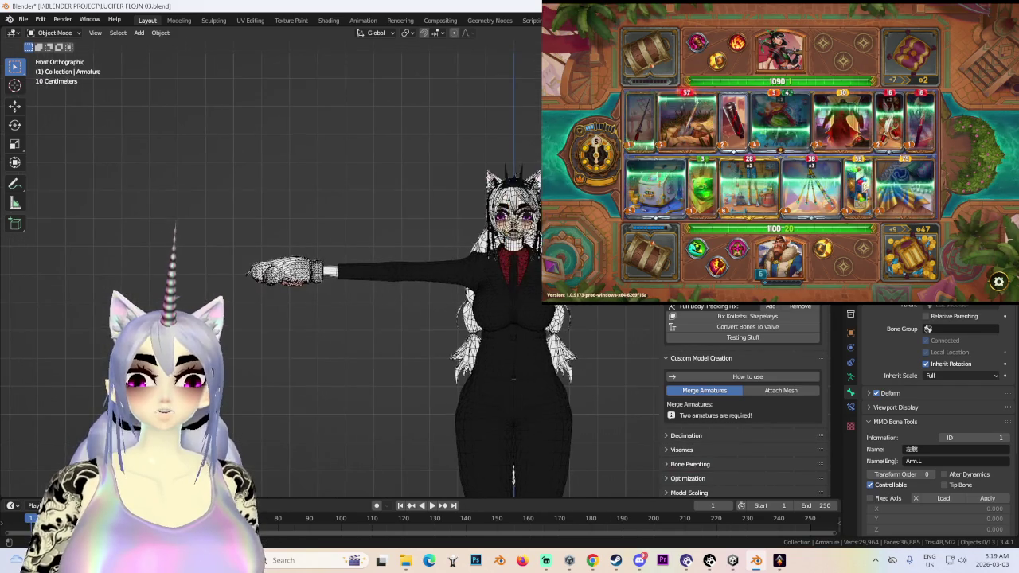
key("ctrl+Tab")
scroll(364, 265, "up", 3)
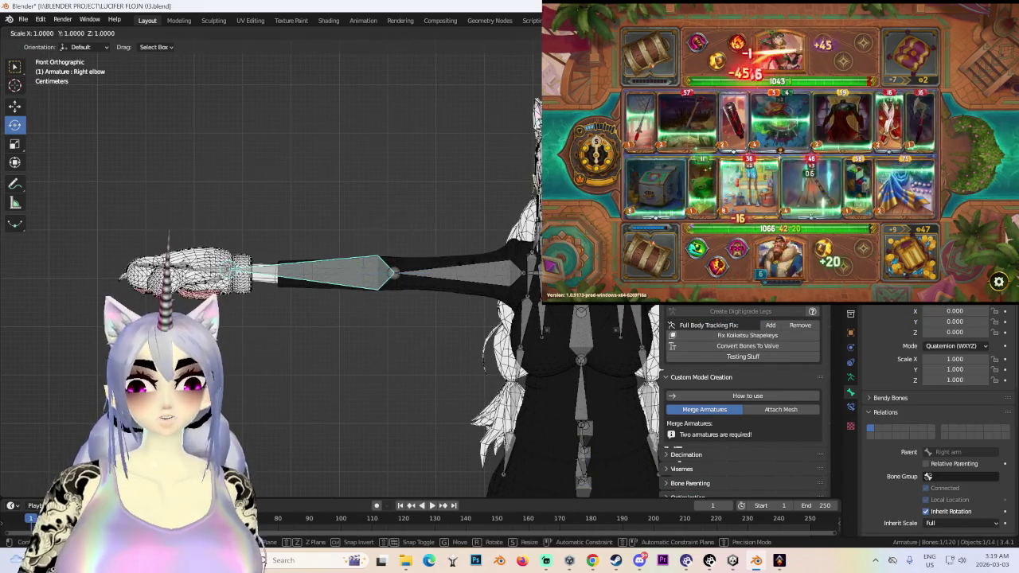
key("s")
key("x")
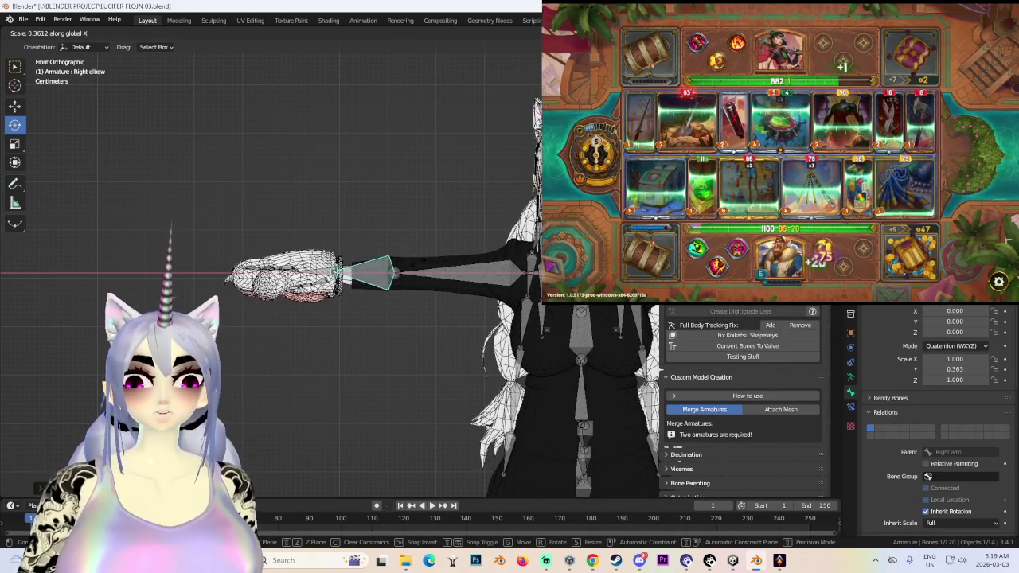
left_click_drag(422, 291, 411, 244)
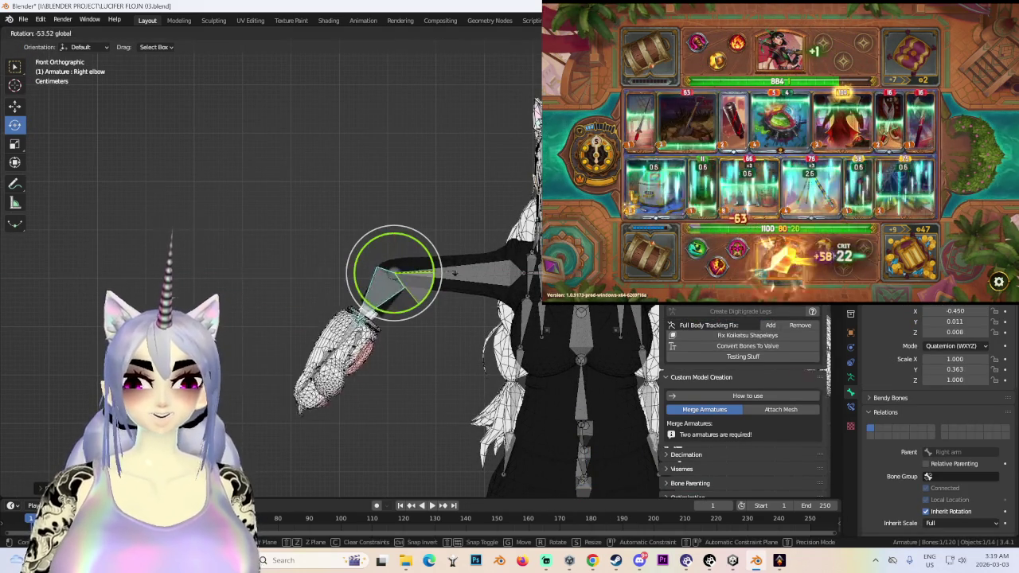
- Clear the elbow's rotation and rotate the right arm down to test body deformation
scroll(411, 244, "down", 2)
mouse_move(411, 262)
middle_mouse_down()
mouse_move(446, 262)
mouse_move(399, 243)
middle_mouse_up()
scroll(410, 279, "up", 2)
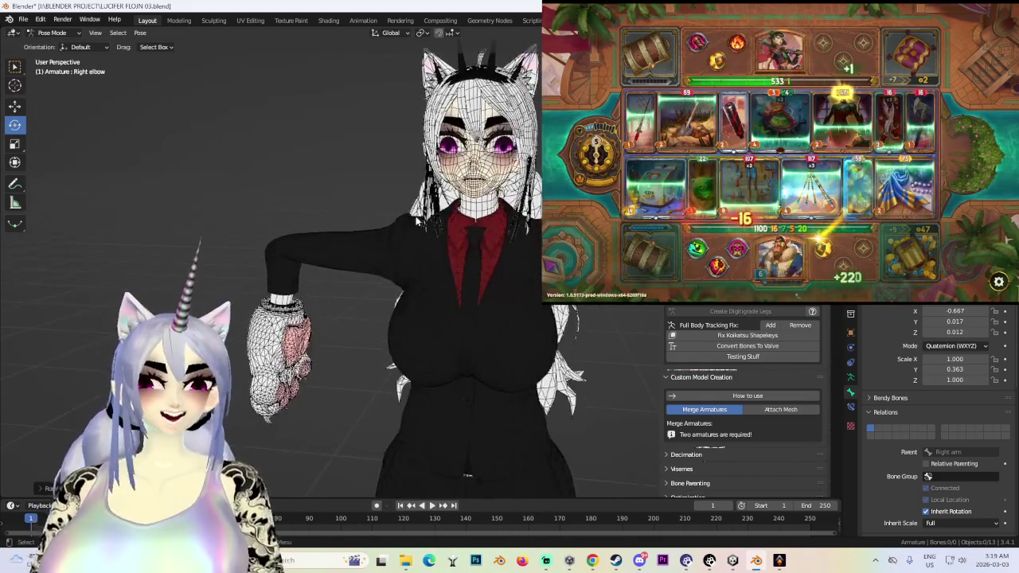
mouse_move(525, 254)
middle_mouse_down()
mouse_move(498, 221)
mouse_move(535, 255)
mouse_move(509, 287)
mouse_move(445, 273)
mouse_move(477, 262)
middle_mouse_up()
scroll(458, 238, "up", 3)
key("alt+z")
key("alt+r")
left_click_drag(430, 231, 499, 235)
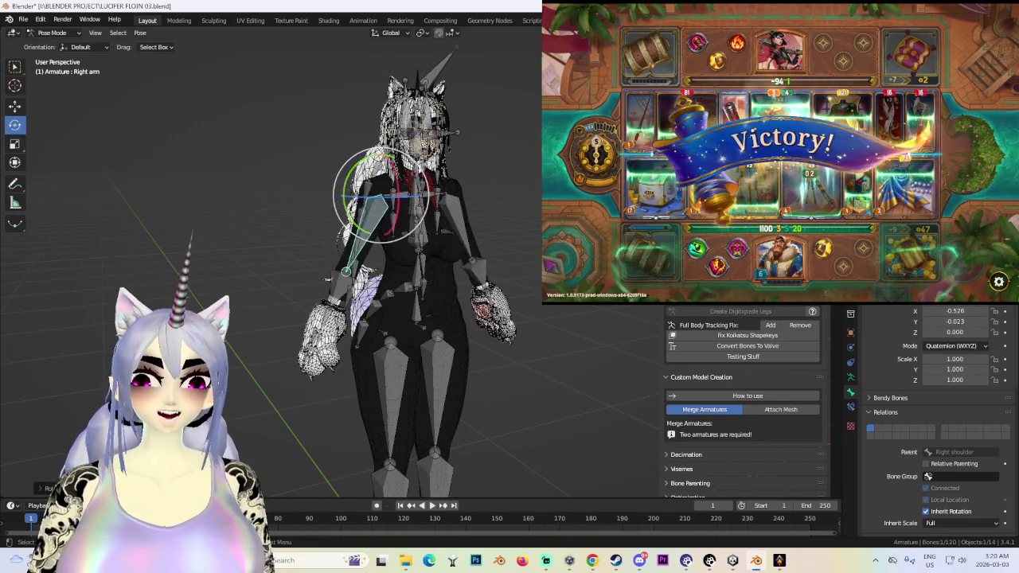
- Turn off X-ray and overlays, undo the arm rotation and forearm scale, then rotate the right arm down
key("alt+z")
middle_click_drag(295, 249, 355, 251)
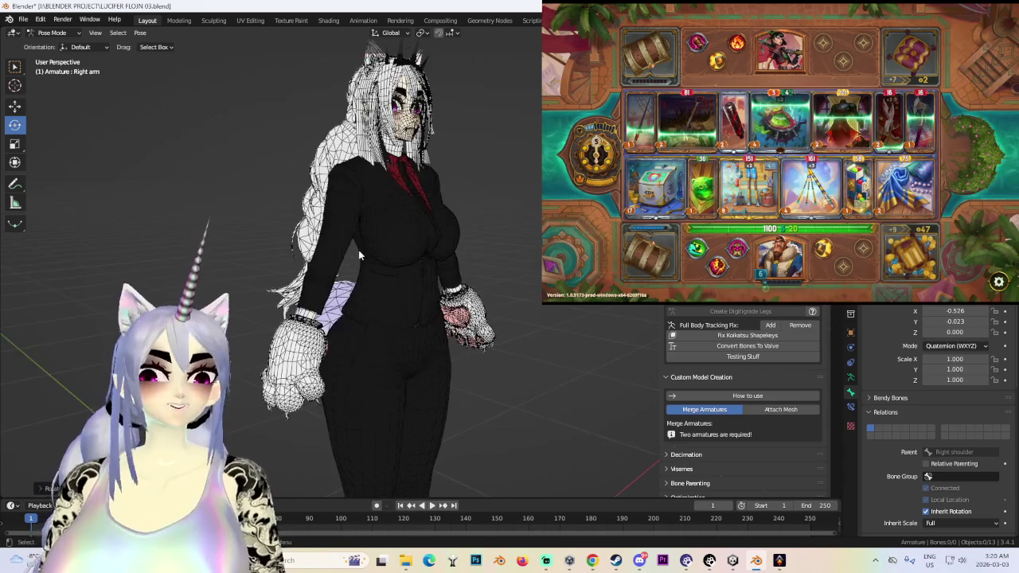
middle_click_drag(341, 290, 374, 288)
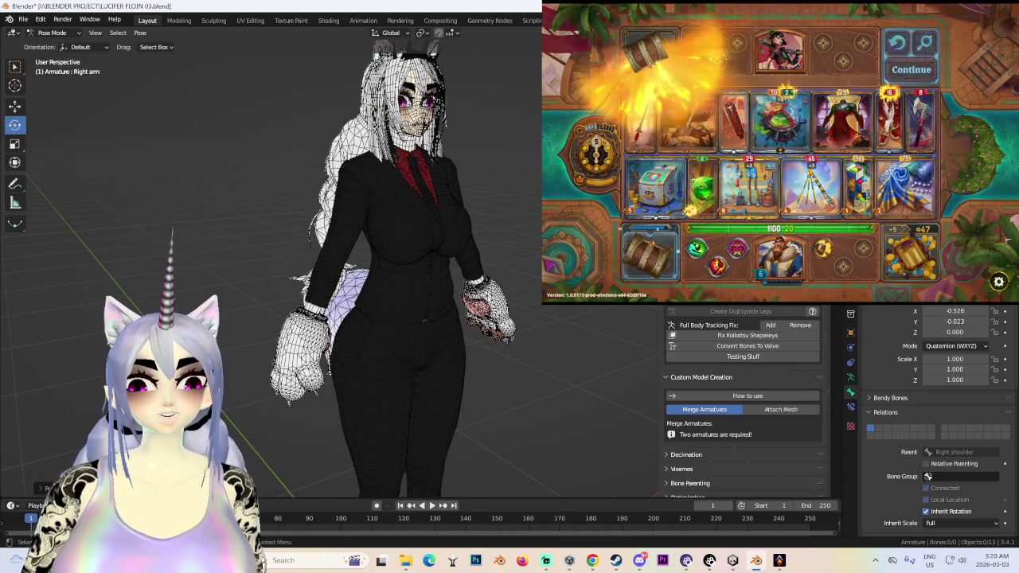
key("shift+alt+z")
middle_click_drag(382, 247, 434, 243)
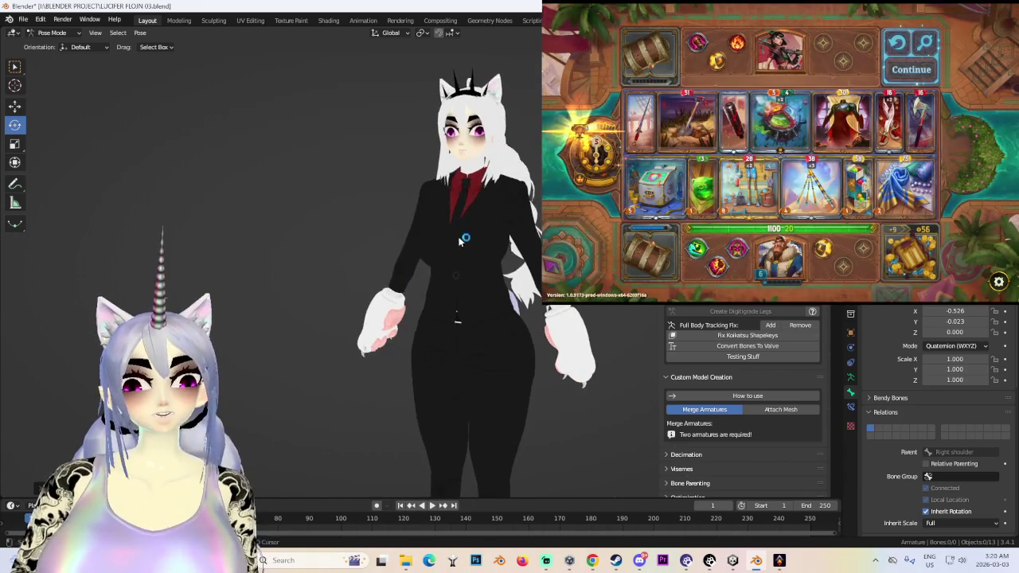
key("ctrl+z")
key("ctrl+z")
key("ctrl+z")
key("ctrl+z")
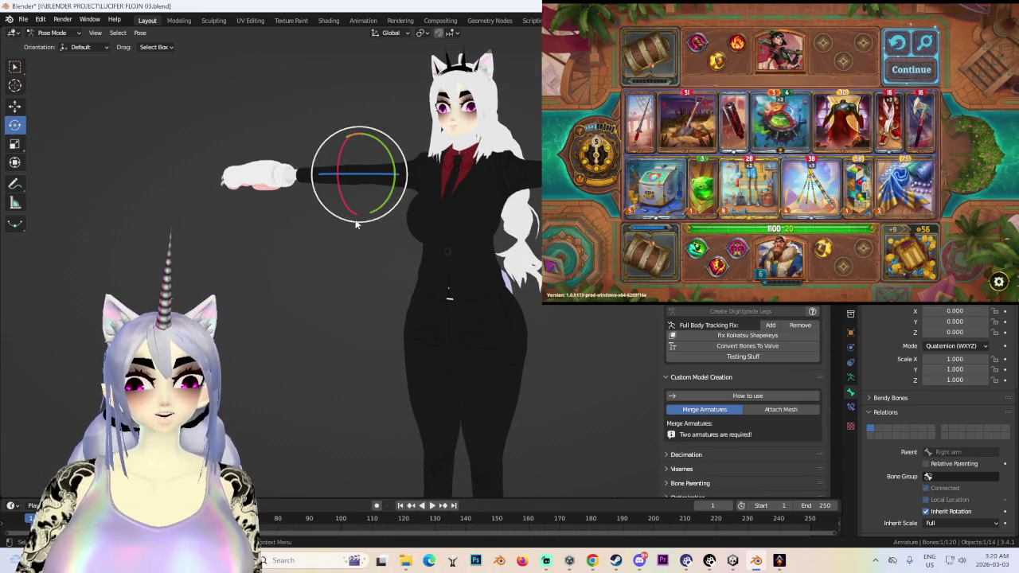
key("shift+alt+z")
middle_click_drag(420, 217, 414, 232)
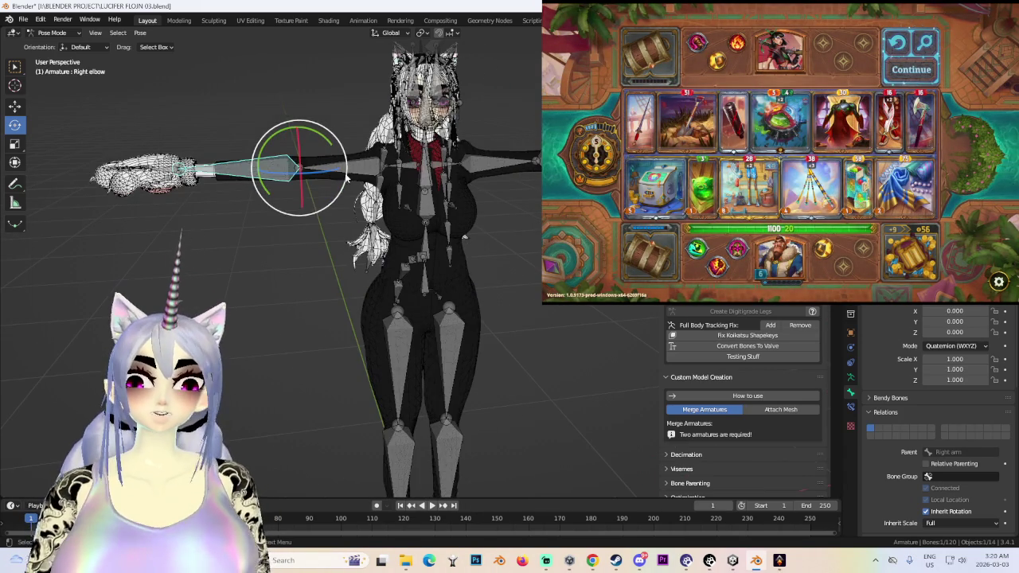
left_click_drag(366, 147, 325, 190)
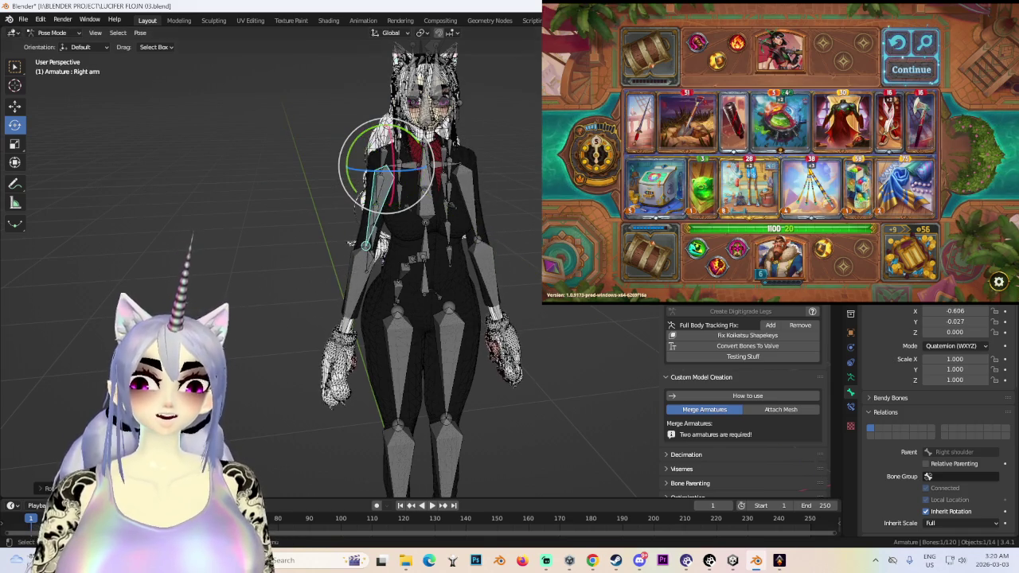
- Deselect the bone and orbit around to inspect the character's side
key("alt+a")
scroll(449, 270, "up", 3)
scroll(525, 144, "down", 4)
middle_click_drag(525, 144, 495, 216)
scroll(495, 216, "up", 4)
middle_click_drag(404, 188, 446, 207)
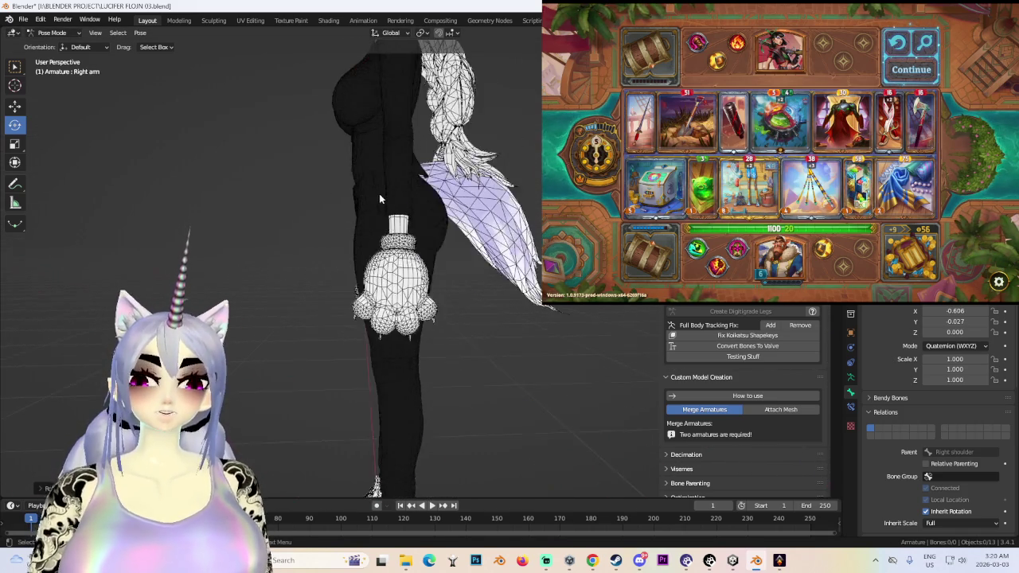
scroll(521, 219, "down", 3)
scroll(521, 220, "down", 2)
- Select the Right elbow bone, reset its transform to scale 1, and switch to The Bazaar
left_click(319, 164)
left_click_drag(311, 189, 312, 193)
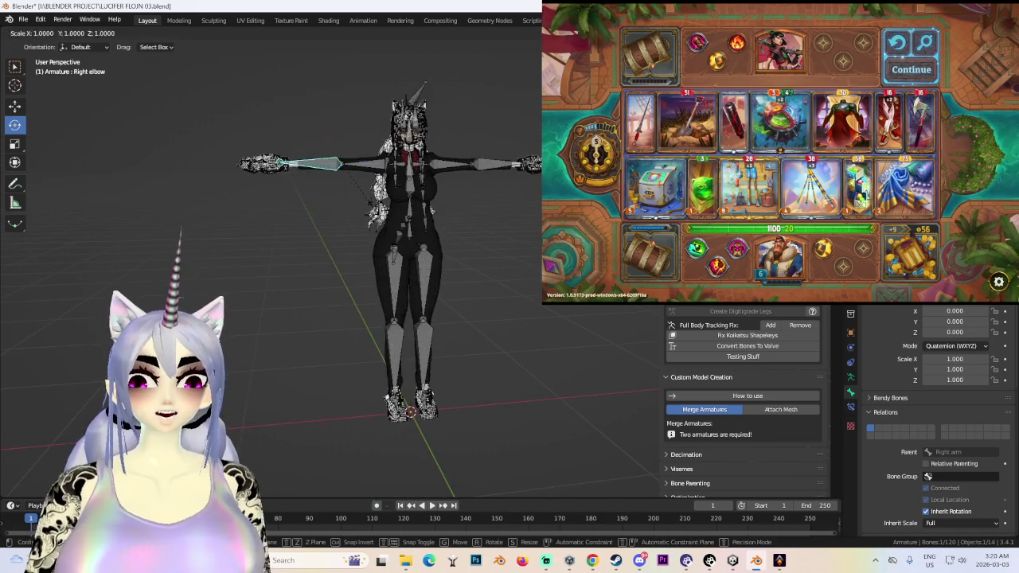
scroll(384, 221, "down", 3)
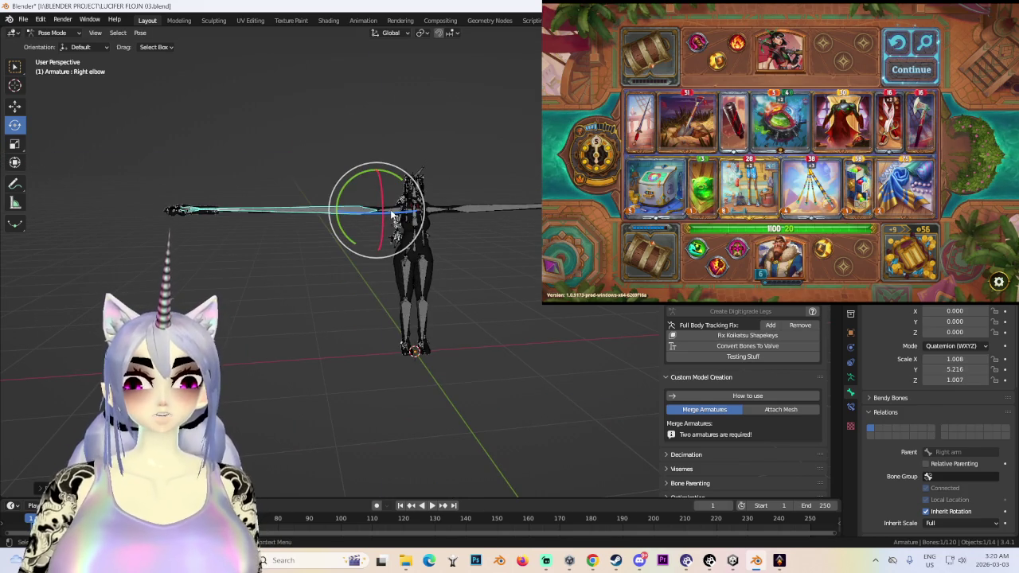
key("alt+r")
middle_click_drag(520, 469, 407, 254)
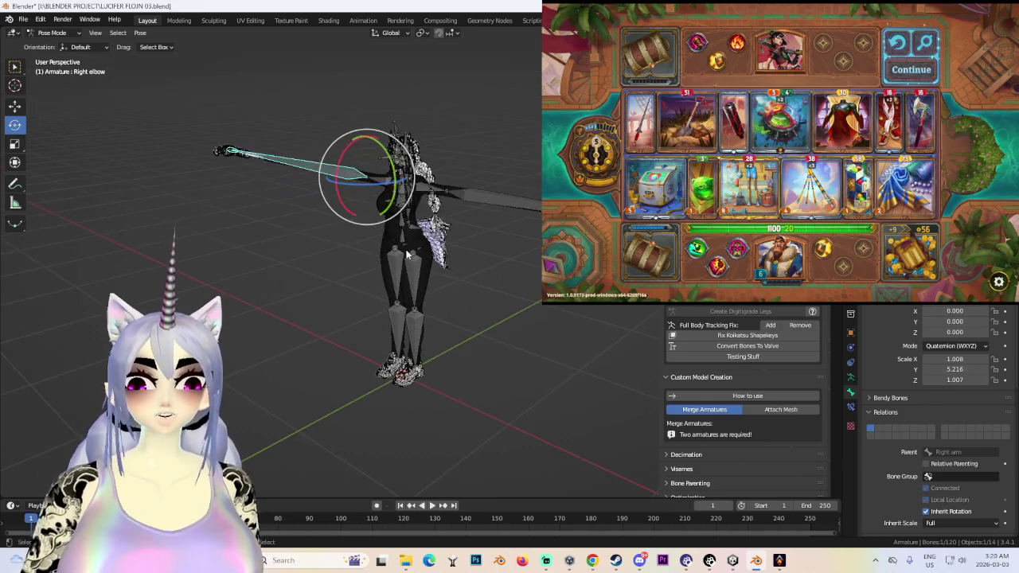
left_click(756, 560)
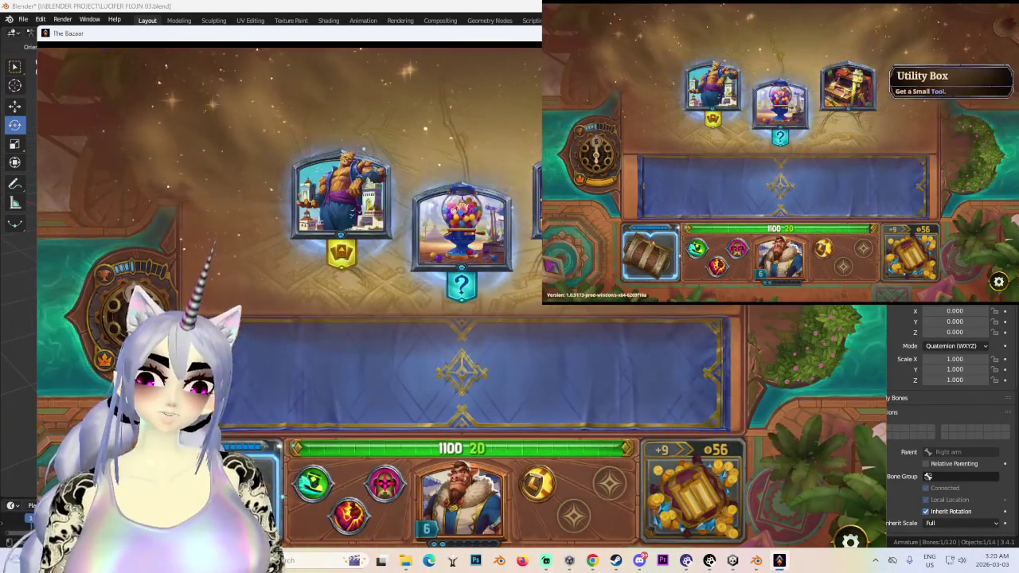
- Reroll the merchant's items for gold 56 to 52, then return to Blender's armature view
left_click(342, 195)
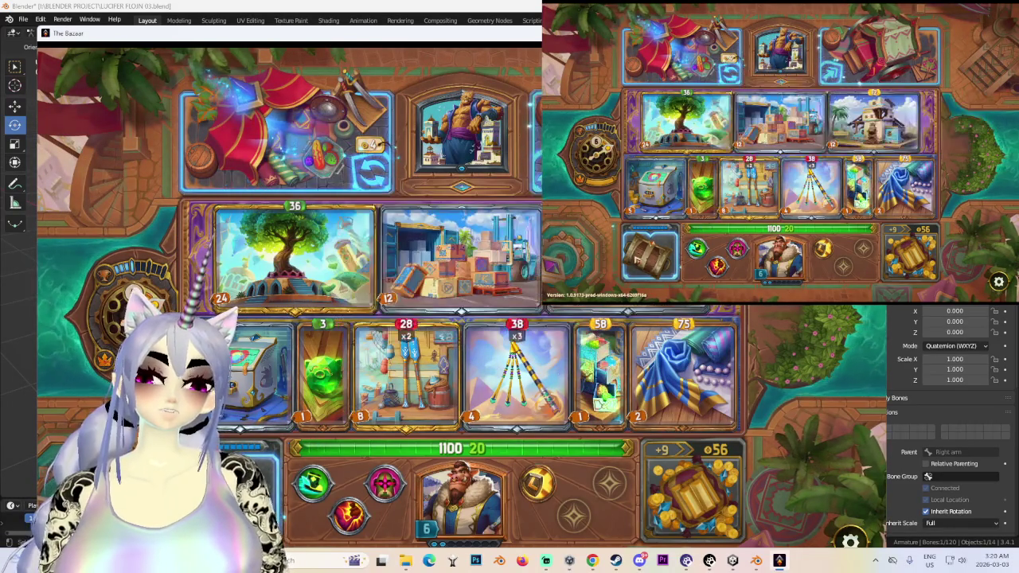
left_click(372, 162)
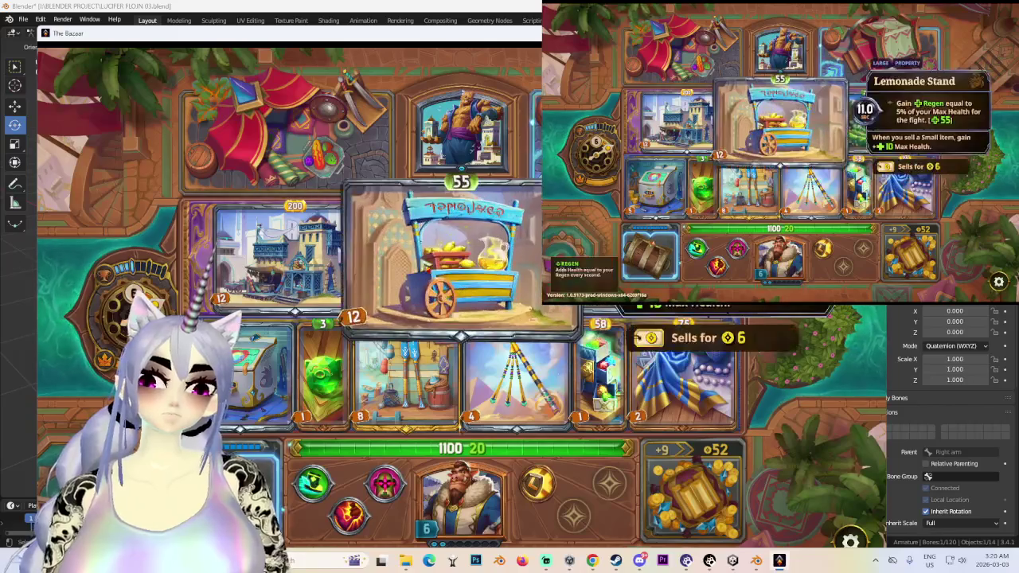
key("Escape")
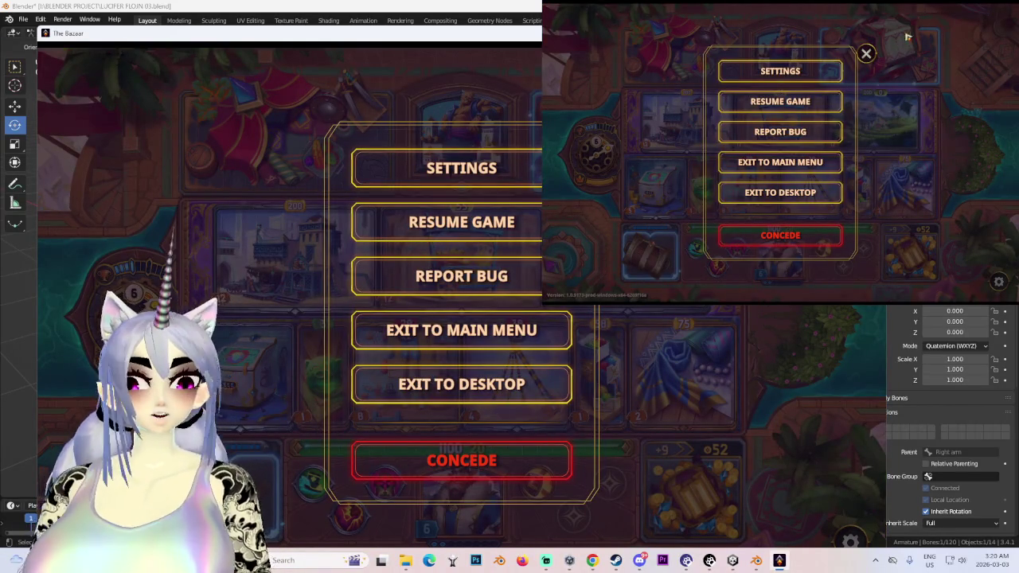
key("Escape")
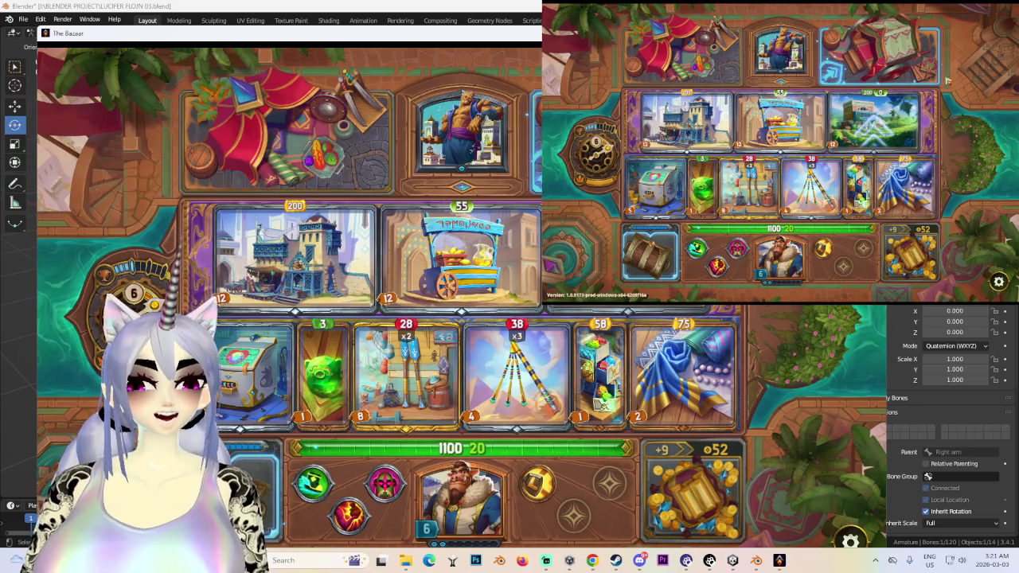
left_click(509, 359)
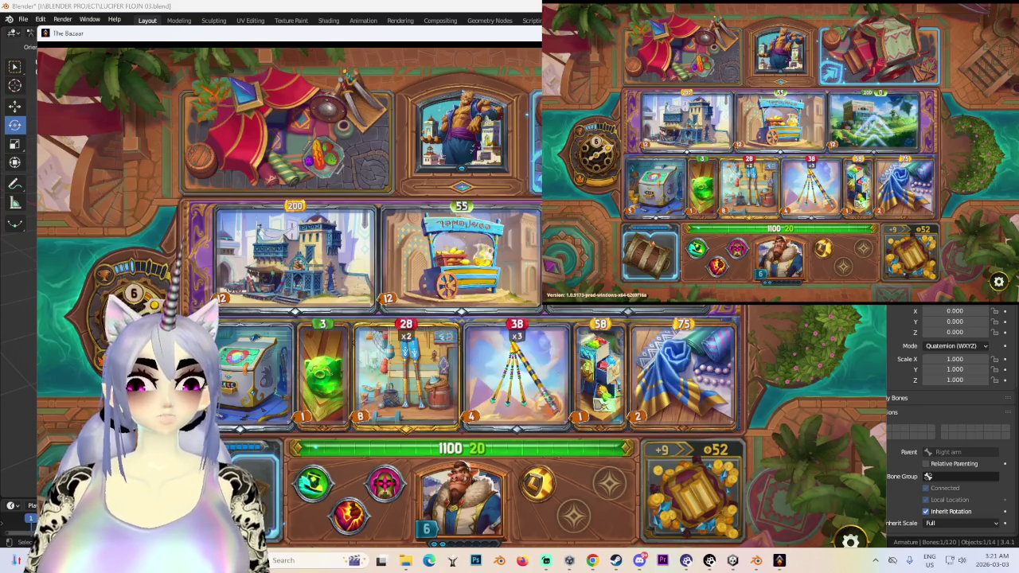
middle_click_drag(510, 255, 632, 90)
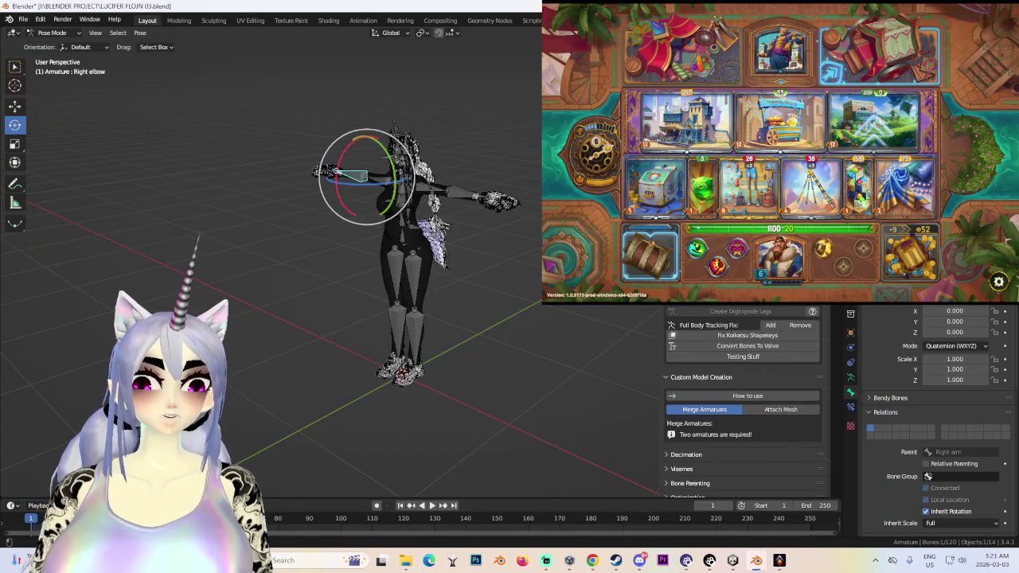
- From the front view, scale the right arm bone along its length to 0.343
left_click(632, 90)
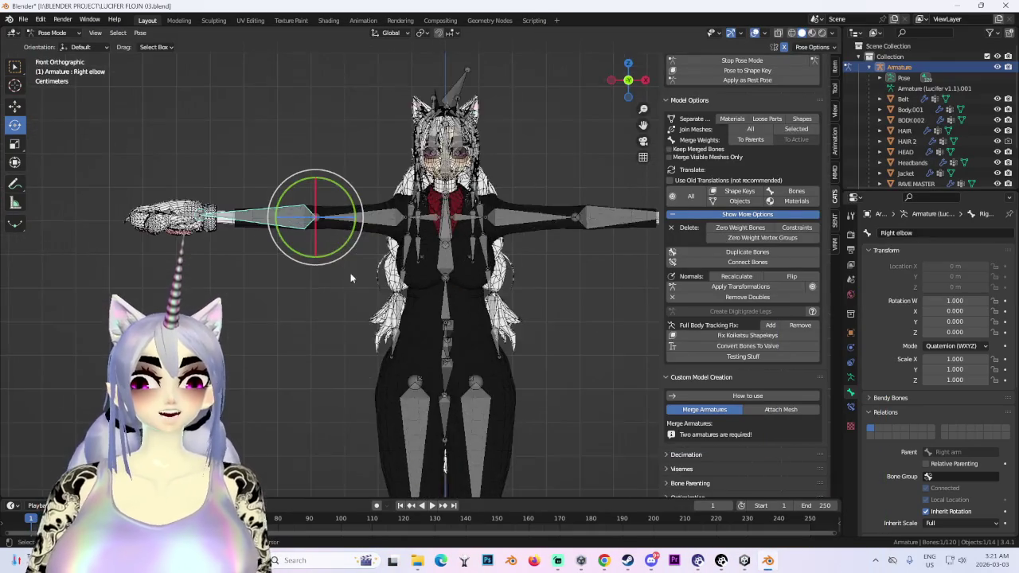
scroll(361, 274, "up", 4)
key("s")
key("z")
left_click(517, 220)
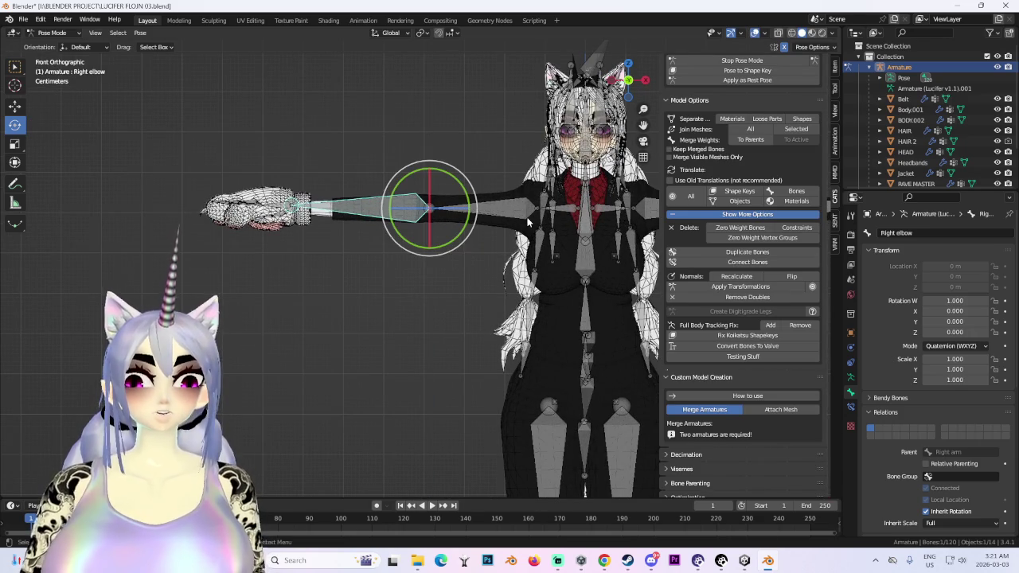
key("s")
key("x")
left_click(504, 218)
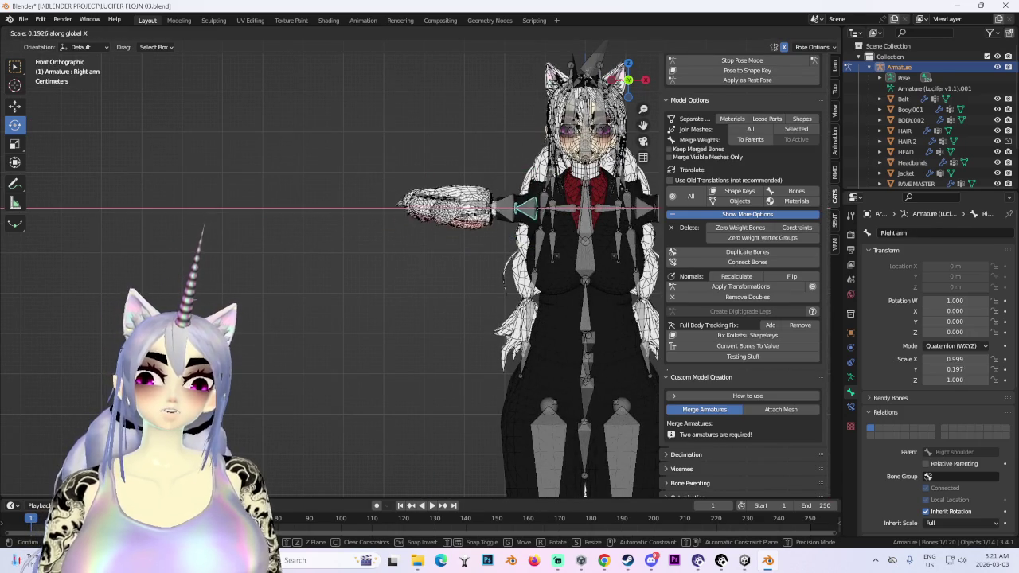
left_click(577, 215)
- Rotate the right arm down beside the body and inspect the mesh with armature and overlays hidden
middle_click_drag(577, 215, 527, 225, "shift")
key("r")
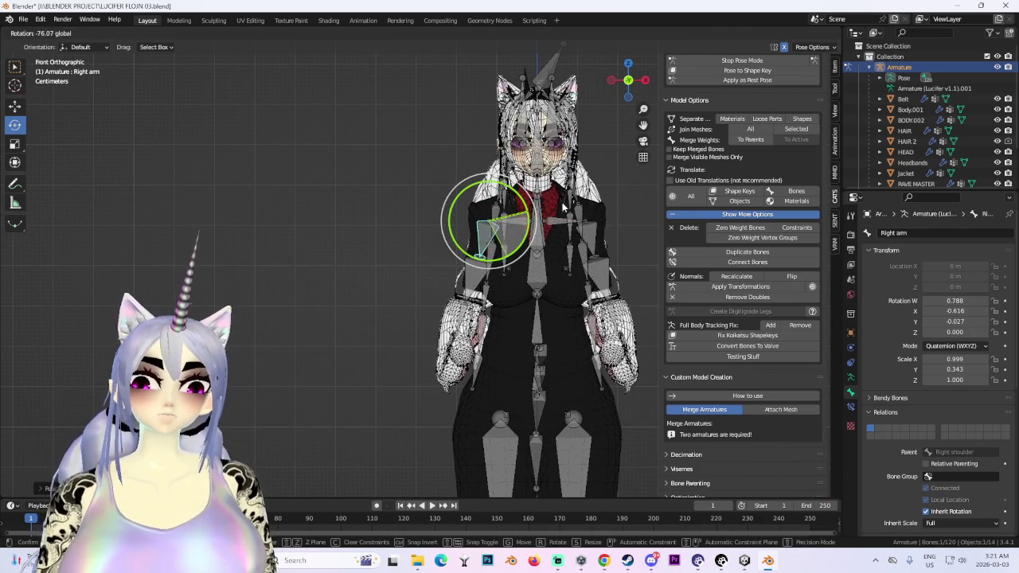
left_click(998, 68)
mouse_move(513, 248)
middle_mouse_down()
mouse_move(539, 228)
mouse_move(504, 229)
middle_mouse_up()
key("shift+alt+z")
mouse_move(385, 296)
middle_mouse_down()
mouse_move(440, 283)
mouse_move(431, 247)
middle_mouse_up()
key("ctrl+z")
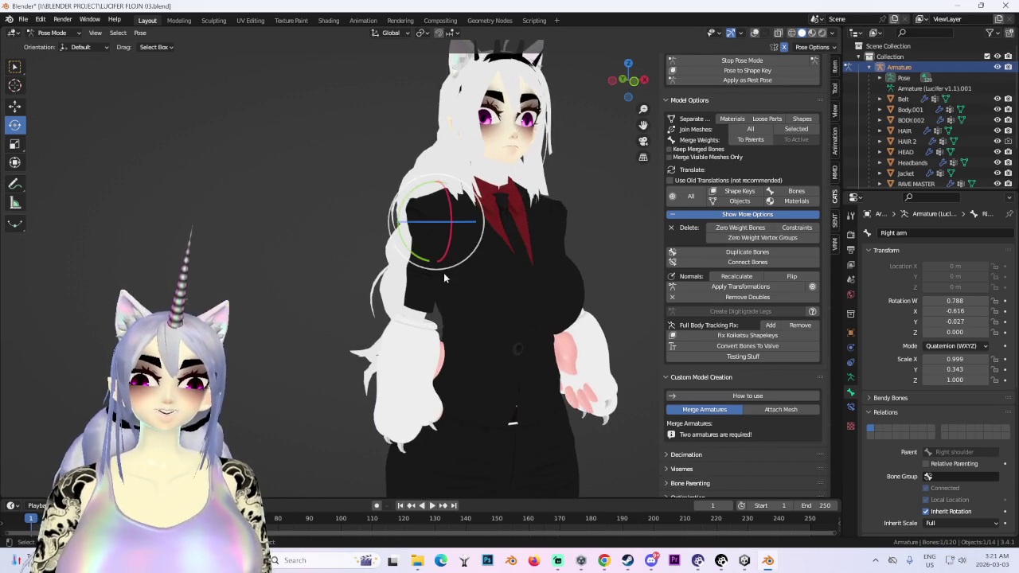
left_click_drag(391, 210, 429, 243)
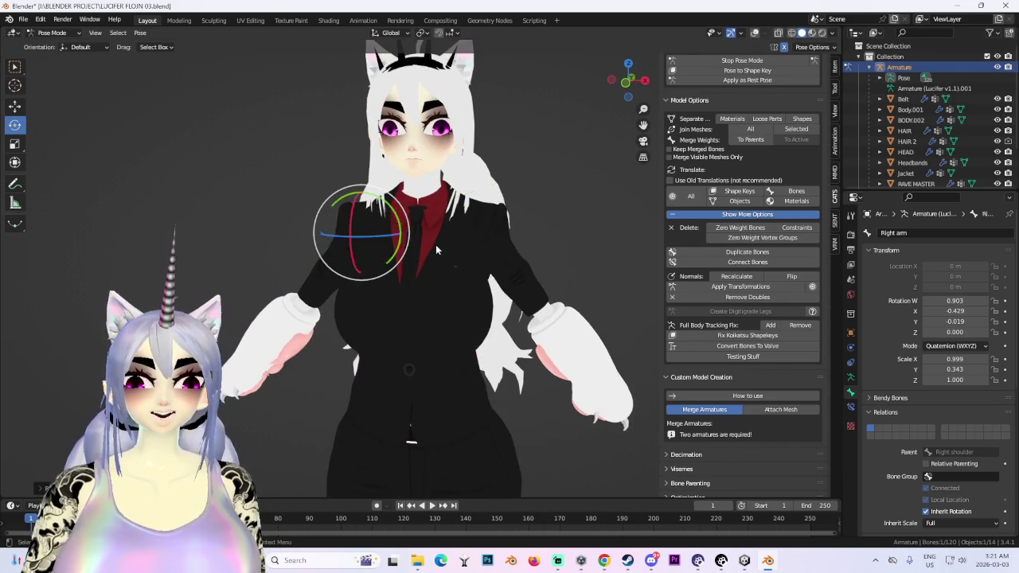
middle_click_drag(429, 244, 545, 252)
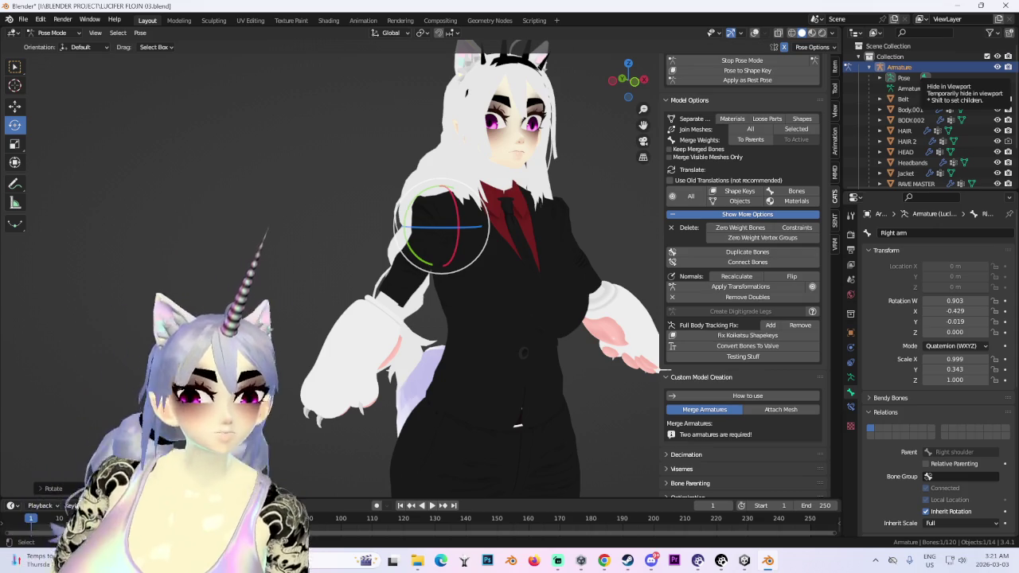
scroll(520, 189, "down", 2)
scroll(520, 188, "up", 3)
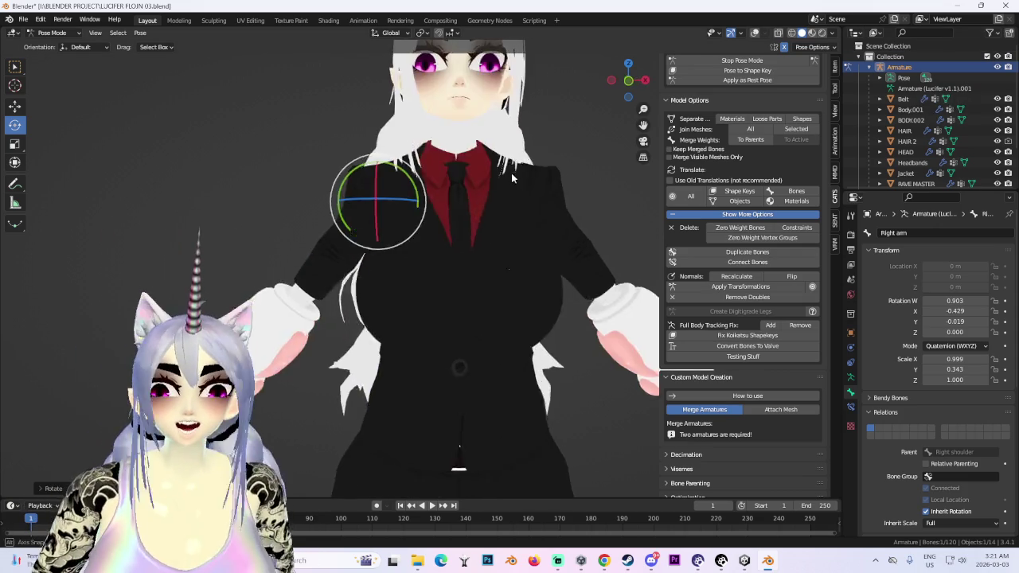
- Restore overlays, hide the armature, and switch viewport lighting to MatCap in front view
left_click(755, 34)
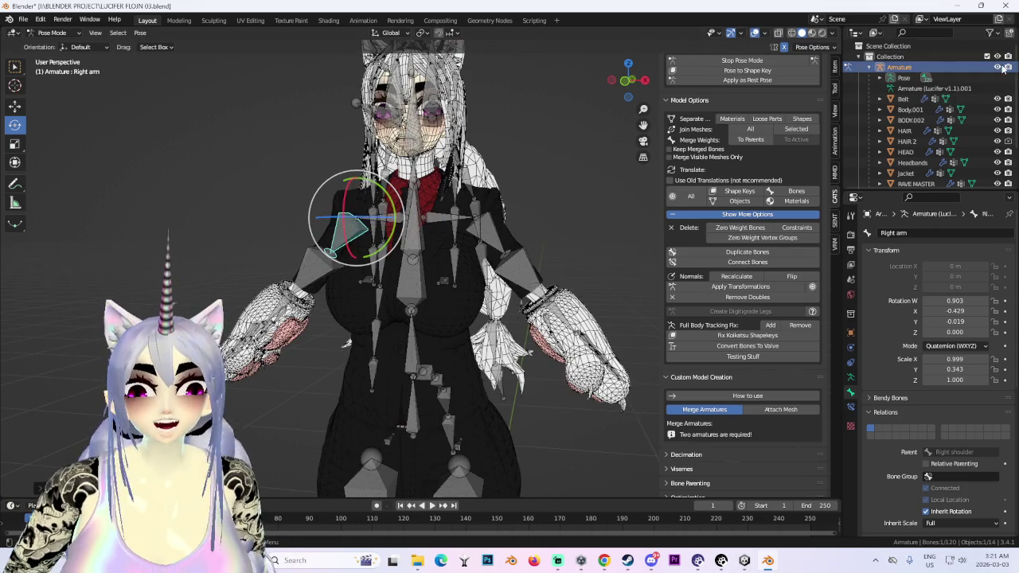
left_click(998, 68)
left_click(832, 36)
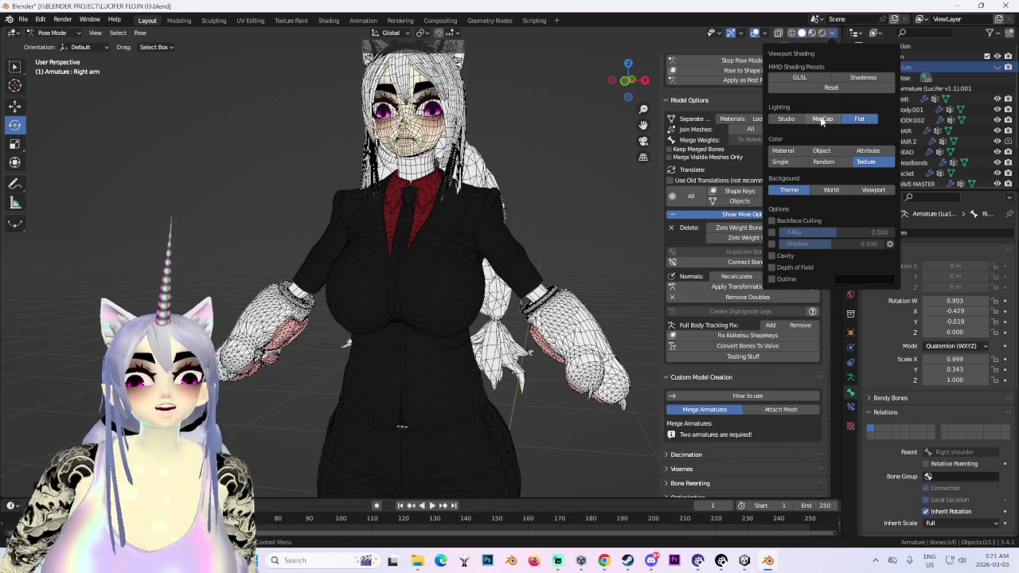
left_click(822, 119)
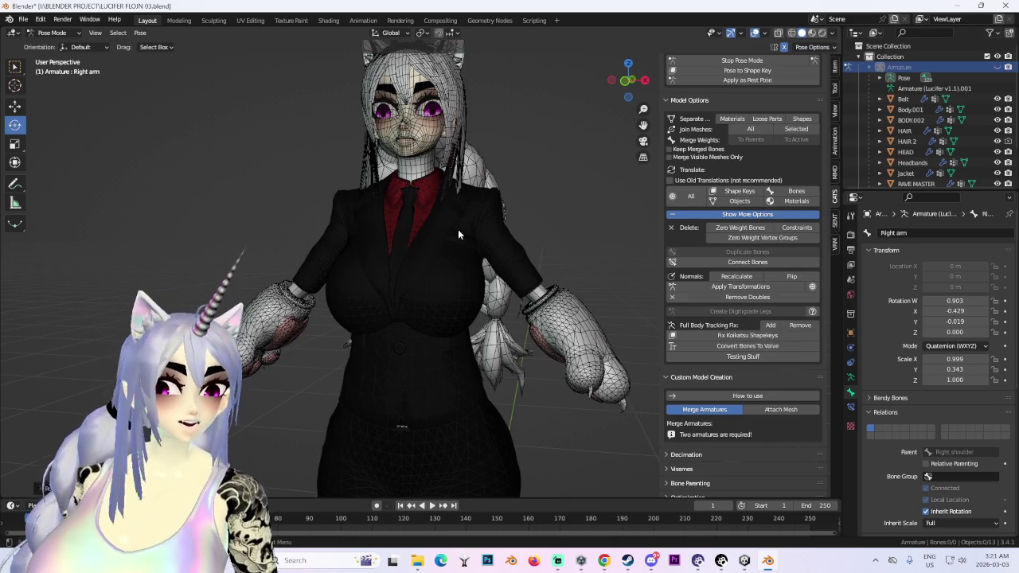
left_click(627, 81)
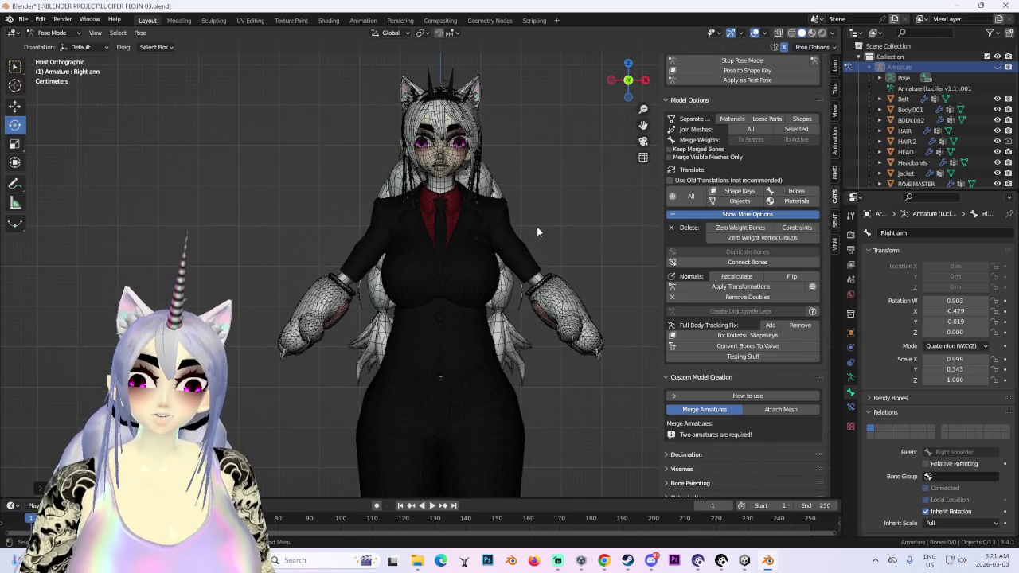
- Stop Pose Mode to reset the rig to T-pose, restart posing, and select the right arm bone
left_click(769, 59)
scroll(536, 275, "down", 2)
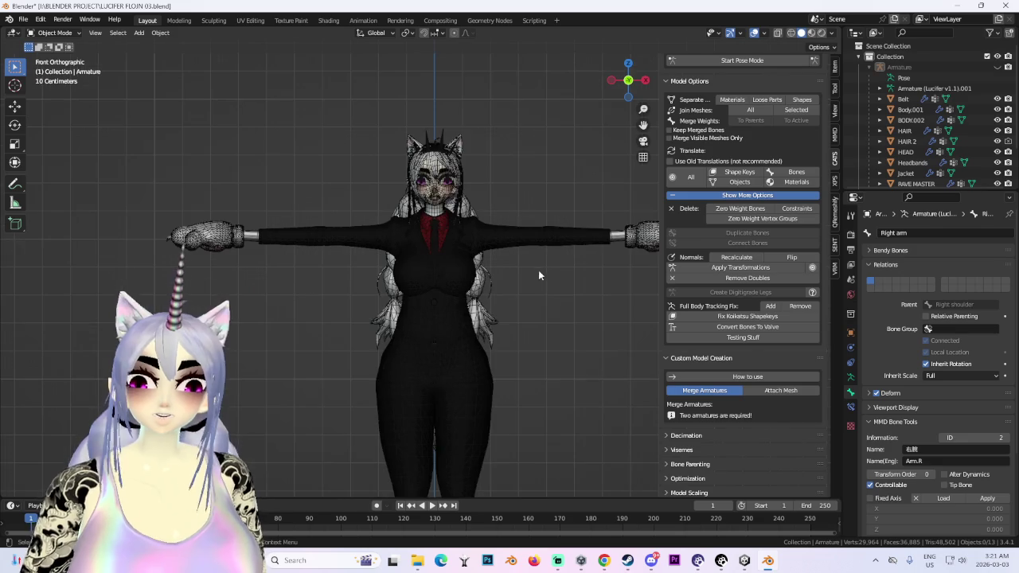
scroll(508, 183, "down", 2, "shift")
scroll(396, 194, "down", 1, "ctrl")
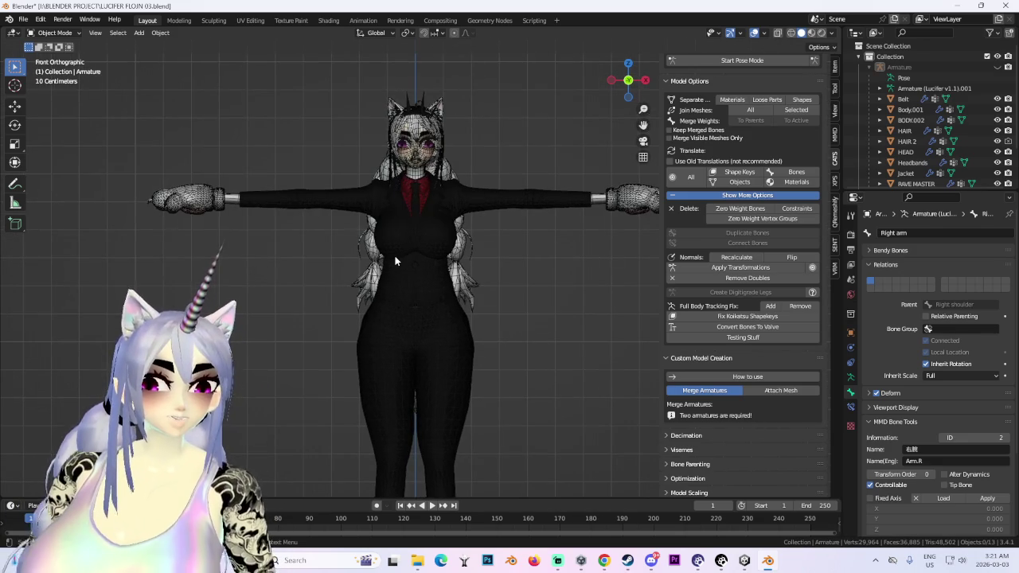
left_click(733, 60)
scroll(437, 236, "up", 3)
left_click(533, 201)
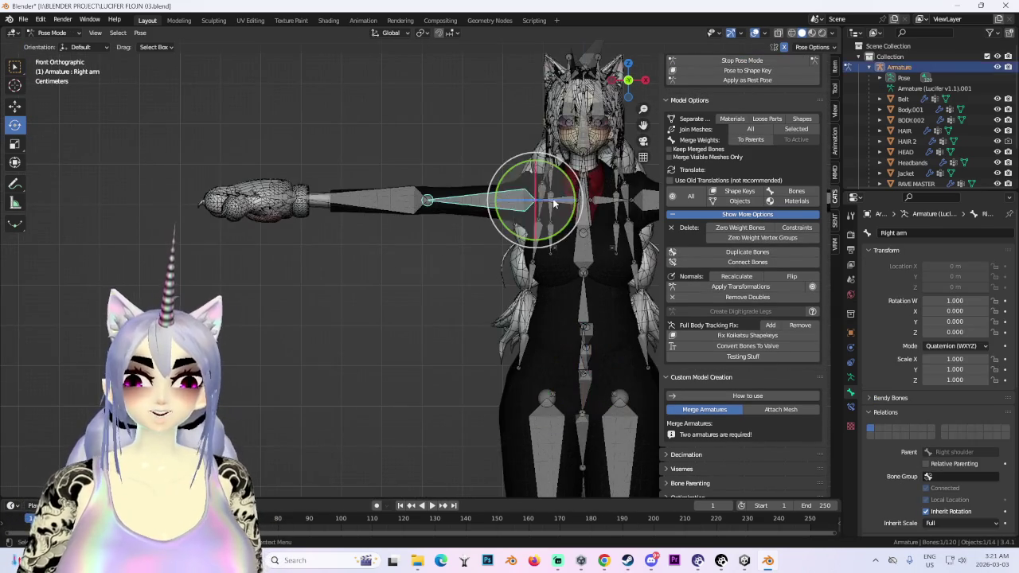
- Retry resizing the right arm bone along its length and swing the arm down toward the body
key("s")
key("x")
key("Escape")
key("s")
key("x")
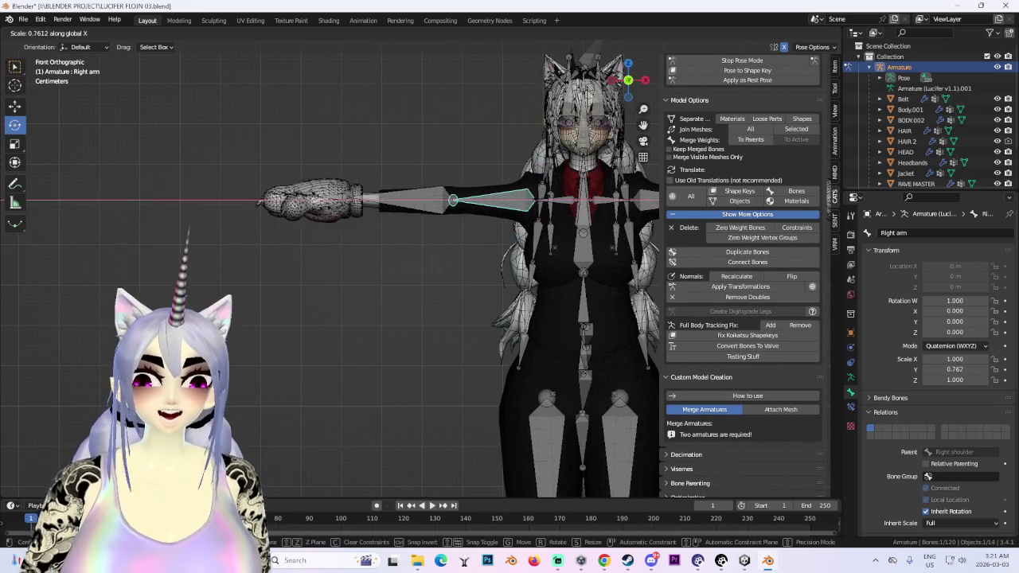
key("Escape")
key("s")
key("x")
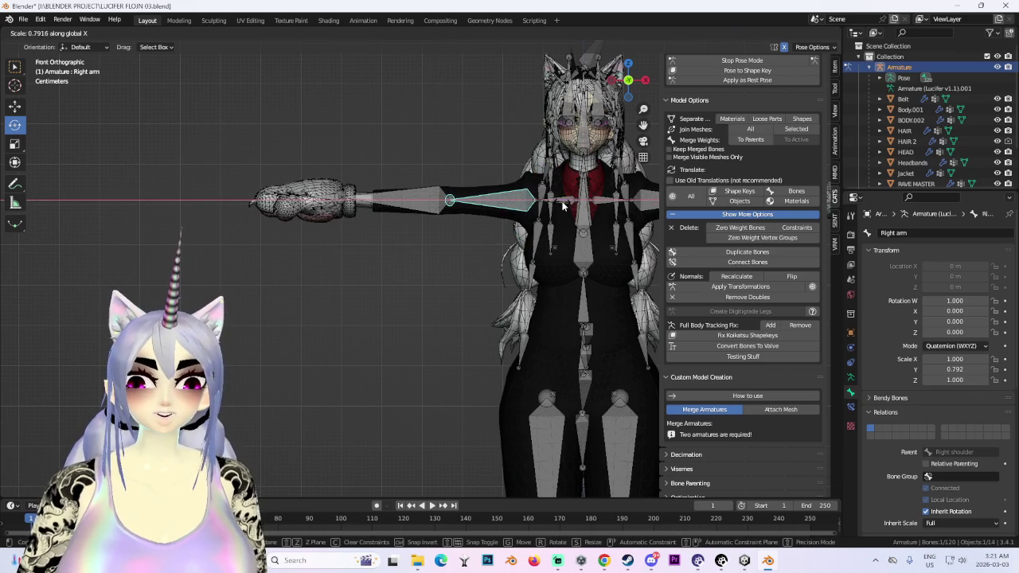
left_click_drag(527, 239, 570, 215)
scroll(476, 235, "down", 4)
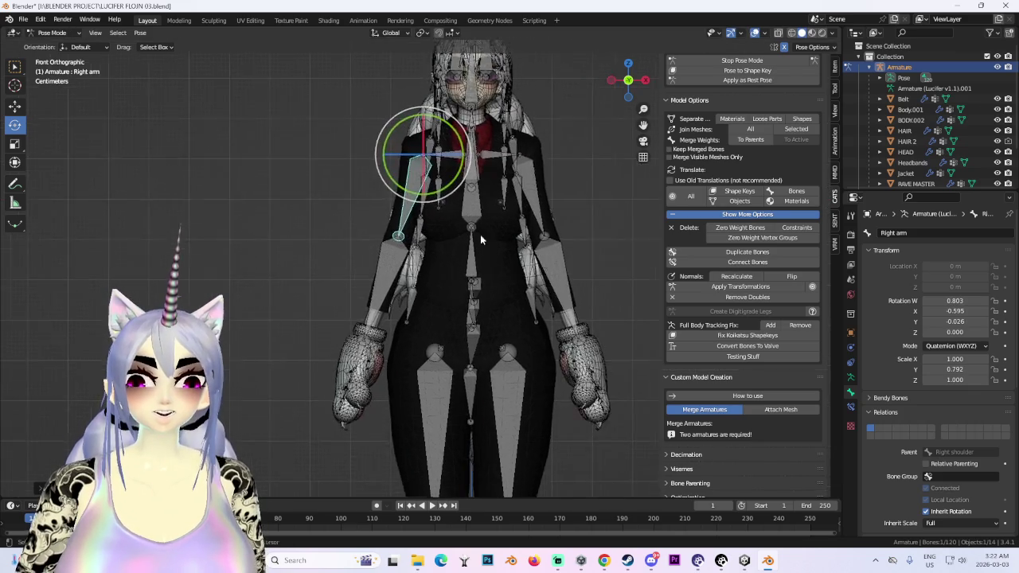
- Move the right shoulder bone sideways along X from the front view
left_click(473, 197)
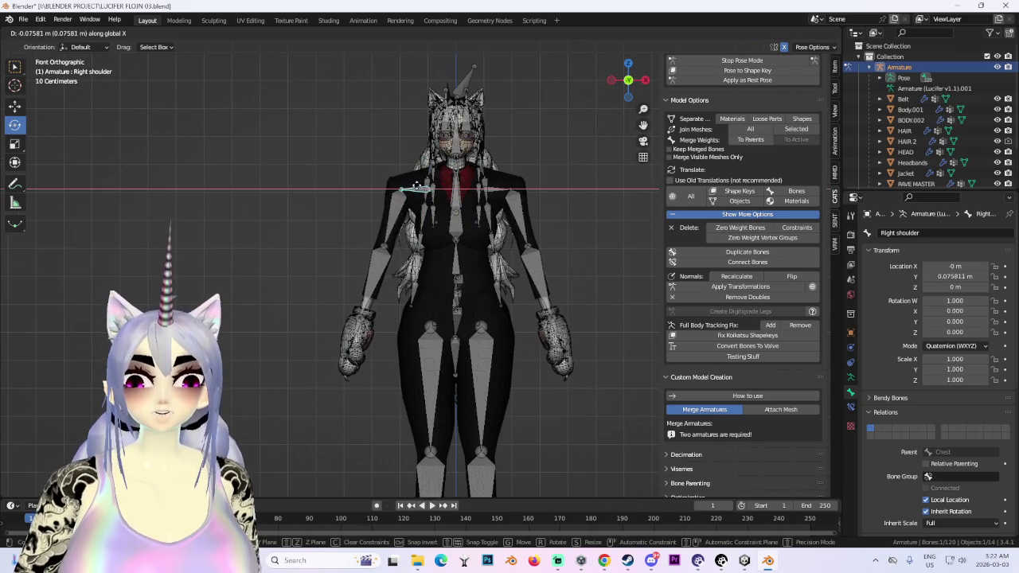
middle_click_drag(474, 198, 537, 236)
scroll(536, 236, "up", 3)
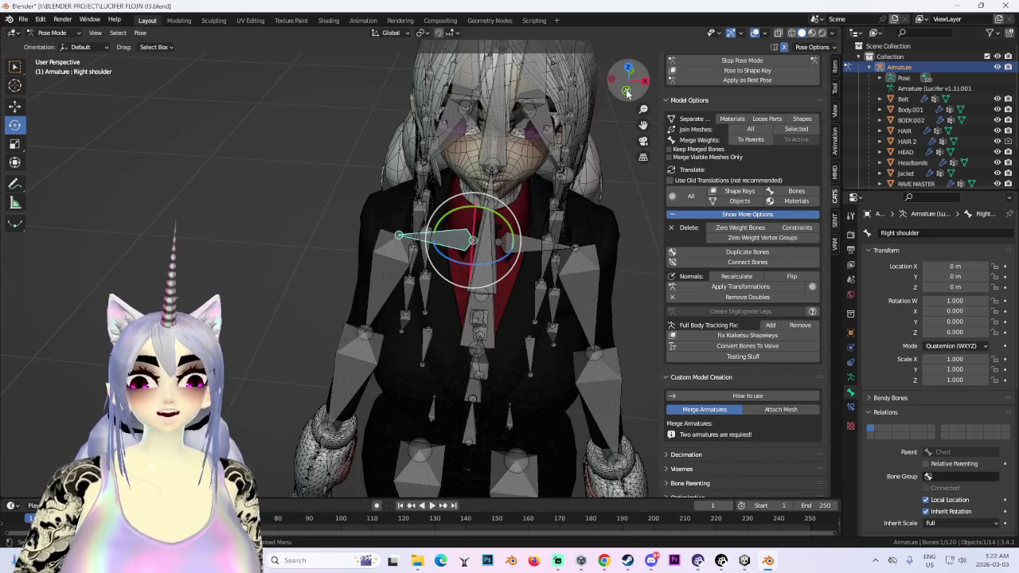
left_click(628, 92)
scroll(498, 255, "up", 2)
key("g")
key("x")
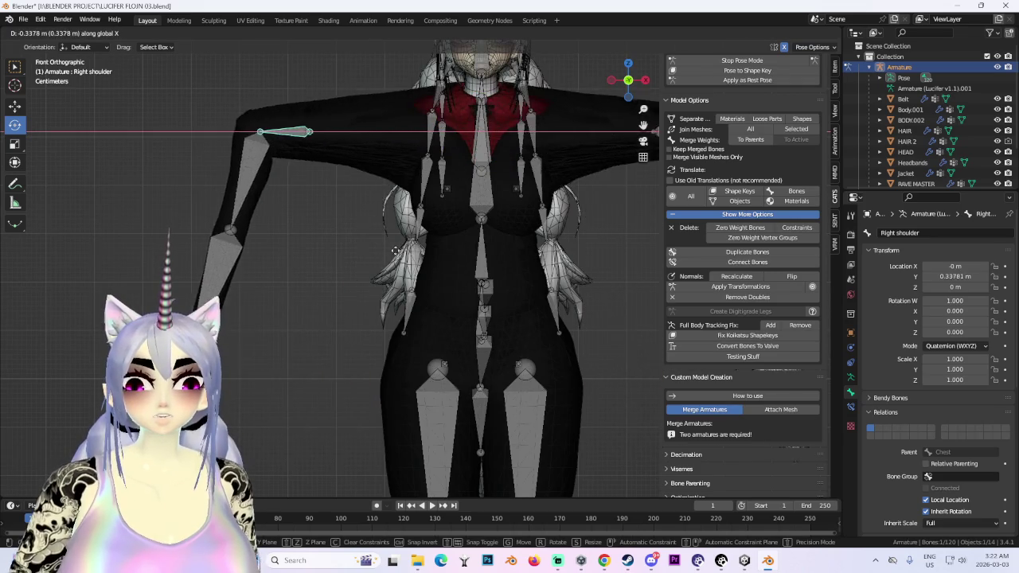
left_click(563, 224)
- Hide the armature and orbit around the character to check the mesh
left_click(997, 67)
scroll(461, 285, "down", 2)
scroll(461, 285, "down", 1)
scroll(461, 285, "up", 3)
mouse_move(475, 340)
middle_mouse_down()
mouse_move(541, 344)
mouse_move(500, 313)
mouse_move(467, 309)
middle_mouse_up()
scroll(467, 309, "down", 1)
scroll(490, 318, "down", 3)
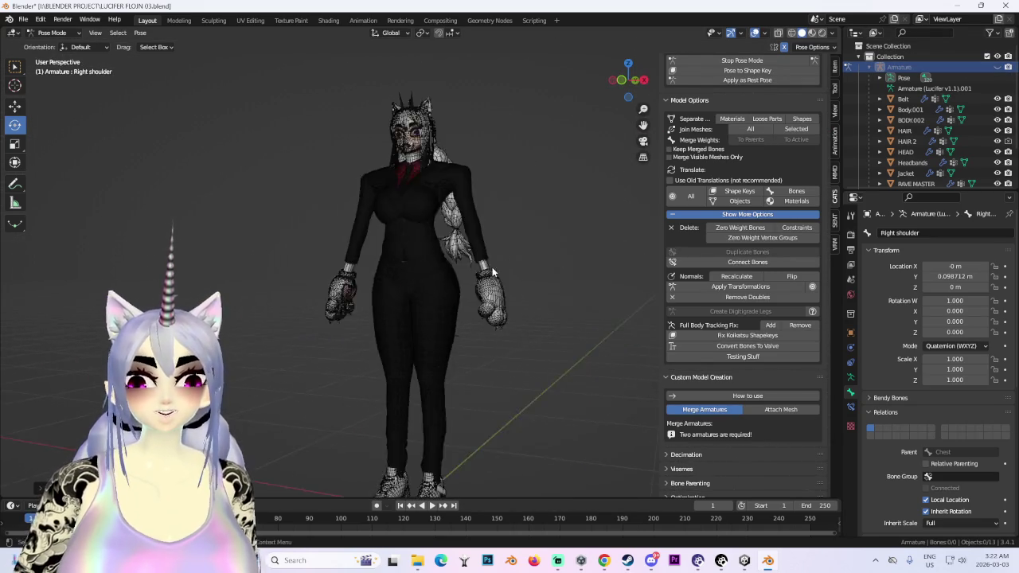
middle_click_drag(490, 266, 534, 280)
scroll(534, 281, "up", 2)
scroll(534, 281, "up", 1)
scroll(533, 285, "down", 2)
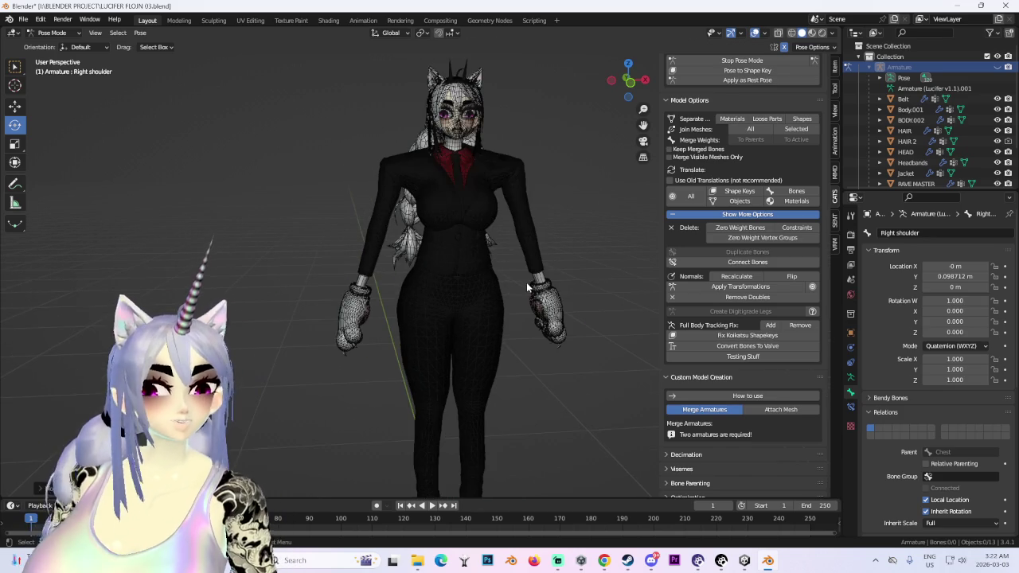
- Undo the shoulder move, then hide the bones and wireframe overlay to view the character cleanly
key("ctrl+z")
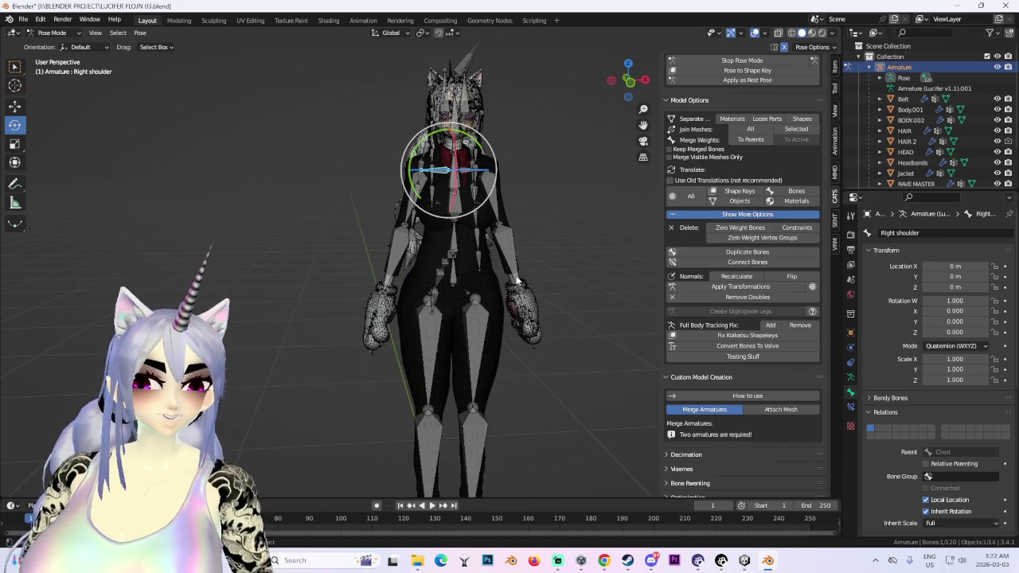
left_click(516, 280)
scroll(444, 302, "up", 1)
scroll(444, 302, "up", 3)
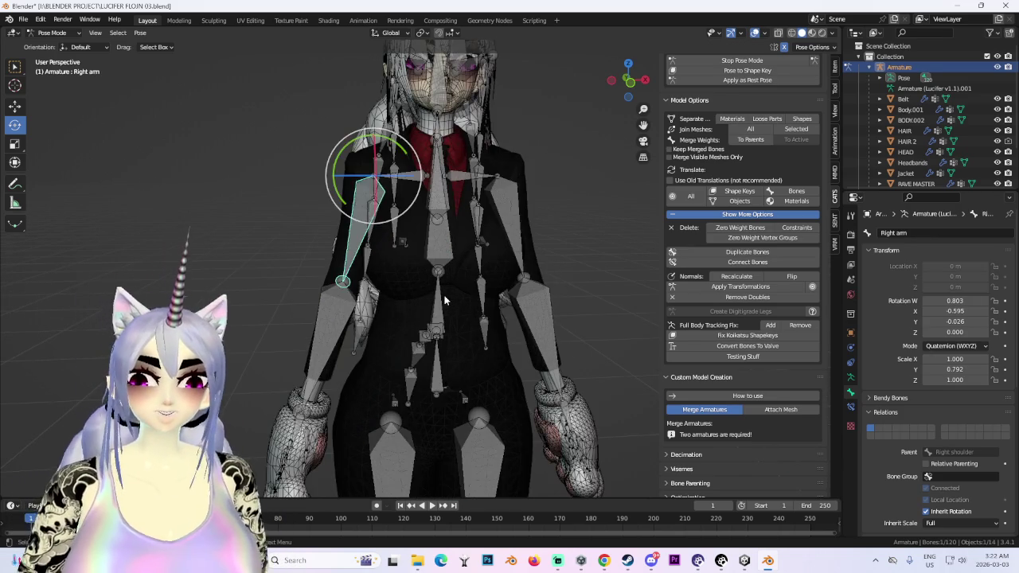
scroll(444, 301, "down", 2)
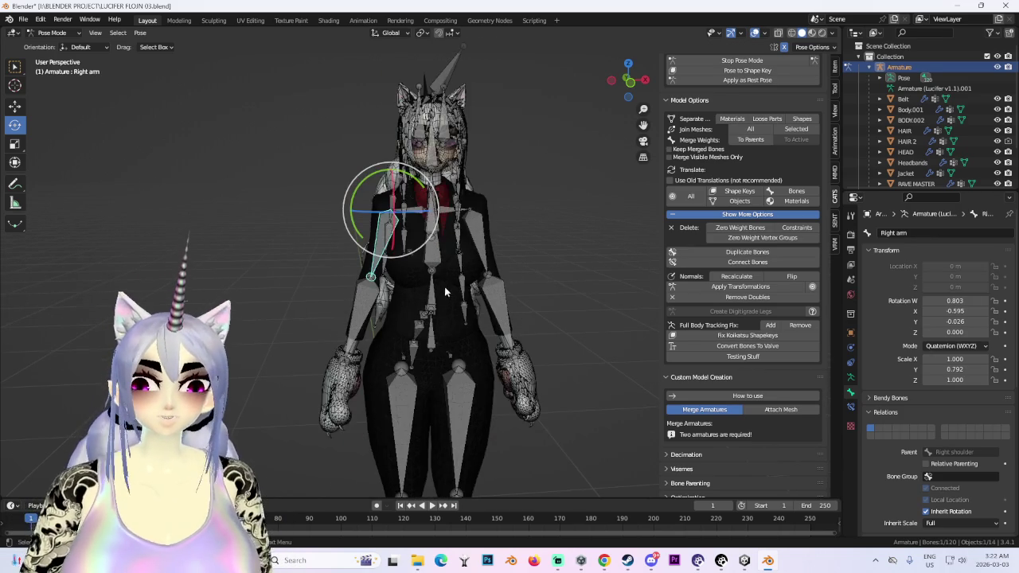
left_click(997, 67)
middle_click_drag(374, 302, 448, 305)
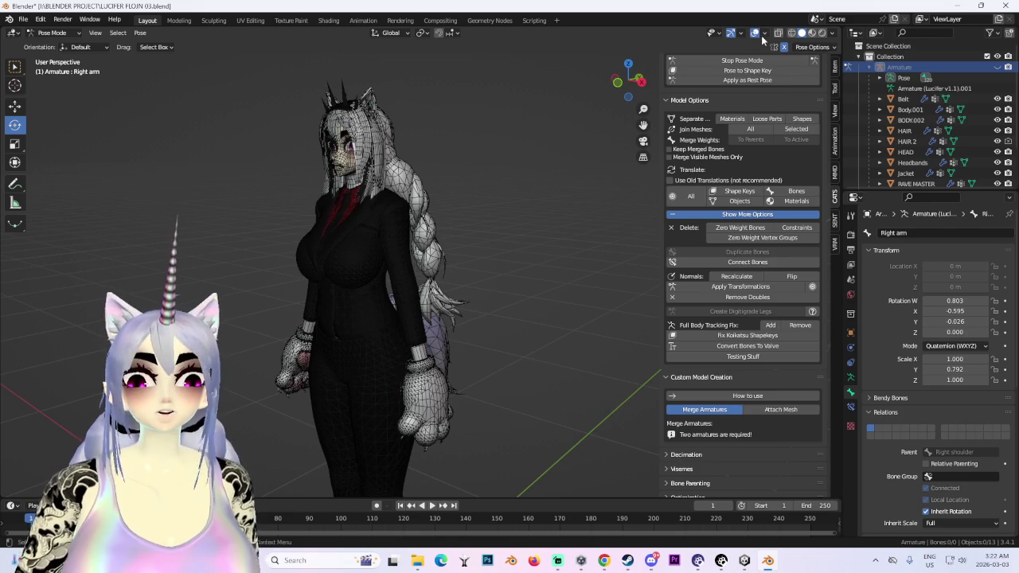
left_click(756, 34)
mouse_move(440, 225)
middle_mouse_down()
mouse_move(449, 327)
mouse_move(463, 295)
mouse_move(490, 288)
mouse_move(439, 305)
middle_mouse_up()
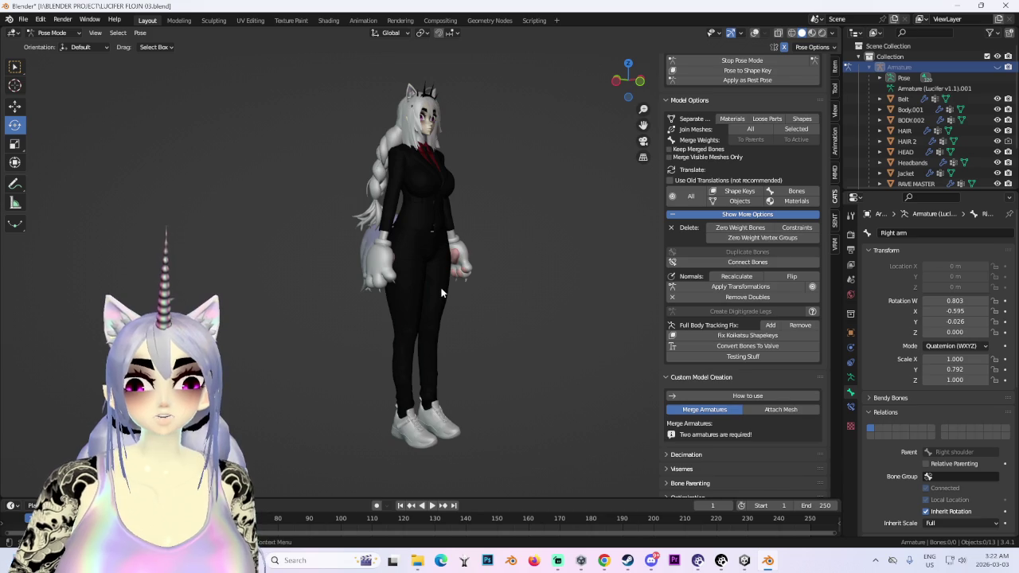
- Rotate the right arm down and check it from an exact side view
middle_click_drag(442, 293, 505, 321)
key("ctrl+z")
key("ctrl+z")
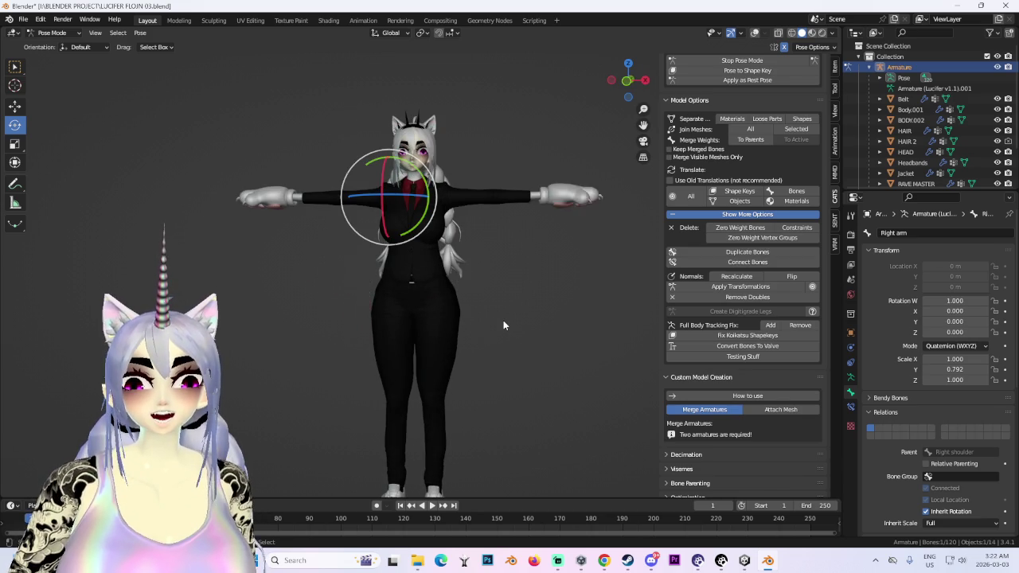
key("r")
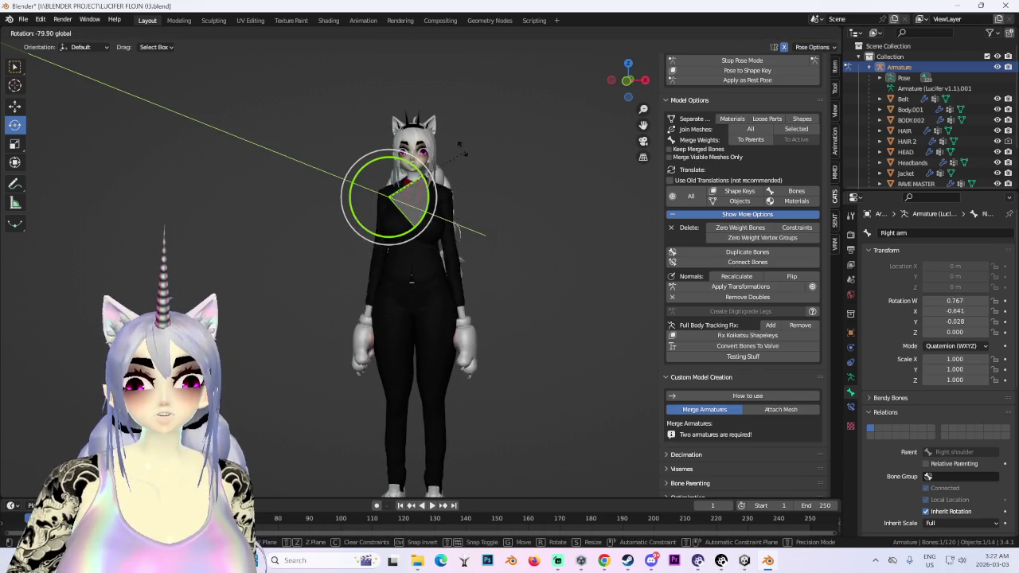
left_click(460, 157)
middle_click_drag(462, 157, 637, 156)
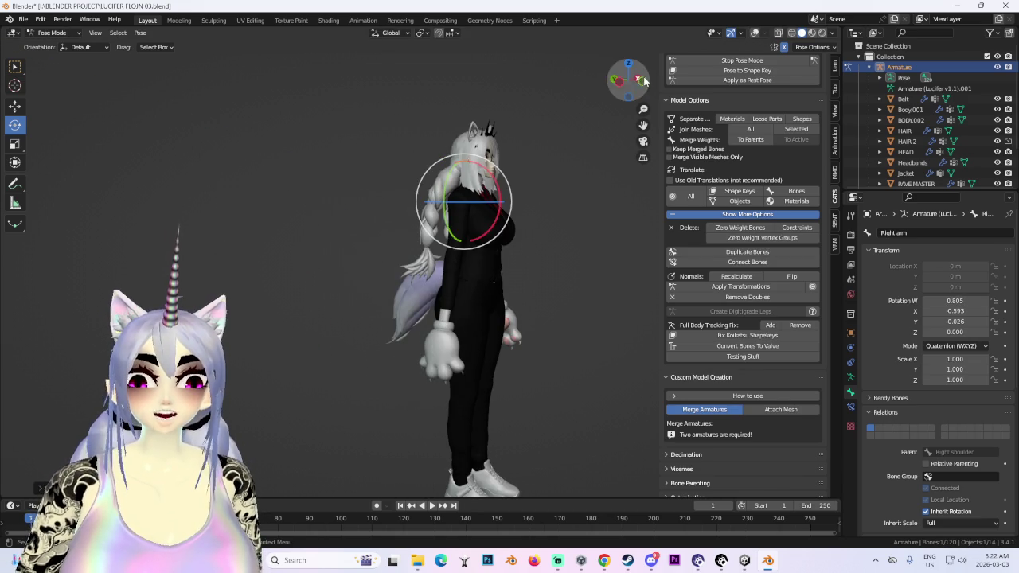
left_click(640, 80)
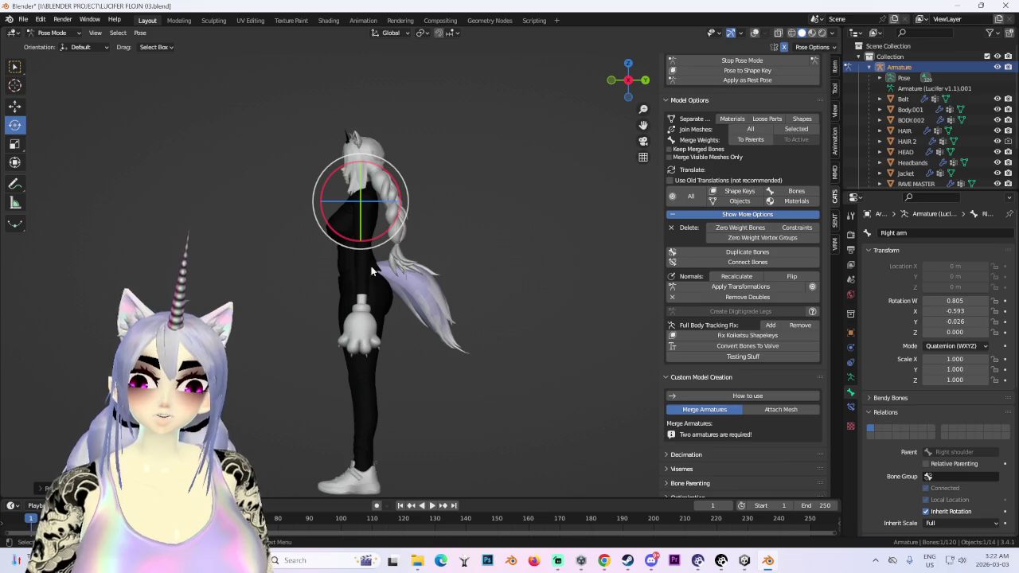
- Swing the right arm back up and rotate it further, checking from the front
left_click_drag(380, 239, 289, 236)
mouse_move(289, 235)
middle_mouse_down()
mouse_move(479, 264)
mouse_move(394, 173)
middle_mouse_up()
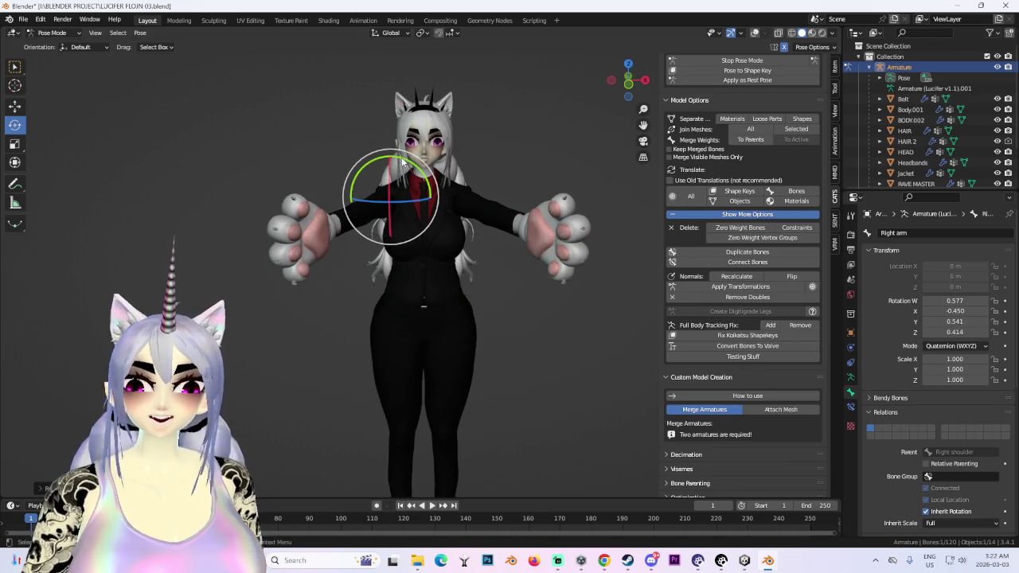
left_click_drag(401, 157, 254, 510)
scroll(398, 302, "up", 4)
mouse_move(398, 302)
middle_mouse_down()
mouse_move(462, 309)
mouse_move(495, 262)
mouse_move(478, 239)
middle_mouse_up()
- Twist the arm about the vertical axis, then clear its rotation back to a straight T-pose
key("r")
key("z")
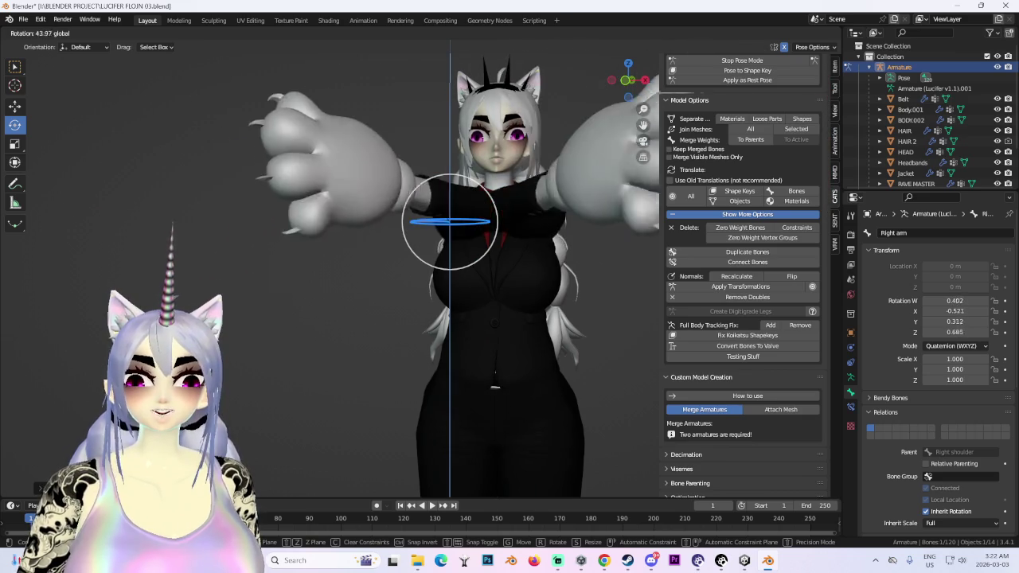
left_click(503, 236)
mouse_move(503, 236)
middle_mouse_down()
mouse_move(322, 225)
mouse_move(617, 93)
middle_mouse_up()
key("ctrl+z")
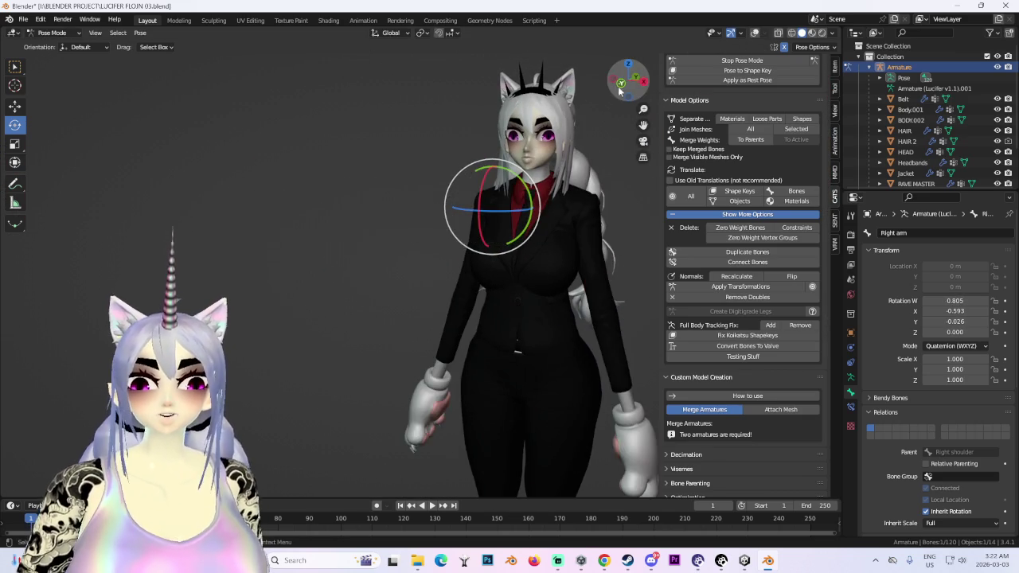
left_click(619, 88)
key("alt+r")
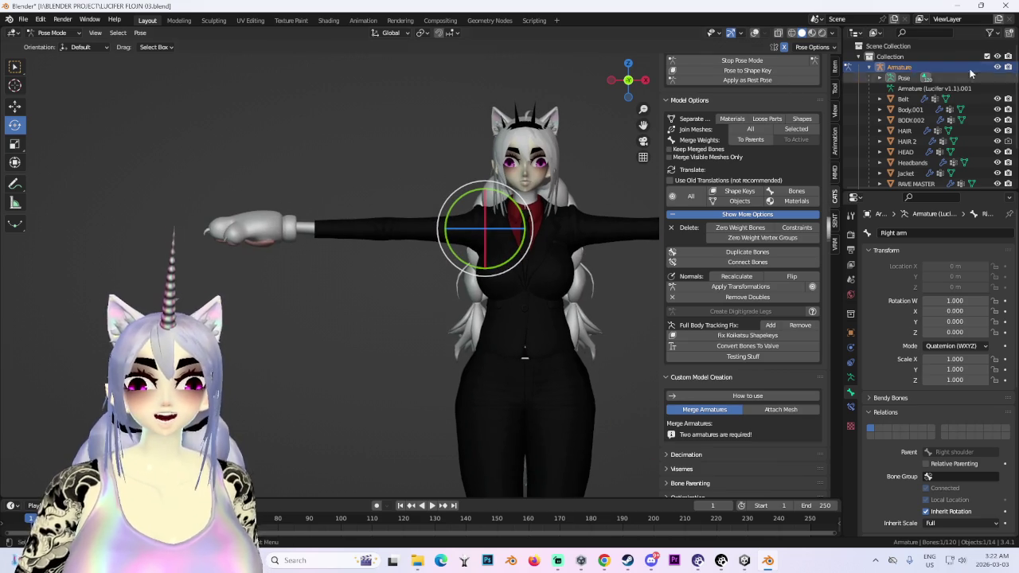
- Show the bones see-through, scale the right arm bone along X, and rotate it down
left_click(613, 165)
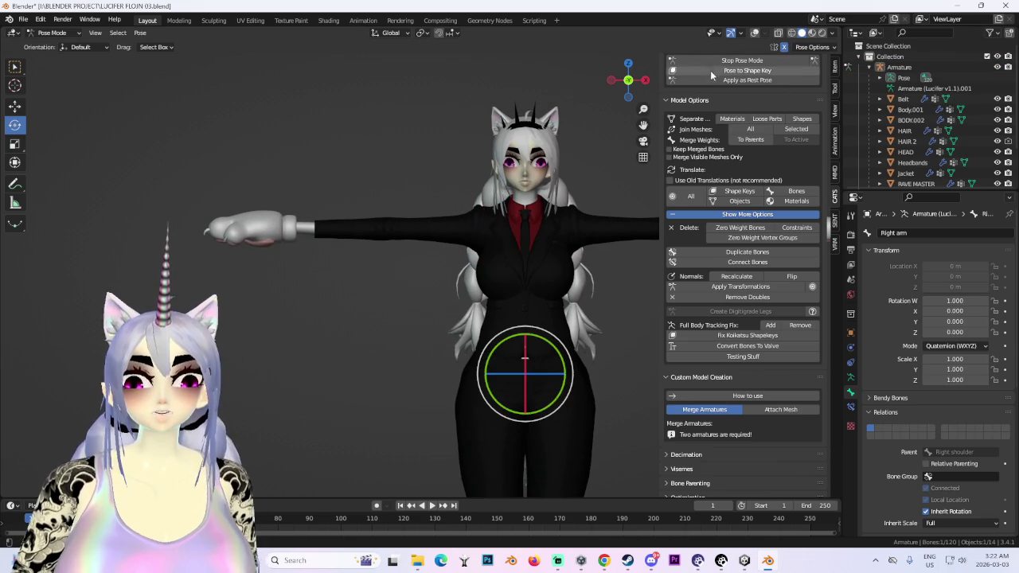
left_click(754, 34)
scroll(422, 235, "up", 2)
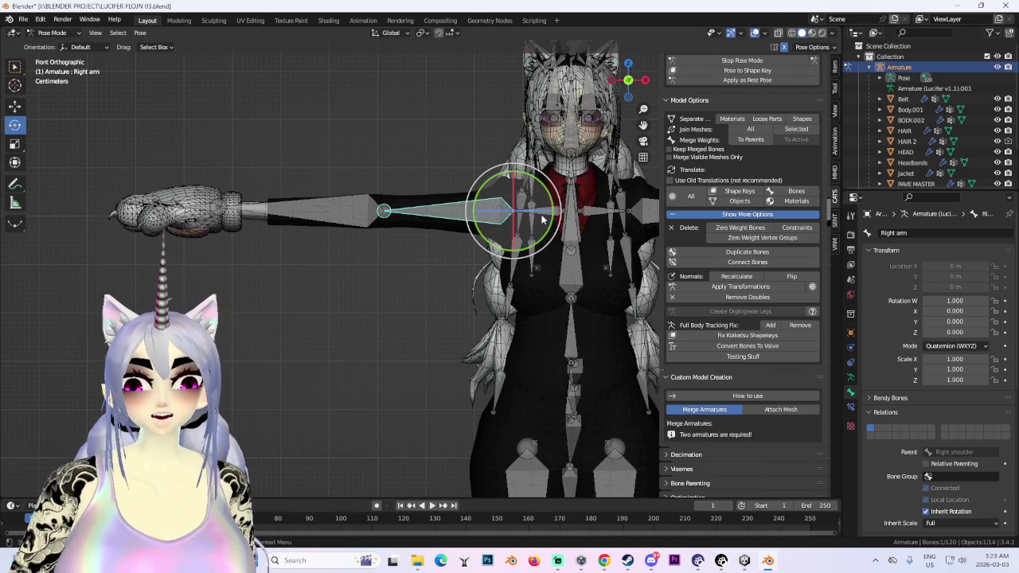
key("s")
left_click(527, 277)
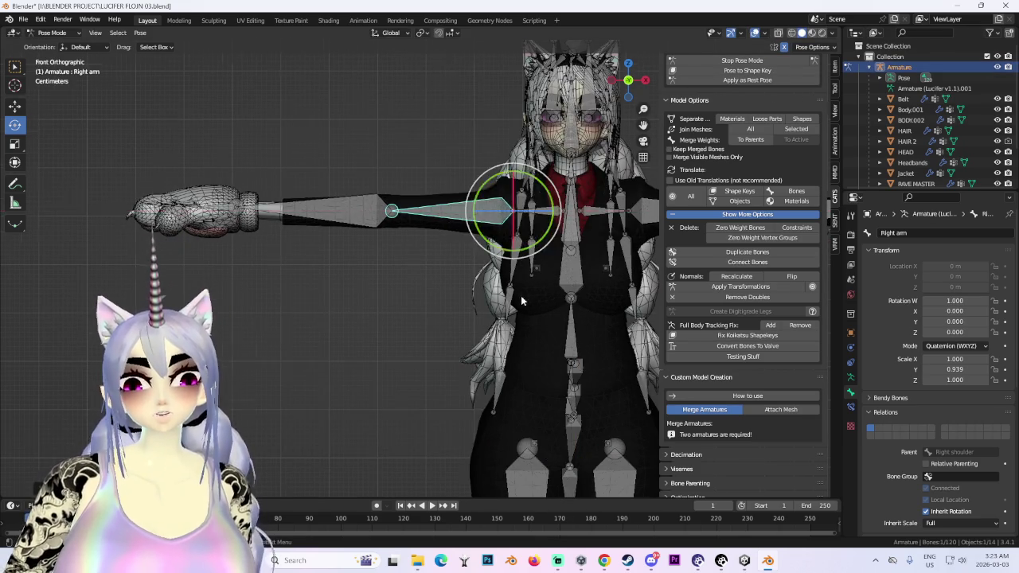
scroll(550, 295, "down", 2)
key("s")
key("x")
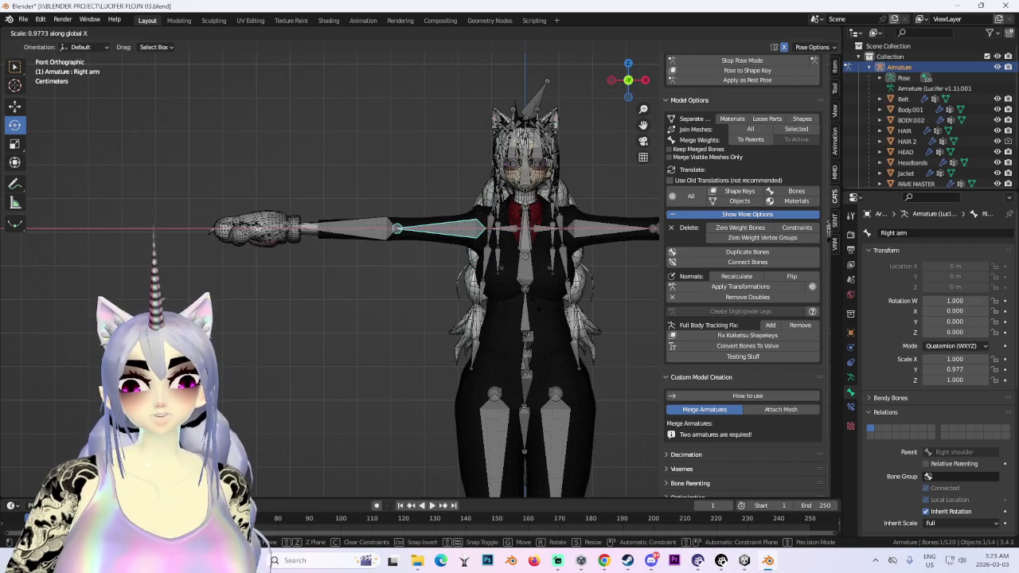
left_click(586, 239)
left_click_drag(503, 266, 525, 222)
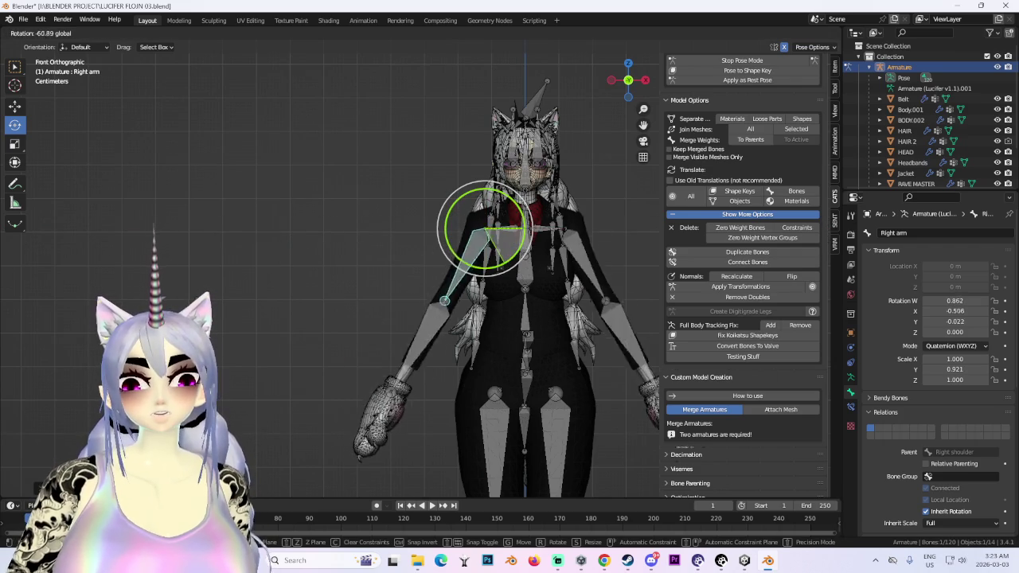
- Try shrinking the right arm further, then revert to the 0.921 arm length
left_click(996, 68)
scroll(586, 241, "down", 4)
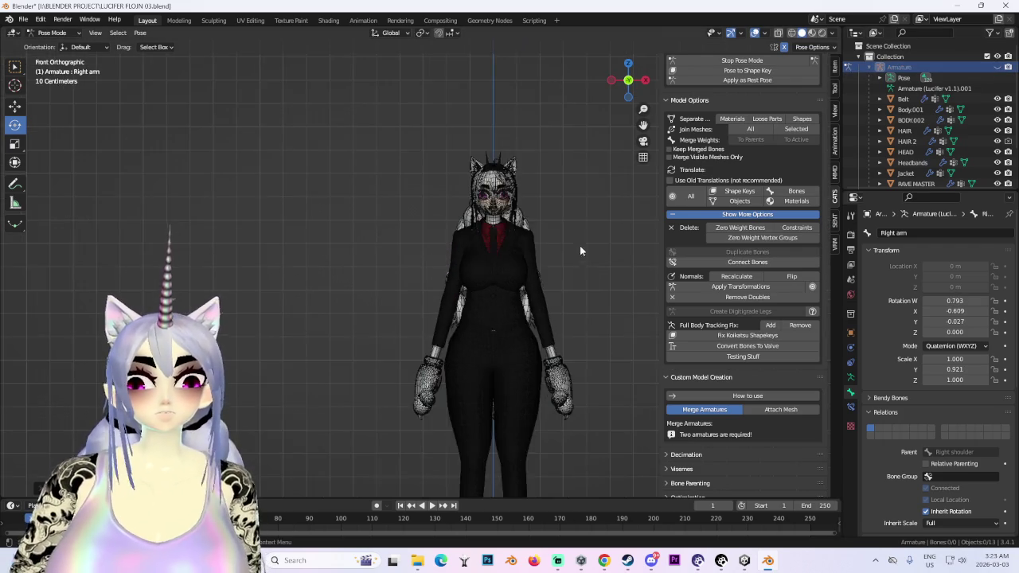
key("ctrl+z")
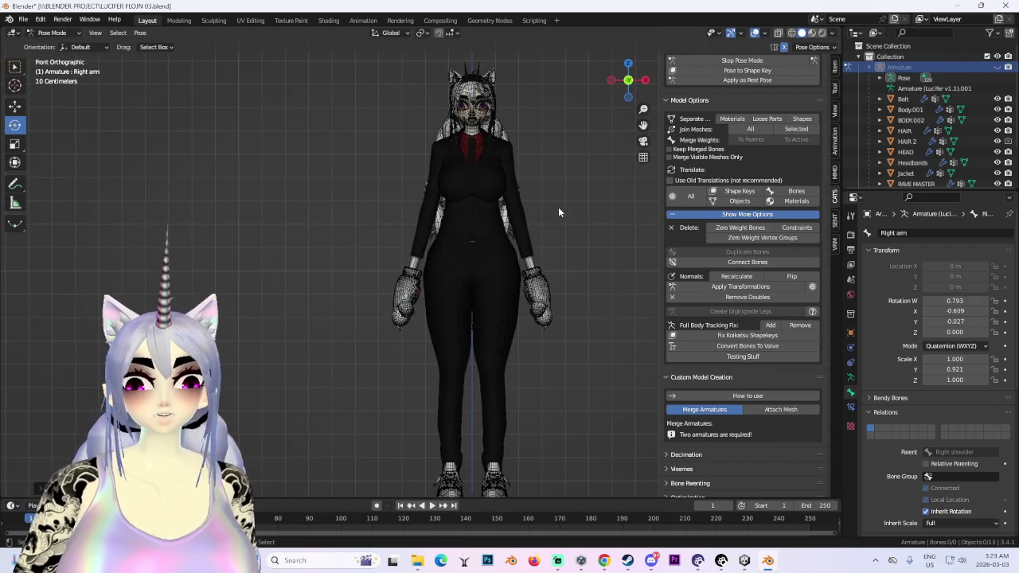
key("ctrl+z")
key("s")
key("x")
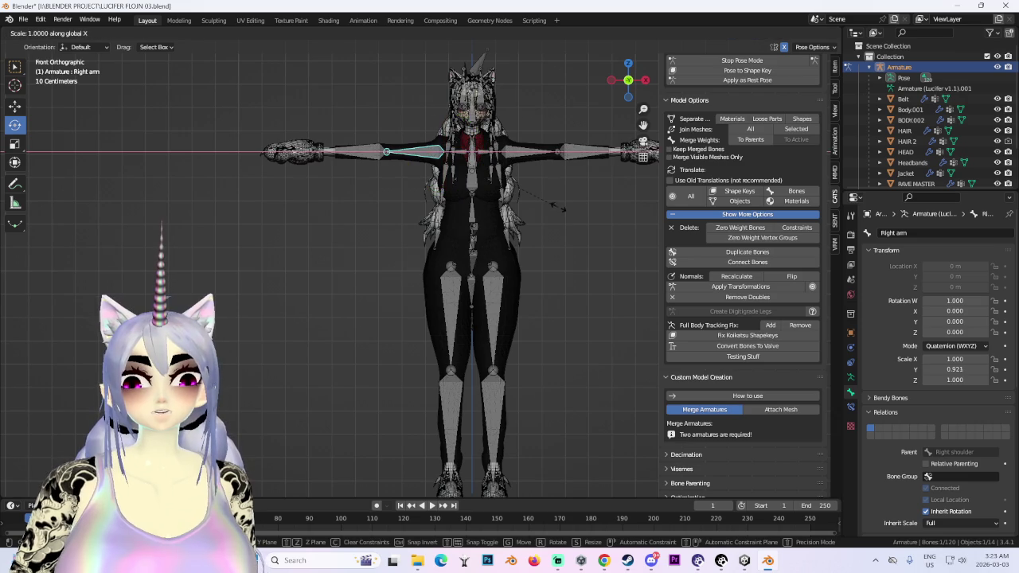
left_click(468, 192)
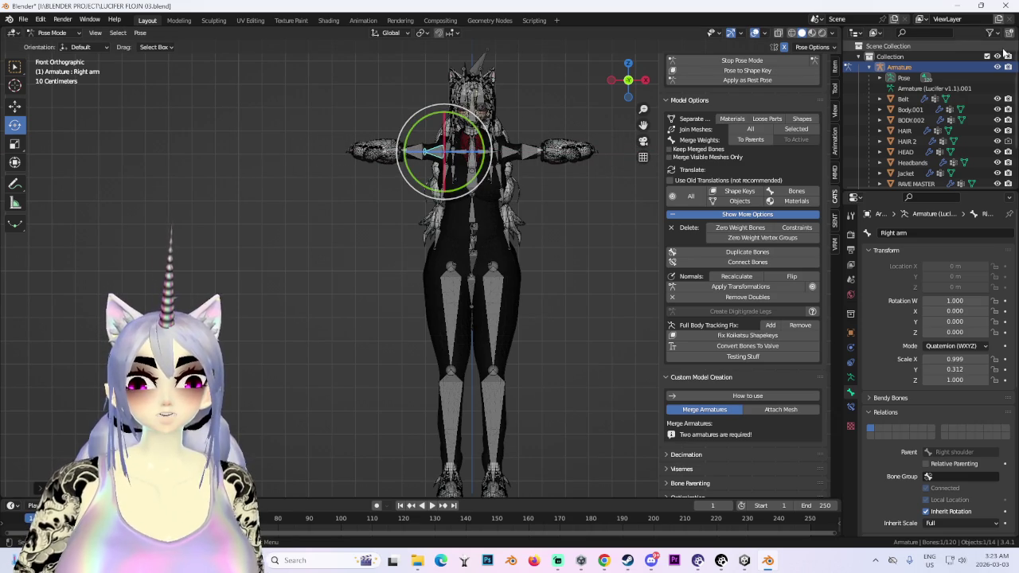
left_click(996, 67)
key("ctrl+z")
key("ctrl+z")
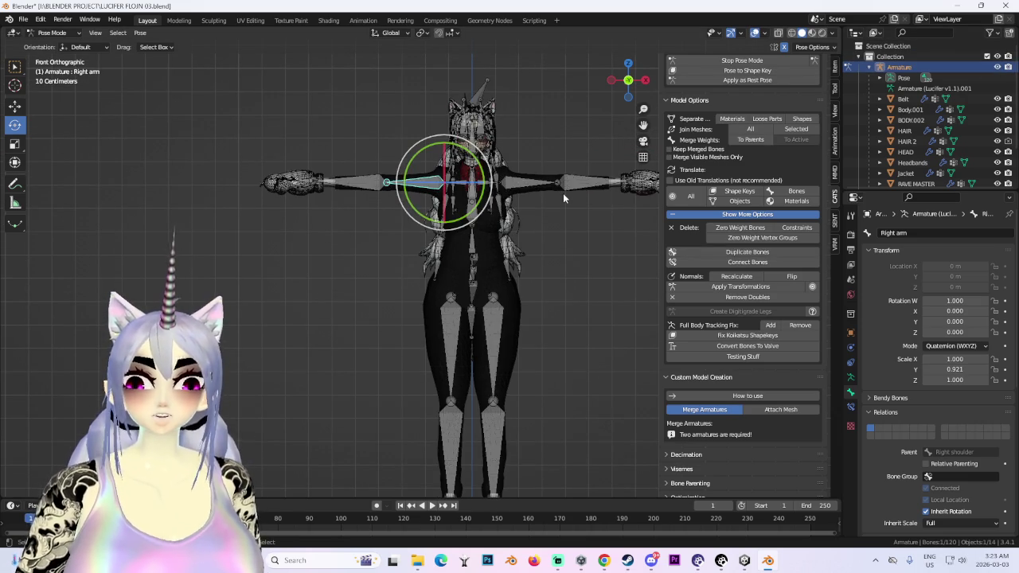
key("ctrl+z")
key("ctrl+z")
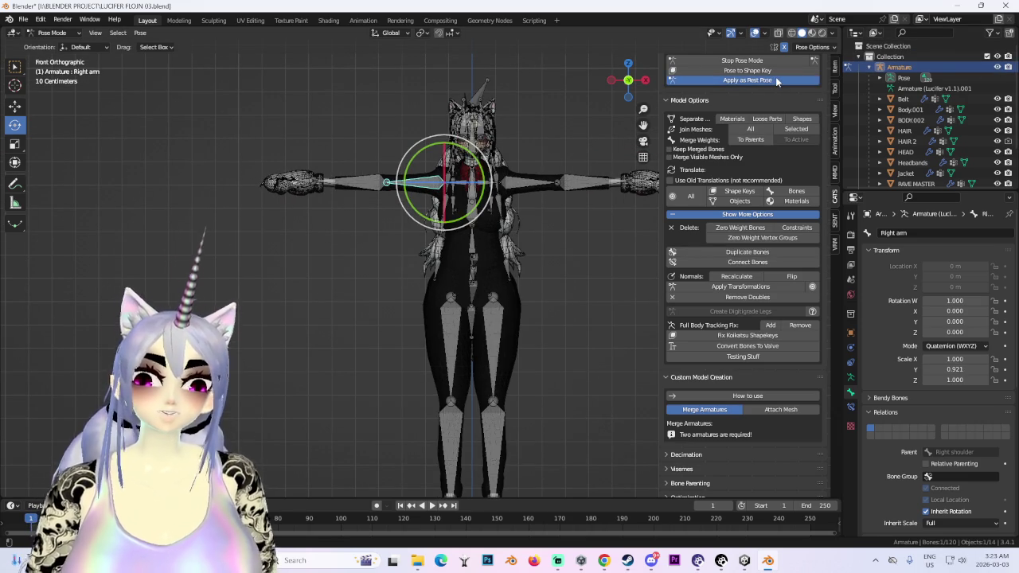
- Apply the pose as rest pose, re-enter Pose Mode, and shift the right shoulder along X
left_click(747, 80)
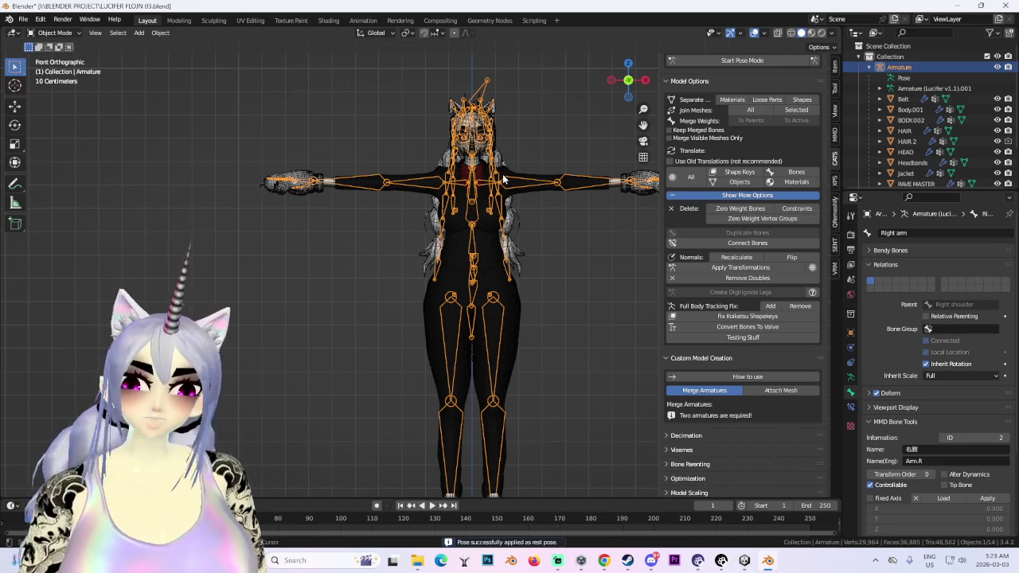
scroll(454, 182, "up", 2)
scroll(454, 182, "up", 1)
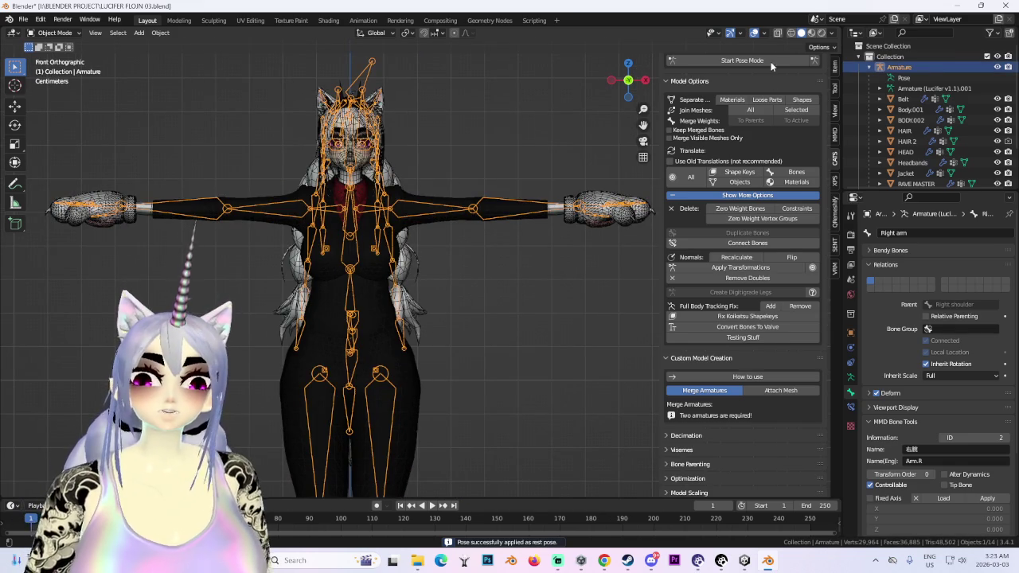
left_click(771, 66)
scroll(351, 270, "up", 2)
key("g")
key("x")
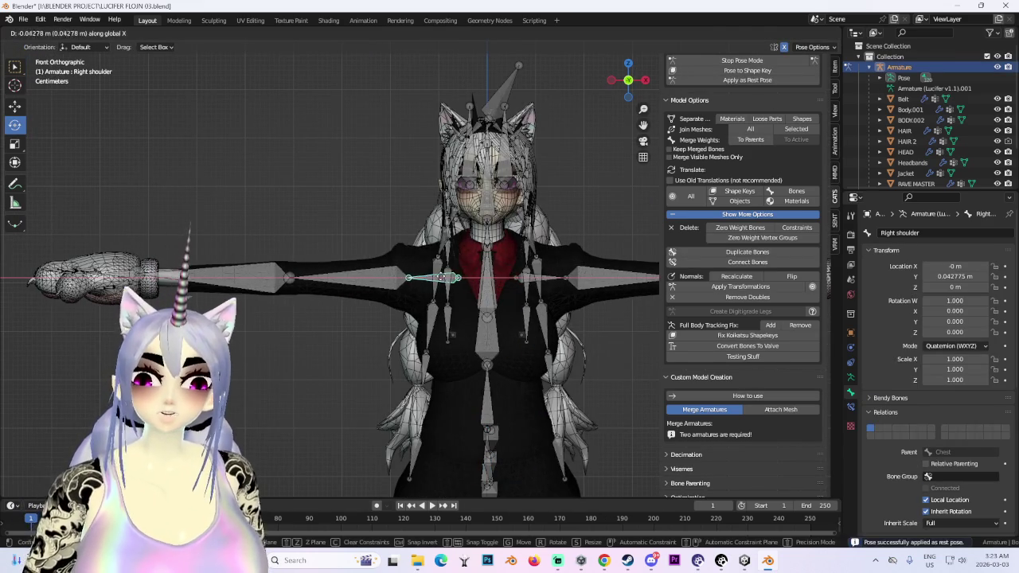
left_click(478, 275)
- Rotate the left arm down to hang beside the body
scroll(544, 263, "up", 5)
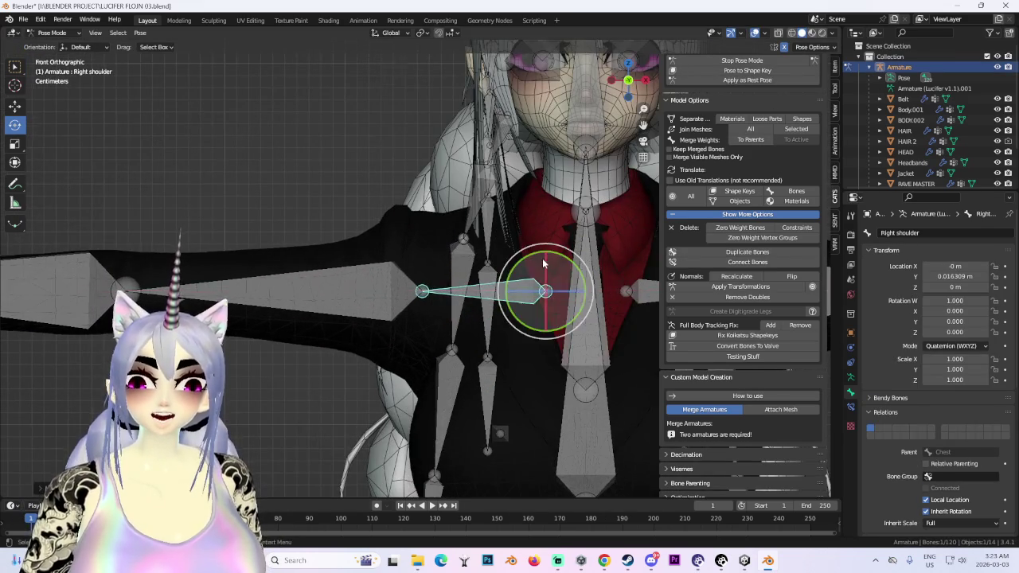
scroll(544, 262, "down", 4)
scroll(544, 263, "down", 2)
left_click(477, 236)
key("r")
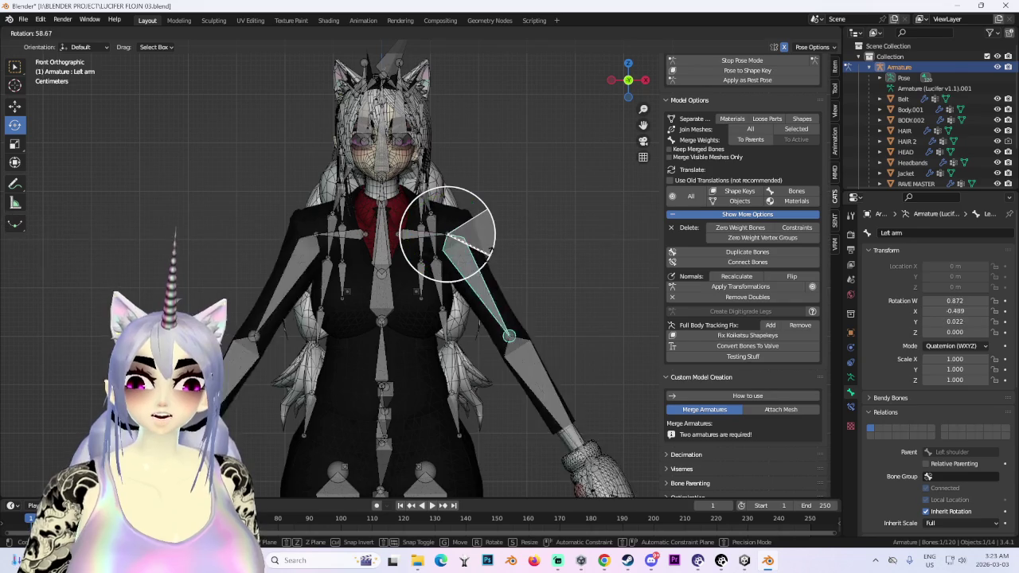
left_click(483, 269)
- Hide the armature bones and orbit to check the character from front and side
left_click(997, 67)
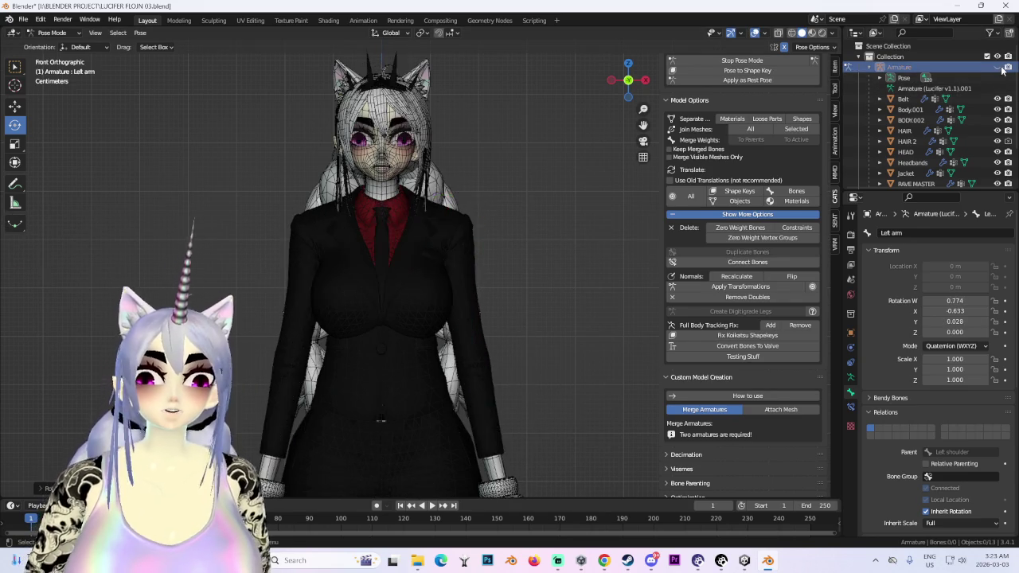
middle_click_drag(400, 273, 488, 262)
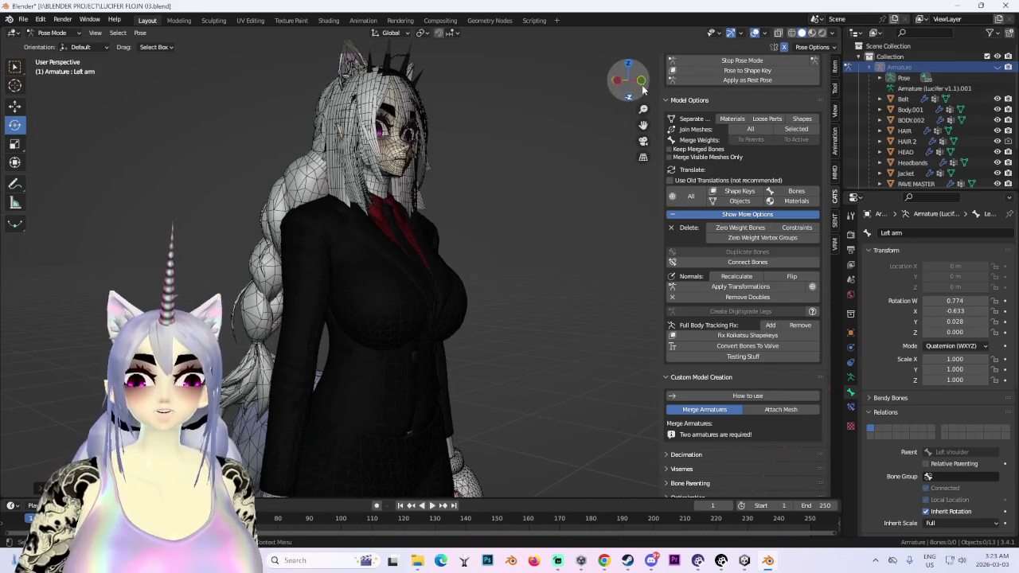
left_click_drag(635, 95, 430, 283)
scroll(431, 283, "up", 3)
scroll(502, 316, "down", 3)
scroll(460, 194, "up", 2)
scroll(460, 194, "down", 3)
mouse_move(460, 193)
middle_mouse_down()
mouse_move(496, 285)
mouse_move(443, 276)
mouse_move(495, 274)
middle_mouse_up()
- Return both arms to T-pose and make it the armature's rest pose
key("ctrl+z")
key("ctrl+z")
left_click(443, 279)
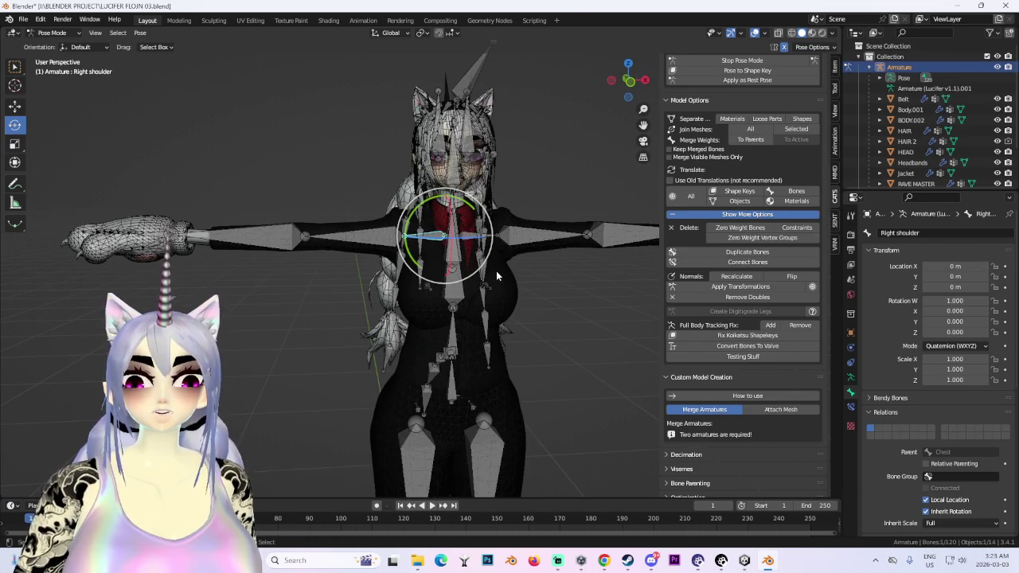
scroll(494, 263, "up", 2)
scroll(497, 267, "up", 2)
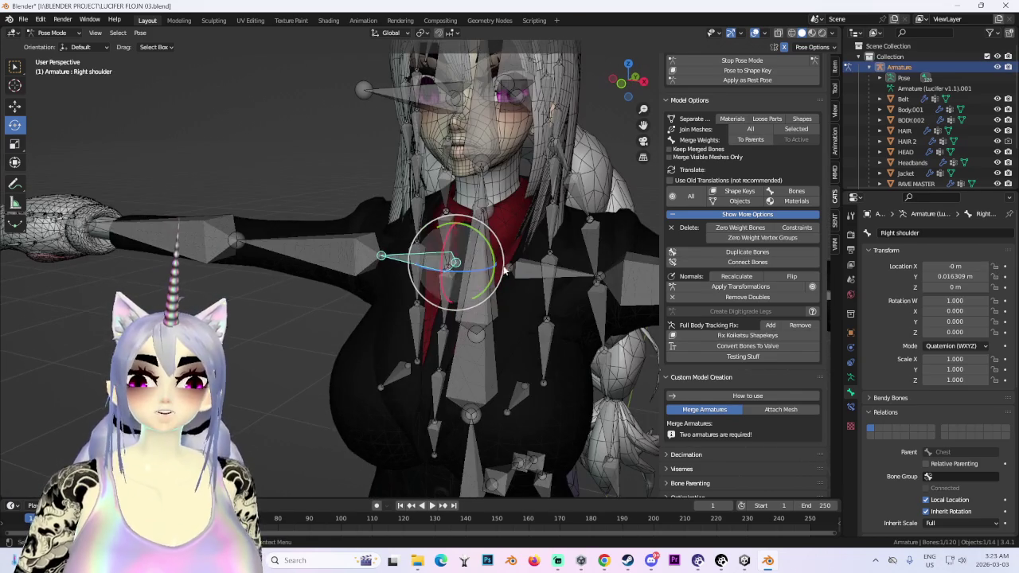
left_click(737, 81)
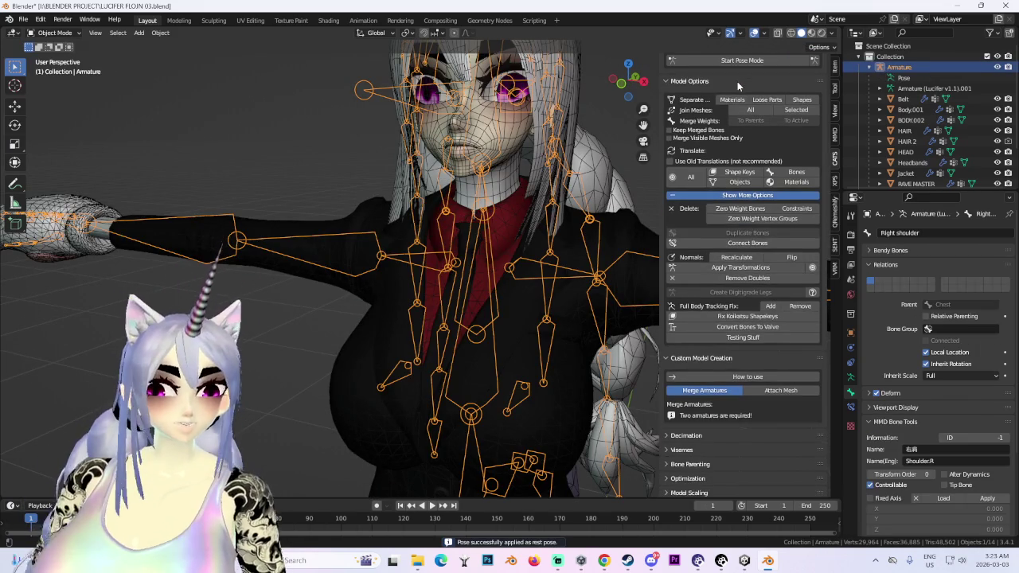
- Hide the armature and put the Jacket mesh into Sculpt Mode
key("h")
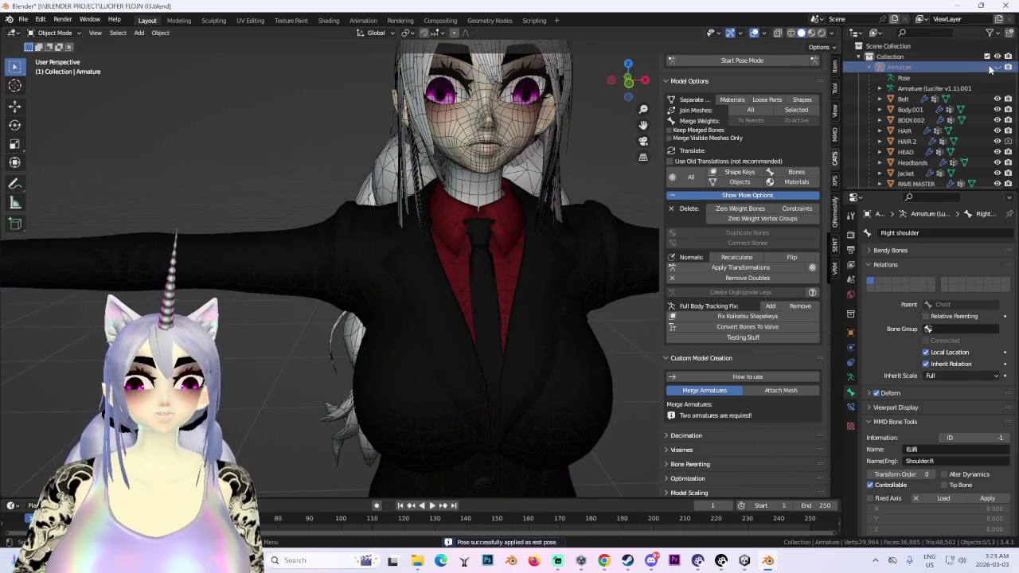
left_click(360, 231)
left_click(54, 33)
left_click(55, 73)
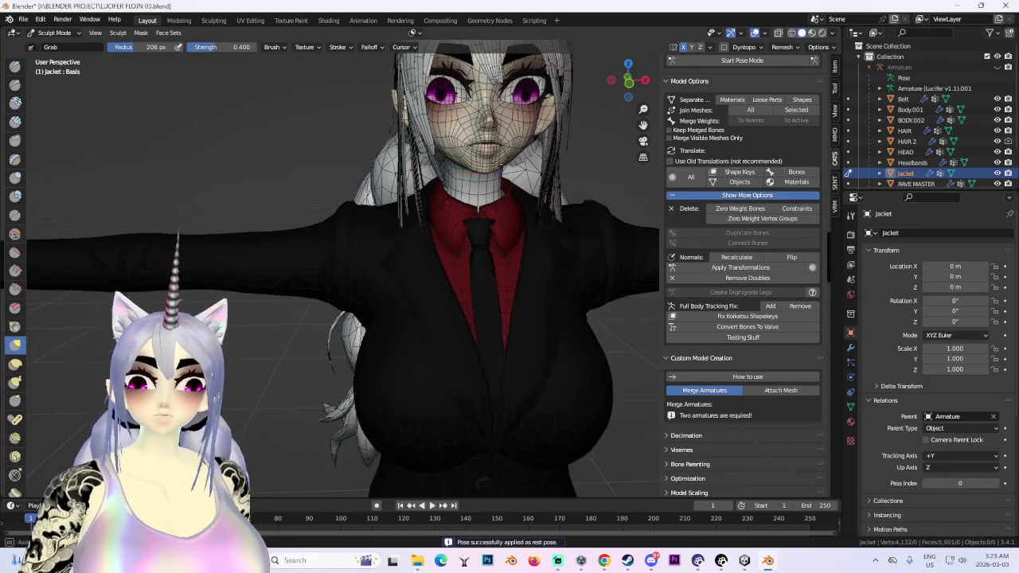
- Hide the HAIR and HAIR 2 meshes in the outliner
scroll(380, 198, "up", 4)
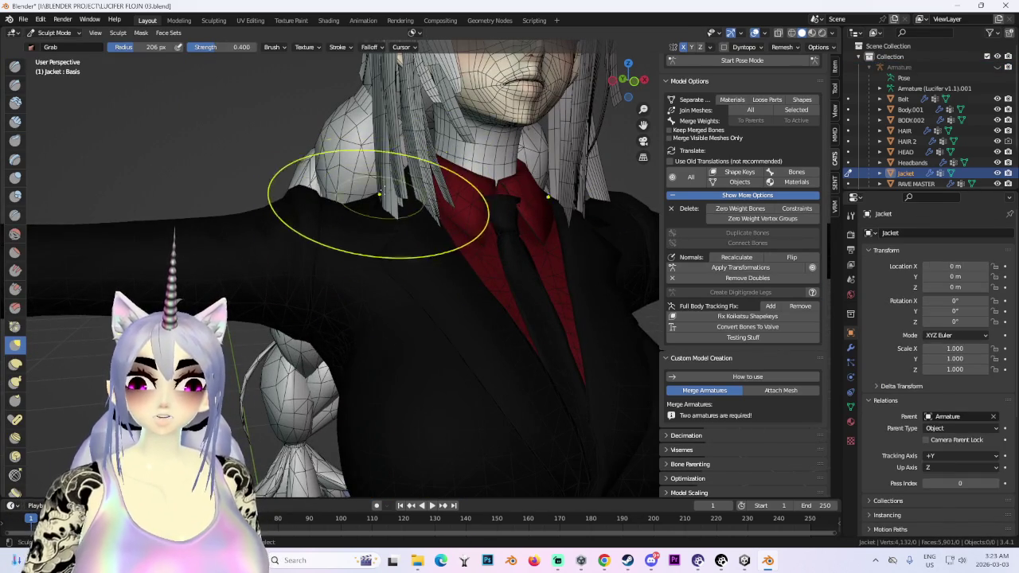
left_click(997, 131)
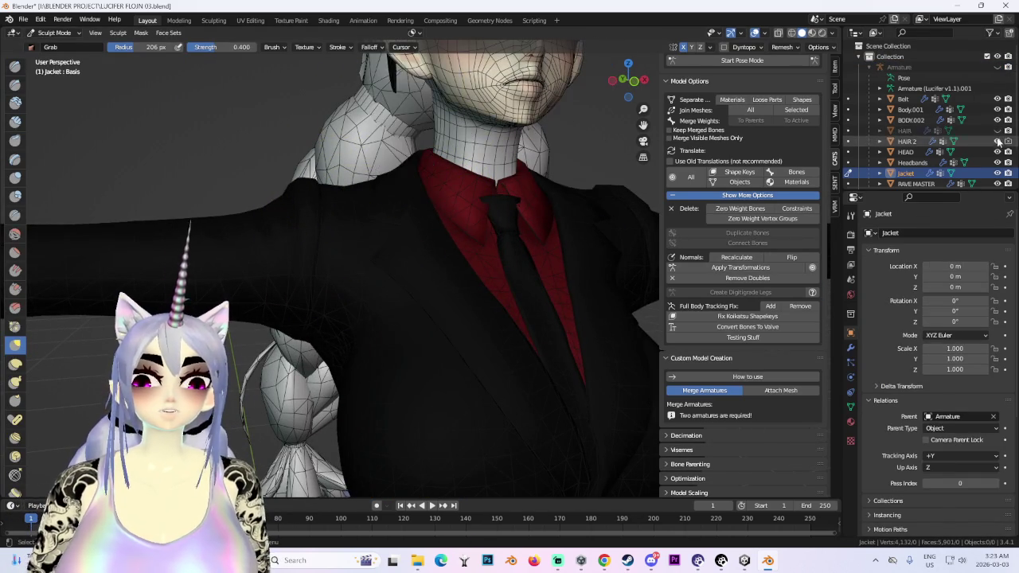
left_click(997, 140)
scroll(375, 211, "down", 2)
scroll(387, 212, "down", 2)
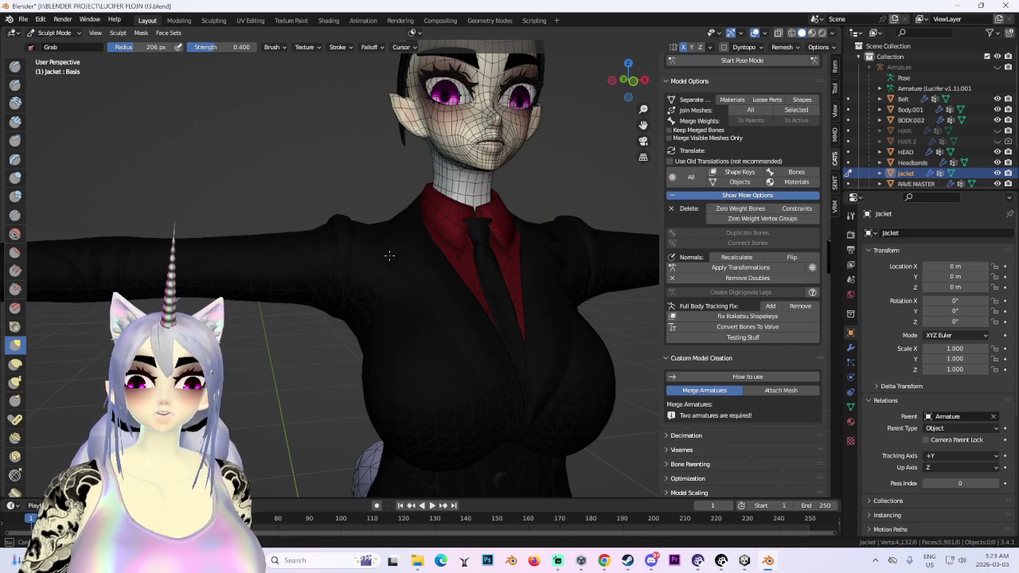
- Check the jacket shoulders from front and back, then return the armature to Pose Mode
left_click(634, 80)
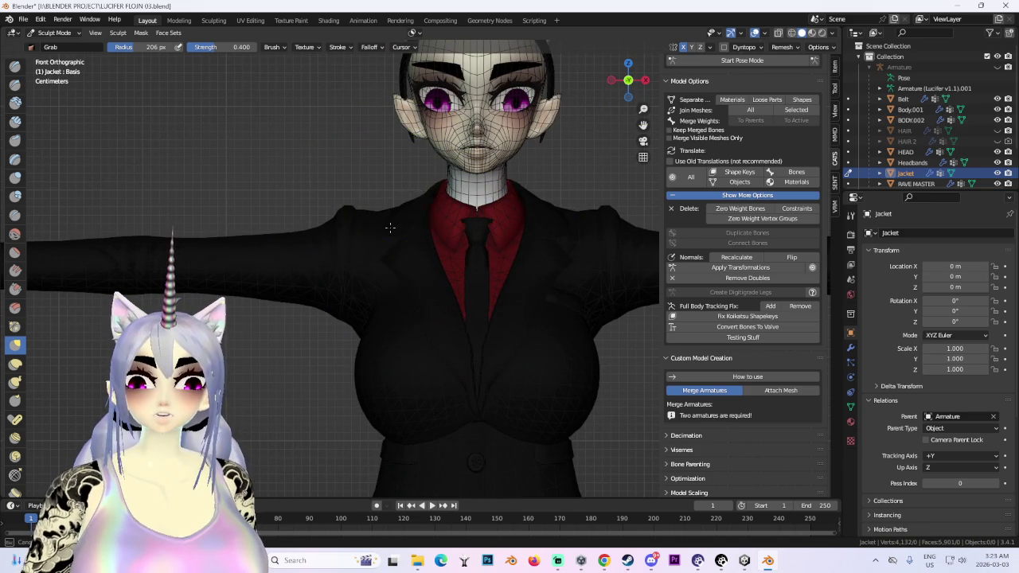
mouse_move(402, 223)
middle_mouse_down()
mouse_move(546, 227)
mouse_move(342, 148)
middle_mouse_up()
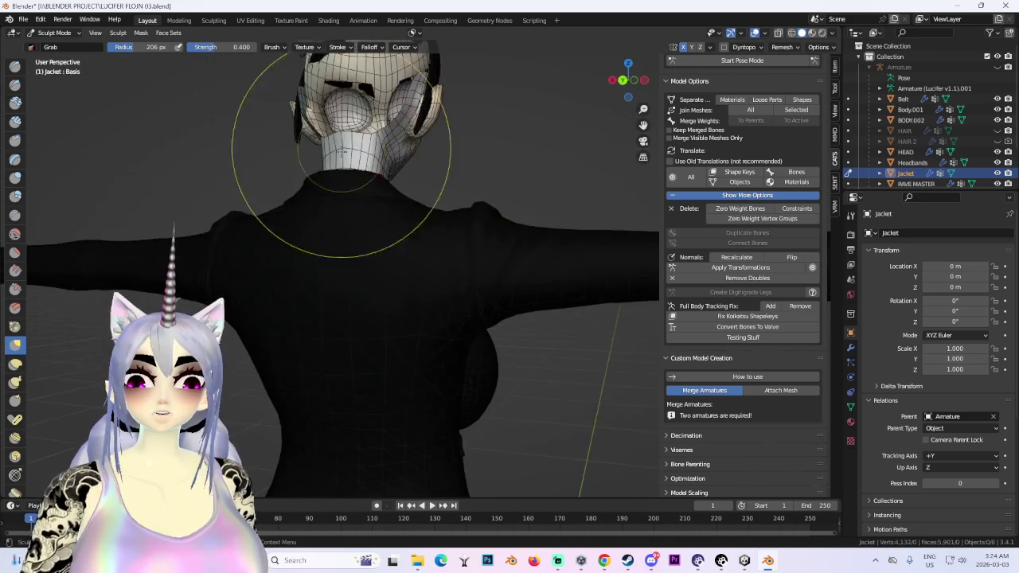
middle_click_drag(328, 196, 409, 194)
scroll(418, 213, "up", 1)
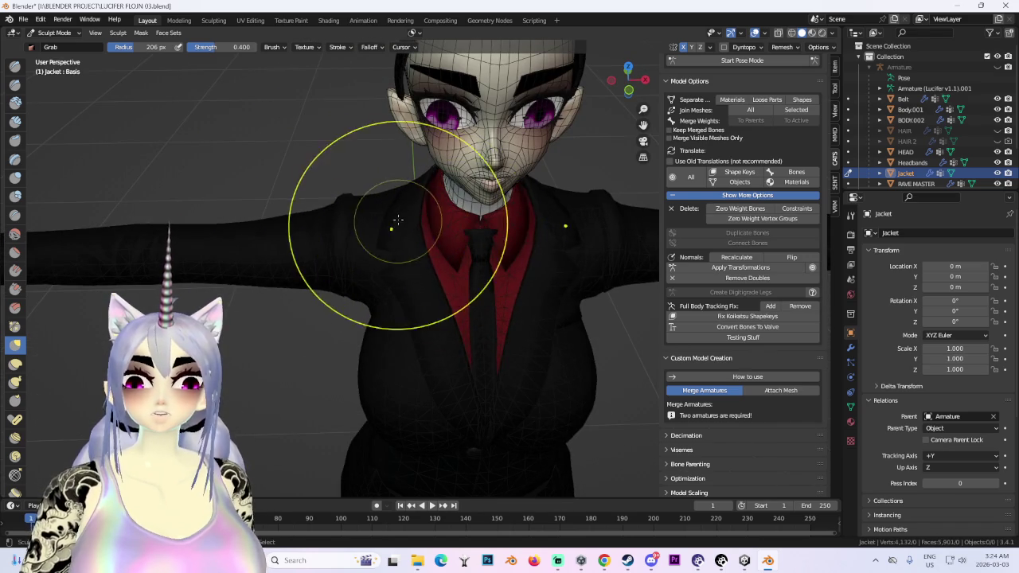
scroll(439, 253, "down", 2)
scroll(435, 257, "up", 2)
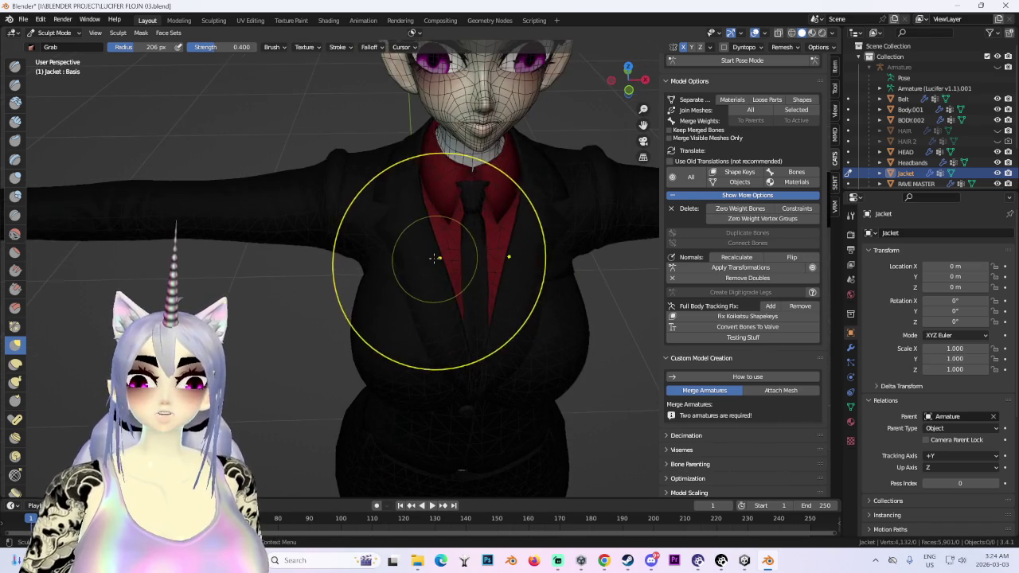
middle_click_drag(479, 288, 466, 228)
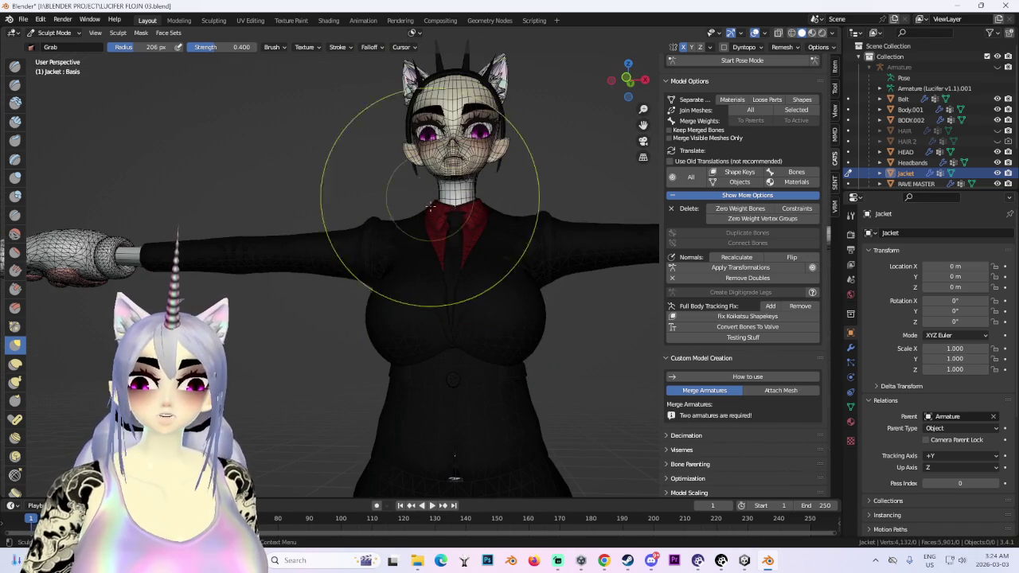
left_click(755, 63)
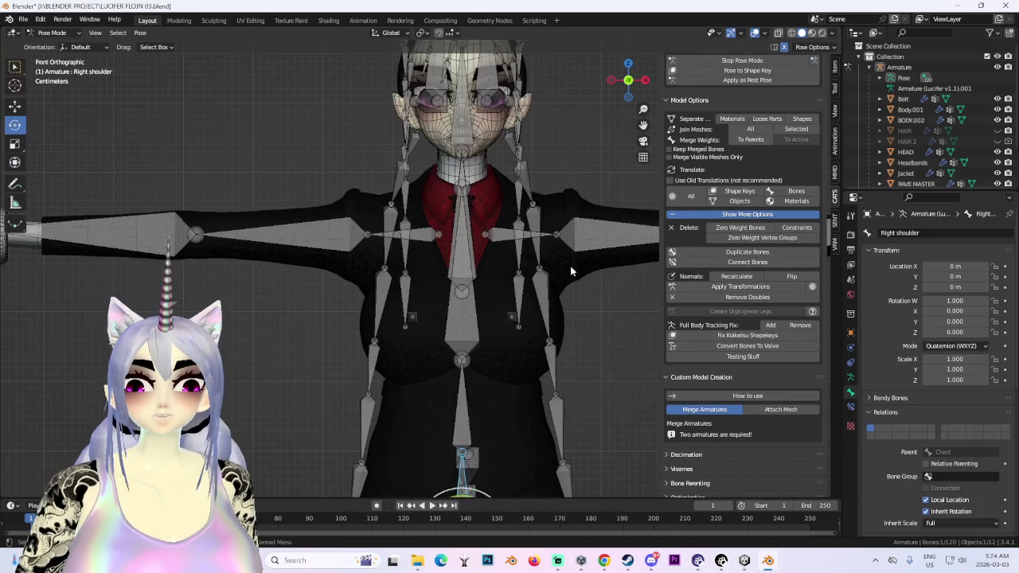
- Select the Breast_L bone and scale it down, trying but cancelling a vertical move
middle_click_drag(509, 324, 501, 330)
left_click(502, 329)
key("s")
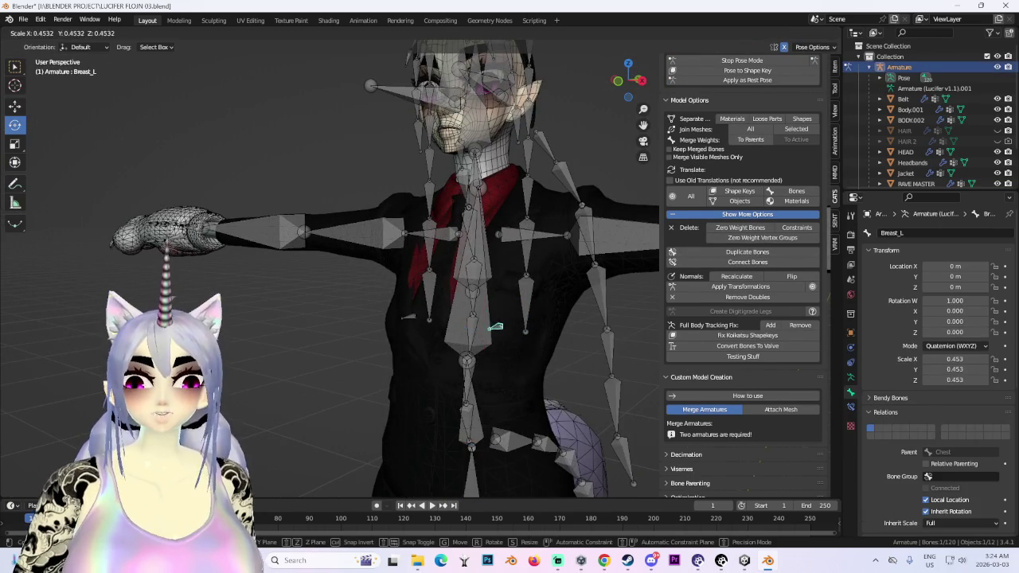
key("Return")
mouse_move(608, 315)
middle_mouse_down()
mouse_move(529, 262)
mouse_move(432, 224)
mouse_move(493, 222)
mouse_move(557, 189)
mouse_move(616, 203)
mouse_move(511, 191)
mouse_move(593, 252)
mouse_move(552, 258)
mouse_move(660, 273)
mouse_move(469, 279)
middle_mouse_up()
key("g")
key("z")
key("Escape")
- With X-ray on, rescale Breast_L to 0.736 and check it from back and front
key("alt+z")
scroll(511, 191, "up", 3)
key("s")
left_click(582, 258)
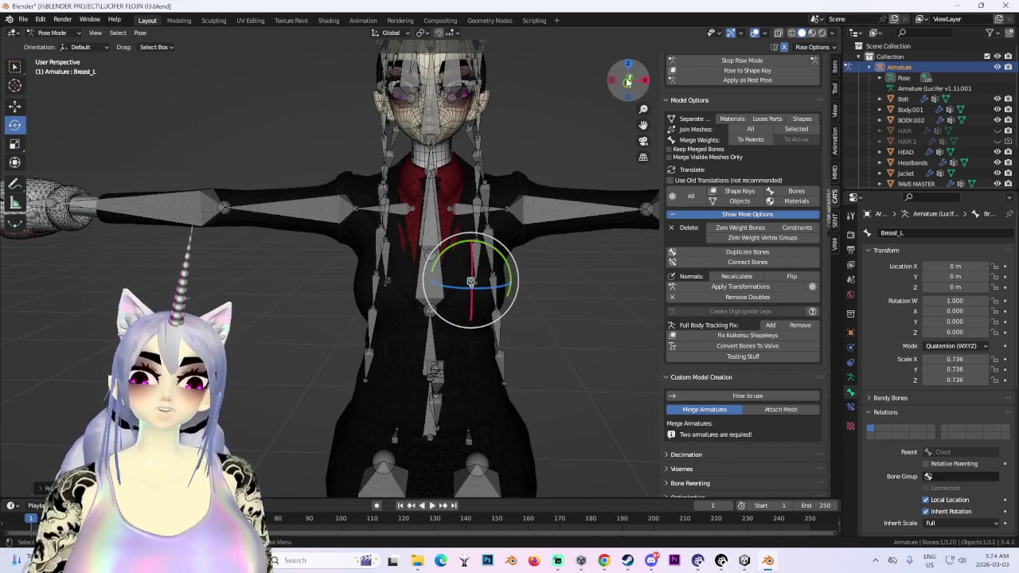
left_click(628, 81)
left_click(628, 80)
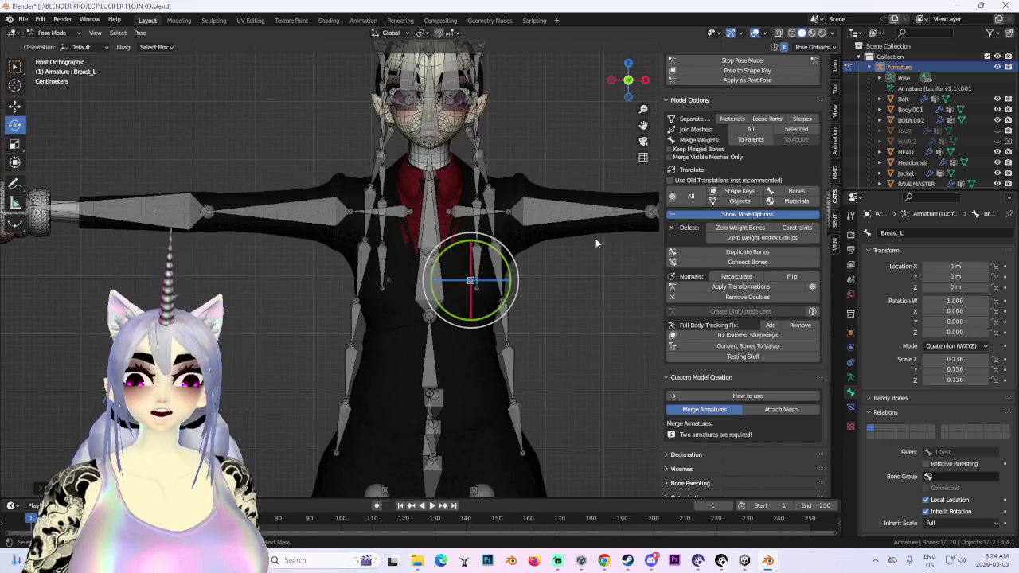
key("g")
key("z")
key("Escape")
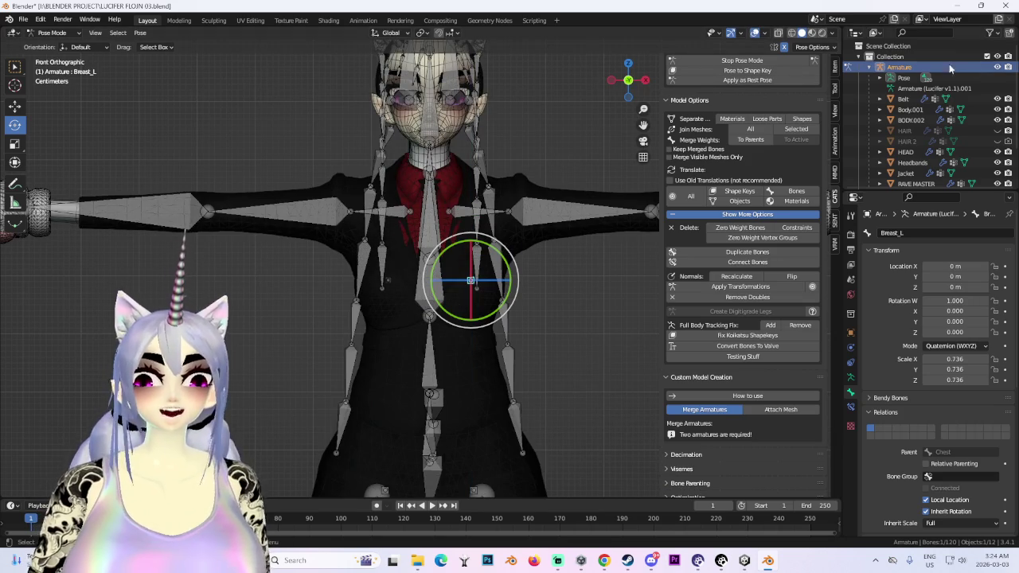
- Hide the armature and apply the adjusted pose as the new rest pose
left_click(998, 70)
scroll(475, 262, "down", 3)
mouse_move(575, 280)
middle_mouse_down()
mouse_move(536, 171)
mouse_move(559, 179)
mouse_move(456, 174)
mouse_move(453, 213)
mouse_move(576, 218)
mouse_move(488, 283)
middle_mouse_up()
scroll(487, 283, "up", 2)
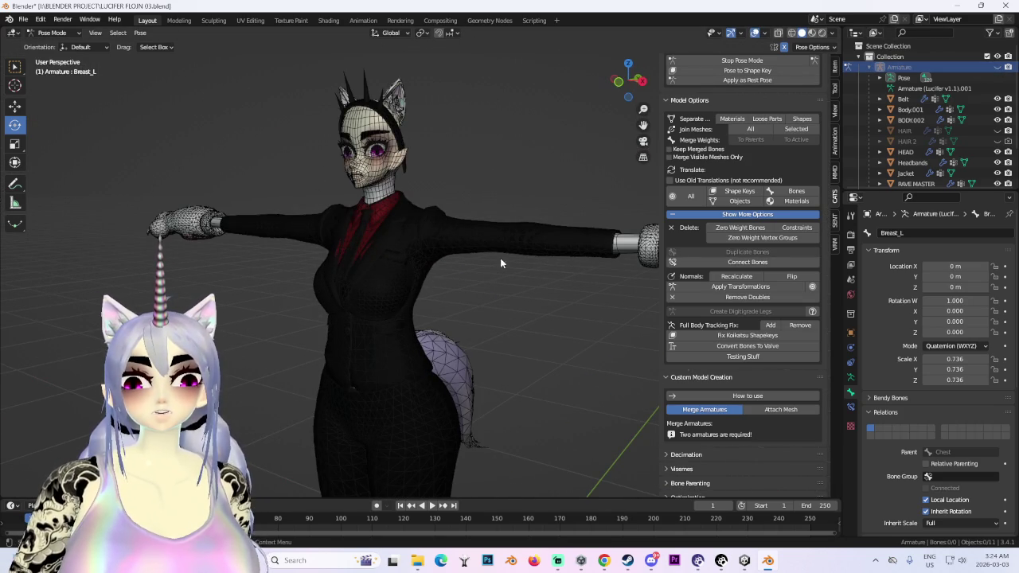
left_click(740, 81)
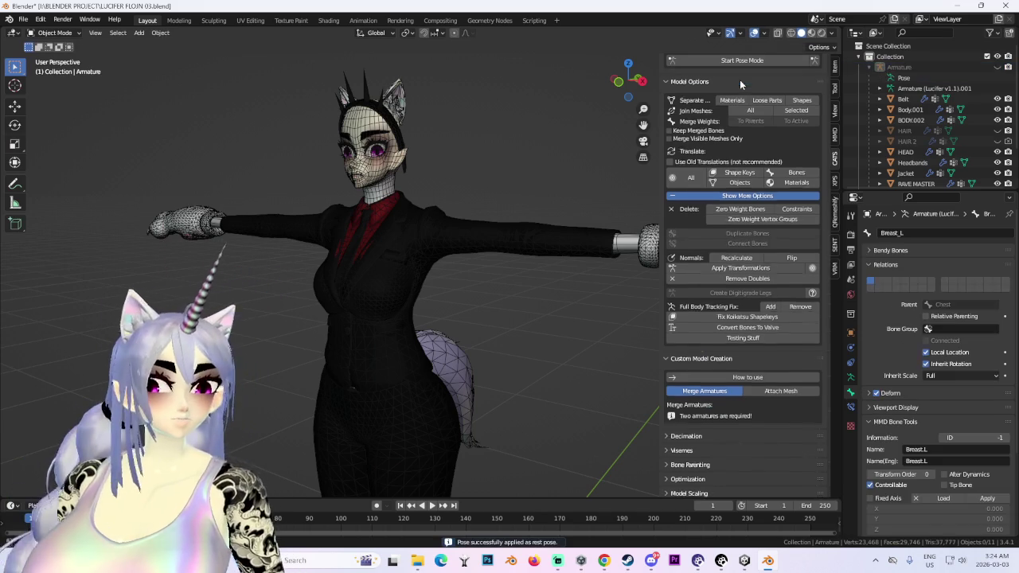
- Select the jacket, tie and shirt meshes and try Sculpt Mode on the shirt
middle_click_drag(334, 191, 248, 223)
scroll(247, 223, "up", 2)
left_click(432, 291)
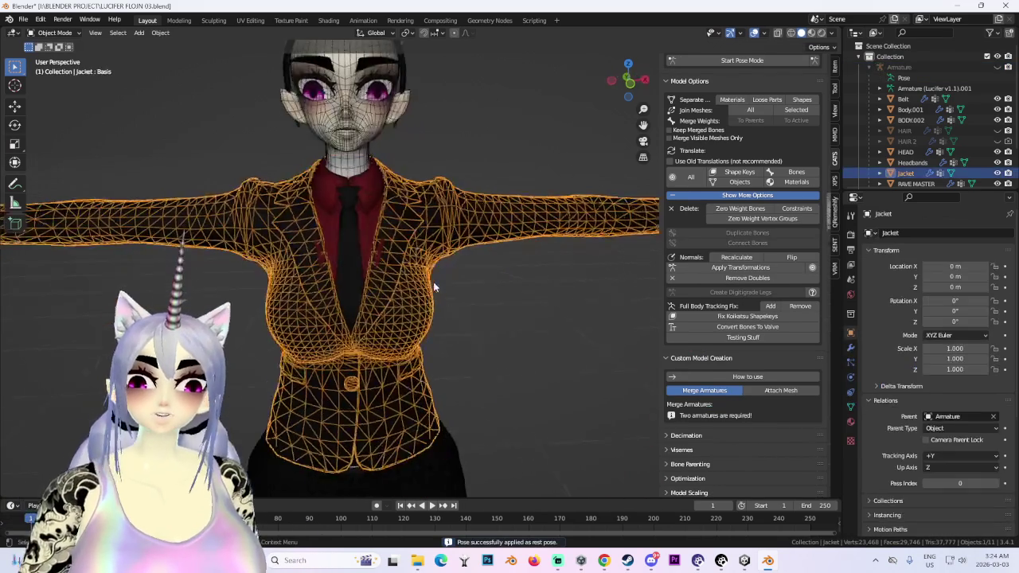
scroll(438, 295, "up", 1)
mouse_move(439, 295)
middle_mouse_down()
mouse_move(396, 293)
mouse_move(385, 229)
mouse_move(374, 260)
mouse_move(424, 305)
mouse_move(314, 305)
mouse_move(251, 340)
middle_mouse_up()
left_click(378, 232)
left_click(373, 234)
scroll(373, 260, "up", 1)
left_click(55, 32)
left_click(62, 67)
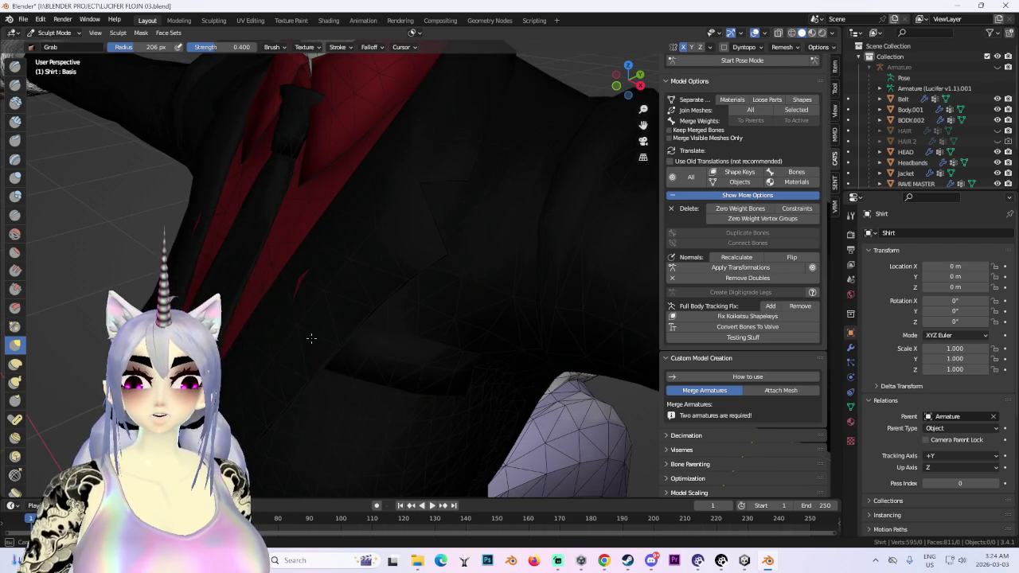
- Back in Object Mode, select the jacket and shirt and join them into one Shirt mesh
scroll(398, 275, "down", 4)
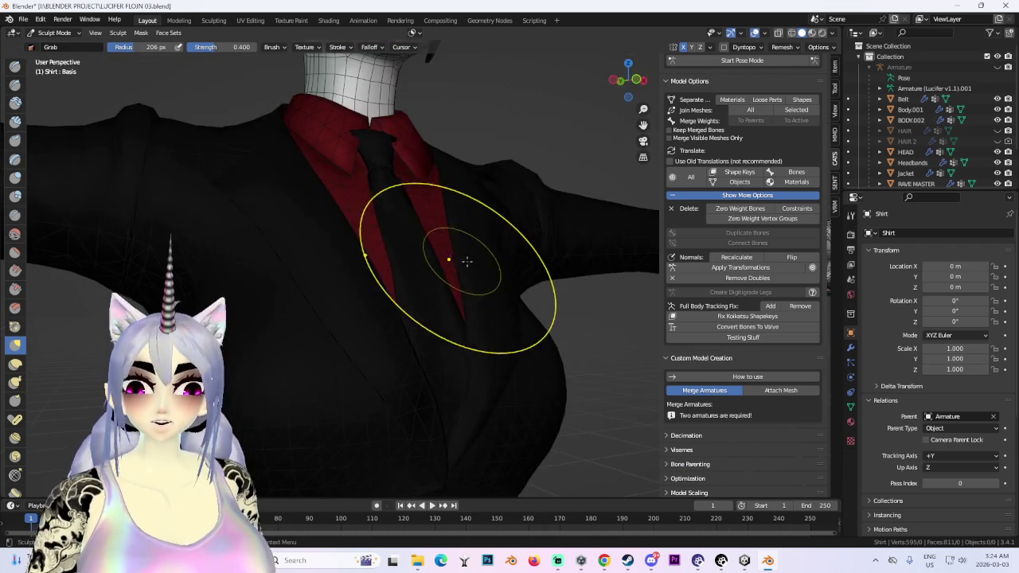
scroll(446, 183, "up", 1)
middle_click_drag(460, 216, 457, 289)
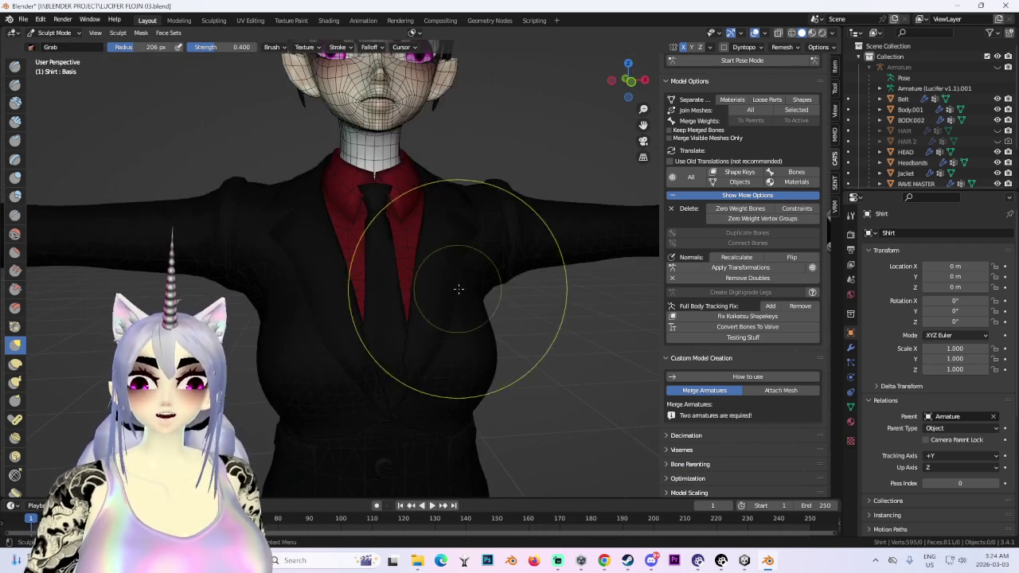
left_click(54, 33)
left_click(49, 40)
left_click(430, 316)
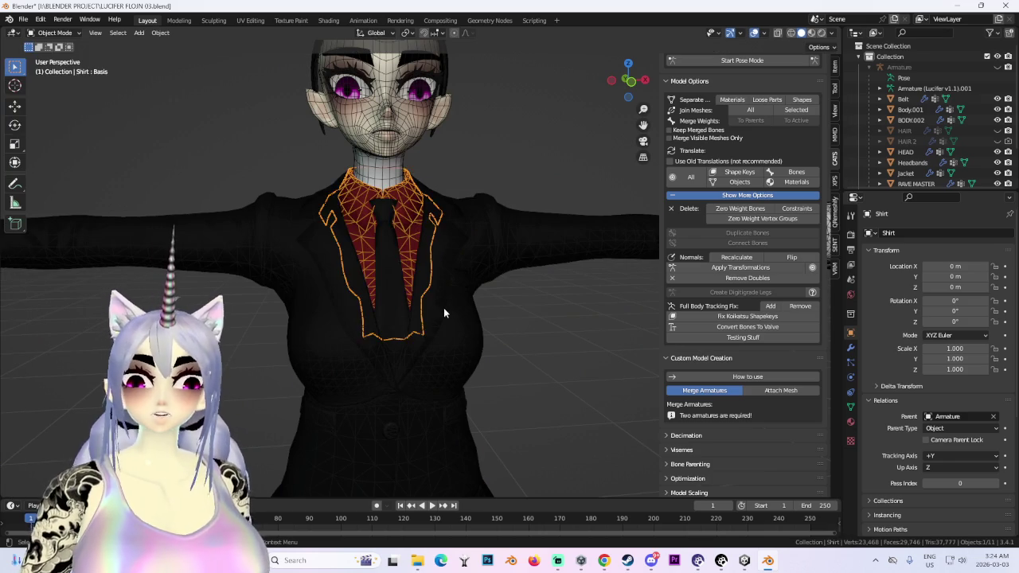
left_click(406, 235)
left_click(426, 242)
middle_click_drag(431, 252, 428, 290)
left_click(429, 291, "shift")
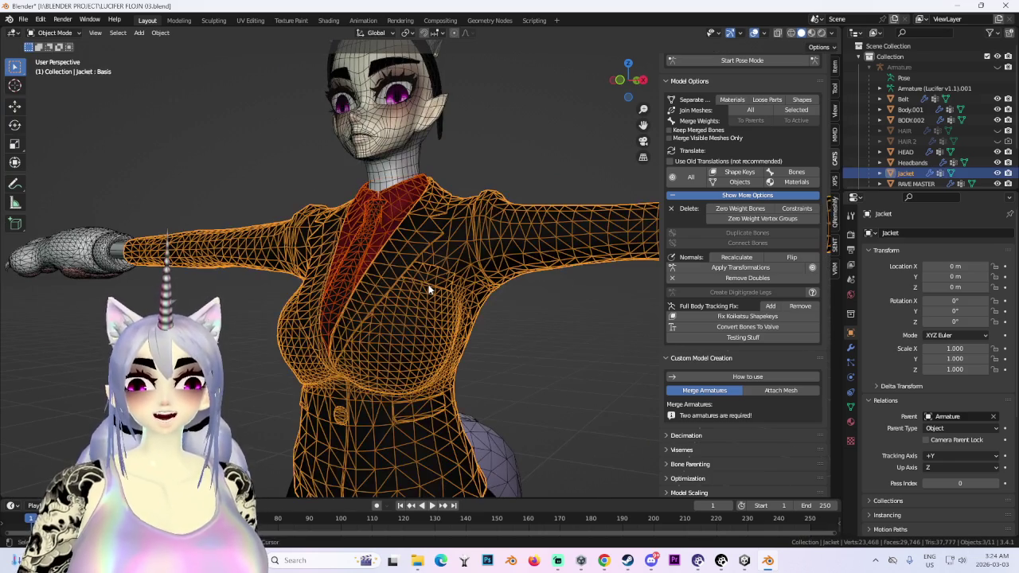
left_click(811, 111)
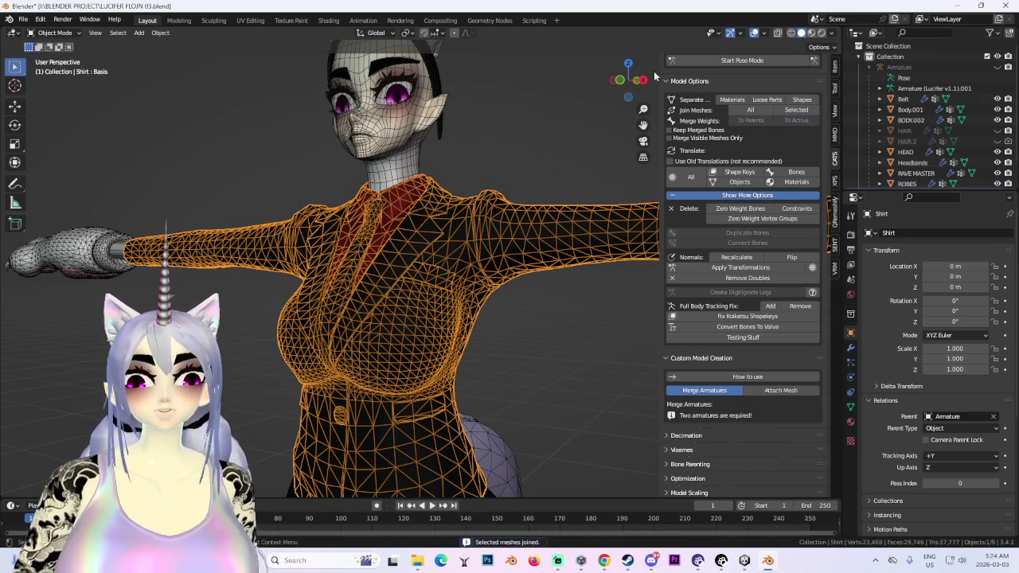
- Put the combined Shirt into Sculpt Mode, view it from the front, and return the armature to Pose Mode
left_click(619, 81)
left_click(54, 33)
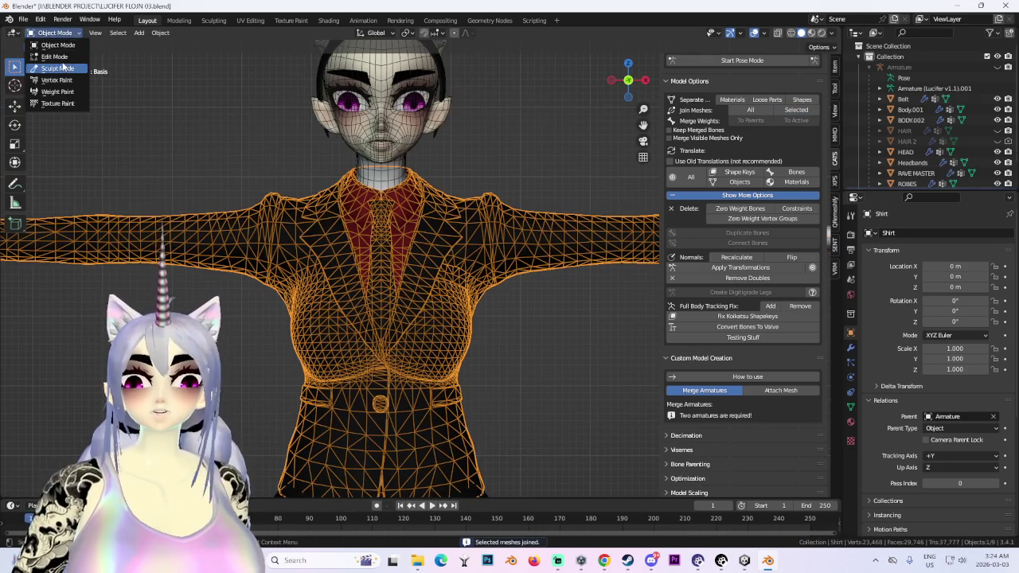
left_click(64, 68)
scroll(295, 283, "down", 2)
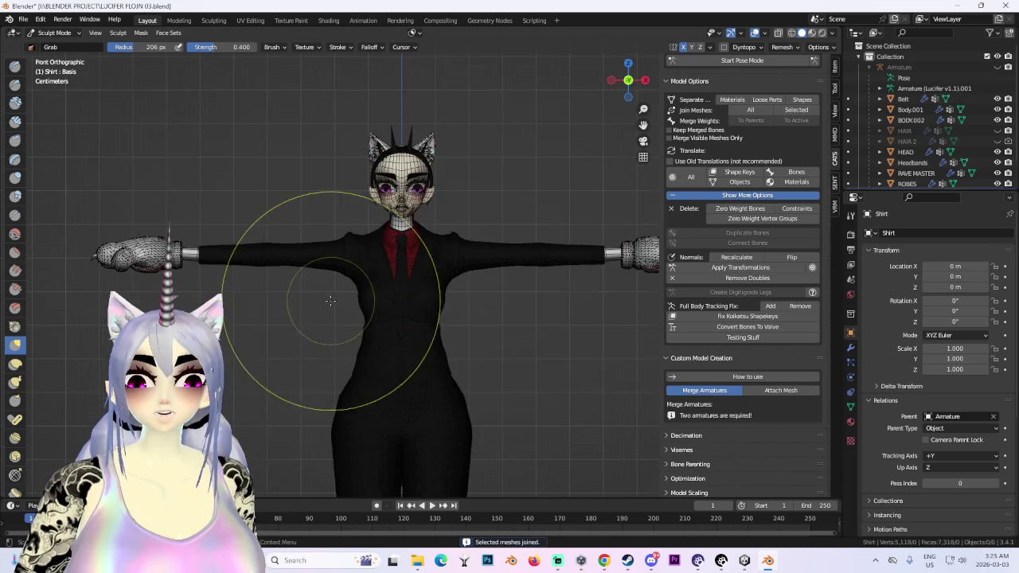
scroll(344, 249, "up", 2)
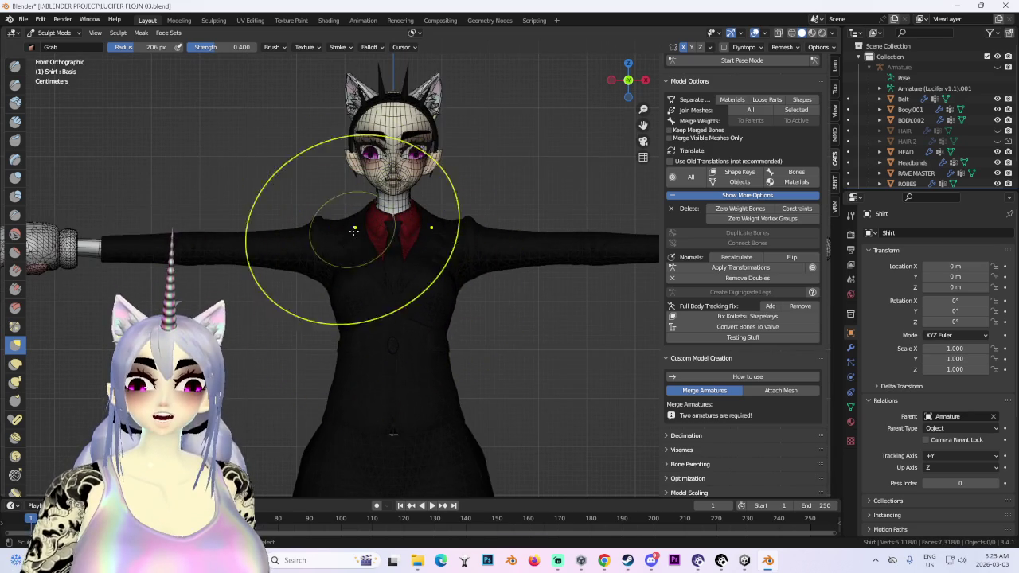
middle_click_drag(350, 225, 400, 338)
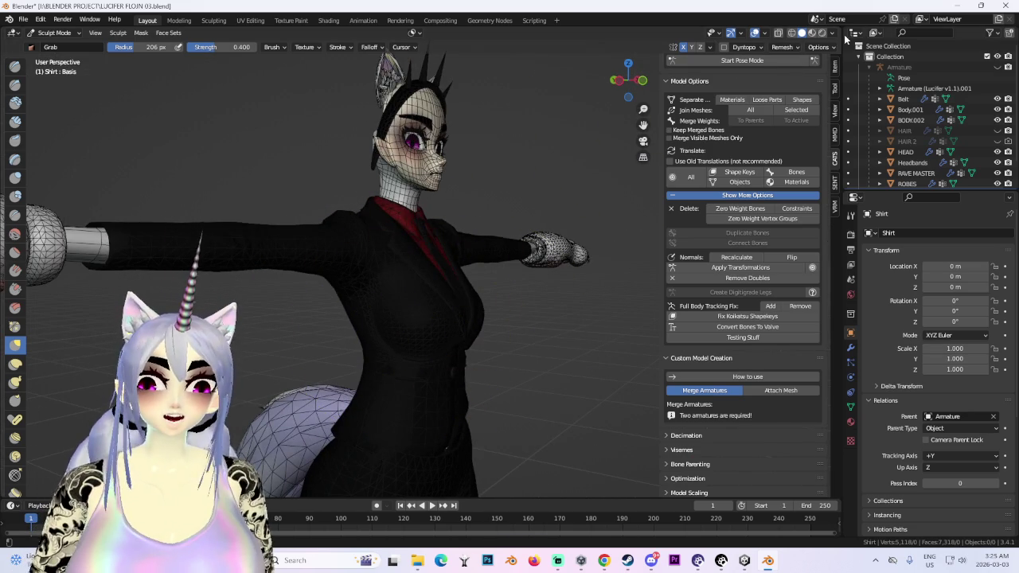
left_click(832, 33)
middle_click_drag(509, 239, 478, 205)
scroll(478, 205, "up", 2)
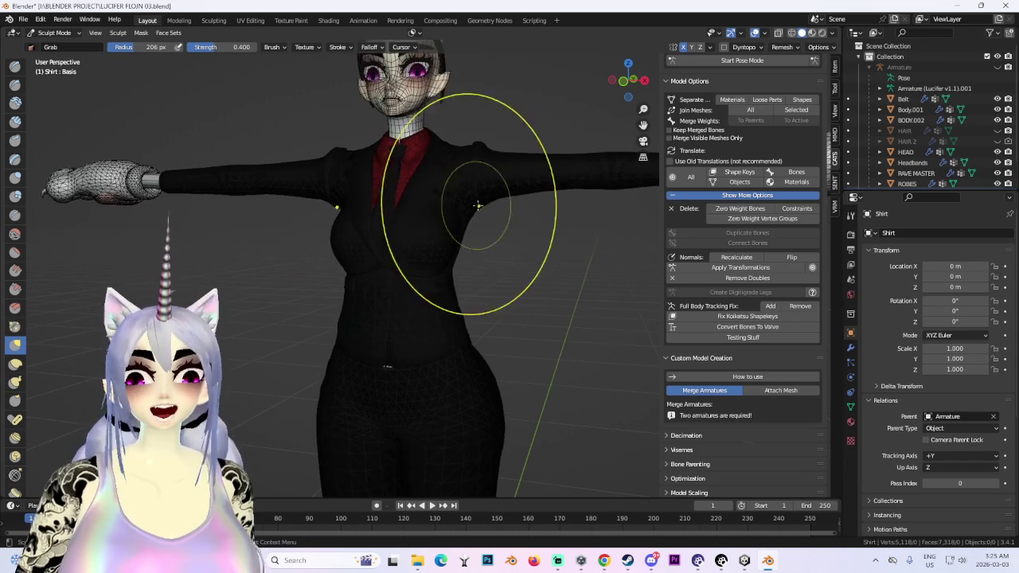
key("KP_1")
left_click(742, 60)
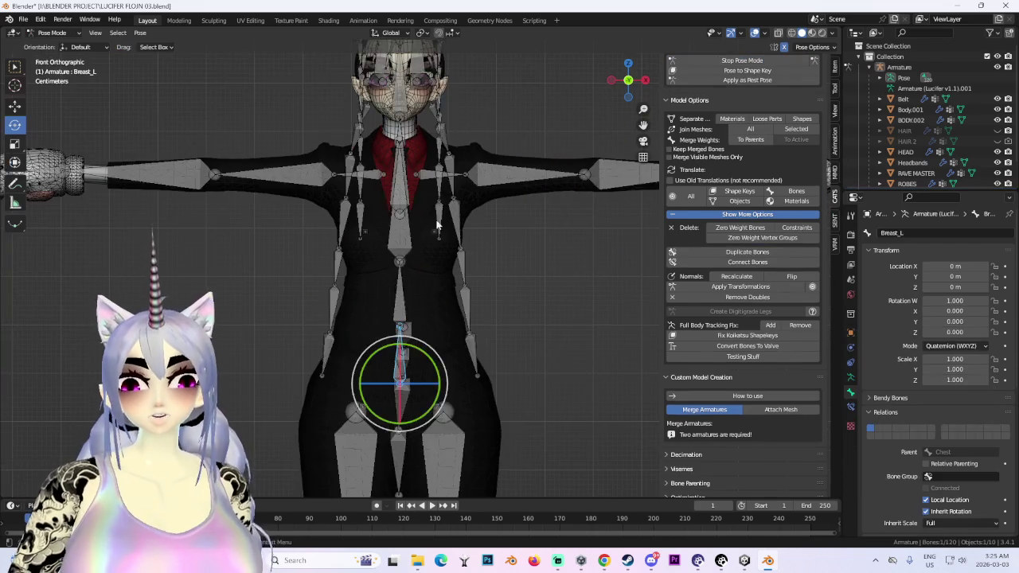
- Flatten the Chest bone along Z, then clear its scale back to 1 in solid view without overlays
left_click(396, 231)
key("s")
key("z")
left_click(440, 254)
mouse_move(439, 254)
middle_mouse_down()
mouse_move(588, 302)
mouse_move(506, 315)
mouse_move(557, 286)
middle_mouse_up()
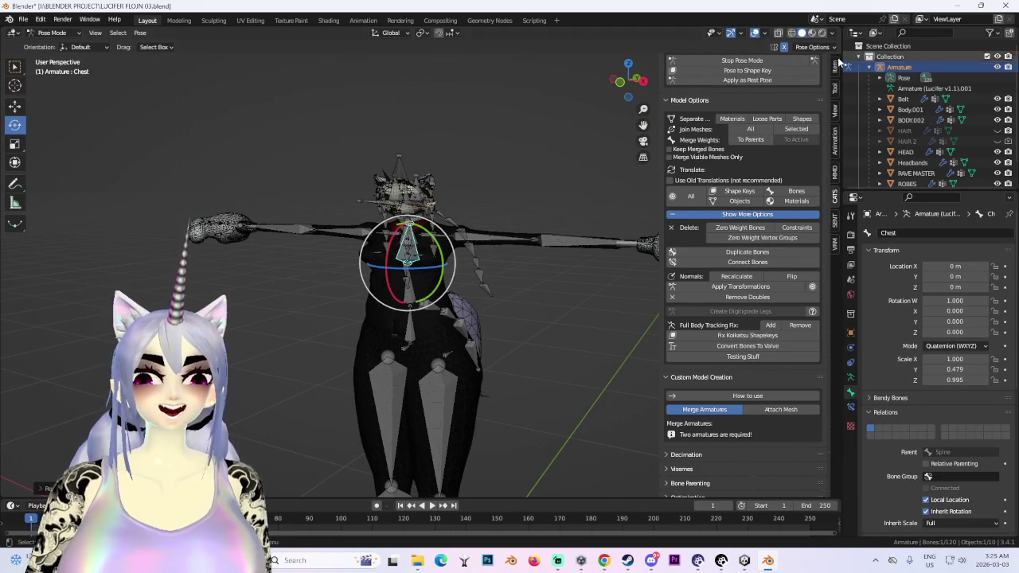
left_click(802, 33)
left_click(754, 33)
key("alt+s")
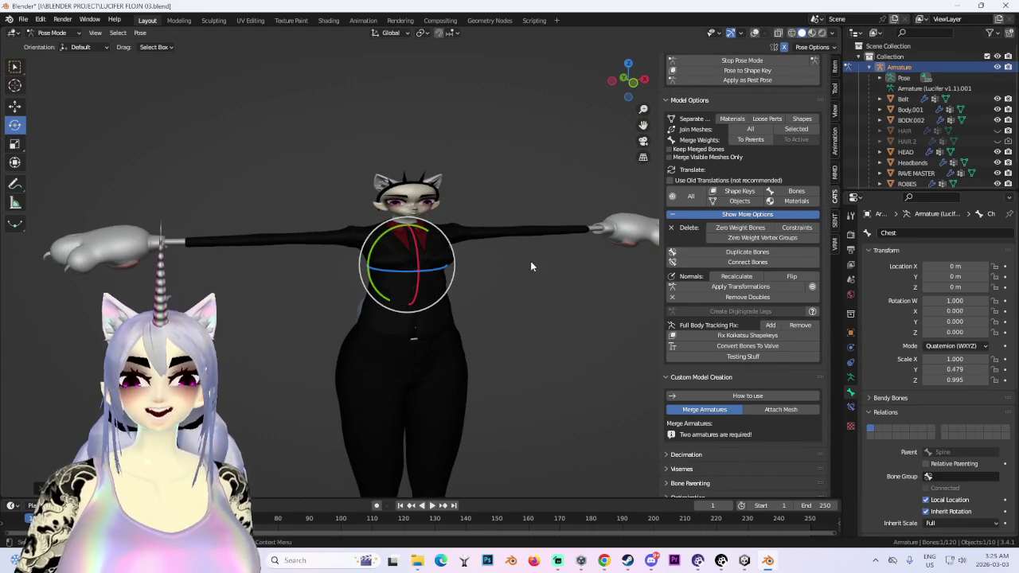
scroll(541, 251, "up", 3)
- Orbit and zoom around the full model, including the tail, to inspect the reset chest
mouse_move(549, 243)
middle_mouse_down()
mouse_move(505, 252)
mouse_move(484, 234)
middle_mouse_up()
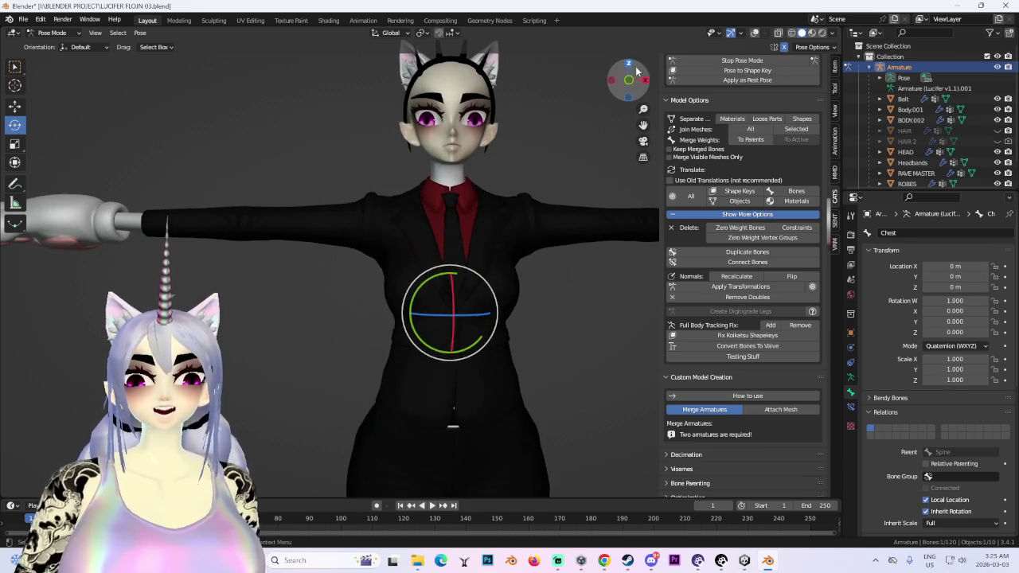
left_click(626, 79)
left_click(644, 80)
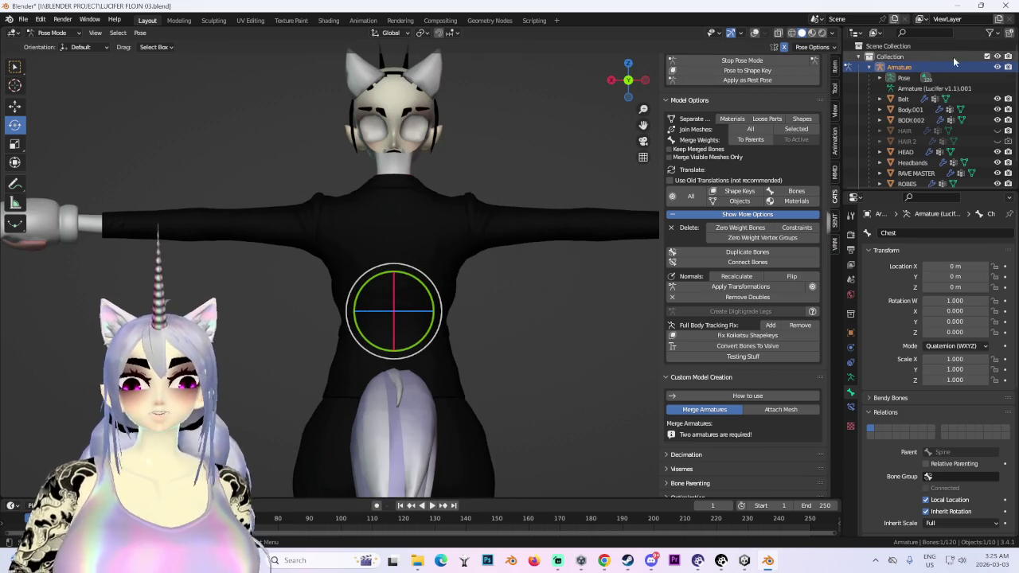
mouse_move(446, 239)
middle_mouse_down()
mouse_move(480, 209)
mouse_move(584, 240)
middle_mouse_up()
scroll(584, 239, "up", 3)
scroll(483, 209, "down", 5)
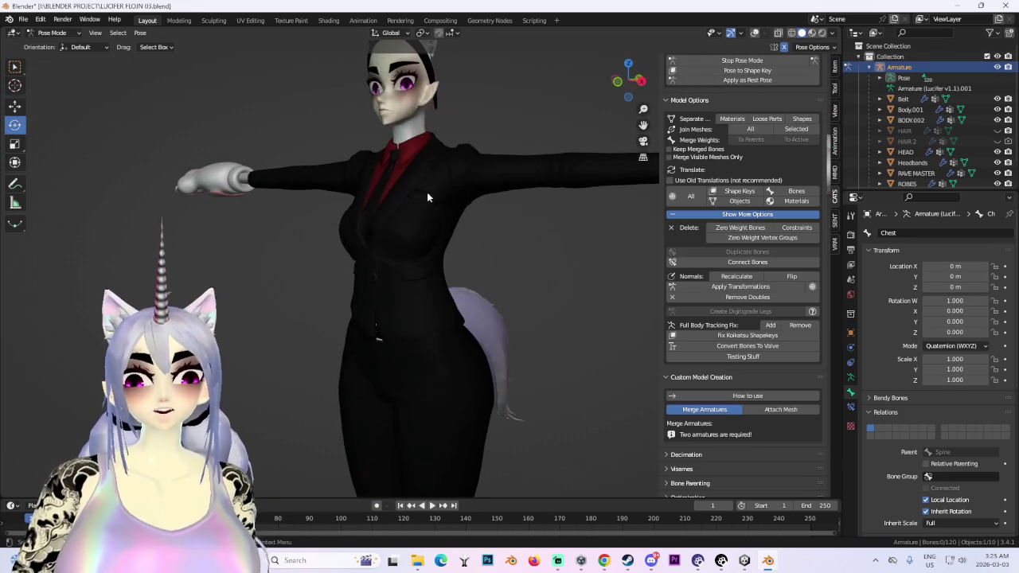
scroll(423, 194, "up", 2)
scroll(570, 250, "down", 2)
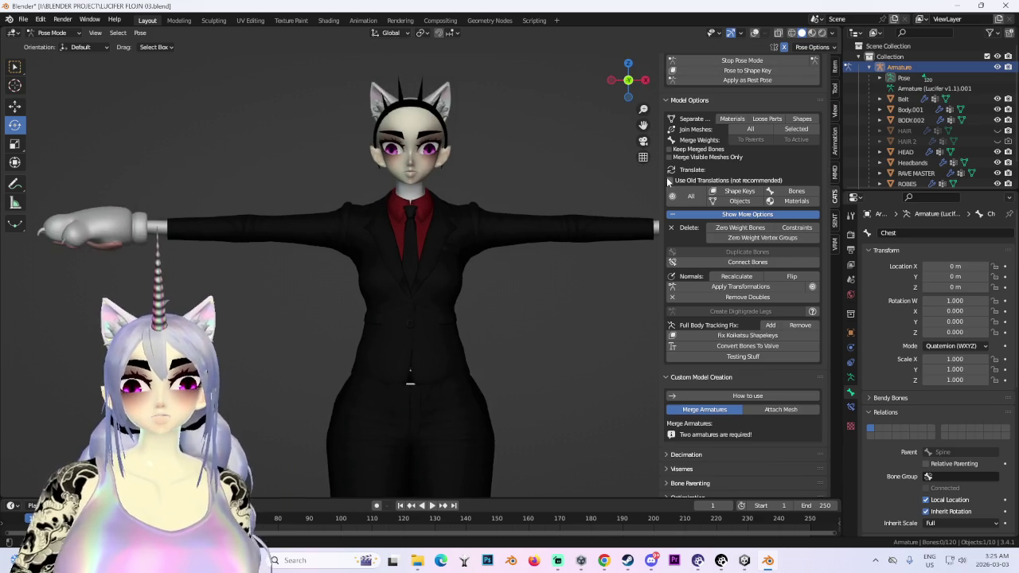
scroll(478, 223, "down", 1)
scroll(441, 206, "down", 2)
mouse_move(441, 200)
middle_mouse_down()
mouse_move(495, 187)
mouse_move(454, 192)
mouse_move(492, 239)
middle_mouse_up()
scroll(391, 246, "up", 3)
mouse_move(392, 246)
middle_mouse_down()
mouse_move(501, 303)
mouse_move(514, 215)
middle_mouse_up()
scroll(514, 215, "down", 2)
scroll(502, 300, "up", 1)
scroll(502, 300, "up", 5)
scroll(476, 269, "up", 2)
scroll(570, 325, "down", 1)
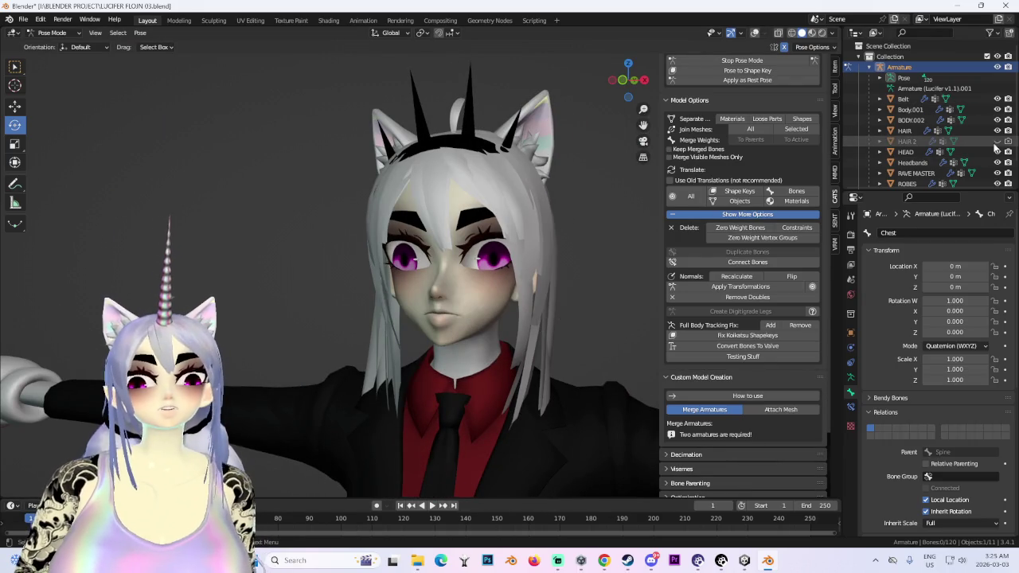
- Briefly show and re-hide HAIR 2, then inspect the head and body from several angles
left_click(997, 141)
left_click(996, 140)
scroll(449, 254, "down", 3)
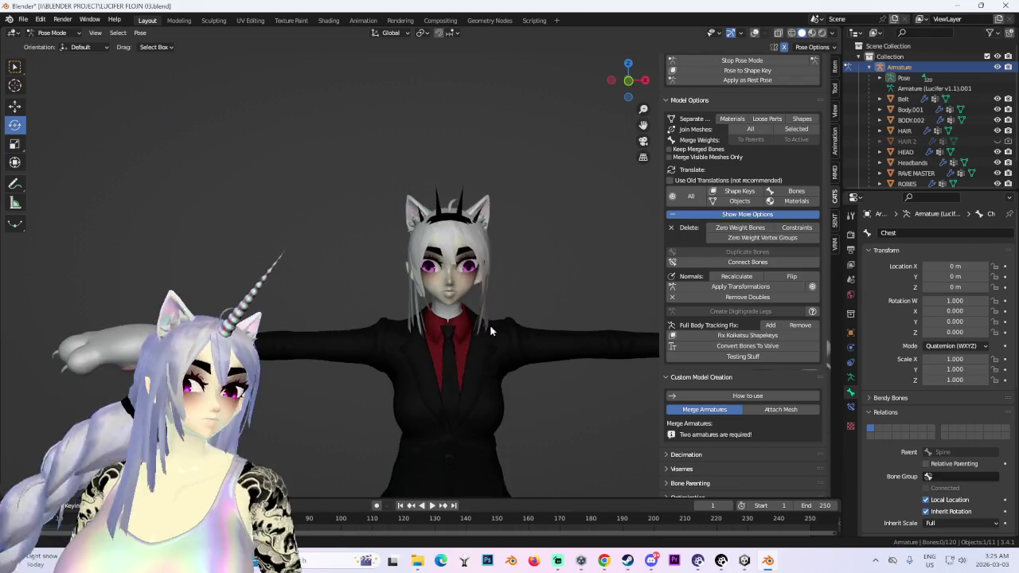
scroll(449, 254, "down", 2)
scroll(505, 276, "down", 1)
scroll(453, 300, "up", 3)
scroll(453, 299, "up", 2)
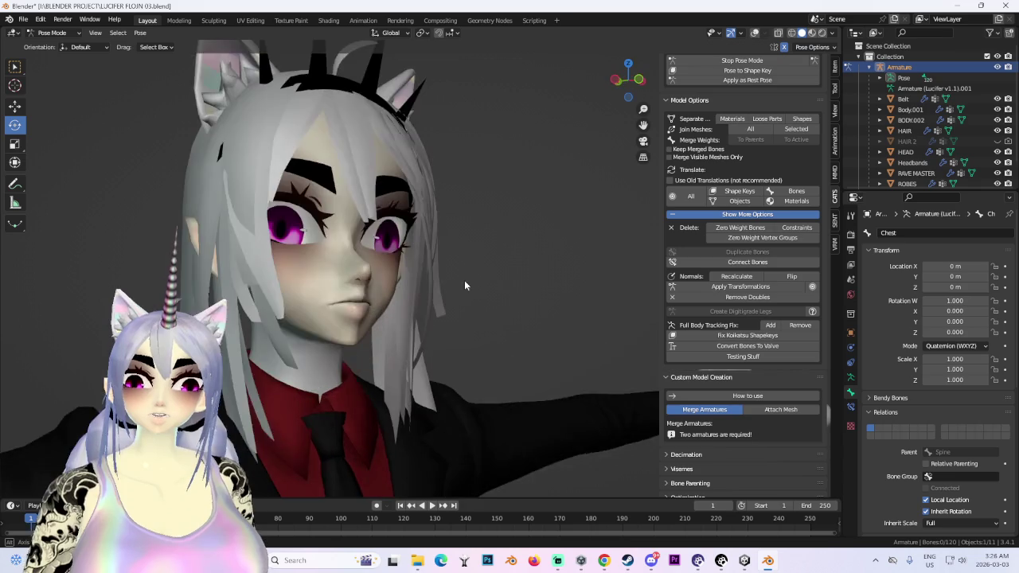
mouse_move(457, 279)
middle_mouse_down()
mouse_move(378, 290)
mouse_move(460, 284)
middle_mouse_up()
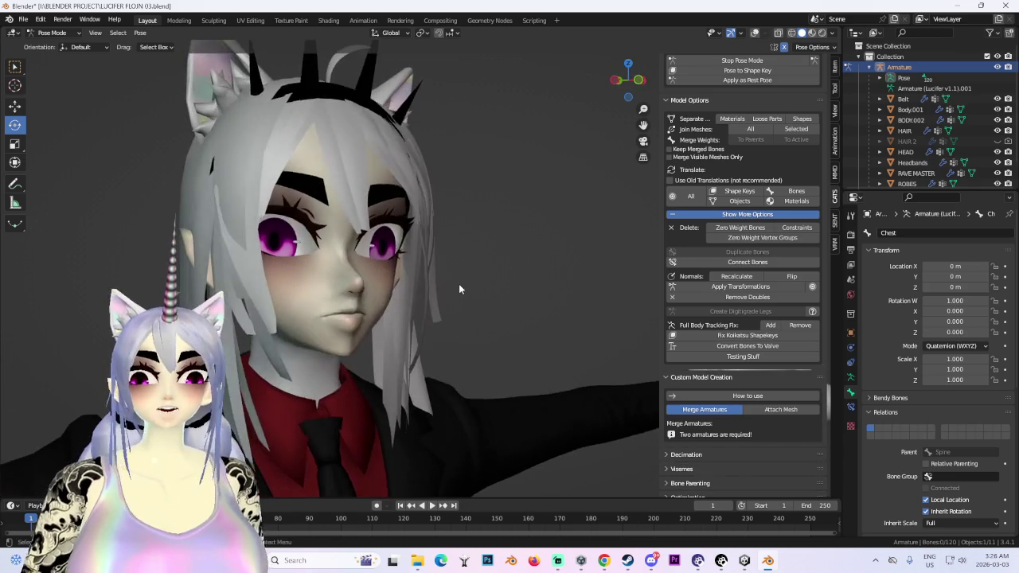
scroll(450, 296, "down", 1)
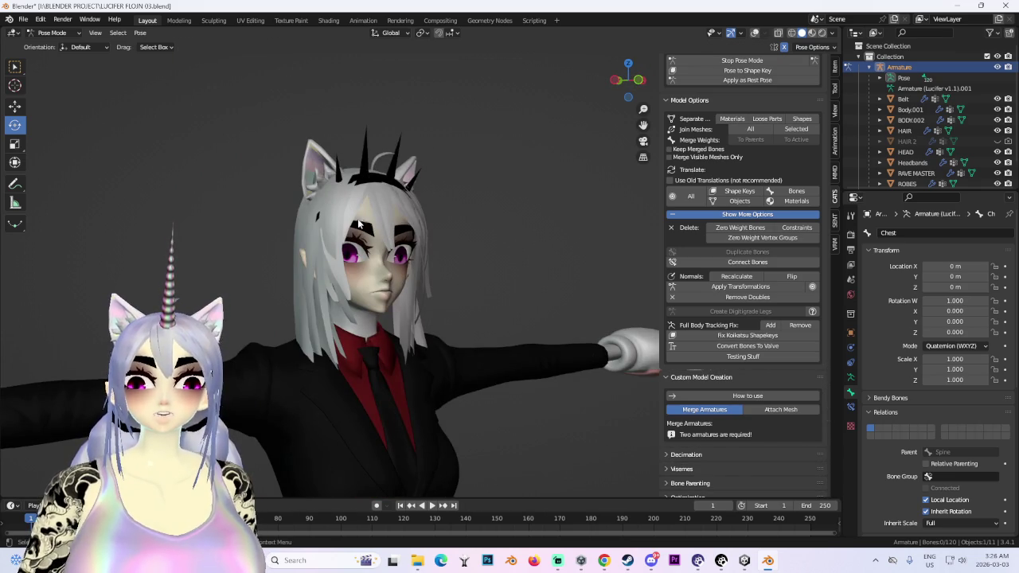
scroll(340, 202, "down", 3)
middle_click_drag(374, 215, 414, 231)
scroll(414, 231, "down", 2)
scroll(448, 298, "up", 1)
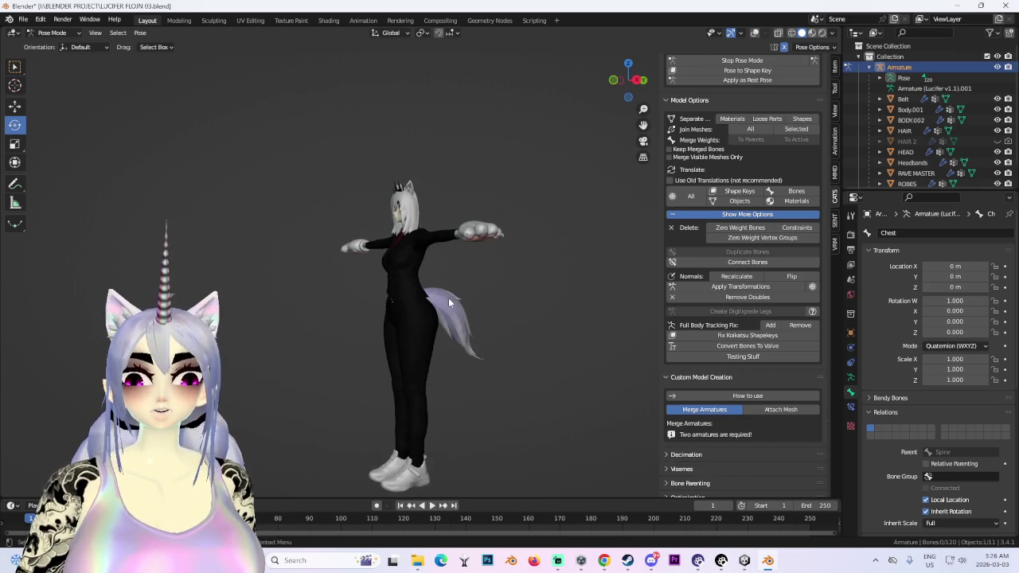
mouse_move(474, 344)
middle_mouse_down()
mouse_move(380, 203)
mouse_move(514, 283)
mouse_move(543, 275)
mouse_move(432, 238)
middle_mouse_up()
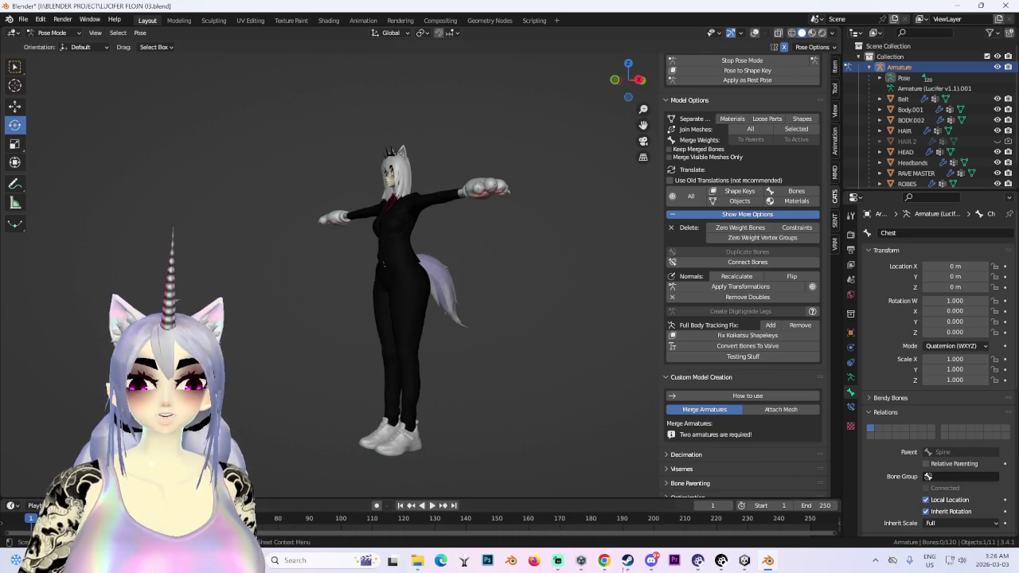
key("KP_1")
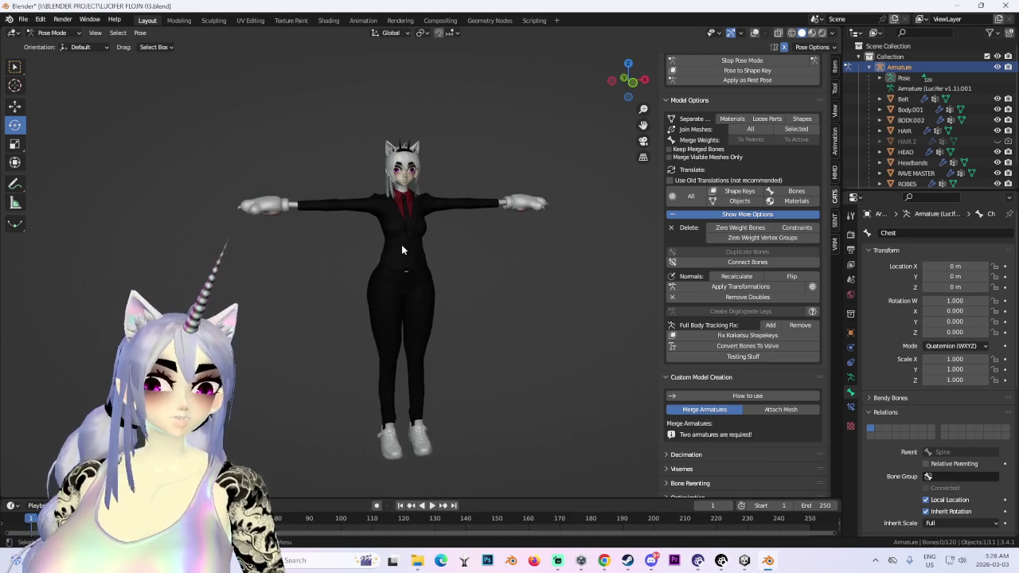
scroll(315, 267, "up", 4)
scroll(398, 192, "up", 3)
scroll(436, 169, "up", 2)
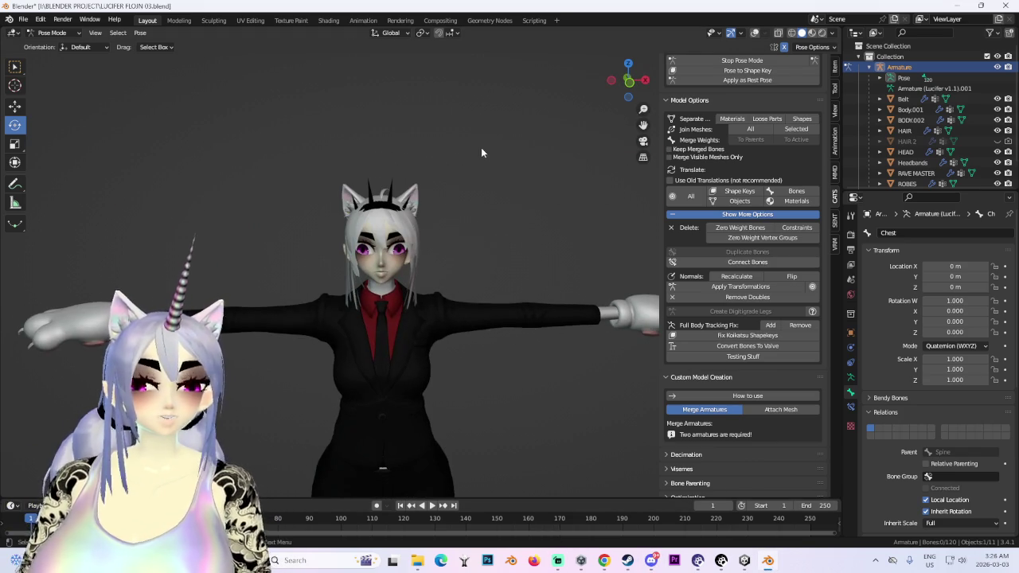
scroll(481, 239, "down", 2)
scroll(483, 334, "up", 3)
scroll(485, 403, "down", 1)
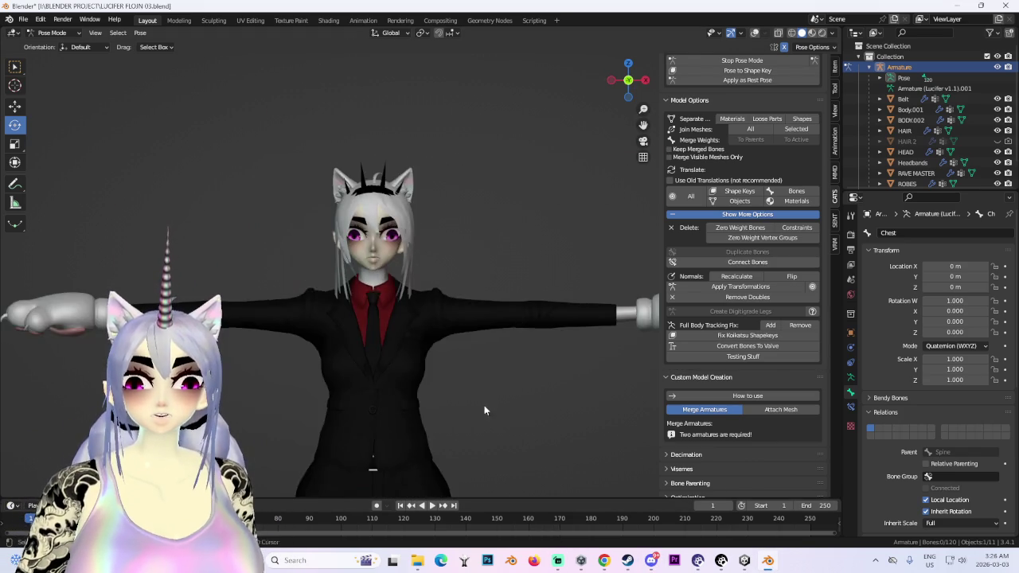
middle_click_drag(485, 403, 460, 279)
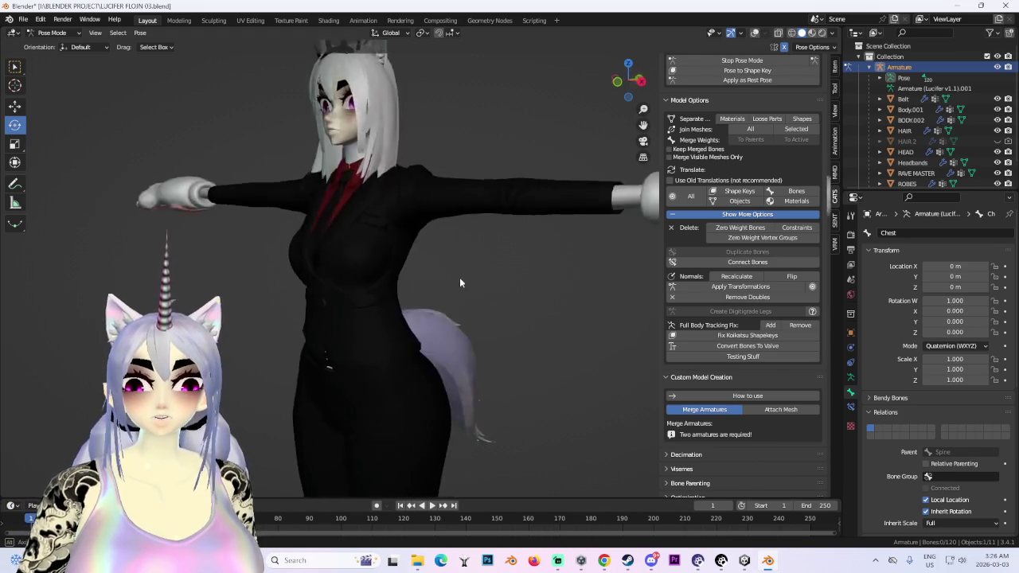
- Save the avatar as a new file named LUCIFER FLOJIN 04.blend
left_click(23, 18)
left_click(40, 113)
left_click(269, 466)
left_click(828, 462)
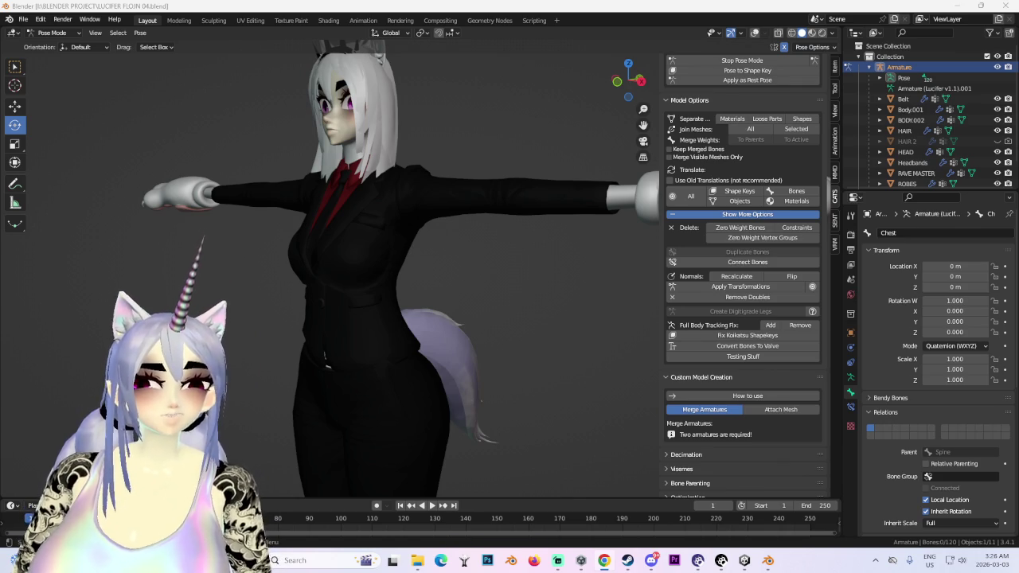
- Return to an exact front view and turn the viewport overlays back on
key("KP_1")
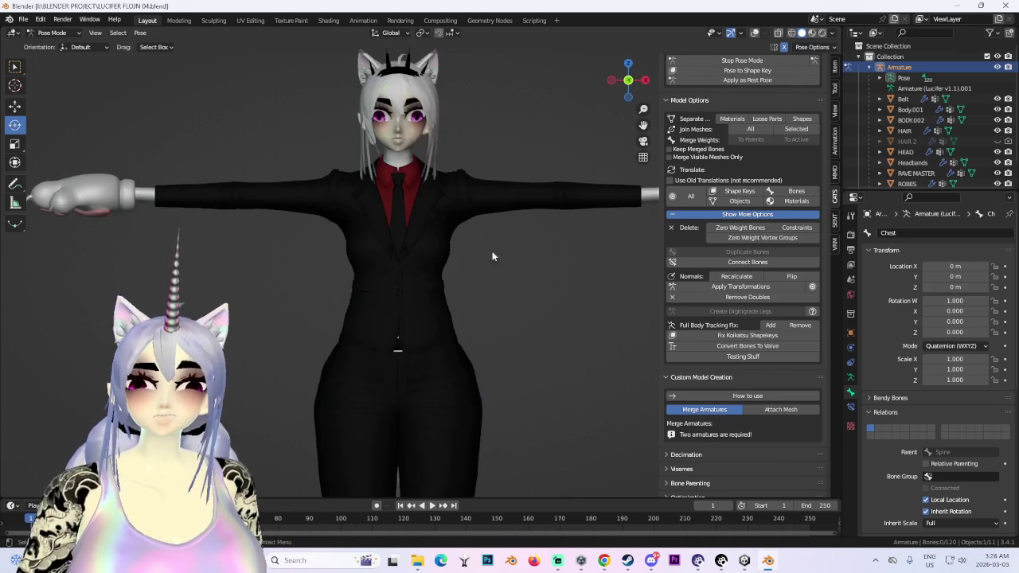
scroll(460, 268, "down", 2)
mouse_move(383, 282)
middle_mouse_down()
mouse_move(452, 287)
mouse_move(349, 274)
mouse_move(399, 310)
middle_mouse_up()
scroll(349, 274, "up", 2)
scroll(399, 310, "up", 2)
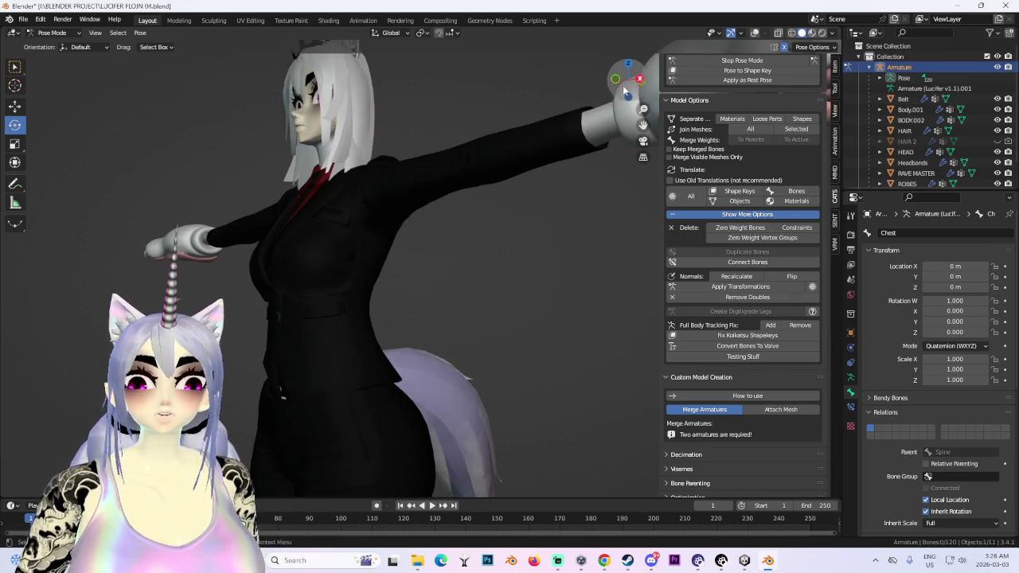
key("KP_1")
left_click(751, 33)
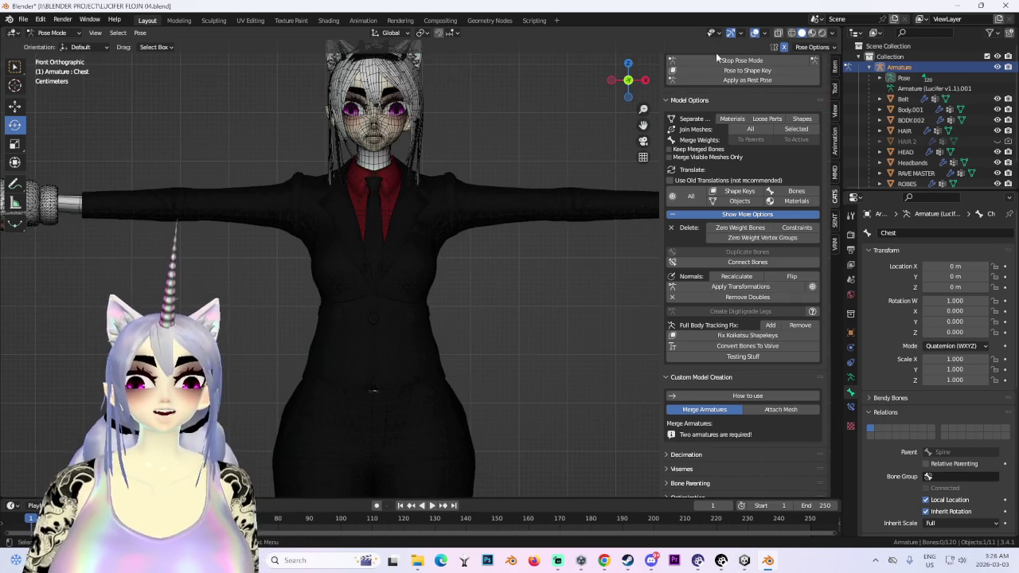
- Enable X-ray and inspect the Chest, Spine and leg bones' scale inheritance options
left_click(778, 35)
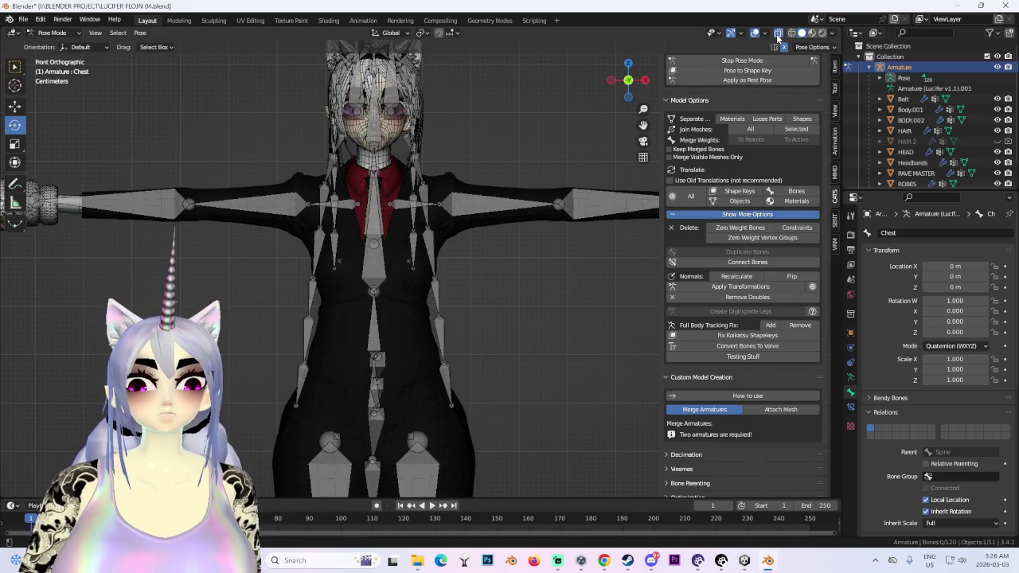
left_click(371, 277)
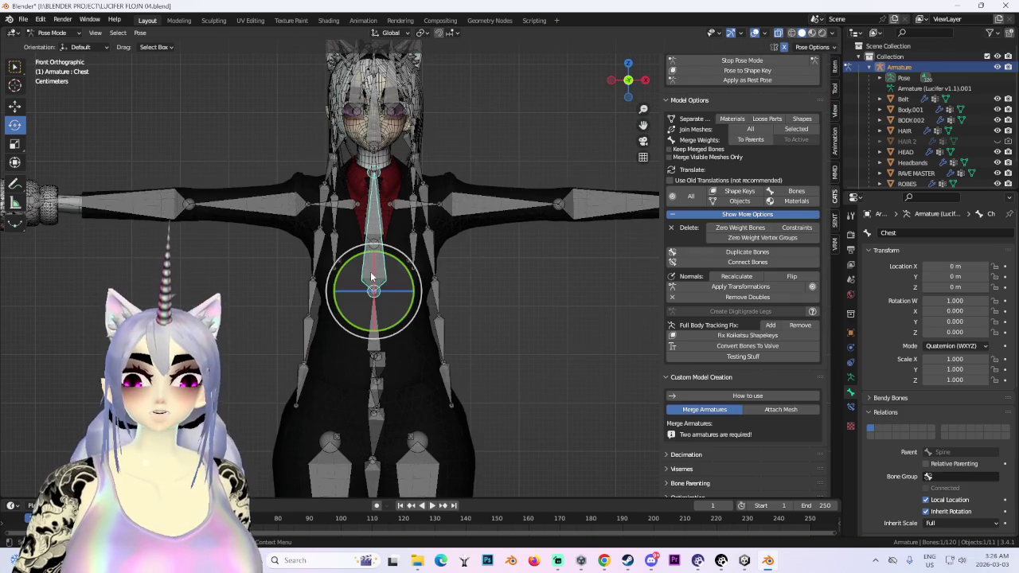
left_click(377, 333)
middle_click_drag(391, 290, 490, 319)
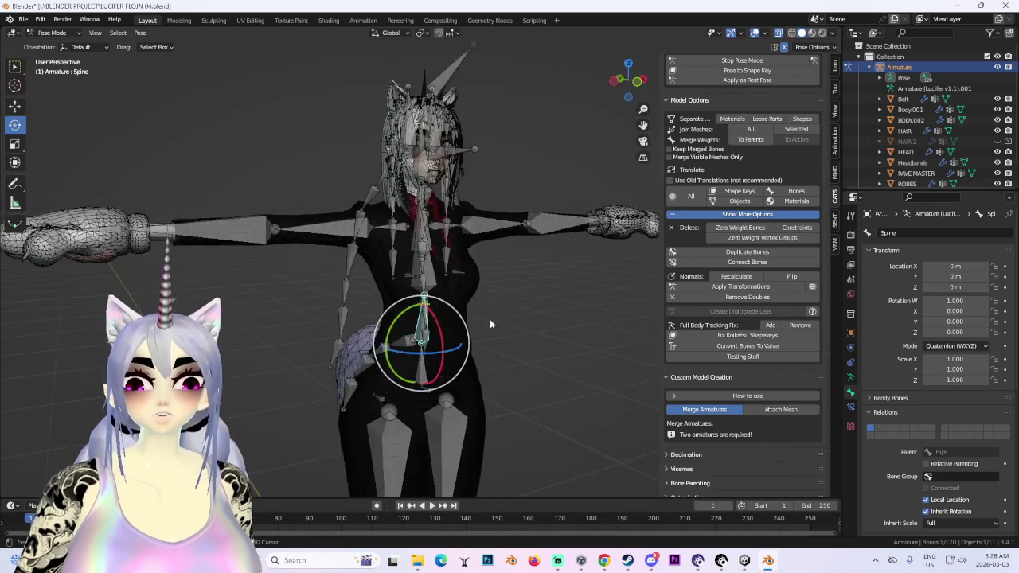
scroll(470, 280, "up", 3)
left_click(420, 335)
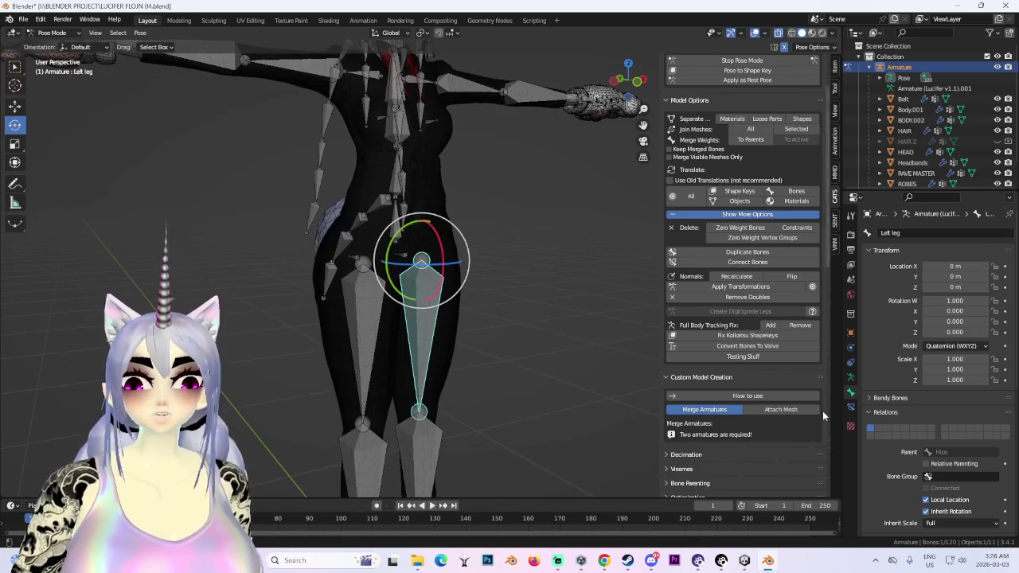
left_click(941, 521)
left_click(362, 343)
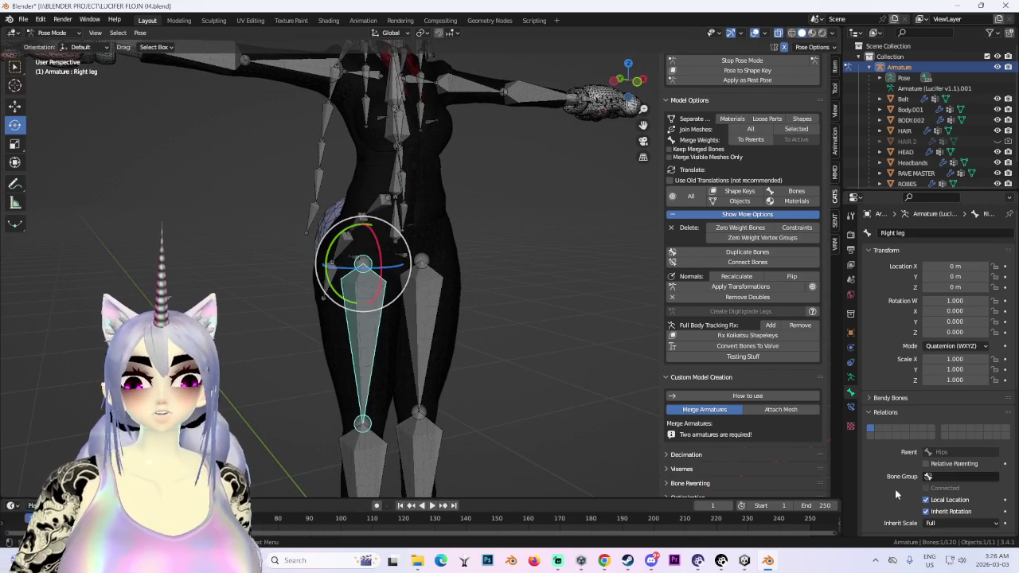
left_click(933, 523)
scroll(510, 263, "down", 3)
middle_click_drag(509, 263, 539, 257)
- Set Inherit Scale to None on both the Left and Right arm bones
left_click(480, 255)
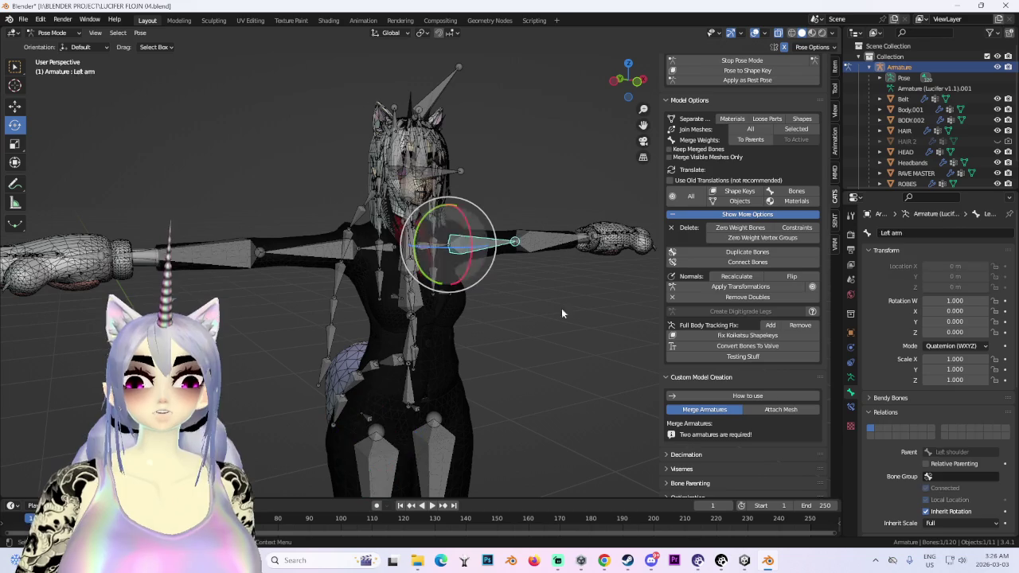
left_click(932, 522)
left_click(930, 461)
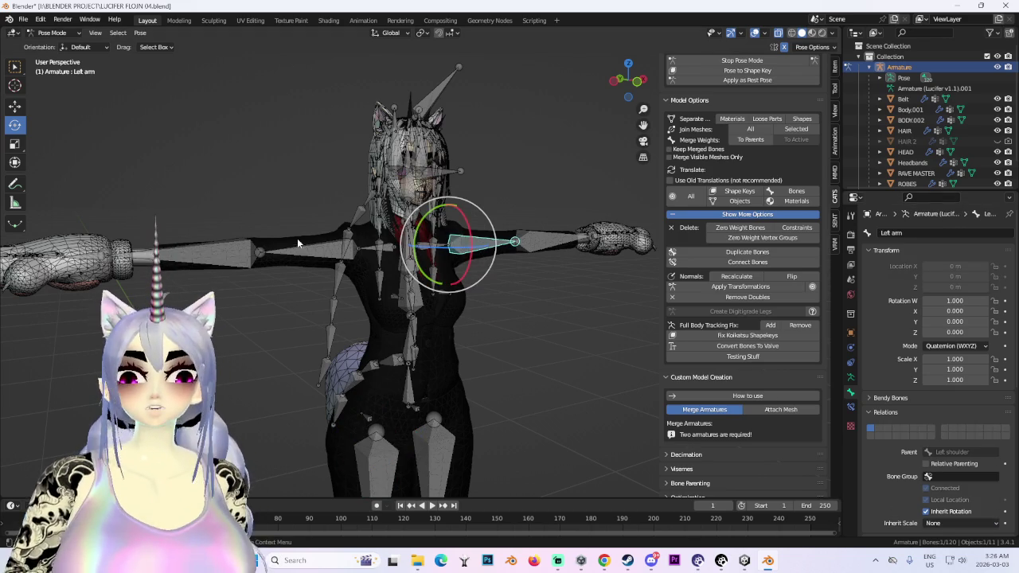
key("ctrl+shift+m")
left_click(948, 523)
left_click(939, 456)
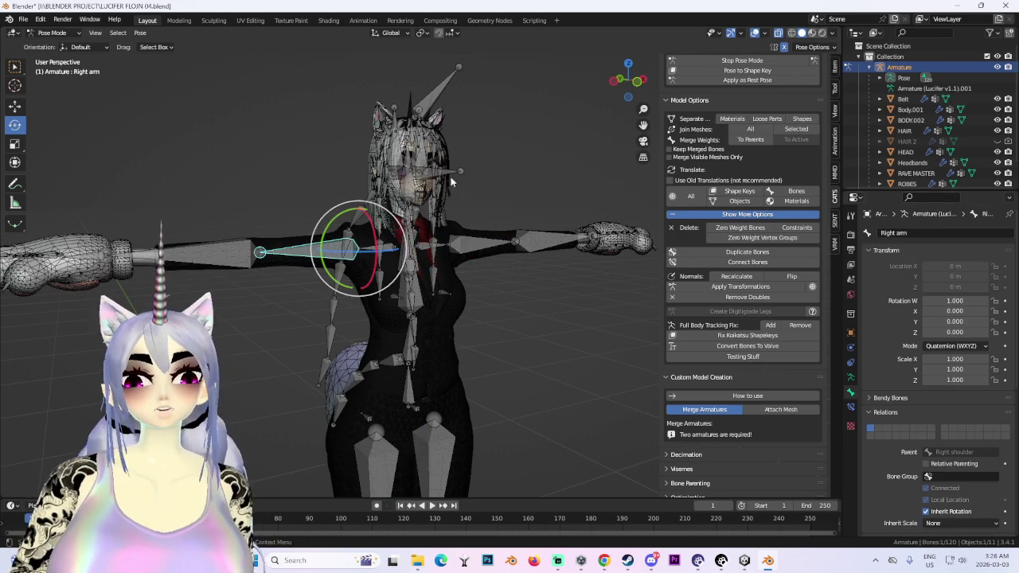
- Set the Neck bone's Inherit Scale to None
scroll(453, 177, "up", 4)
mouse_move(453, 178)
middle_mouse_down()
mouse_move(444, 282)
mouse_move(438, 242)
mouse_move(354, 177)
middle_mouse_up()
left_click(354, 177)
left_click(961, 523)
left_click(939, 456)
- Scale the Hips bone along Y to 0.681, cancelling an accidental rotation first
scroll(574, 335, "down", 3)
scroll(427, 261, "down", 2)
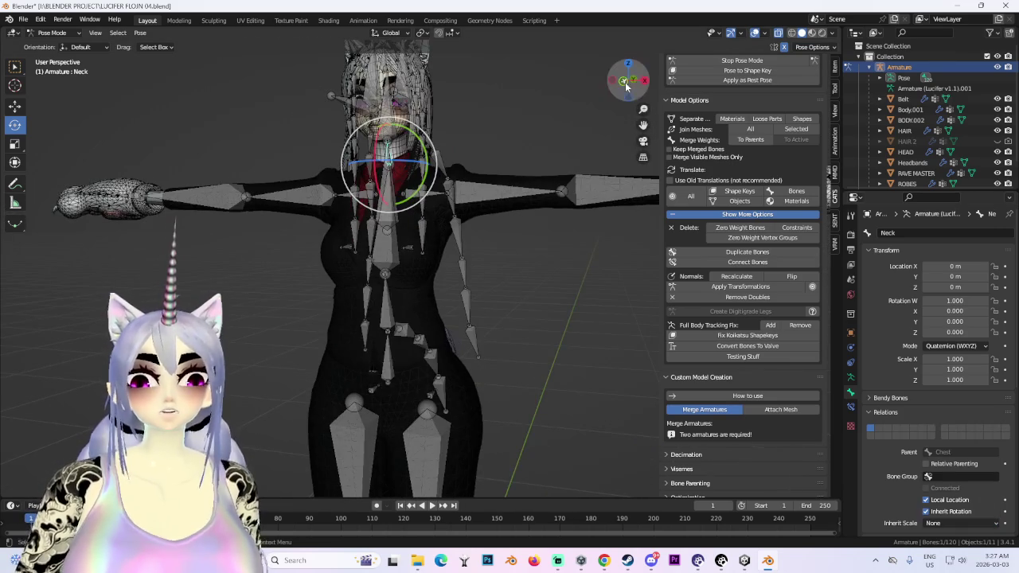
scroll(464, 285, "down", 3)
left_click(408, 350)
mouse_move(408, 350)
middle_mouse_down()
mouse_move(597, 366)
mouse_move(593, 321)
middle_mouse_up()
key("r")
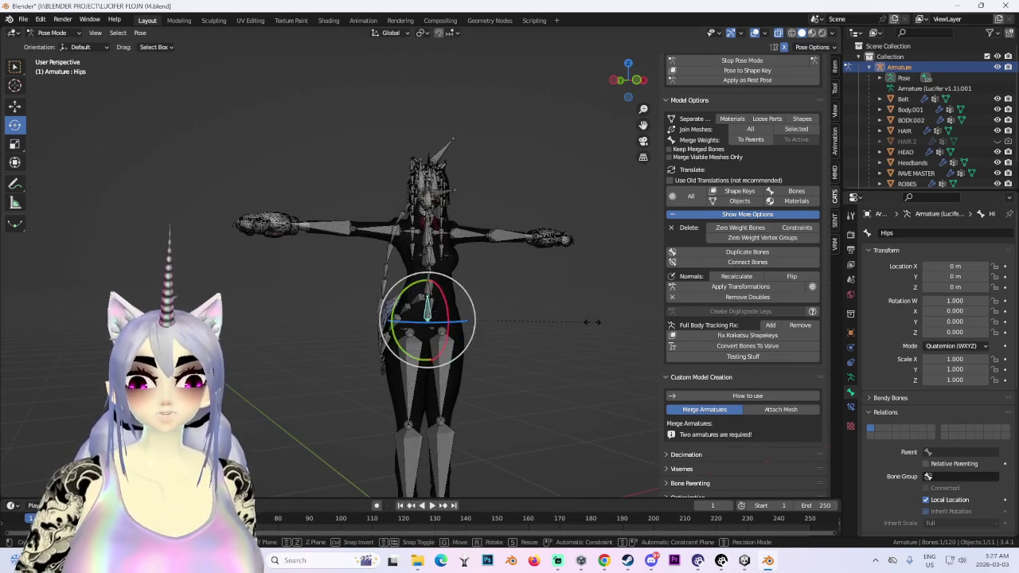
key("z")
key("Escape")
scroll(619, 325, "up", 3)
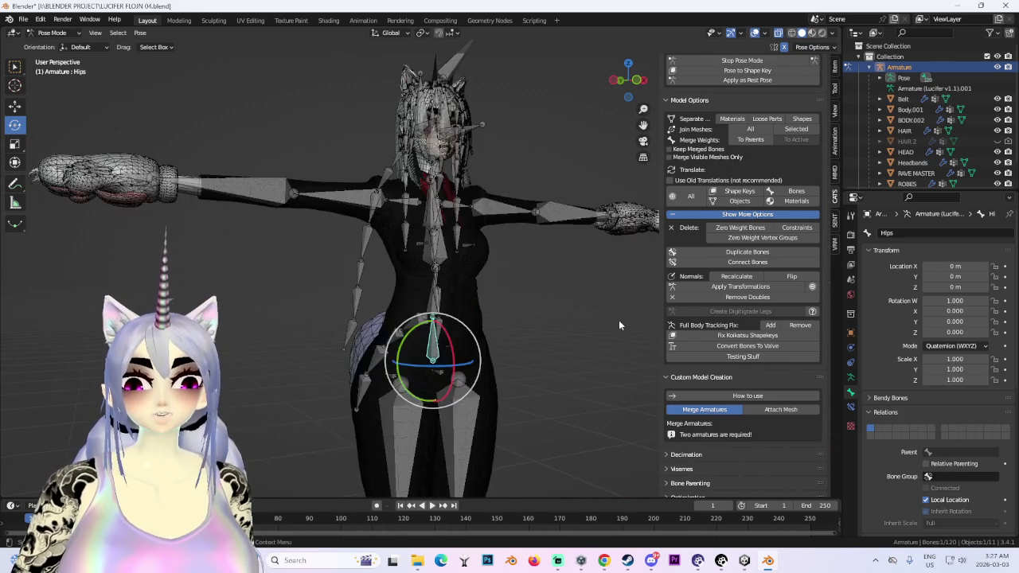
key("s")
key("y")
key("Return")
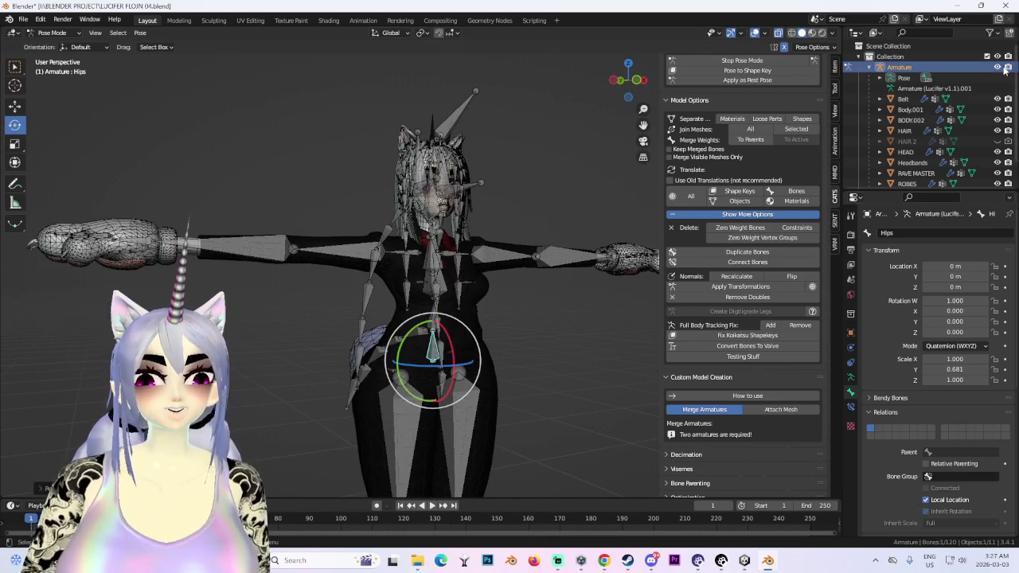
- Hide the Armature in the Outliner and orbit to view the whole avatar
left_click(1003, 68)
scroll(435, 341, "down", 1)
scroll(528, 299, "down", 3)
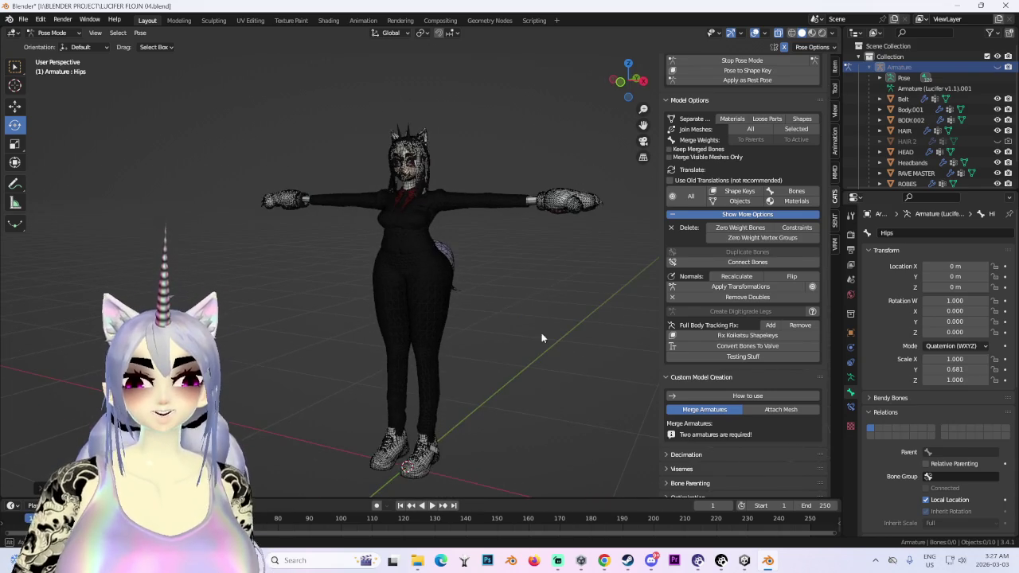
mouse_move(512, 266)
middle_mouse_down()
mouse_move(426, 253)
mouse_move(520, 239)
middle_mouse_up()
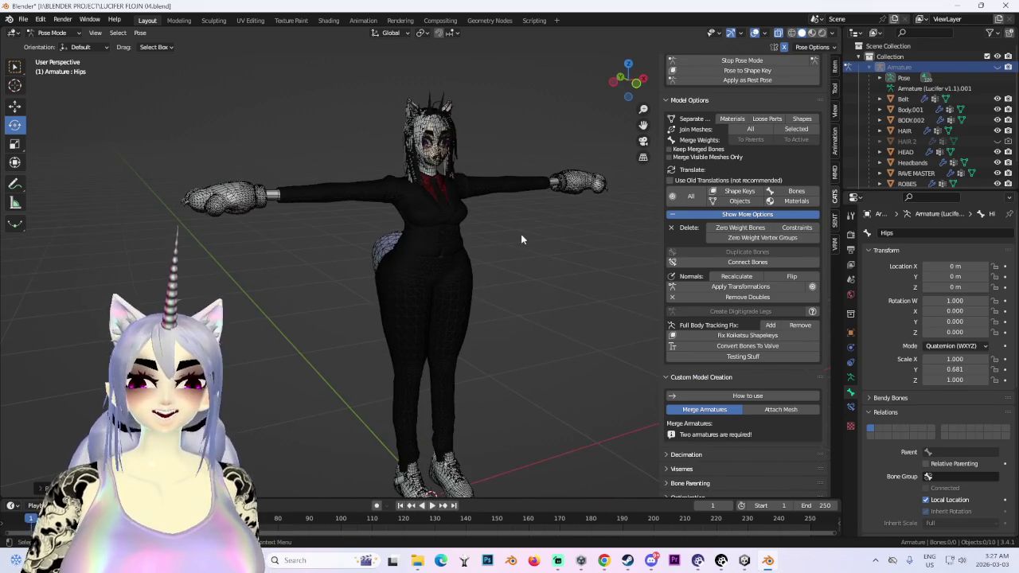
- Turn off X-ray and orbit to a front view of the avatar
left_click(756, 33)
mouse_move(477, 315)
middle_mouse_down()
mouse_move(452, 327)
mouse_move(452, 208)
mouse_move(434, 366)
mouse_move(511, 384)
mouse_move(547, 329)
mouse_move(474, 330)
mouse_move(566, 321)
mouse_move(519, 347)
mouse_move(539, 354)
mouse_move(462, 353)
mouse_move(399, 336)
mouse_move(608, 344)
mouse_move(500, 376)
middle_mouse_up()
scroll(512, 371, "up", 2)
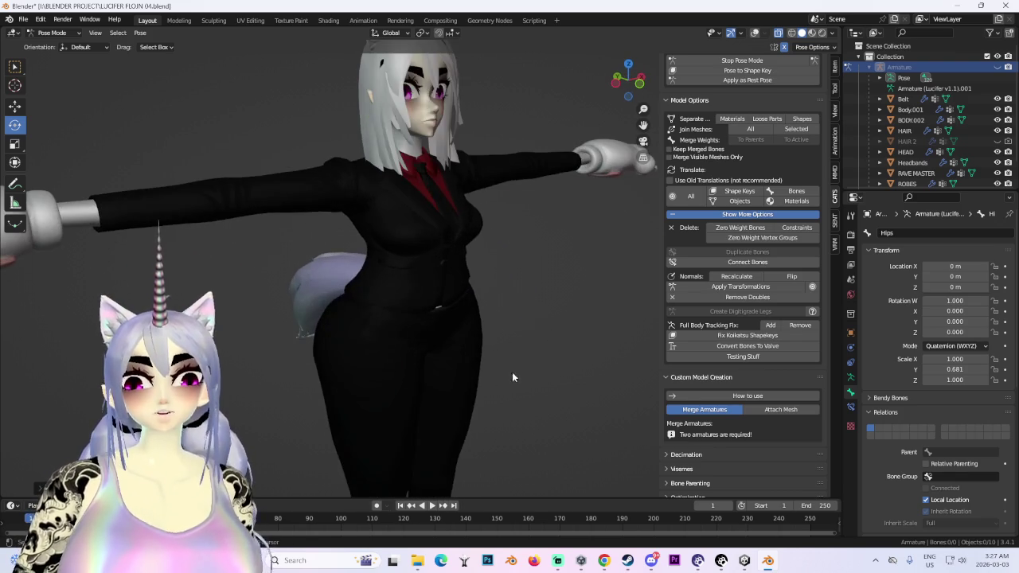
scroll(448, 354, "up", 2)
middle_click_drag(449, 355, 418, 358)
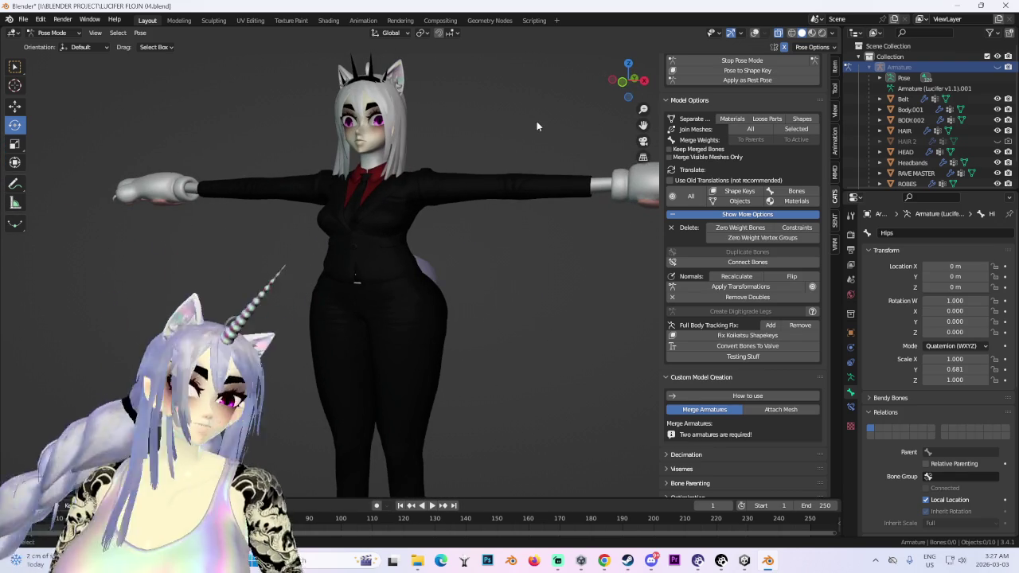
mouse_move(537, 121)
middle_mouse_down()
mouse_move(464, 274)
mouse_move(496, 285)
middle_mouse_up()
- Reset the Hips bone scale back to 1, abandoning a trial vertical rescale
key("ctrl+z")
scroll(504, 273, "up", 2)
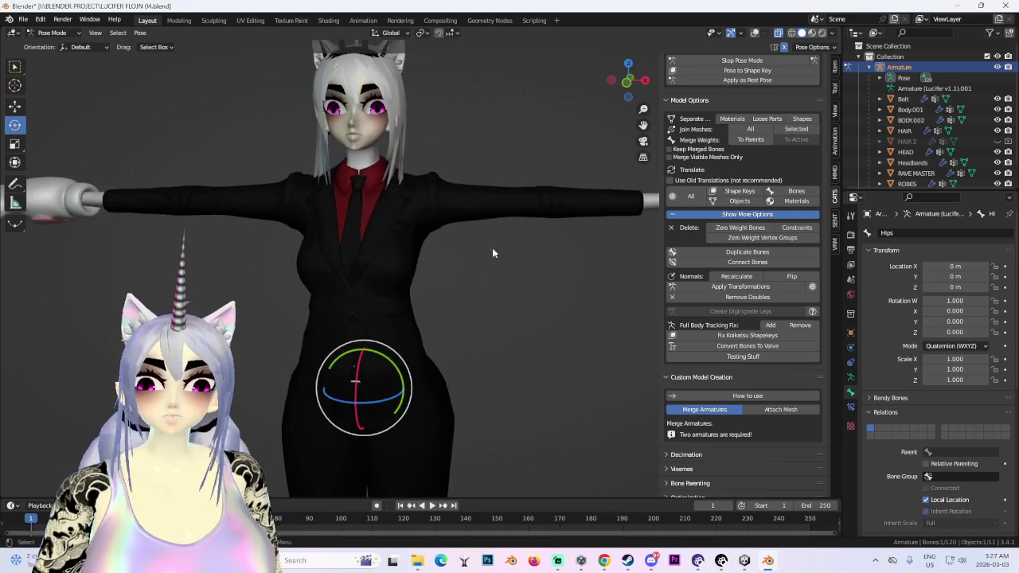
key("s")
key("z")
key("Escape")
mouse_move(544, 253)
middle_mouse_down()
mouse_move(575, 265)
mouse_move(569, 289)
mouse_move(605, 239)
middle_mouse_up()
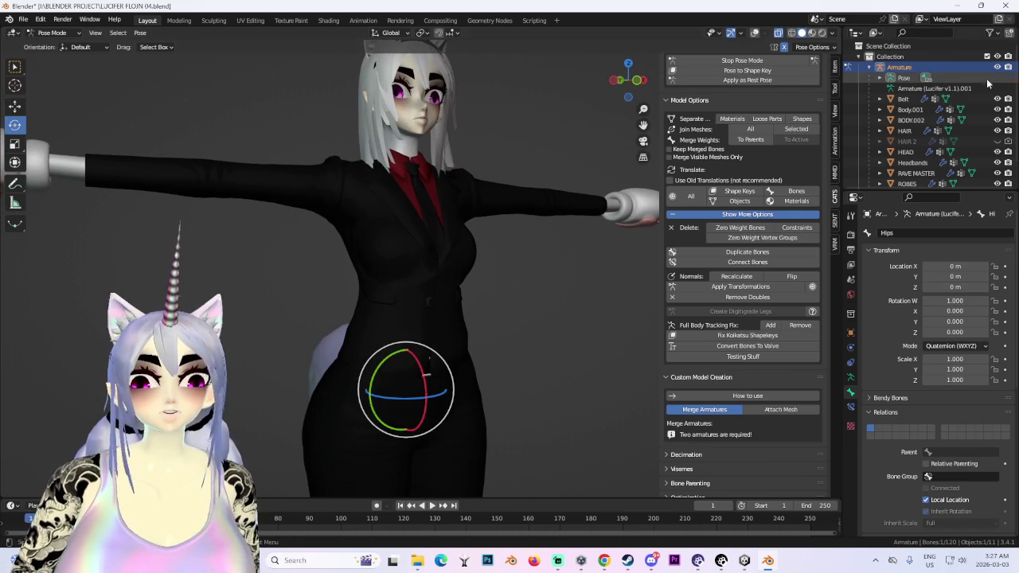
- With X-ray back on, scale the Chest bone to 0.832 along Y
left_click(754, 34)
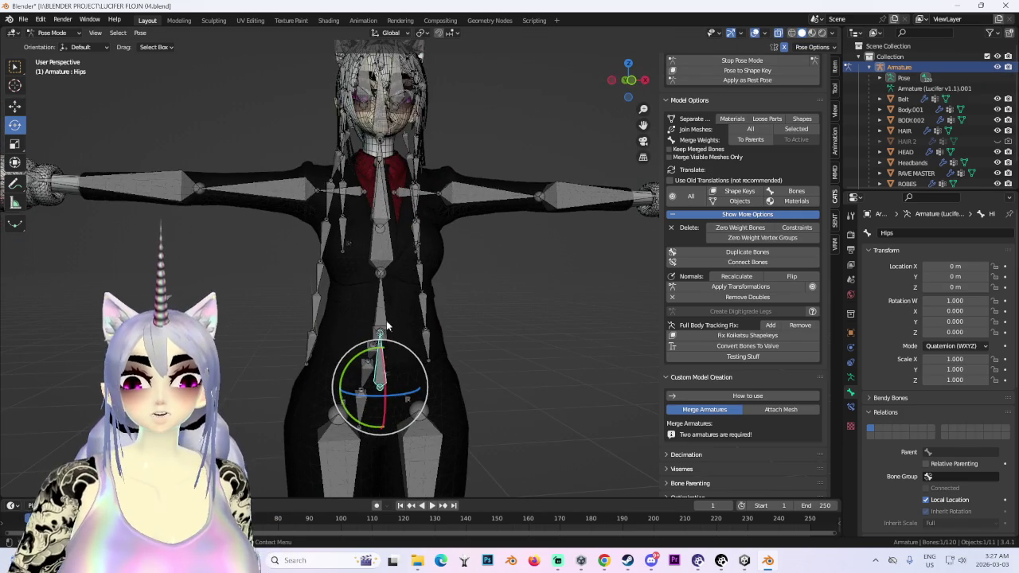
middle_click_drag(388, 327, 422, 308)
left_click(422, 307)
mouse_move(521, 291)
middle_mouse_down()
mouse_move(337, 393)
mouse_move(462, 289)
mouse_move(422, 255)
middle_mouse_up()
left_click(423, 255)
key("s")
key("z")
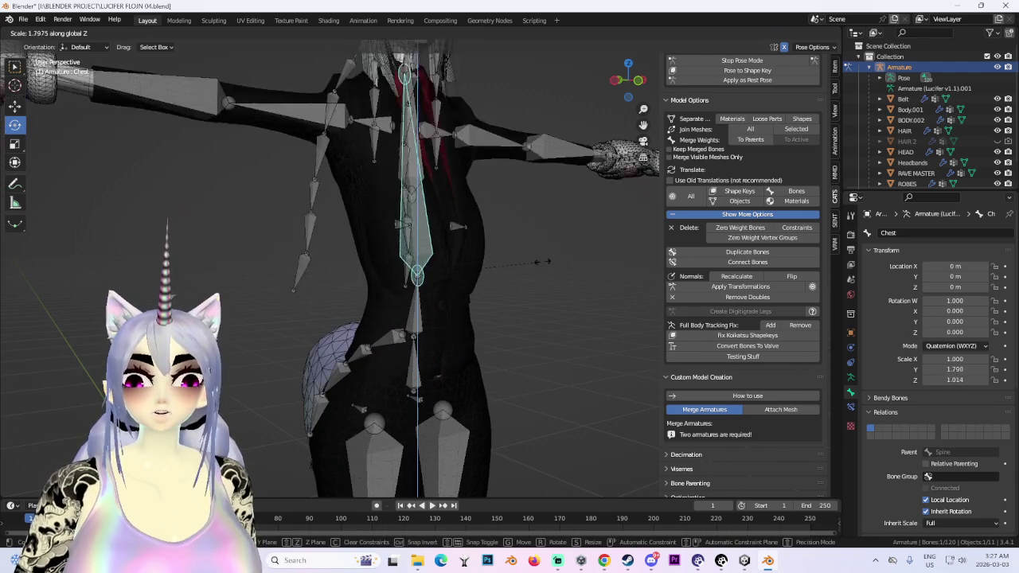
left_click(540, 233)
scroll(541, 235, "down", 3)
key("s")
key("z")
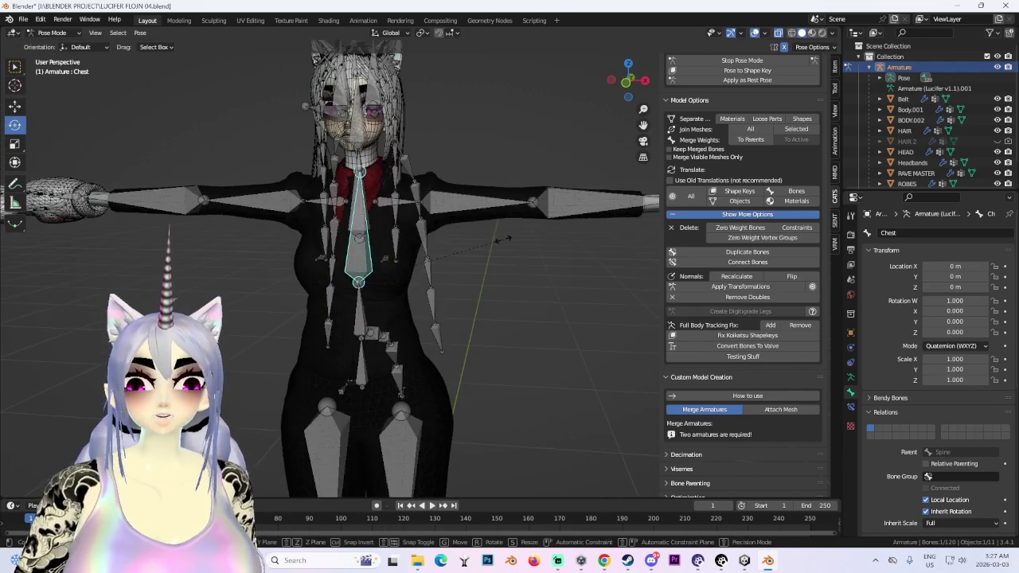
left_click(478, 248)
- Hide the armature bones and leave Pose Mode for Object Mode
left_click(892, 61)
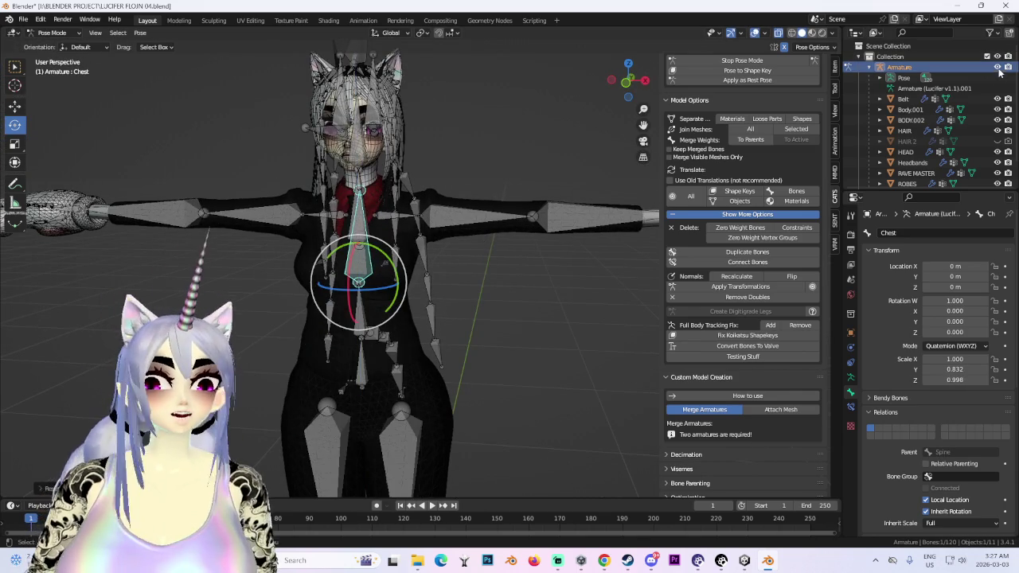
scroll(358, 279, "down", 3)
mouse_move(410, 312)
middle_mouse_down()
mouse_move(511, 323)
mouse_move(450, 333)
middle_mouse_up()
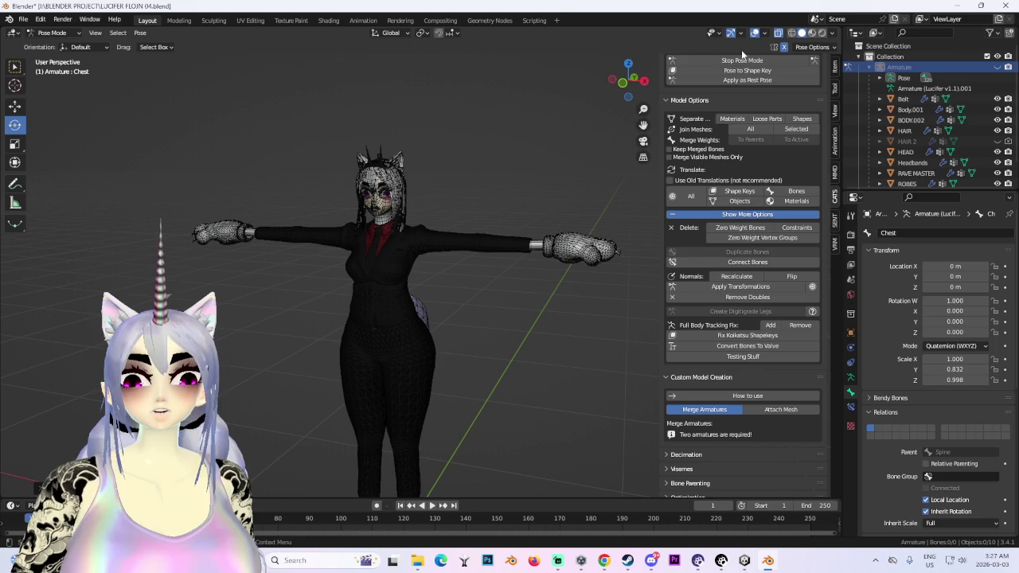
left_click(739, 60)
mouse_move(450, 229)
middle_mouse_down()
mouse_move(507, 189)
mouse_move(383, 167)
mouse_move(457, 277)
mouse_move(405, 296)
mouse_move(554, 323)
middle_mouse_up()
scroll(459, 274, "up", 1)
- Orbit between front orthographic and perspective views of the avatar's upper body
scroll(459, 281, "up", 3)
scroll(405, 296, "down", 1)
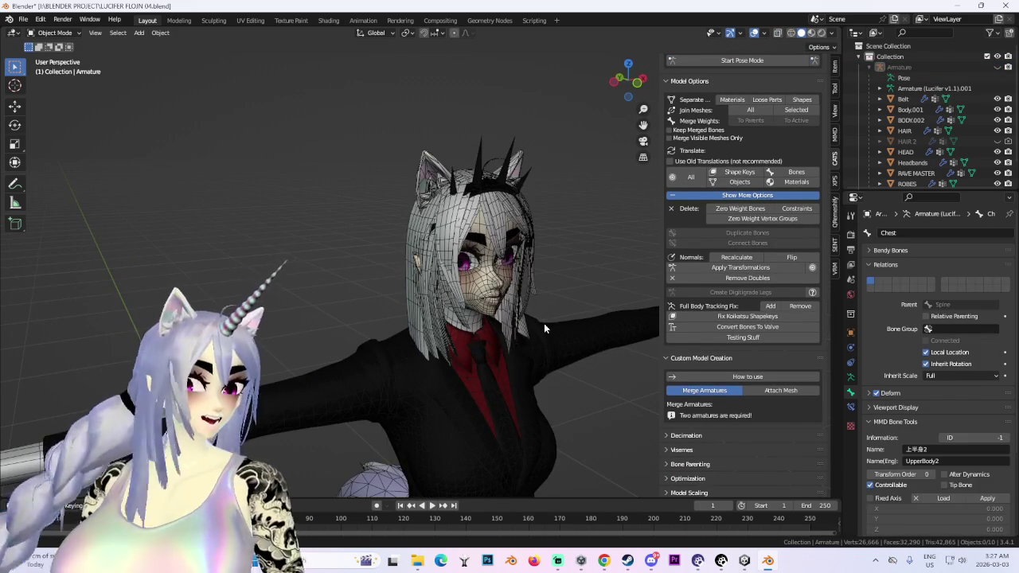
middle_click_drag(472, 352, 393, 355)
scroll(393, 355, "down", 3)
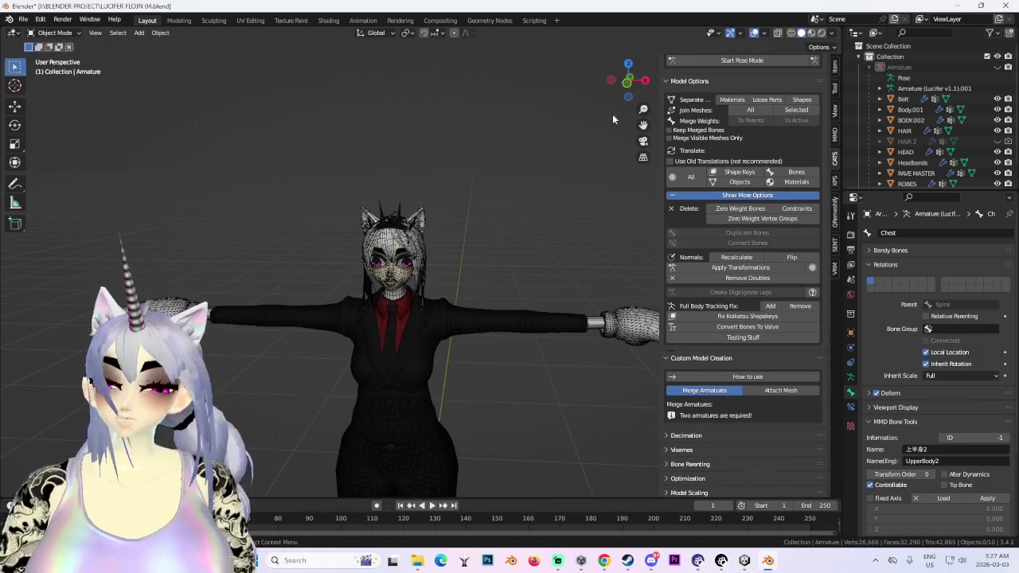
left_click(624, 82)
scroll(405, 231, "up", 2)
mouse_move(405, 230)
middle_mouse_down()
mouse_move(524, 247)
mouse_move(393, 248)
mouse_move(463, 230)
middle_mouse_up()
scroll(524, 247, "down", 3)
scroll(464, 228, "up", 3)
middle_click_drag(499, 259, 317, 221)
- Select the Shirt object and line up a front orthographic view of it
left_click(509, 240)
middle_click_drag(512, 237, 571, 227)
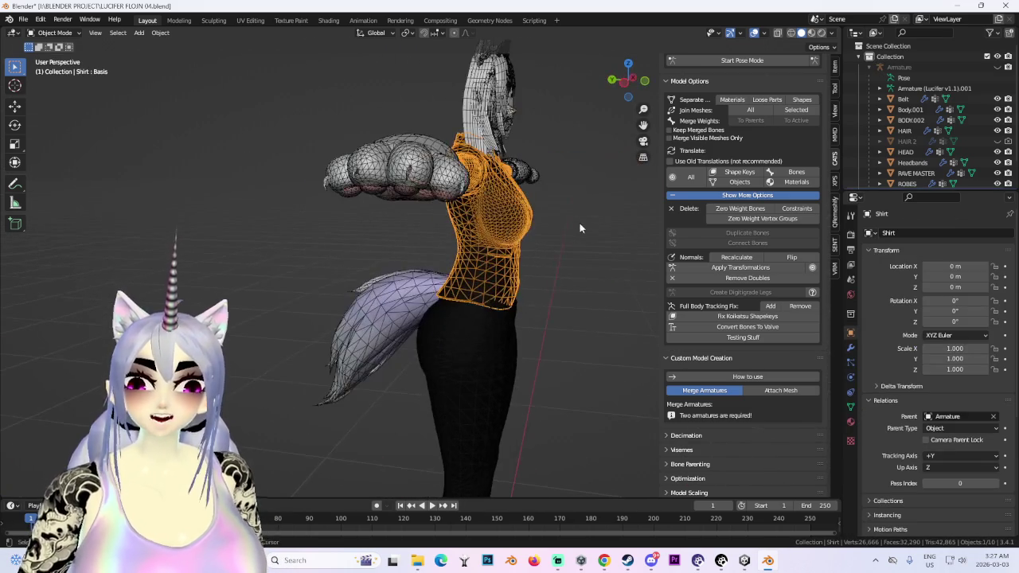
left_click(582, 309)
mouse_move(583, 309)
middle_mouse_down()
mouse_move(506, 213)
mouse_move(468, 229)
mouse_move(558, 199)
middle_mouse_up()
left_click(506, 213)
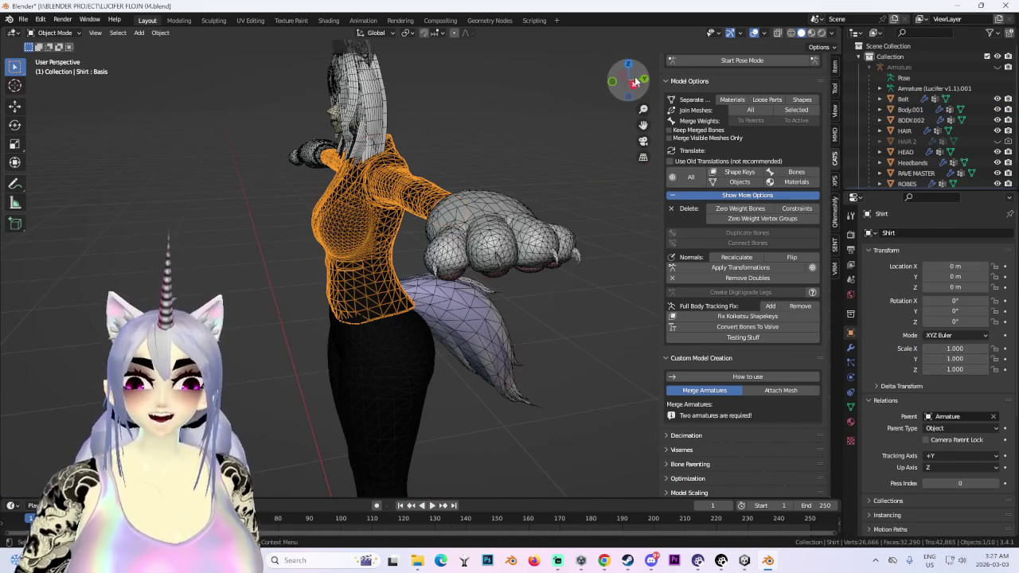
left_click(641, 87)
middle_click_drag(472, 304, 606, 277)
scroll(606, 277, "up", 3)
mouse_move(624, 190)
middle_mouse_down()
mouse_move(558, 199)
mouse_move(621, 120)
middle_mouse_up()
left_click(628, 80)
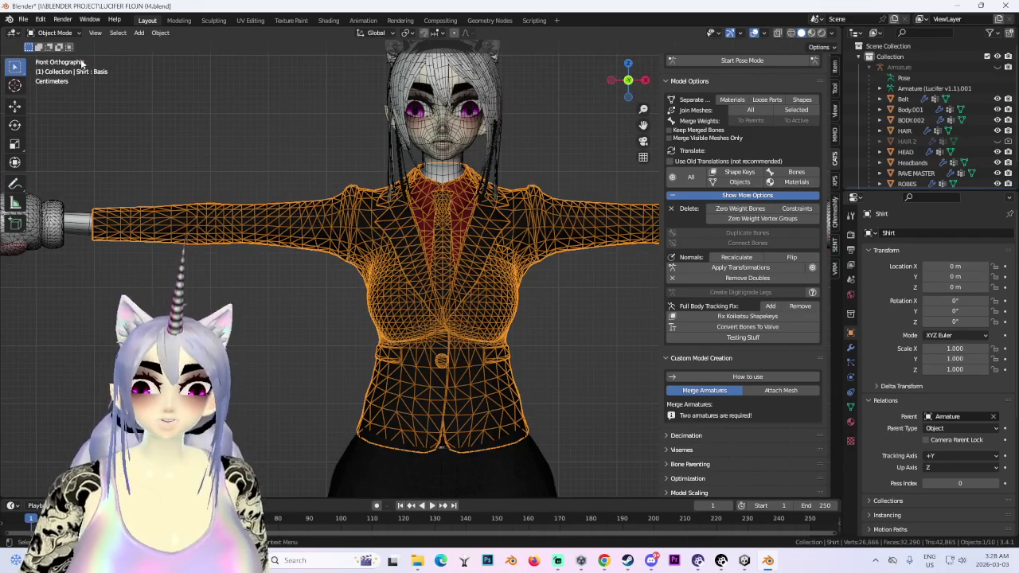
- Put the Shirt in Edit Mode and raise a band of chest faces along Z
left_click(54, 33)
left_click(49, 56)
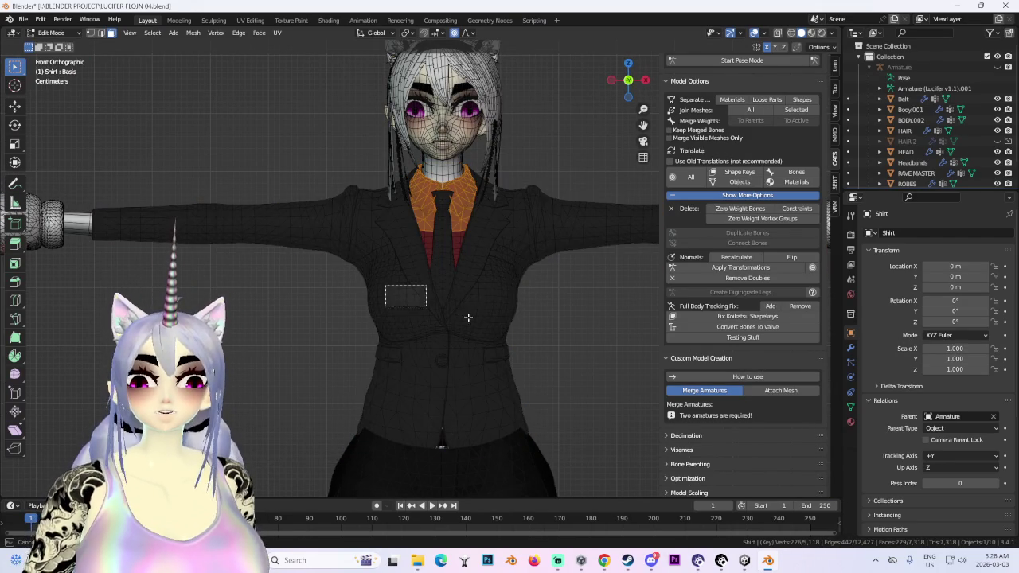
left_click_drag(380, 277, 512, 324)
key("g")
key("z")
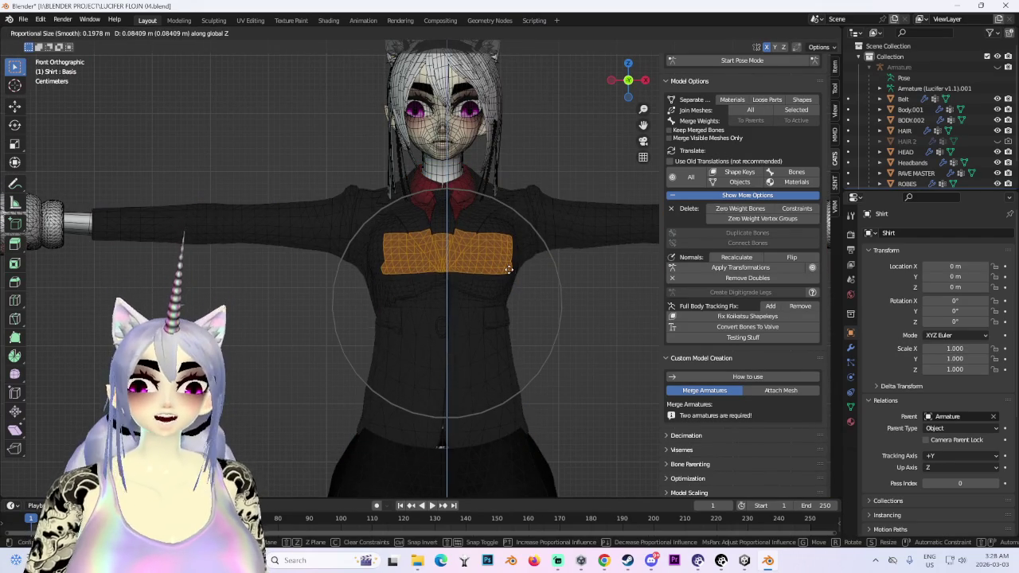
left_click(509, 270)
- Refine the chest faces with further proportional-falloff moves, including another Z adjustment
mouse_move(510, 271)
middle_mouse_down()
mouse_move(634, 269)
mouse_move(487, 285)
middle_mouse_up()
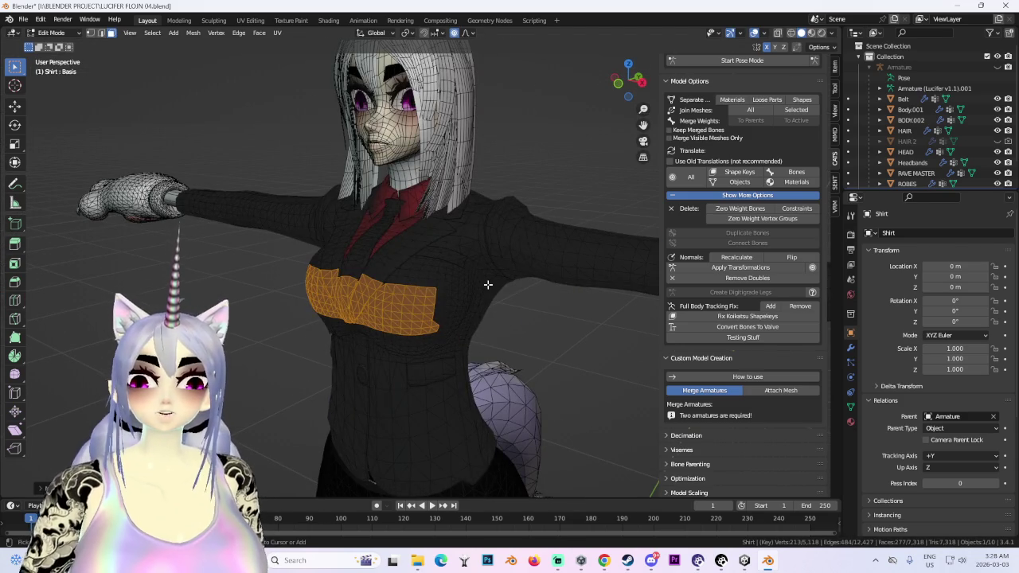
key("g")
left_click(485, 284)
mouse_move(485, 284)
middle_mouse_down()
mouse_move(521, 257)
mouse_move(581, 269)
mouse_move(474, 277)
mouse_move(375, 241)
mouse_move(483, 257)
middle_mouse_up()
key("g")
key("z")
left_click(368, 263)
key("g")
left_click(565, 265)
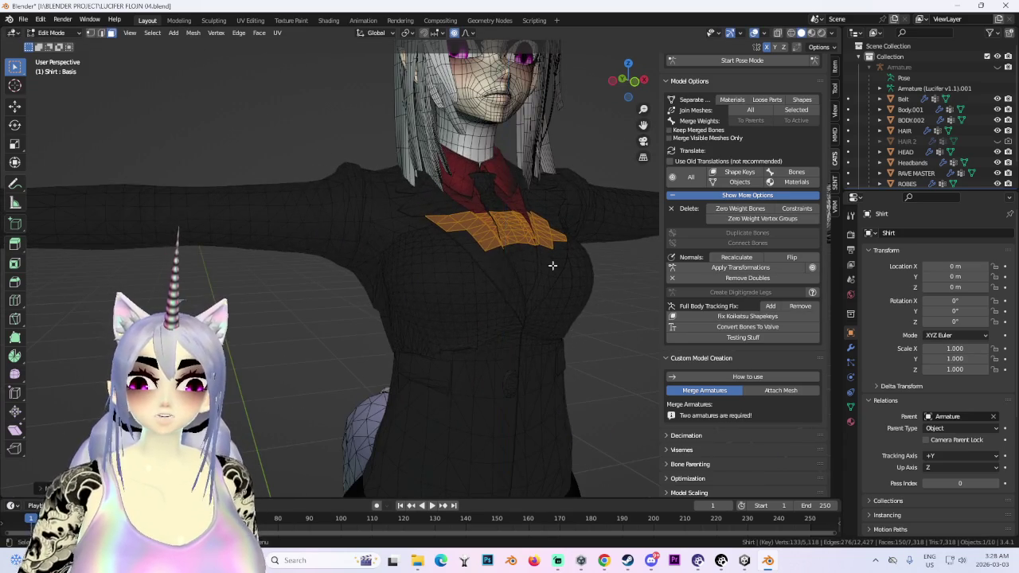
middle_click_drag(565, 265, 561, 315)
scroll(561, 327, "down", 3)
- Shift a jacket chest patch sideways along X, then begin moving the collar faces
left_click(619, 93)
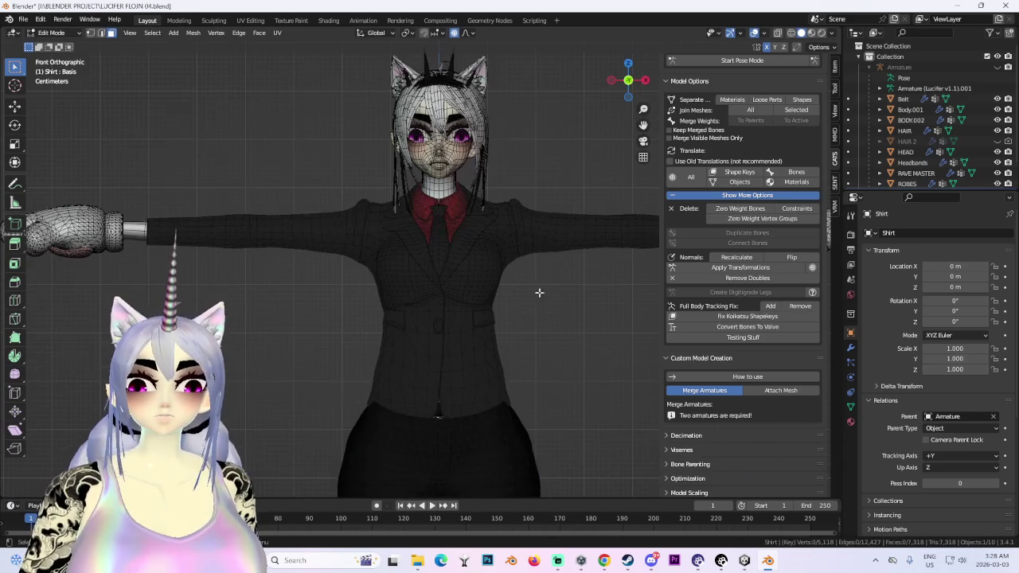
scroll(398, 279, "up", 2)
left_click(382, 273)
key("g")
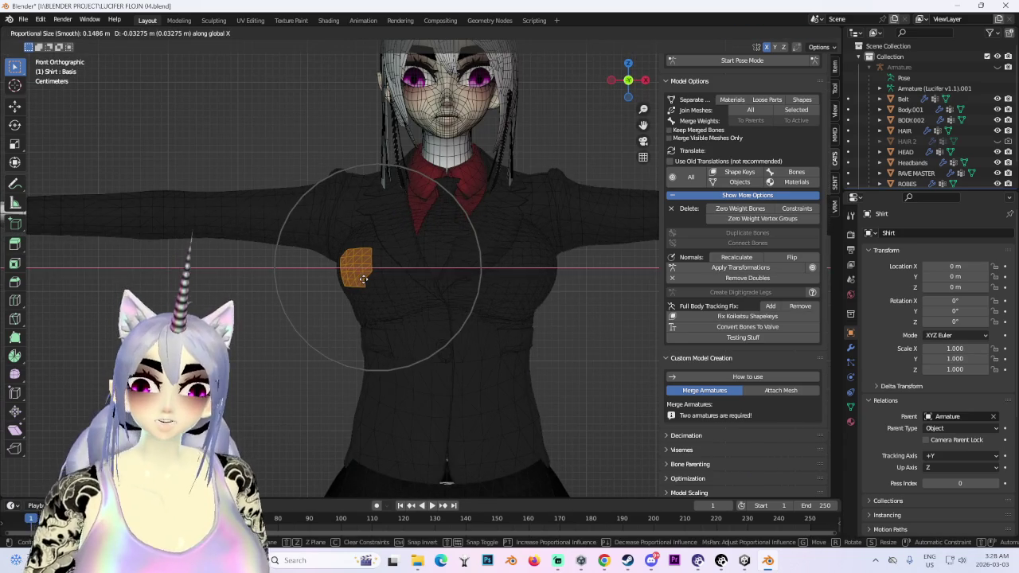
left_click(364, 279)
key("g")
key("x")
left_click(457, 280)
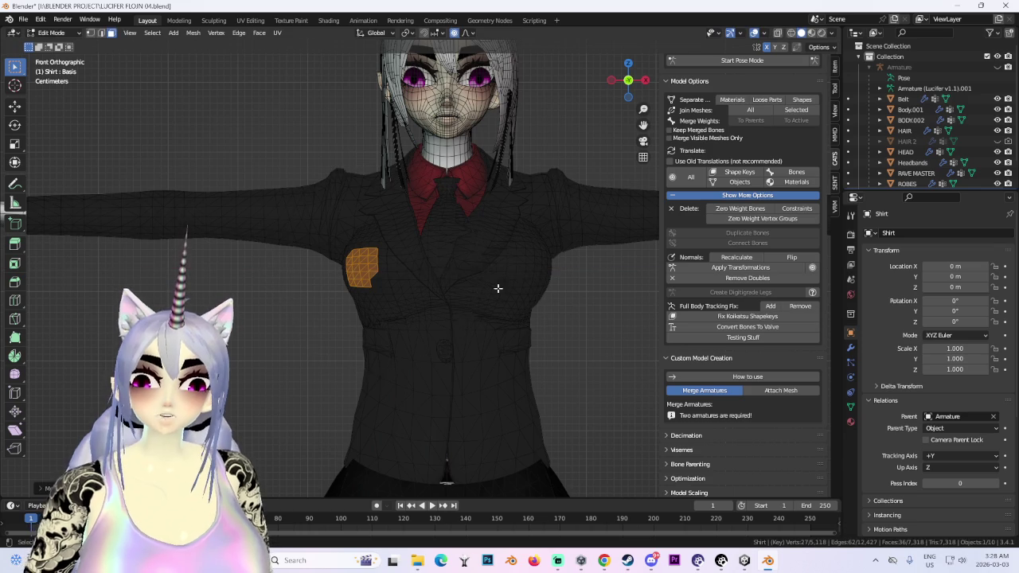
mouse_move(602, 288)
middle_mouse_down()
mouse_move(591, 359)
mouse_move(672, 306)
mouse_move(428, 292)
middle_mouse_up()
key("g")
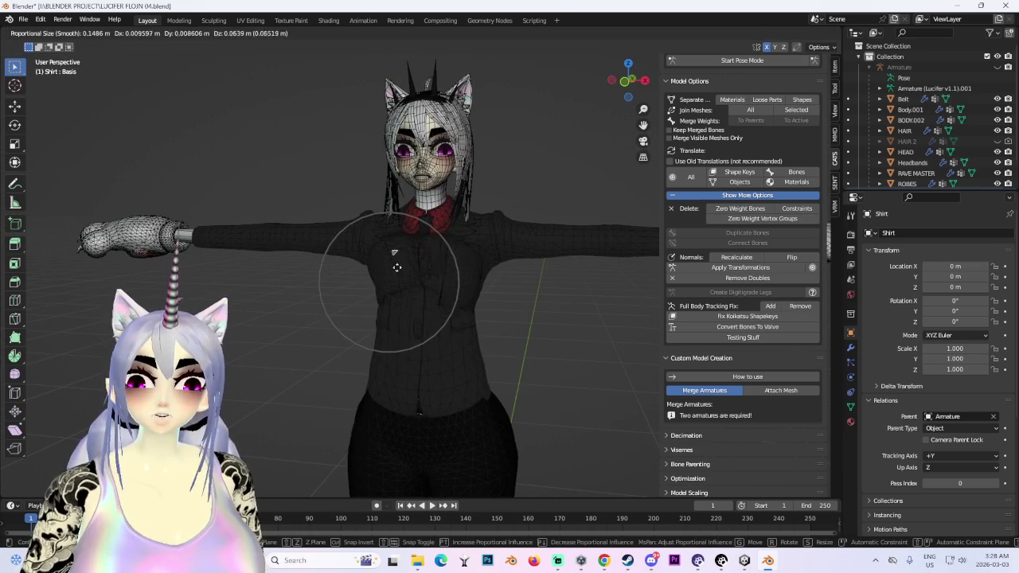
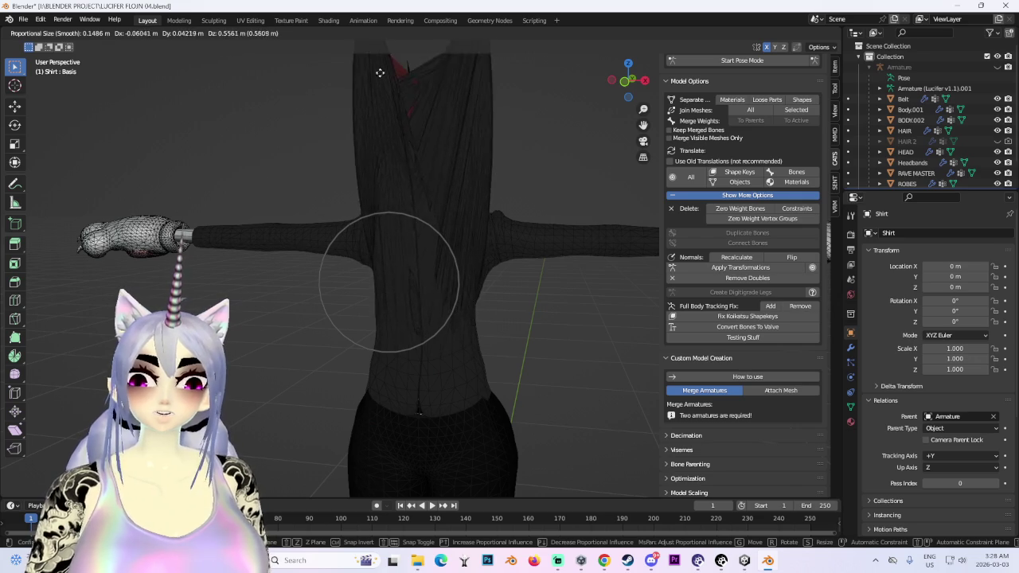
- Scale the Shirt's chest patch with proportional falloff, then cancel a second scale attempt
key("s")
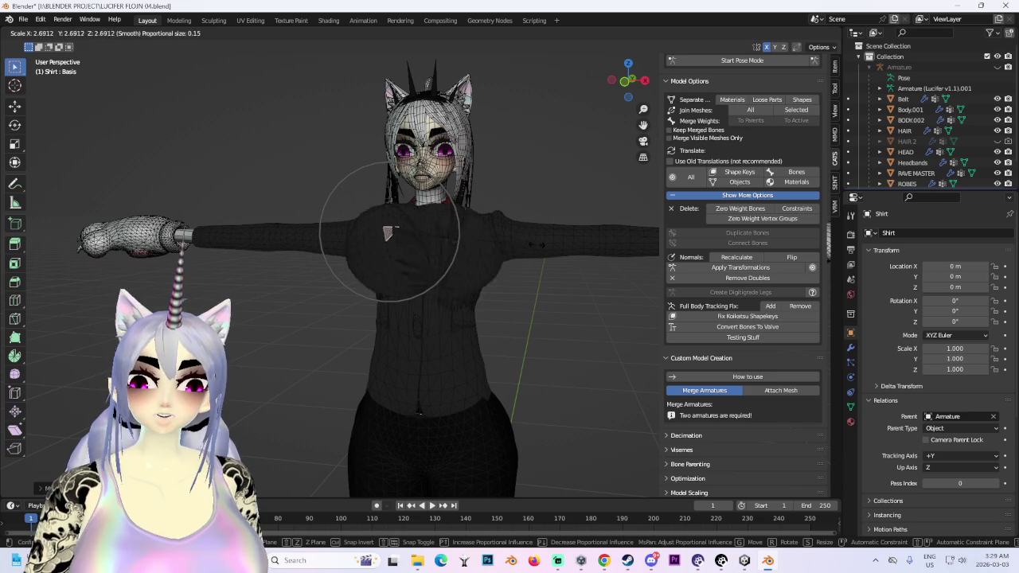
left_click(389, 232)
scroll(262, 266, "down", 3)
mouse_move(262, 266)
middle_mouse_down()
mouse_move(504, 130)
mouse_move(449, 248)
middle_mouse_up()
scroll(449, 247, "up", 4)
scroll(541, 276, "up", 1)
key("s")
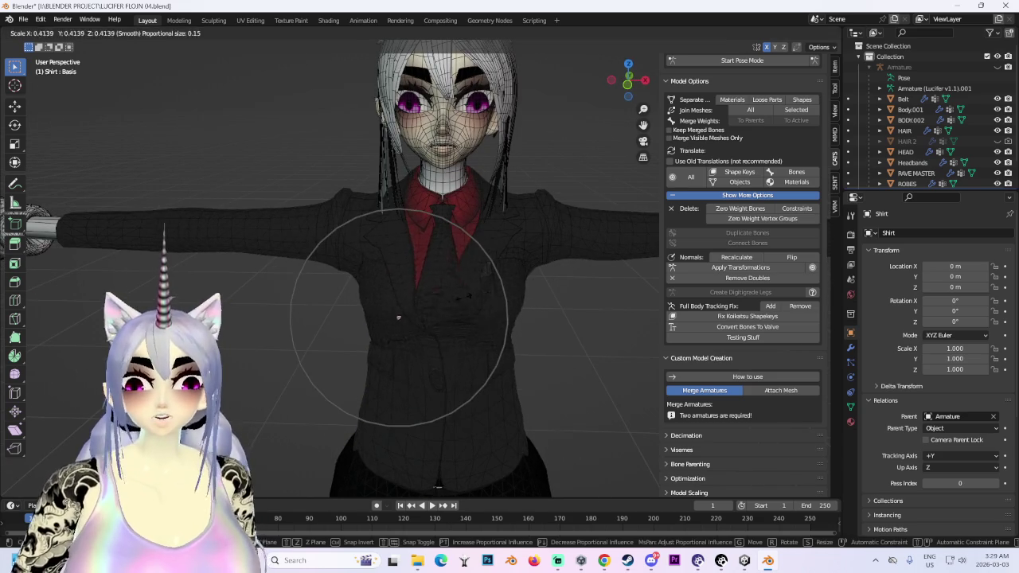
key("Escape")
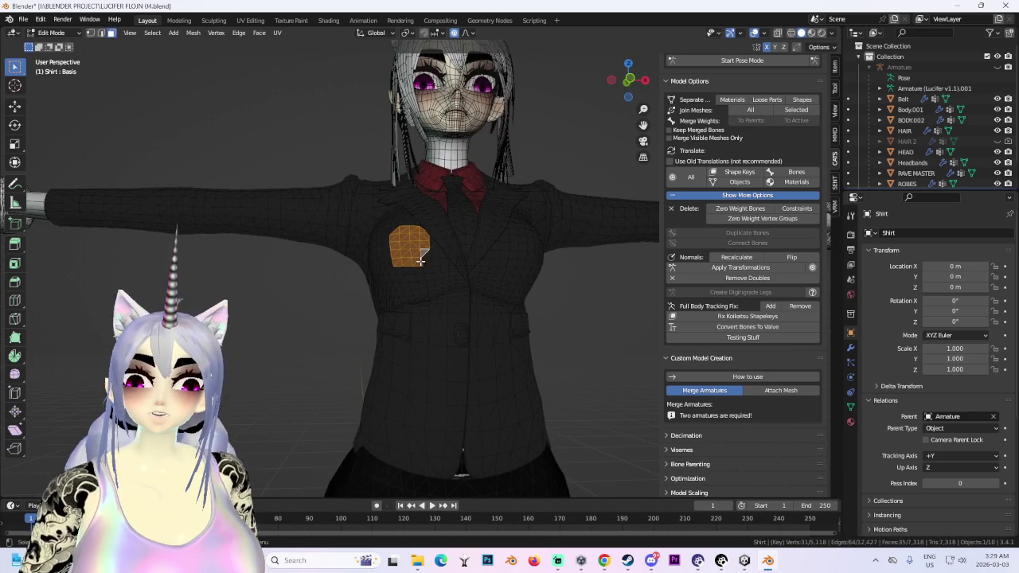
- Shrink the selected chest patch on the jacket and inspect it from around the torso
key("s")
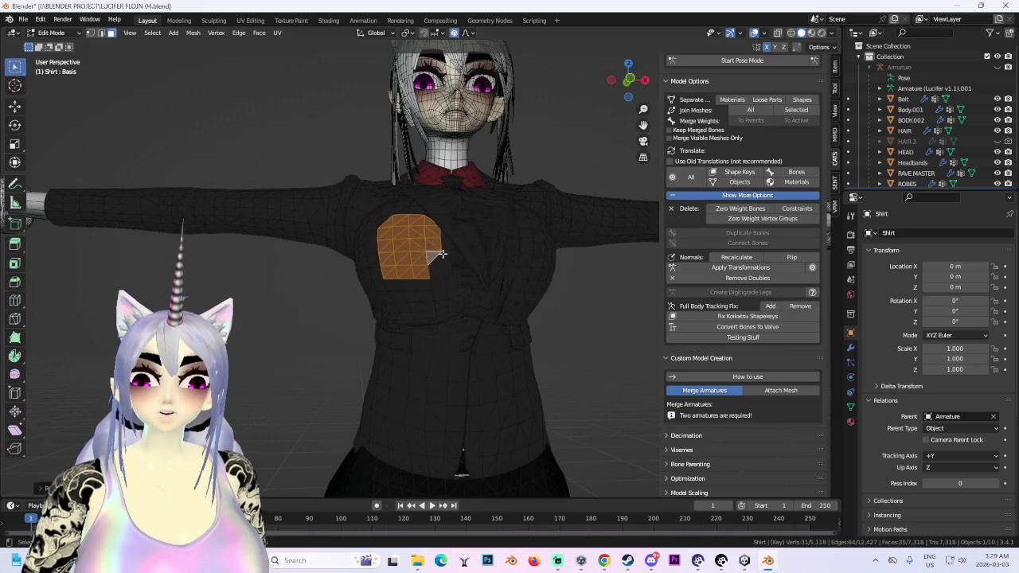
middle_click_drag(440, 253, 516, 273)
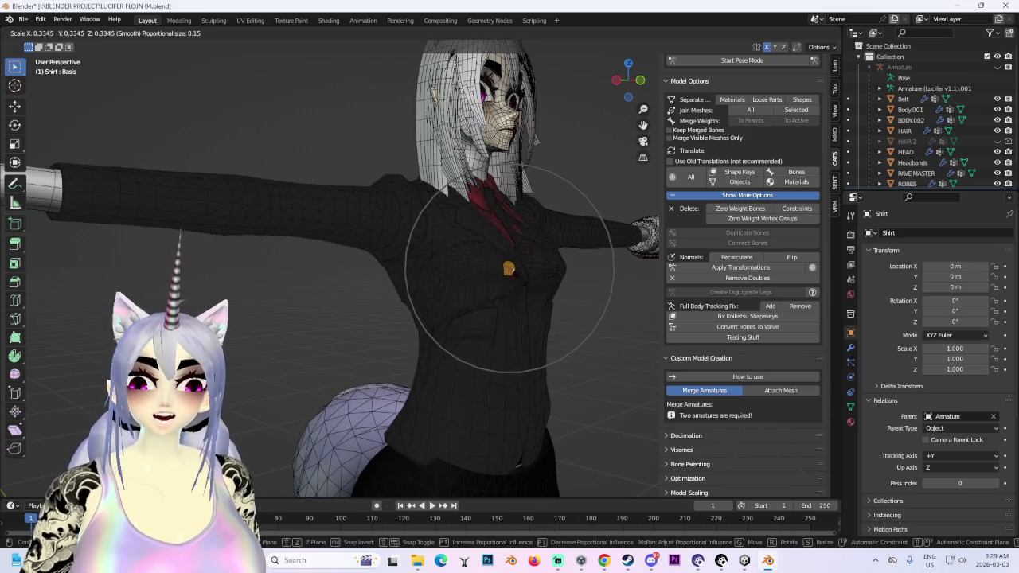
left_click(512, 277)
mouse_move(591, 268)
middle_mouse_down()
mouse_move(488, 269)
mouse_move(549, 300)
middle_mouse_up()
scroll(519, 295, "up", 5)
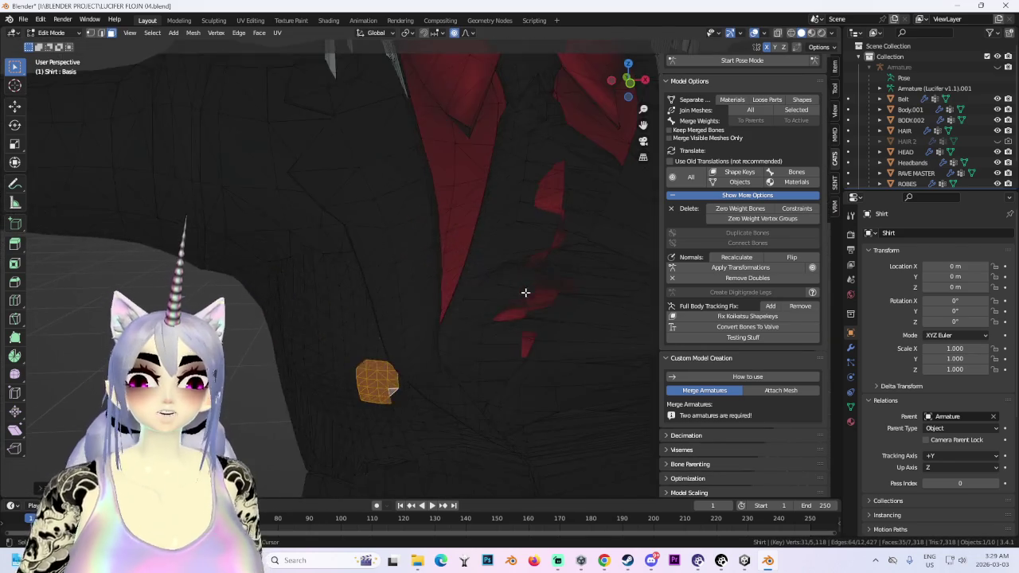
scroll(432, 262, "down", 3)
scroll(459, 262, "down", 3)
middle_click_drag(459, 262, 605, 266)
scroll(446, 250, "up", 6)
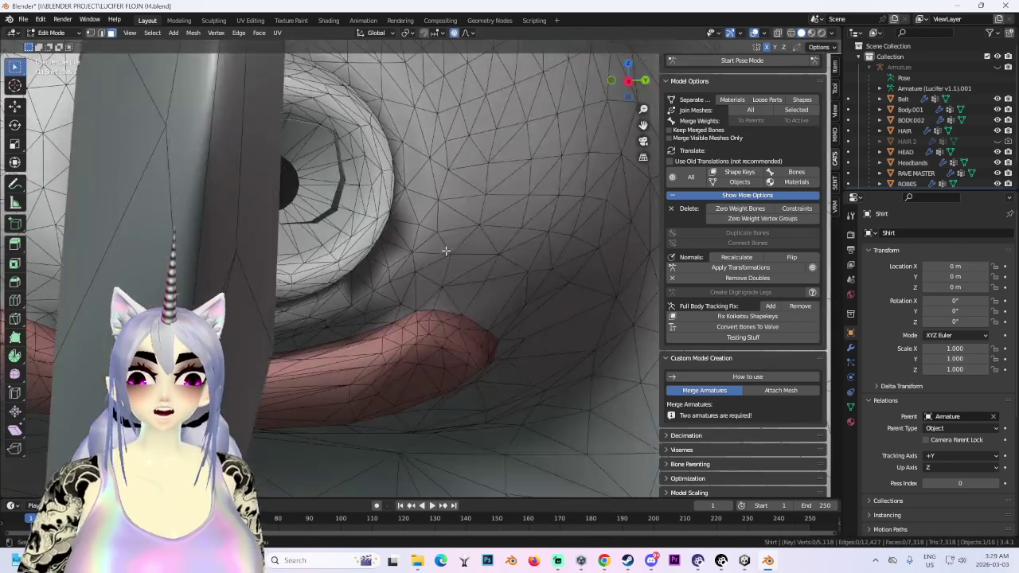
scroll(446, 250, "down", 5)
middle_click_drag(446, 250, 545, 105)
- Move the chest face down along Z in front orthographic view
left_click(640, 81)
scroll(381, 285, "up", 3)
mouse_move(380, 285)
middle_mouse_down()
mouse_move(325, 243)
mouse_move(433, 271)
mouse_move(282, 225)
mouse_move(361, 281)
mouse_move(359, 239)
middle_mouse_up()
left_click_drag(359, 239, 375, 284)
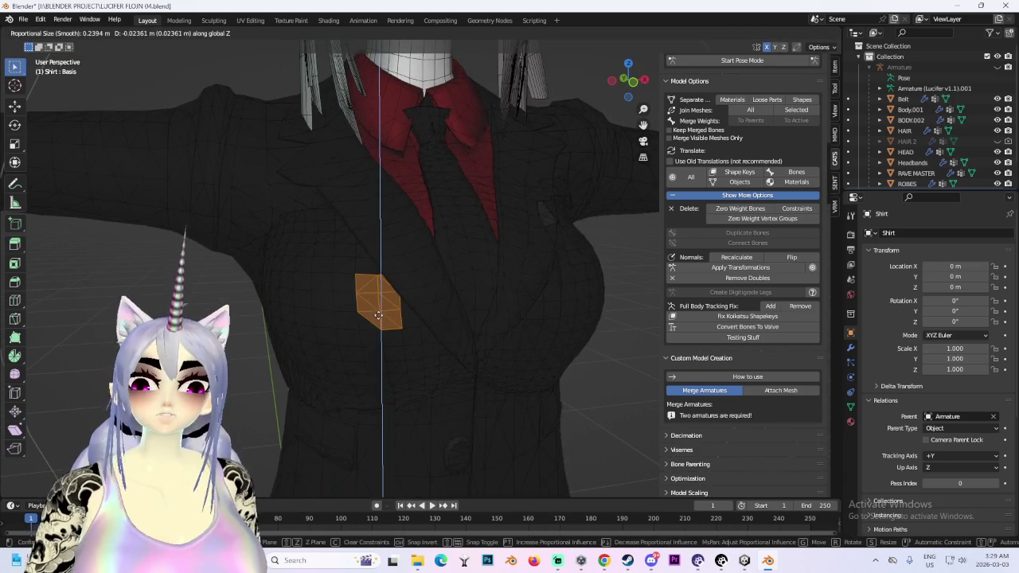
left_click(645, 78)
key("g")
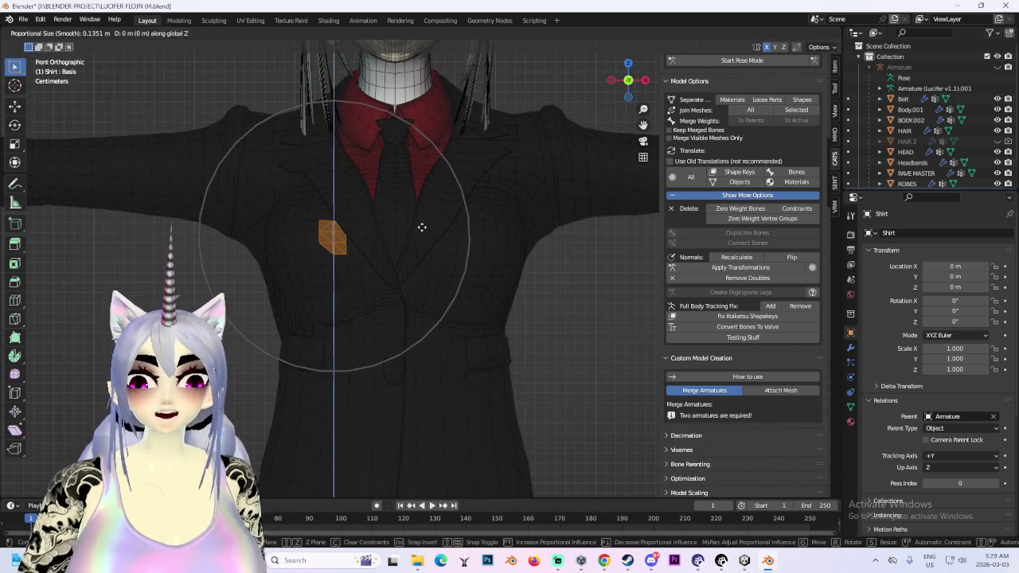
key("z")
left_click(420, 245)
key("g")
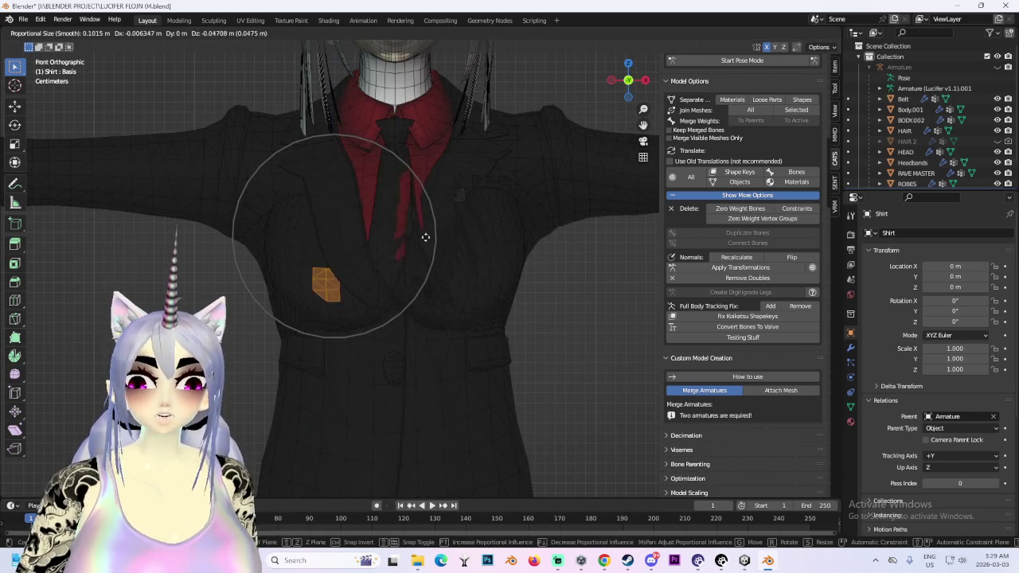
left_click(544, 250)
- Undo the upward stretch of the shirt mesh and return to front orthographic view
scroll(477, 319, "down", 2)
mouse_move(454, 364)
middle_mouse_down()
mouse_move(542, 353)
mouse_move(563, 279)
middle_mouse_up()
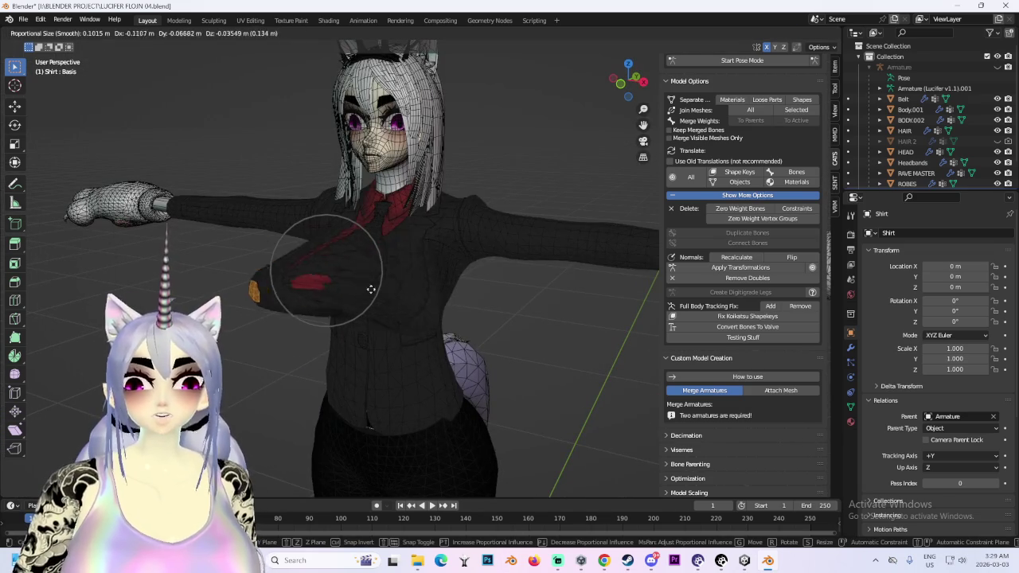
left_click(312, 201)
key("ctrl+z")
middle_click_drag(420, 296, 560, 305)
left_click(633, 89)
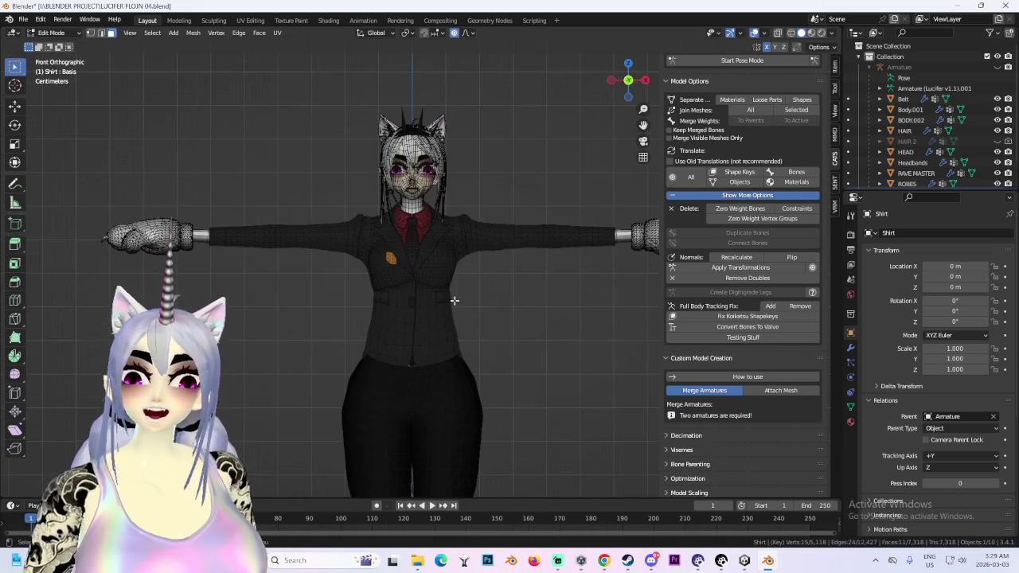
- Circle-select a waist face, then cancel a proportional move so the shirt stays unchanged
scroll(533, 298, "up", 1)
scroll(455, 187, "up", 2)
key("c")
left_click(432, 187)
key("Escape")
scroll(503, 139, "down", 3)
mouse_move(503, 139)
middle_mouse_down()
mouse_move(548, 207)
mouse_move(157, 186)
mouse_move(607, 165)
mouse_move(475, 209)
middle_mouse_up()
scroll(607, 165, "up", 2)
scroll(475, 209, "down", 2)
key("g")
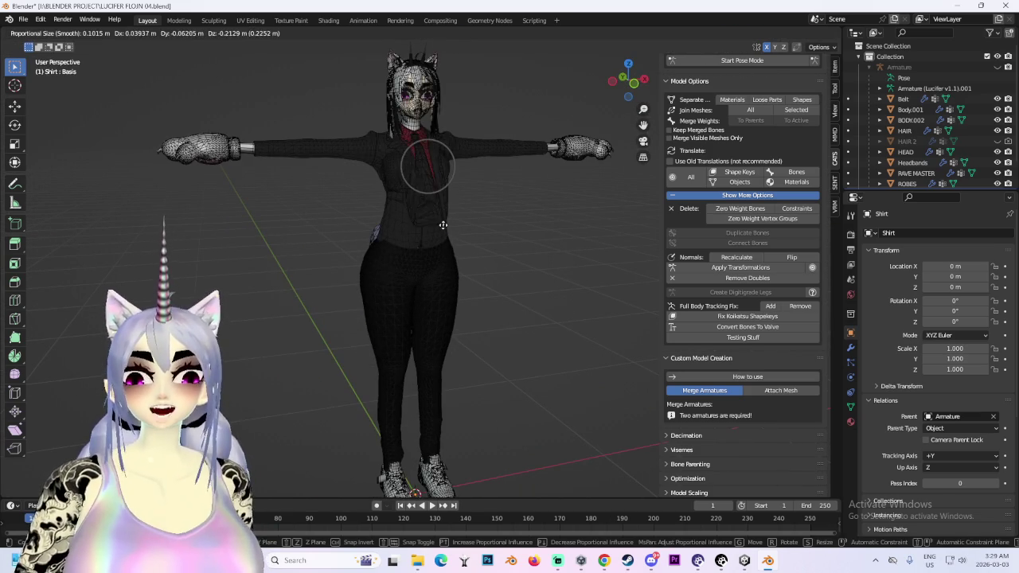
key("Escape")
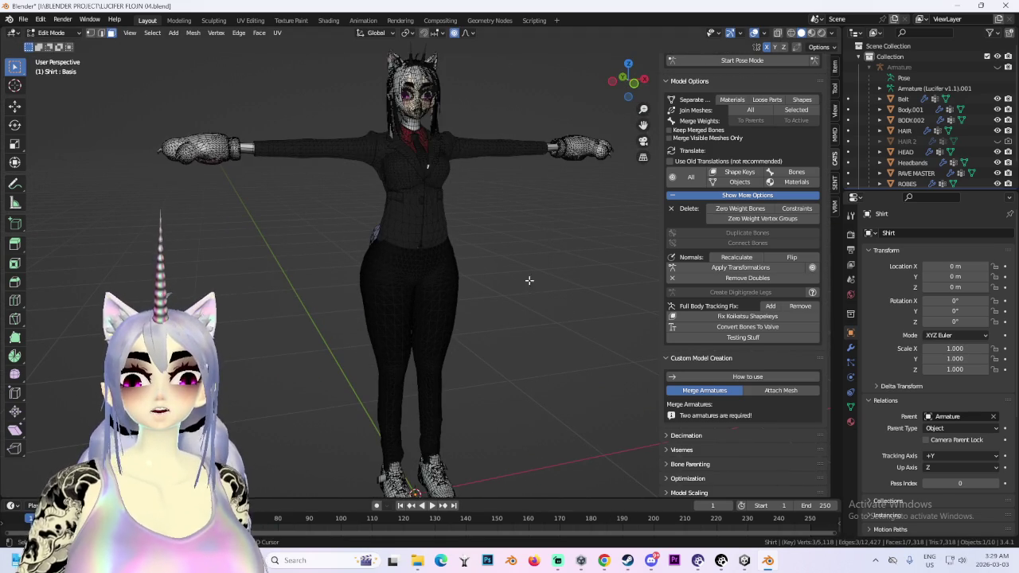
- Look up at the head, then bring File Explorer to the front
scroll(484, 338, "up", 3)
mouse_move(484, 338)
middle_mouse_down()
mouse_move(534, 337)
mouse_move(589, 298)
mouse_move(438, 339)
mouse_move(413, 215)
mouse_move(486, 272)
middle_mouse_up()
scroll(486, 273, "down", 2)
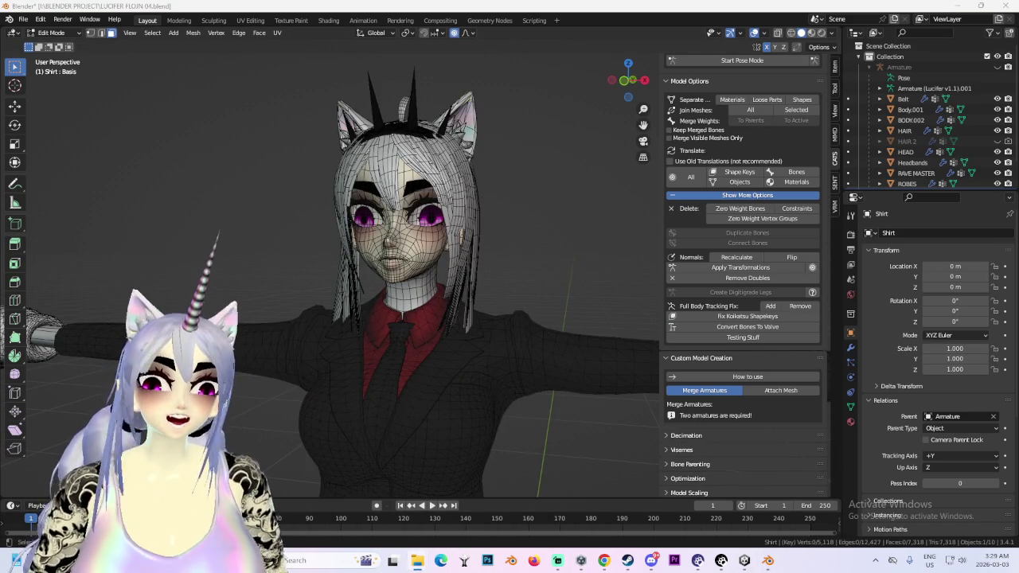
key("alt+Tab")
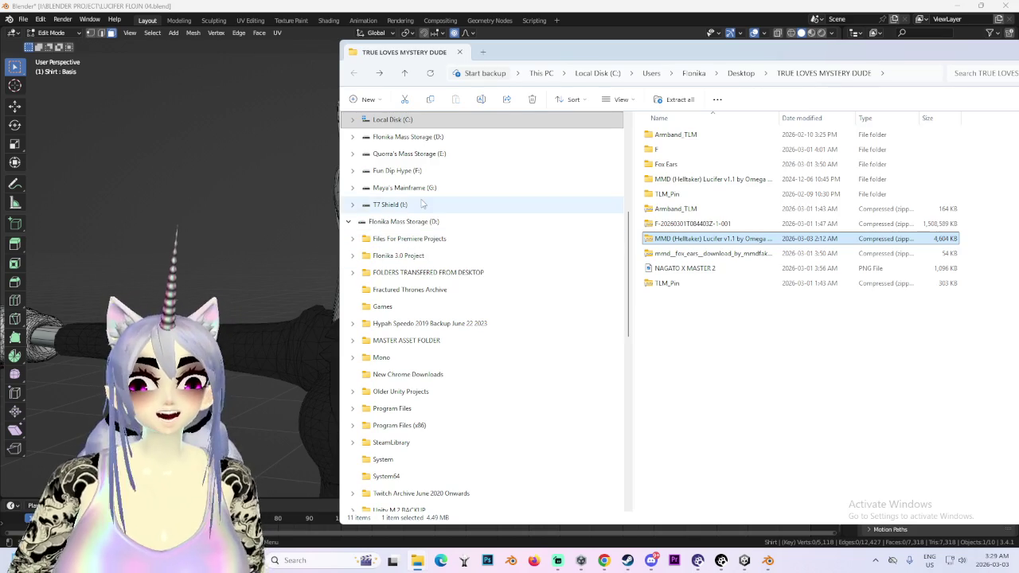
- Open COMMONLY USED ASSETS in the T7 Shield backup and preview the back hair pack image
left_click(390, 204)
left_click_drag(666, 45, 402, 32)
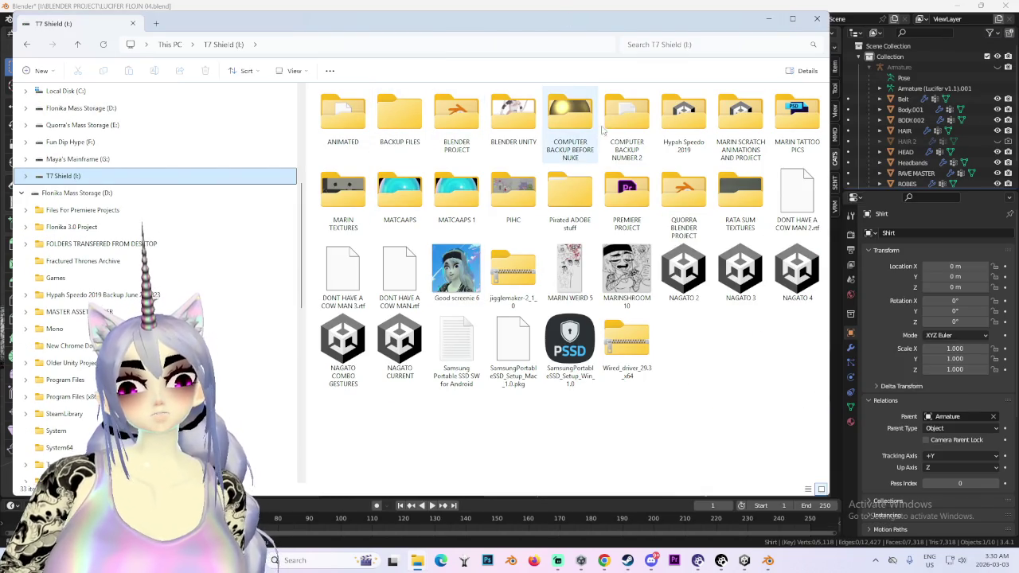
double_click(570, 119)
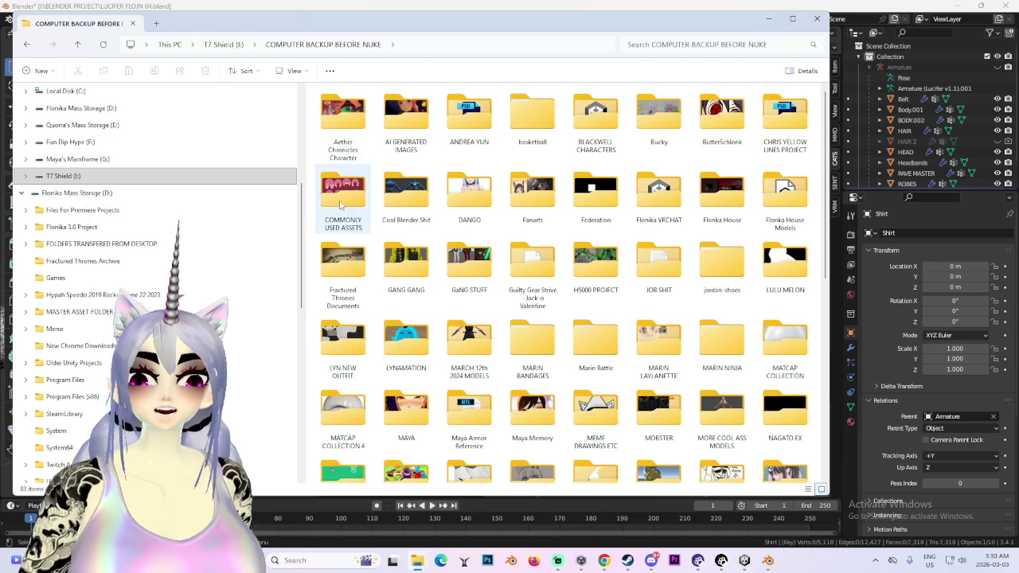
double_click(341, 198)
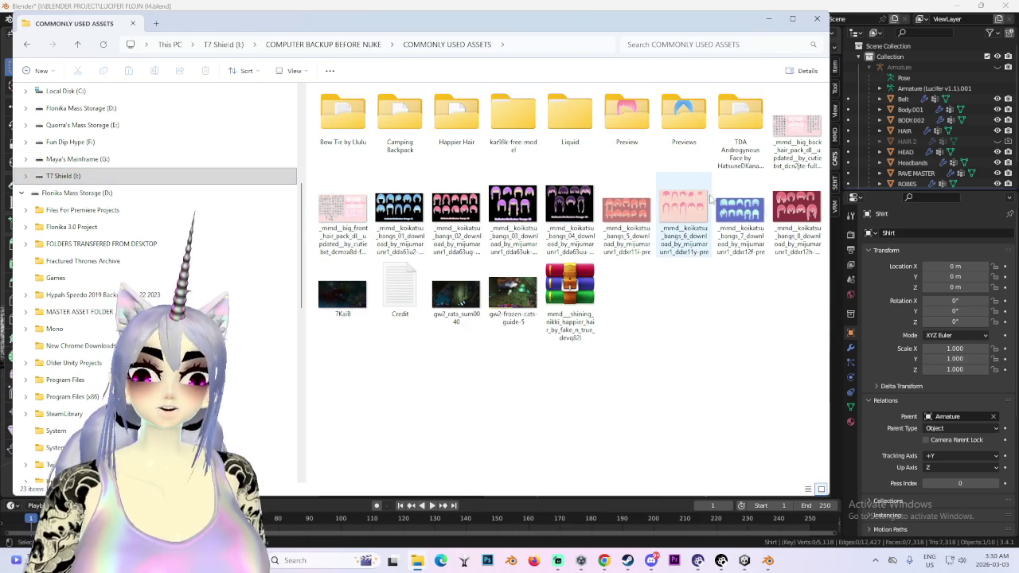
double_click(797, 135)
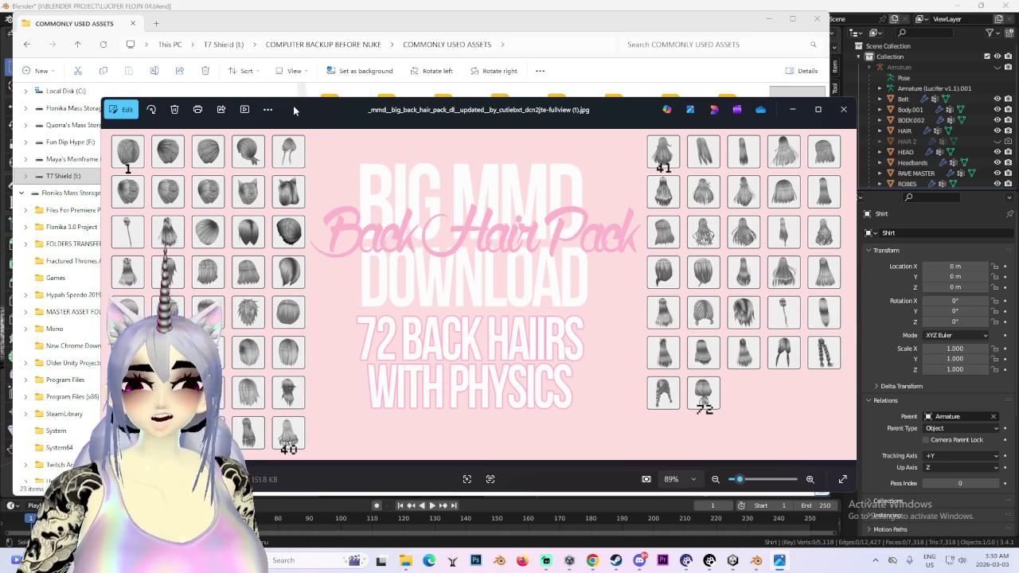
- Close the preview and open Cool Blender Shit inside COMPUTER BACKUP BEFORE NUKE
left_click(843, 109)
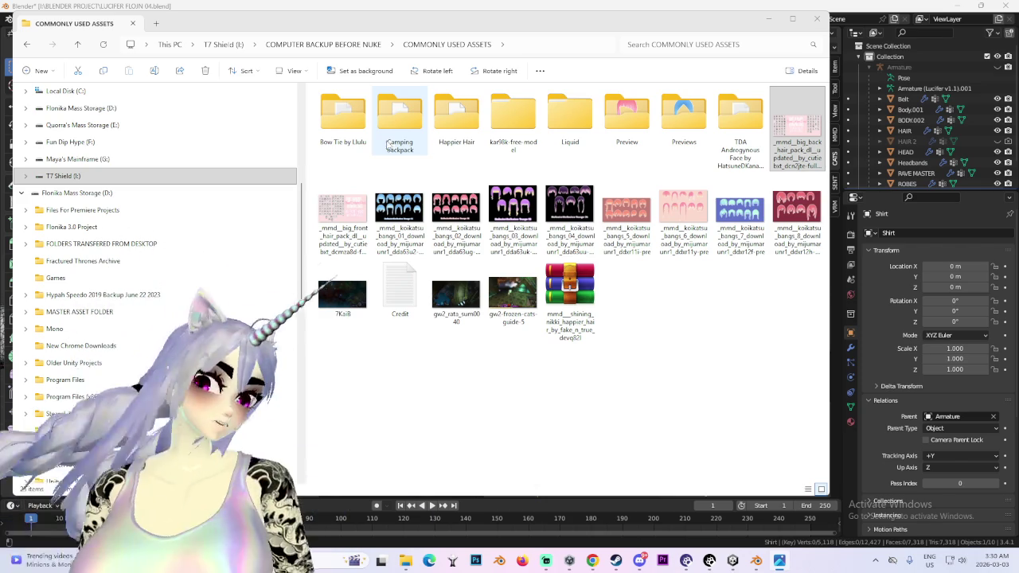
left_click(334, 44)
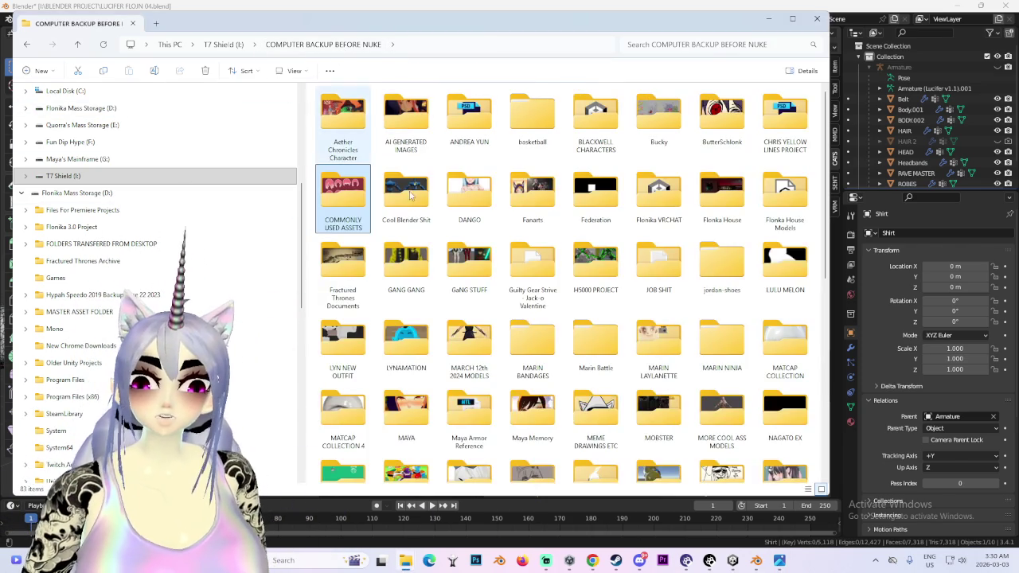
double_click(406, 199)
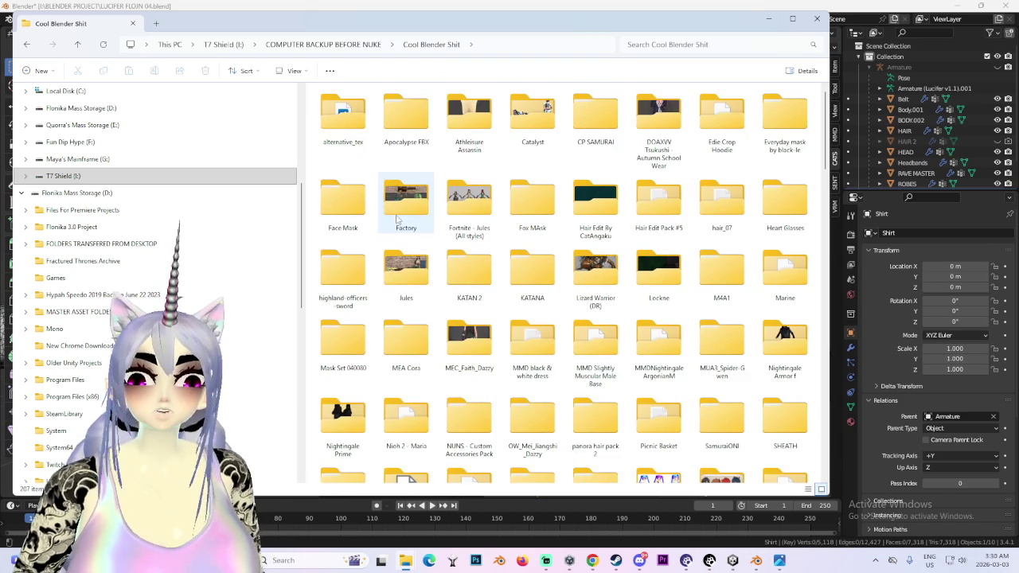
- Return to COMPUTER BACKUP BEFORE NUKE and peek into the GaNG STUFF folder
scroll(423, 243, "down", 3)
scroll(422, 243, "up", 5)
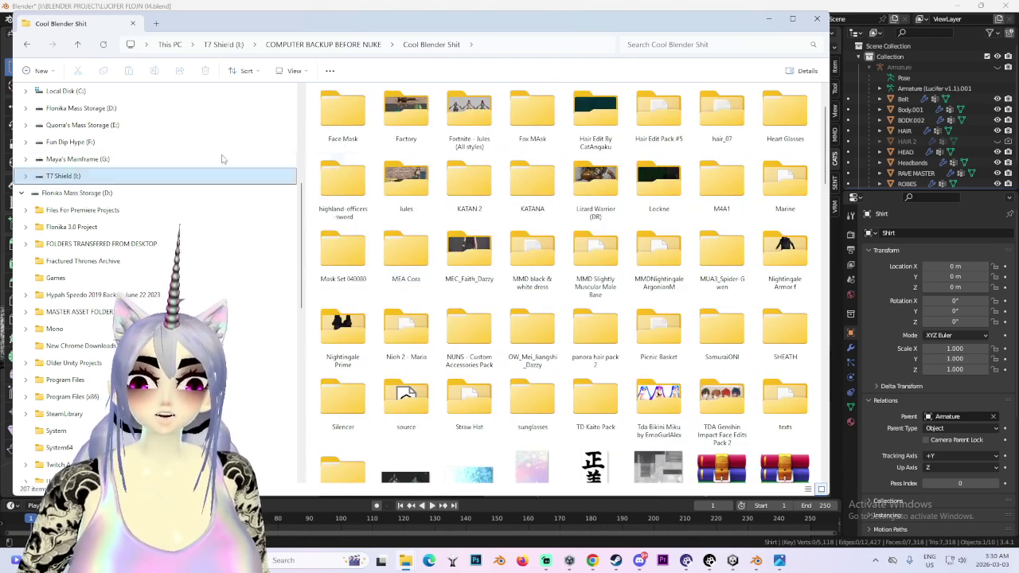
left_click(27, 45)
scroll(633, 335, "down", 5)
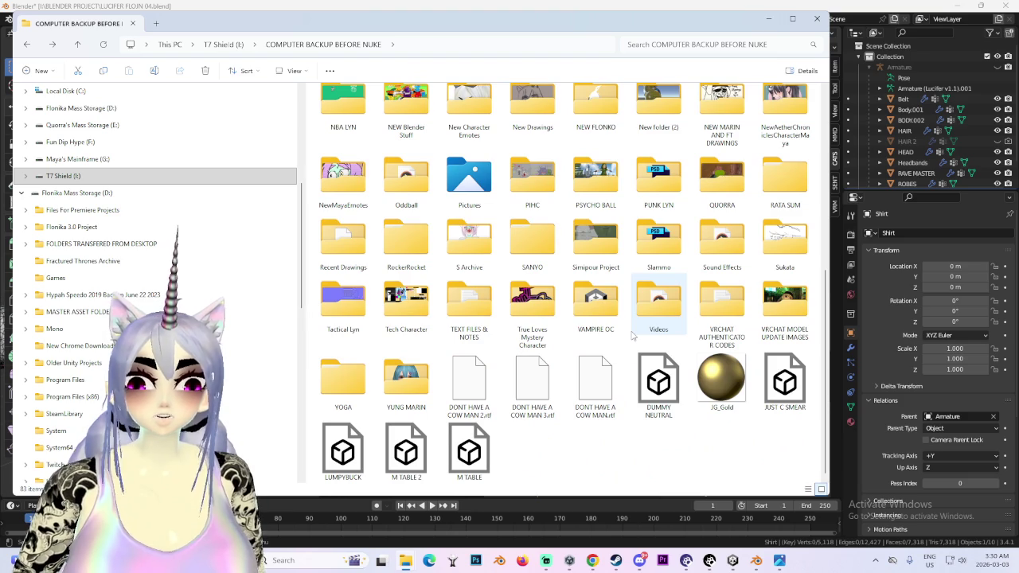
scroll(633, 335, "up", 5)
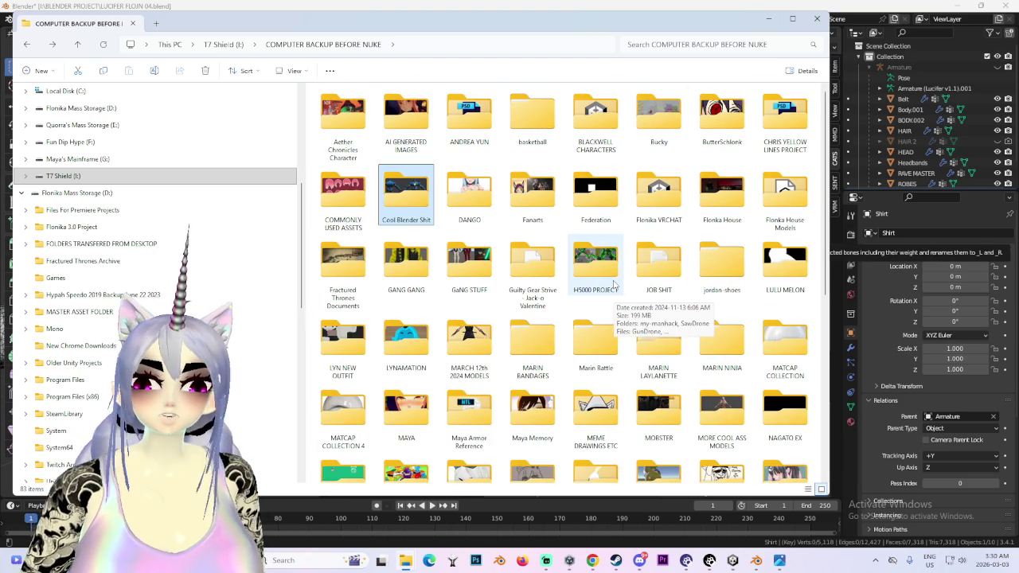
double_click(471, 259)
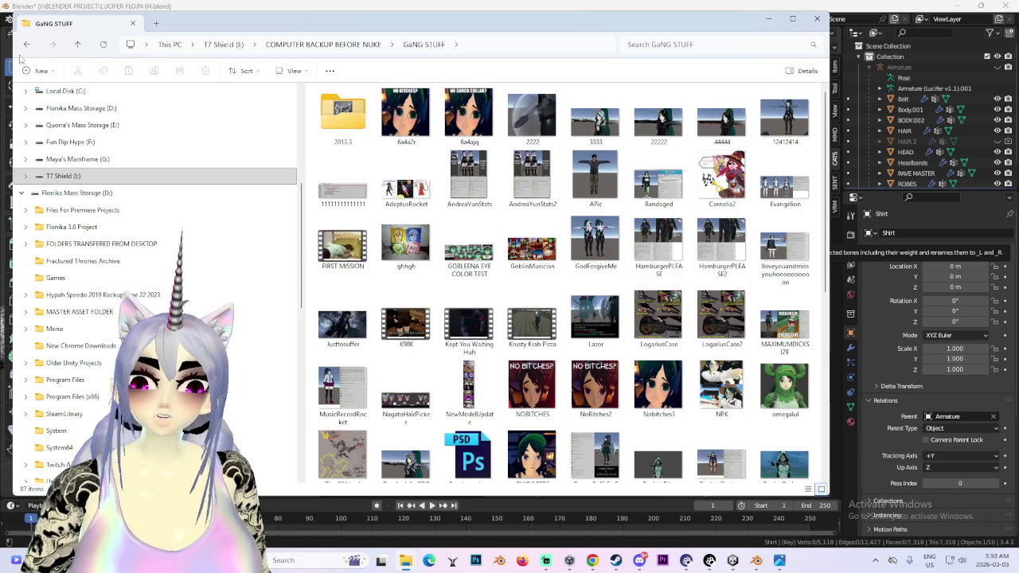
left_click(26, 45)
- Scroll through the GANG GANG folder's hair, MMD and texture files, then show Desktop
double_click(412, 227)
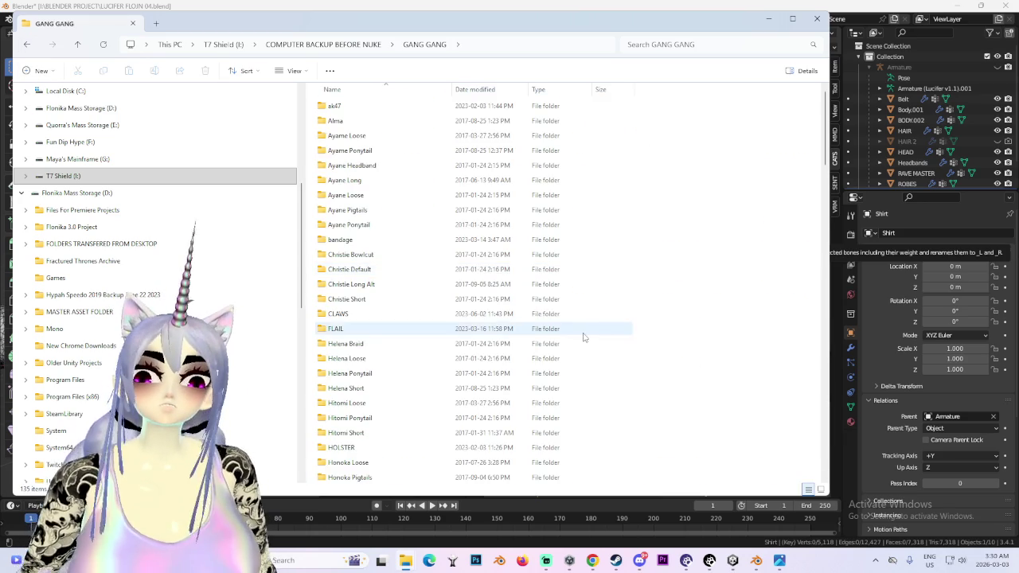
scroll(583, 339, "down", 5)
scroll(582, 342, "down", 5)
scroll(582, 342, "down", 5)
scroll(565, 344, "down", 5)
scroll(557, 344, "down", 5)
scroll(553, 347, "down", 5)
scroll(550, 350, "down", 5)
scroll(545, 355, "down", 3)
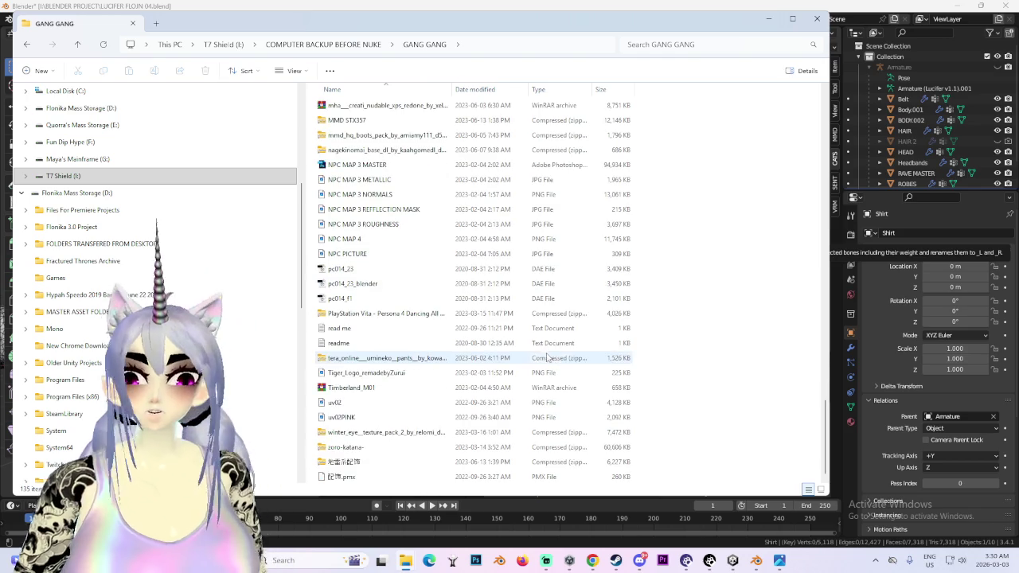
scroll(541, 355, "up", 3)
scroll(70, 224, "up", 5)
scroll(70, 224, "up", 3)
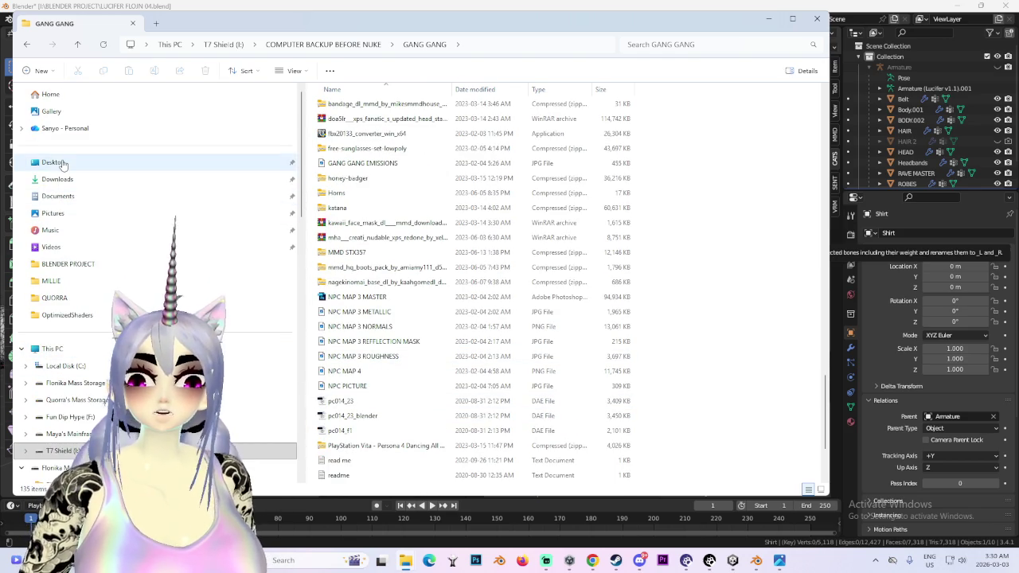
left_click(60, 162)
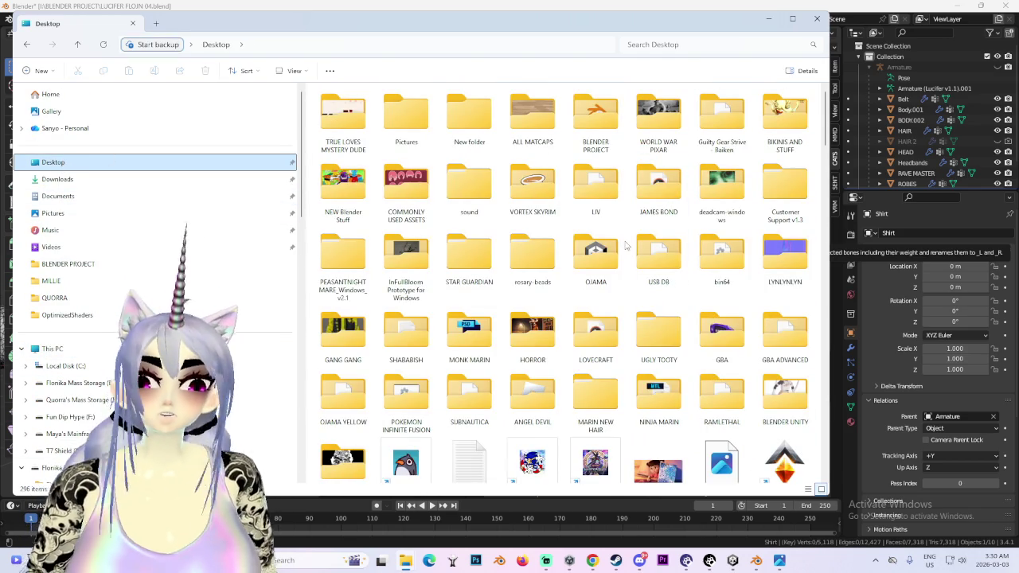
- Peek into COMMONLY USED ASSETS, then open NEW Blender Stuff from the Desktop
left_click(414, 199)
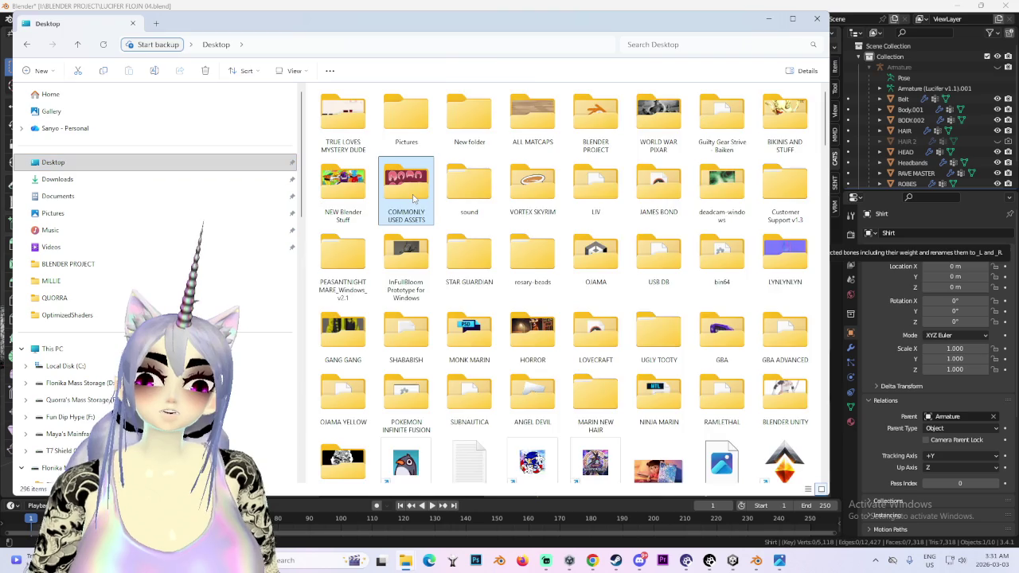
double_click(413, 199)
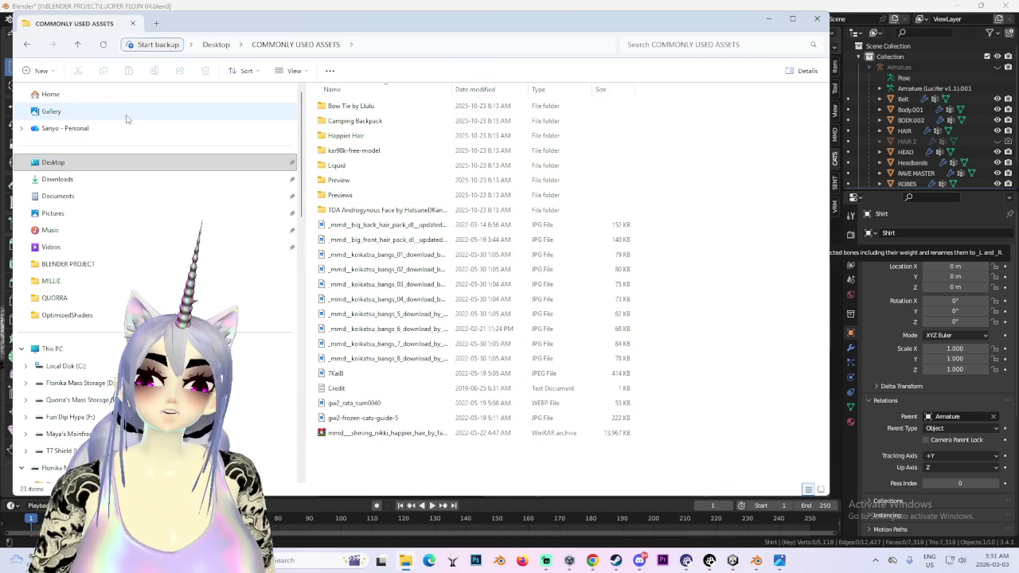
left_click(27, 44)
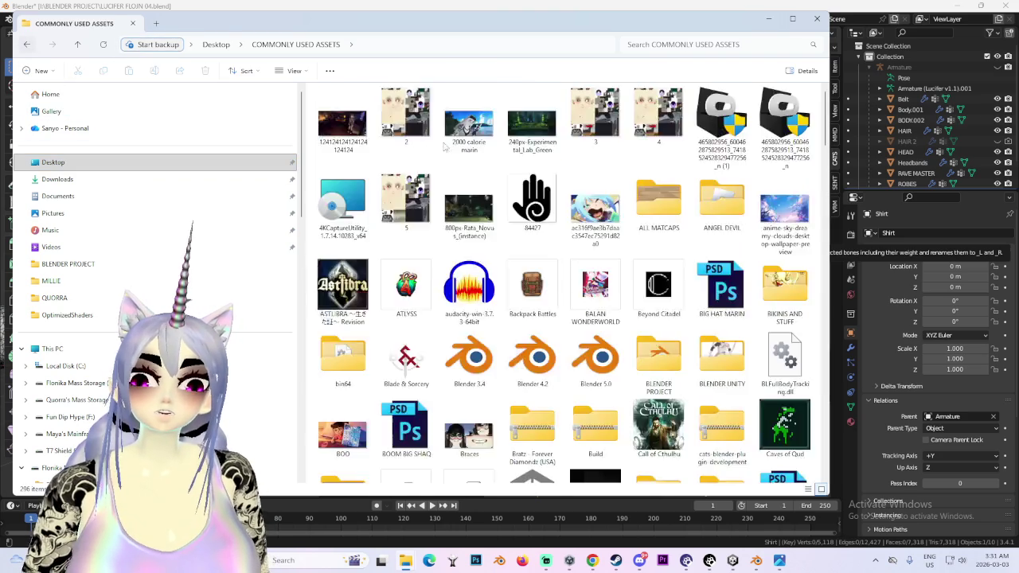
double_click(352, 179)
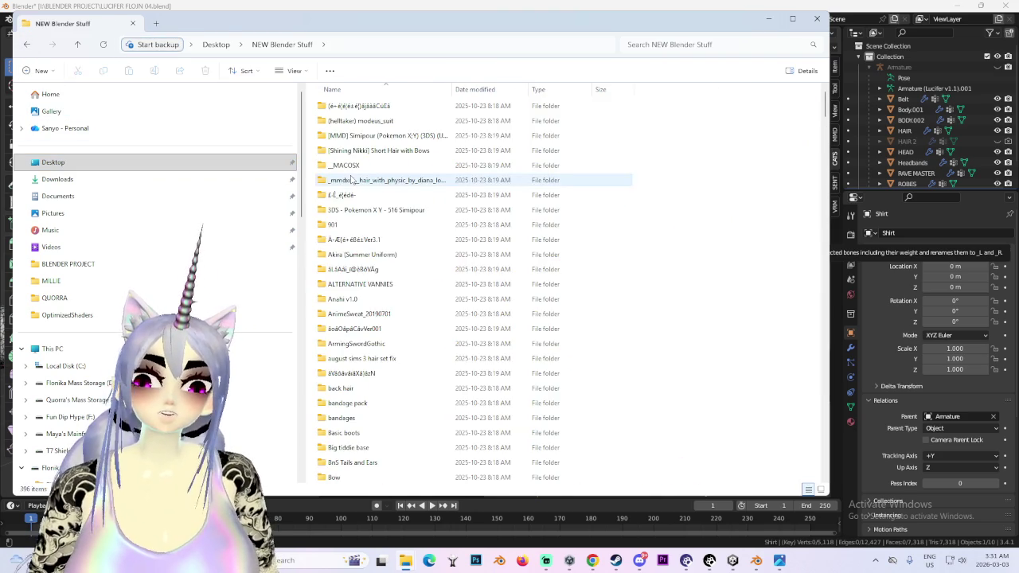
- Scroll through the NEW Blender Stuff folder listing, then minimize File Explorer
scroll(583, 369, "down", 4)
scroll(582, 368, "down", 2)
right_click(583, 366)
left_click(679, 270)
scroll(669, 287, "down", 4)
scroll(657, 301, "down", 5)
scroll(651, 306, "up", 1)
scroll(649, 303, "up", 4)
scroll(646, 301, "down", 5)
scroll(643, 302, "down", 5)
scroll(633, 302, "down", 5)
scroll(624, 303, "down", 5)
scroll(623, 303, "down", 2)
scroll(620, 303, "down", 5)
scroll(618, 304, "down", 5)
scroll(614, 303, "down", 5)
scroll(613, 303, "down", 3)
scroll(610, 302, "down", 3)
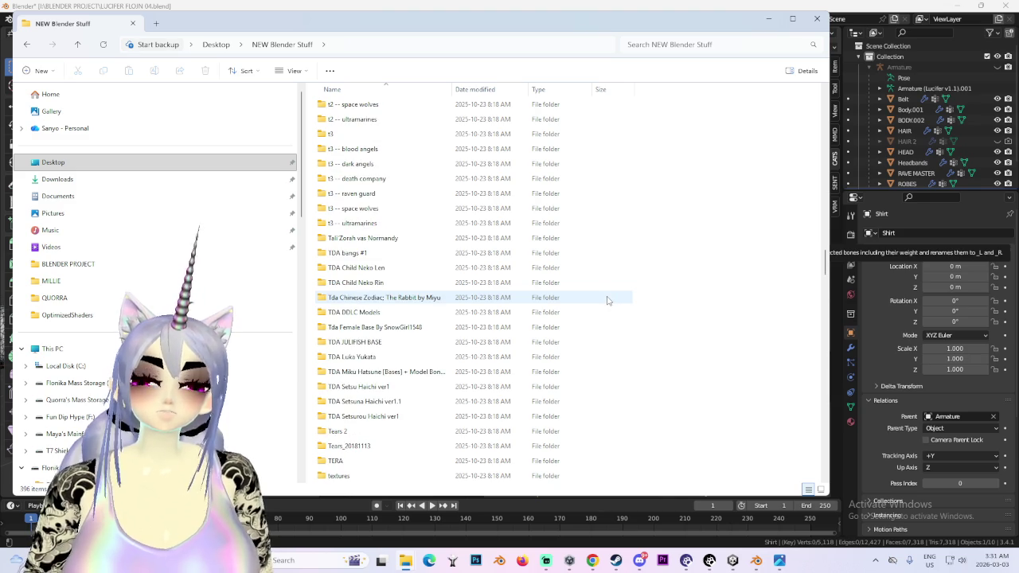
scroll(607, 296, "down", 3)
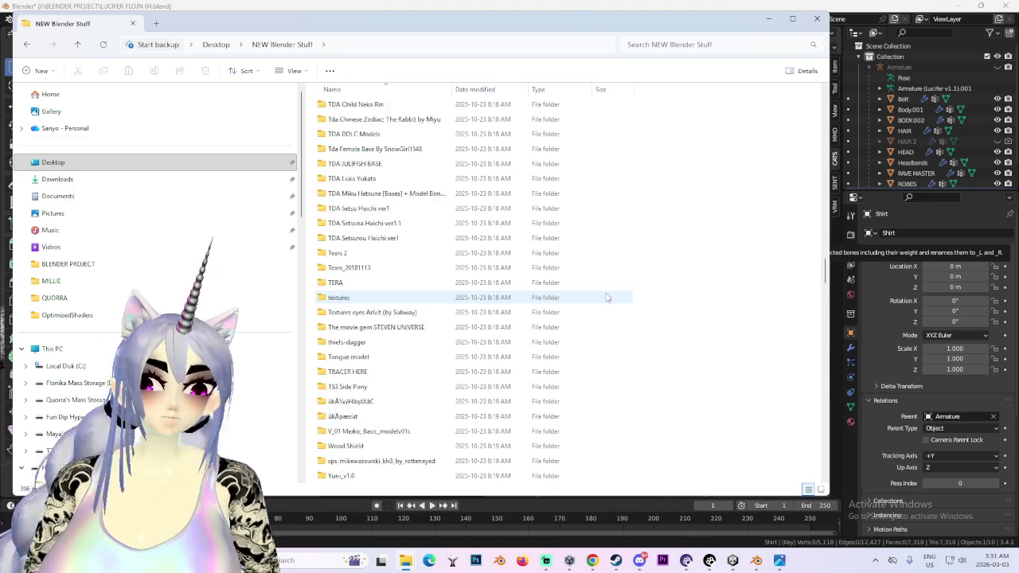
scroll(605, 296, "down", 3)
scroll(601, 294, "down", 5)
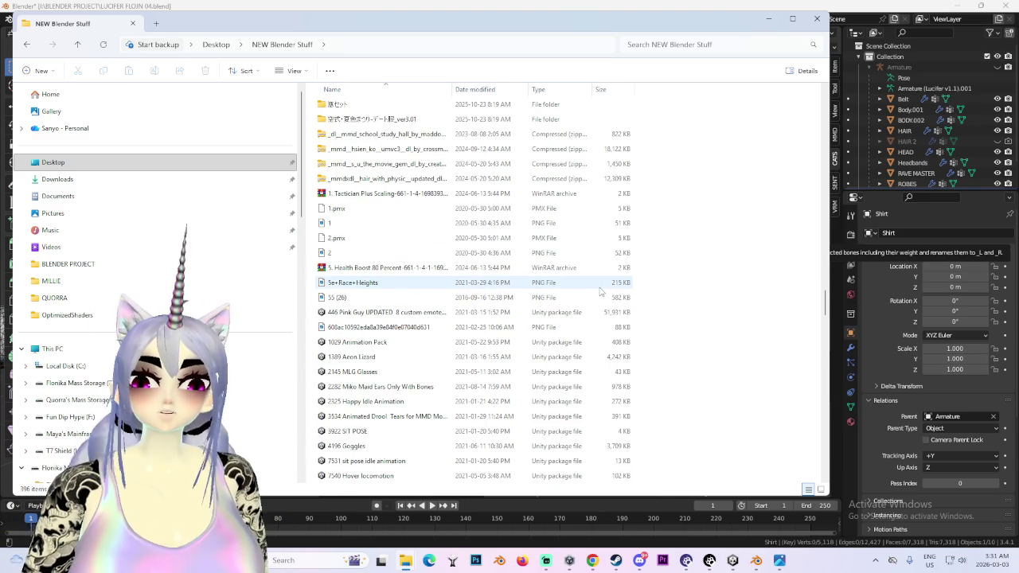
scroll(601, 288, "up", 2)
scroll(603, 288, "up", 4)
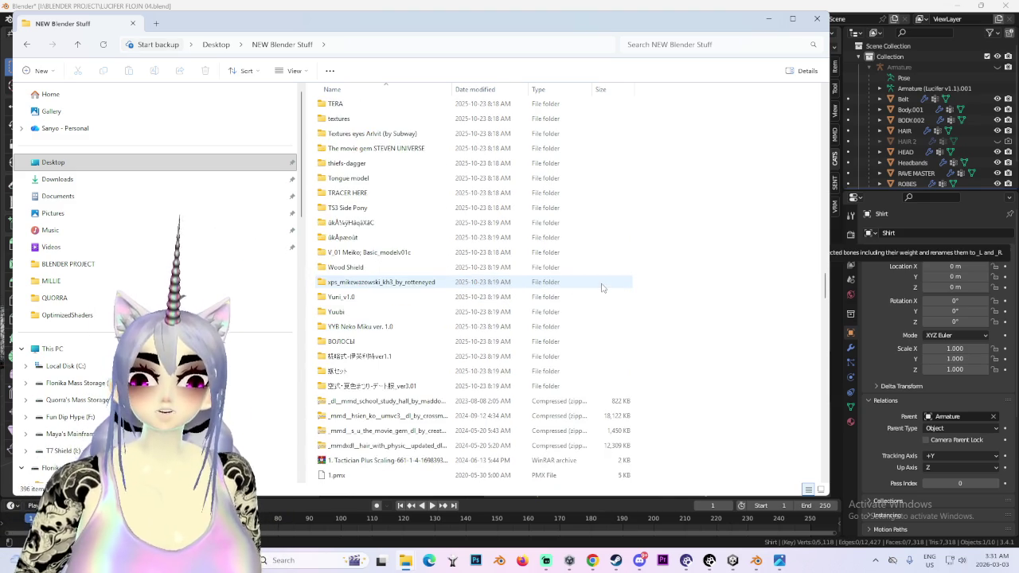
scroll(599, 295, "down", 5)
scroll(581, 311, "down", 5)
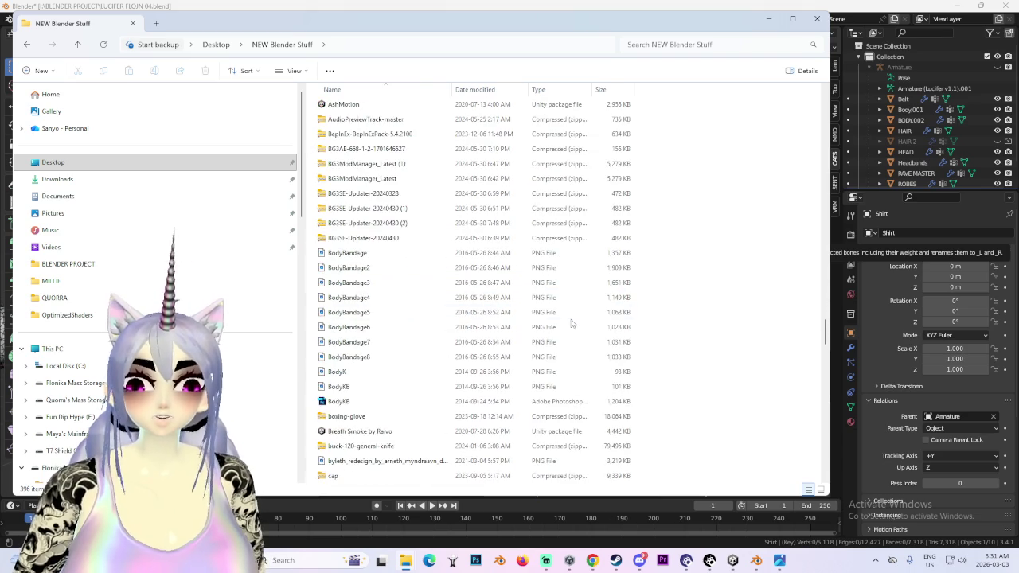
scroll(570, 320, "down", 4)
scroll(572, 319, "down", 7)
scroll(572, 318, "down", 7)
scroll(572, 319, "up", 7)
scroll(571, 319, "up", 7)
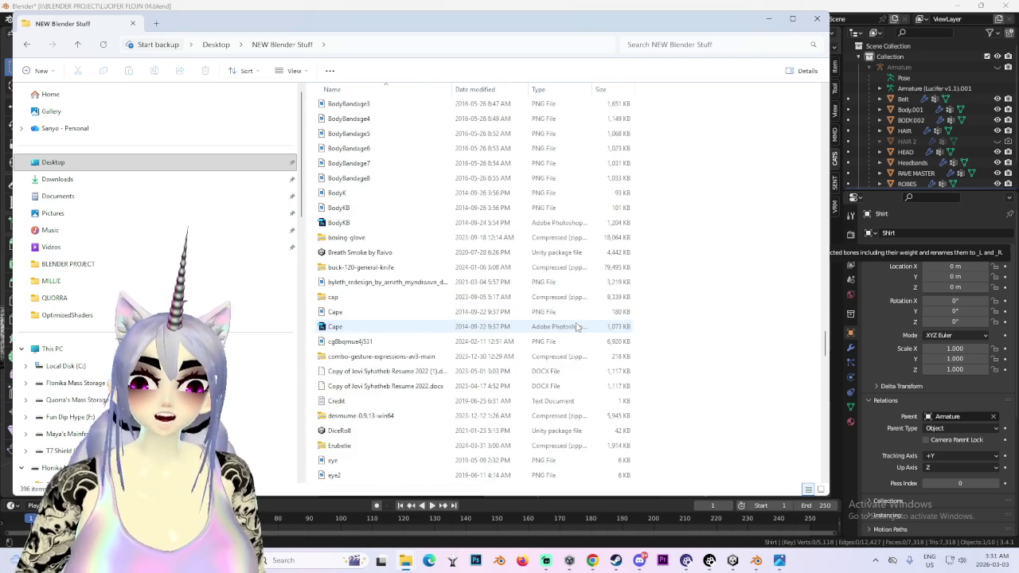
scroll(570, 315, "up", 5)
scroll(569, 313, "up", 7)
scroll(570, 314, "up", 5)
scroll(571, 304, "up", 5)
scroll(574, 304, "up", 5)
scroll(243, 432, "down", 3)
scroll(382, 390, "down", 3)
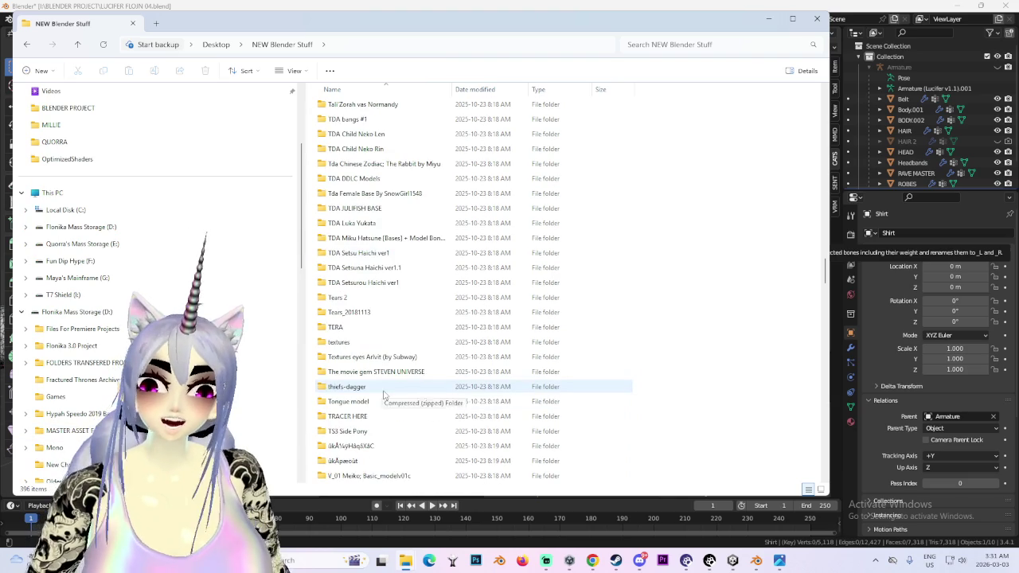
scroll(385, 392, "up", 3)
scroll(378, 395, "up", 5)
scroll(370, 398, "up", 3)
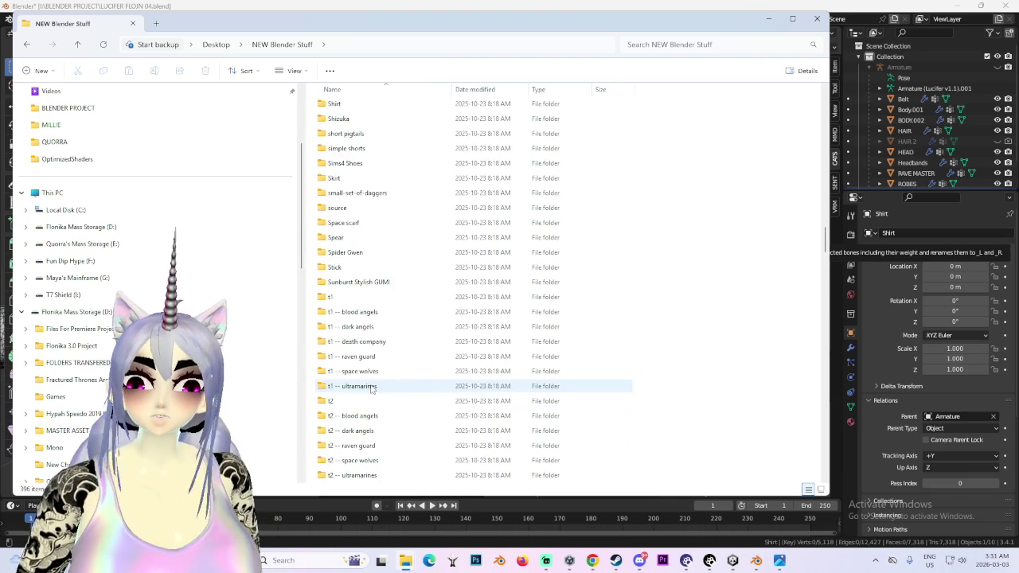
scroll(364, 403, "up", 3)
scroll(366, 405, "up", 3)
scroll(370, 408, "up", 3)
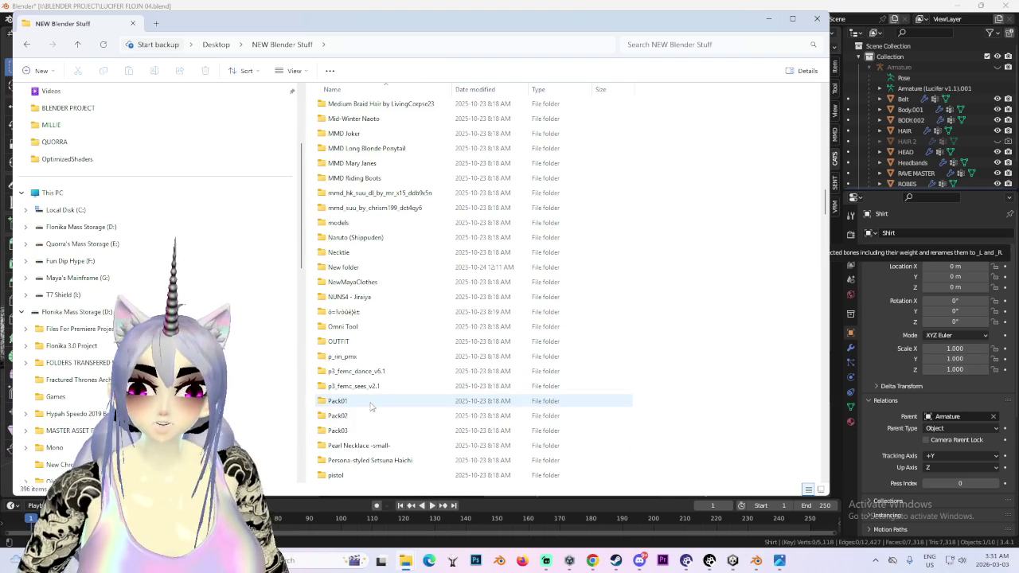
scroll(370, 406, "up", 3)
scroll(355, 405, "up", 4)
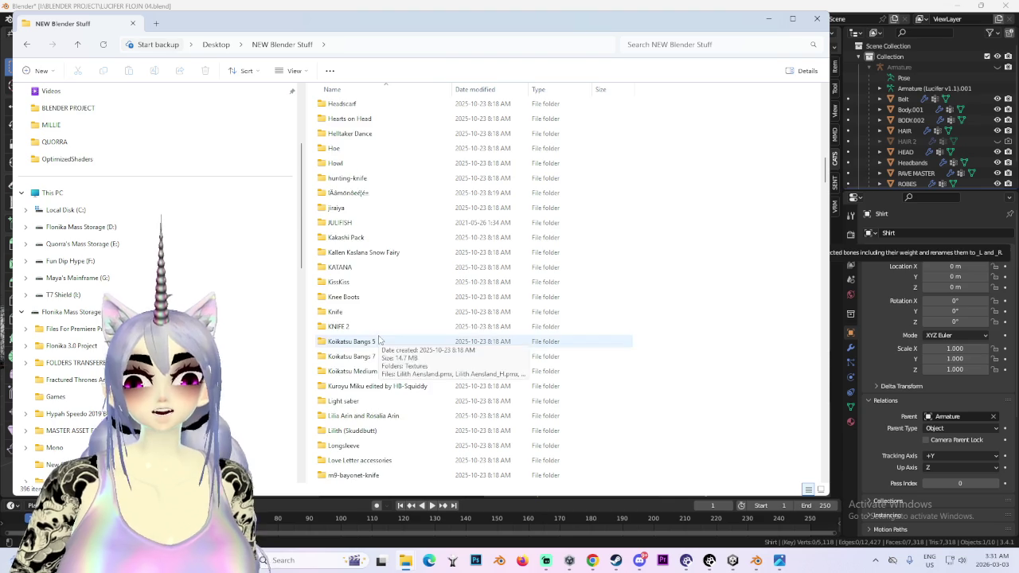
scroll(414, 350, "up", 4)
scroll(414, 350, "up", 4)
left_click(768, 19)
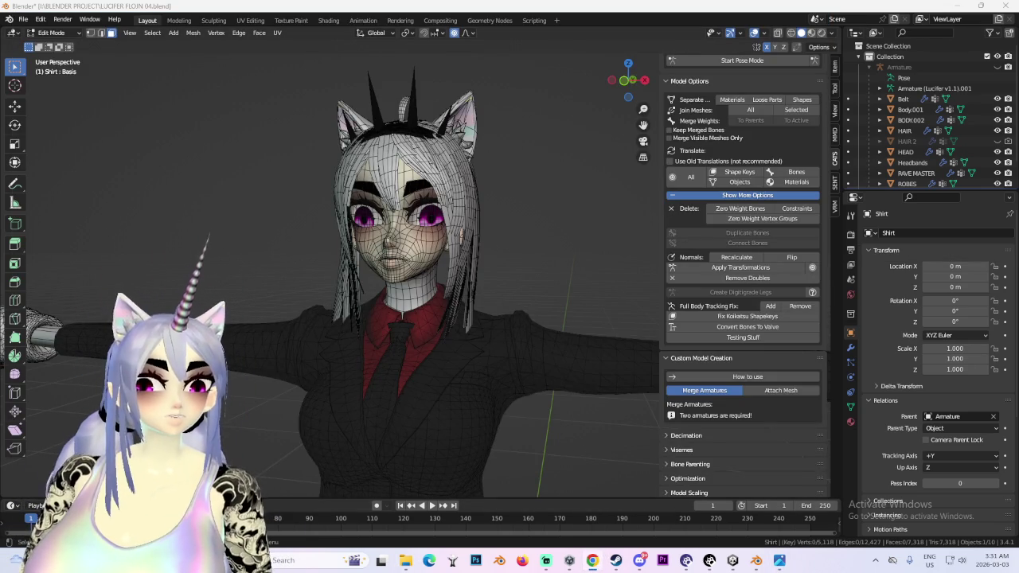
- Dismiss DeviantArt's leaving-site warning on the Lucifer page and start searching 'back hair pack'
key("alt+Tab")
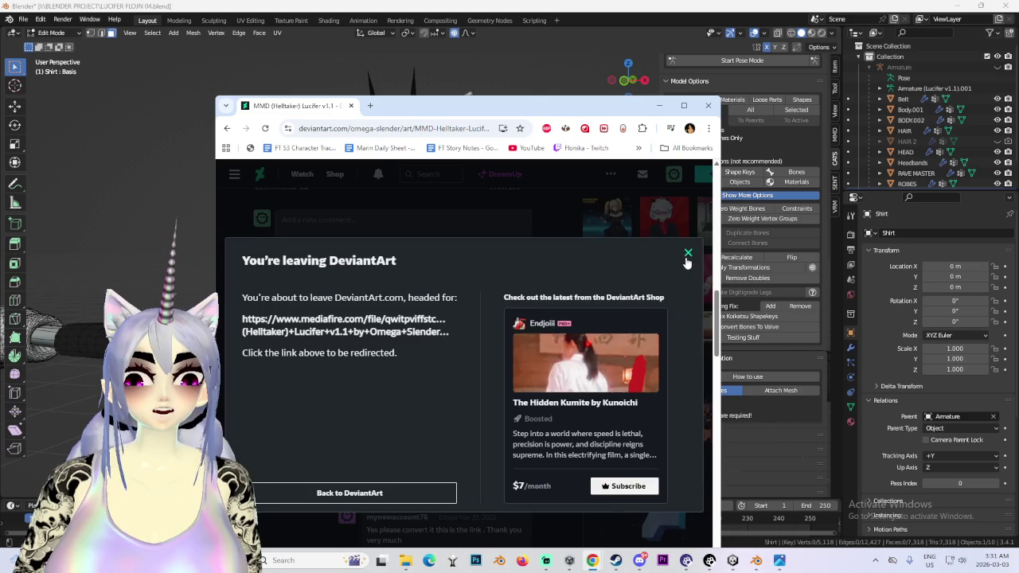
left_click(687, 255)
scroll(485, 303, "up", 10)
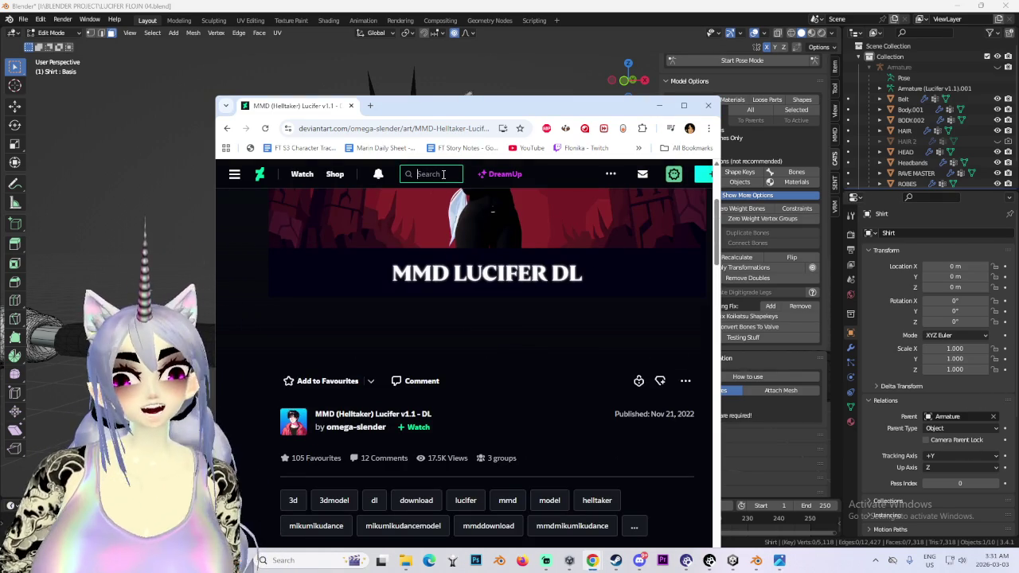
left_click(431, 173)
type("back")
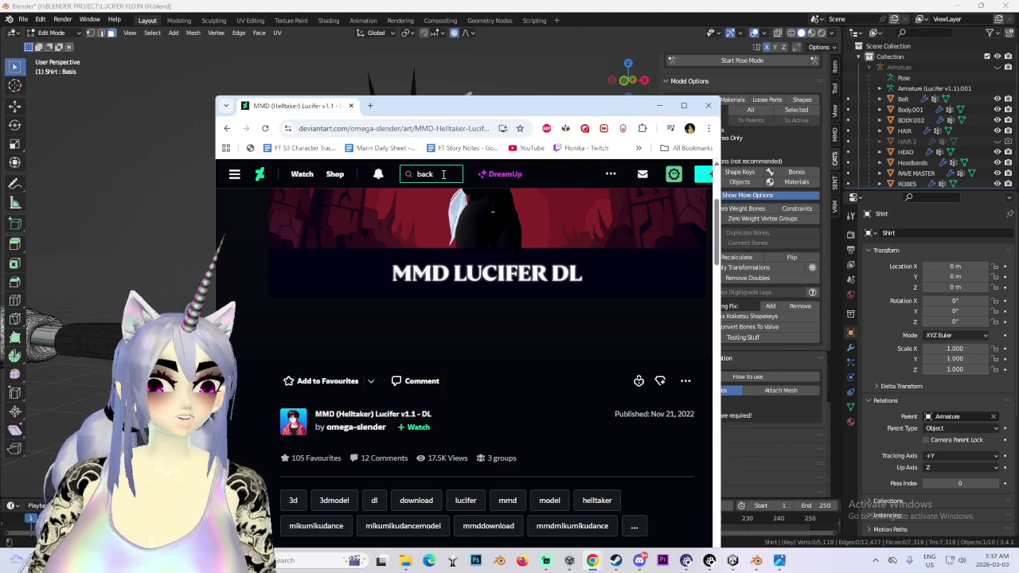
type(" hair pack")
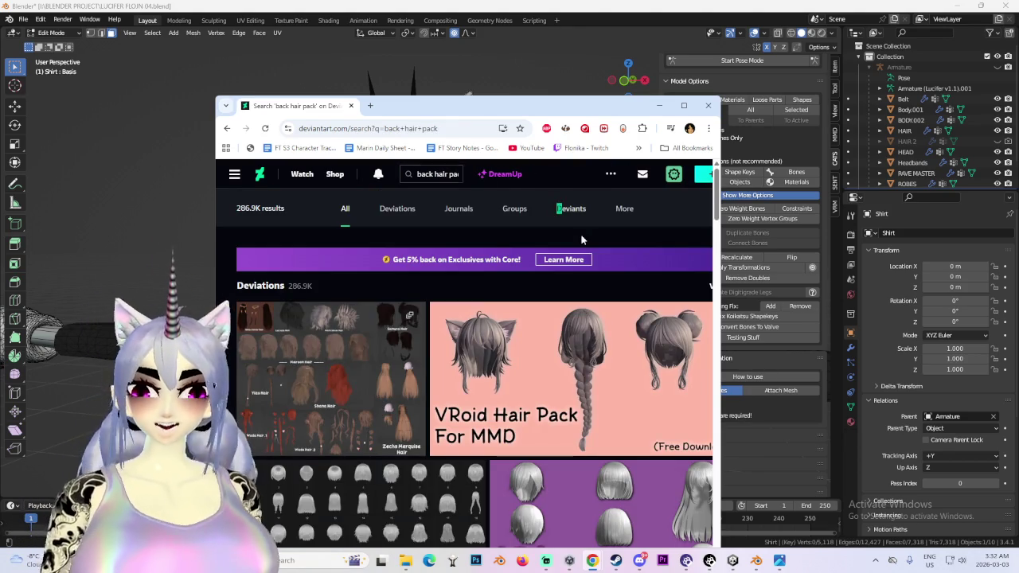
- Maximize Chrome so the back hair pack search results fill the screen
triple_click(562, 219)
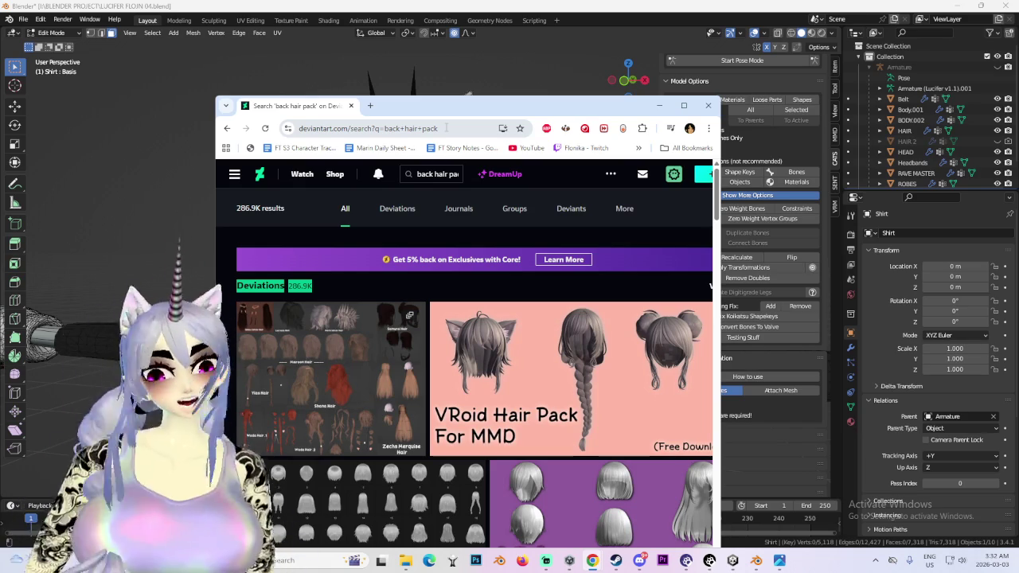
scroll(478, 358, "down", 2)
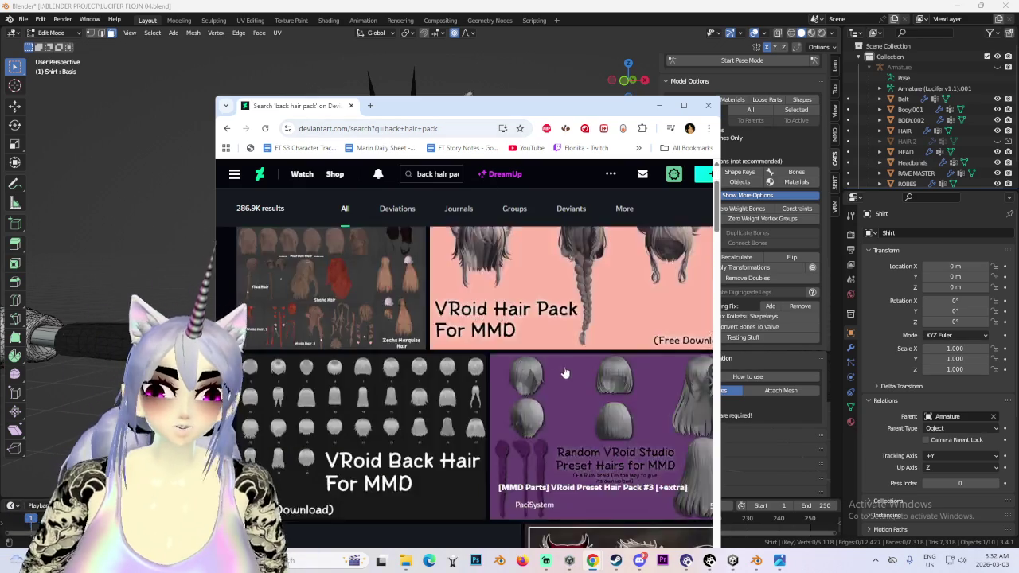
scroll(477, 358, "down", 3)
scroll(477, 358, "down", 3)
left_click(683, 107)
scroll(390, 338, "up", 3)
- Open the Barbie Hair Pack, go back, and re-run the 'back hair pack' search
left_click(472, 478)
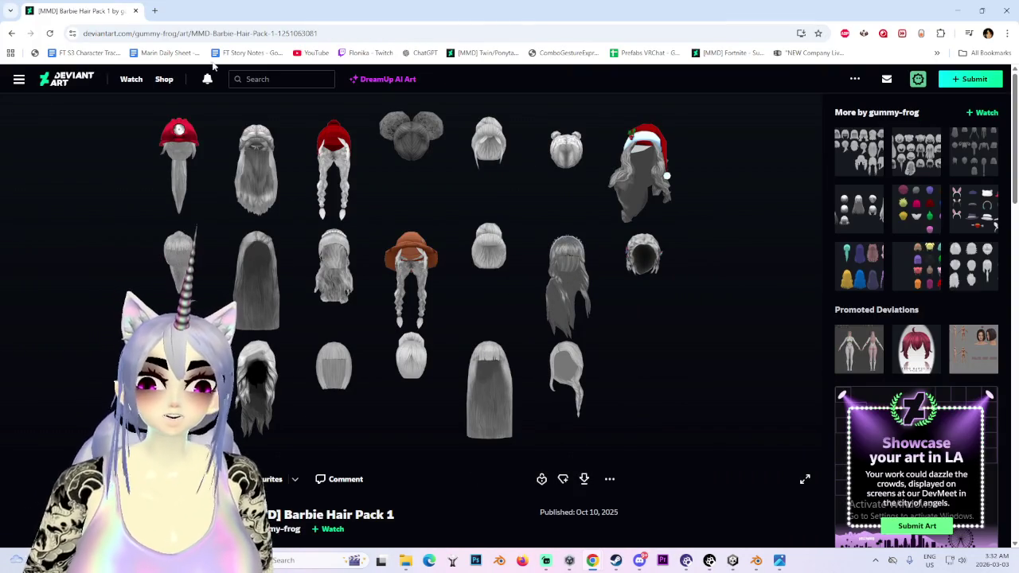
left_click(11, 33)
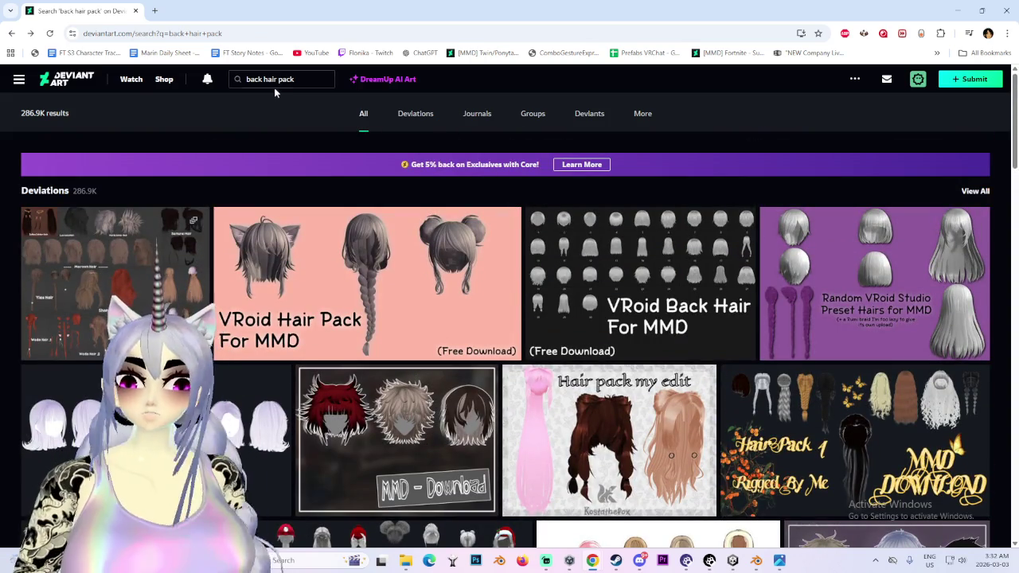
type("bac")
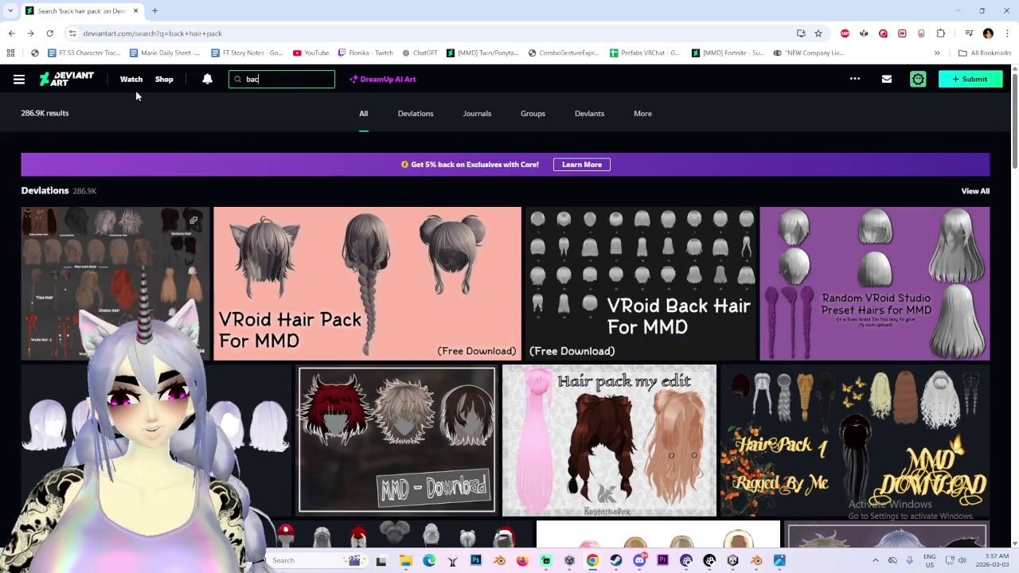
type("k hair pack")
key("Return")
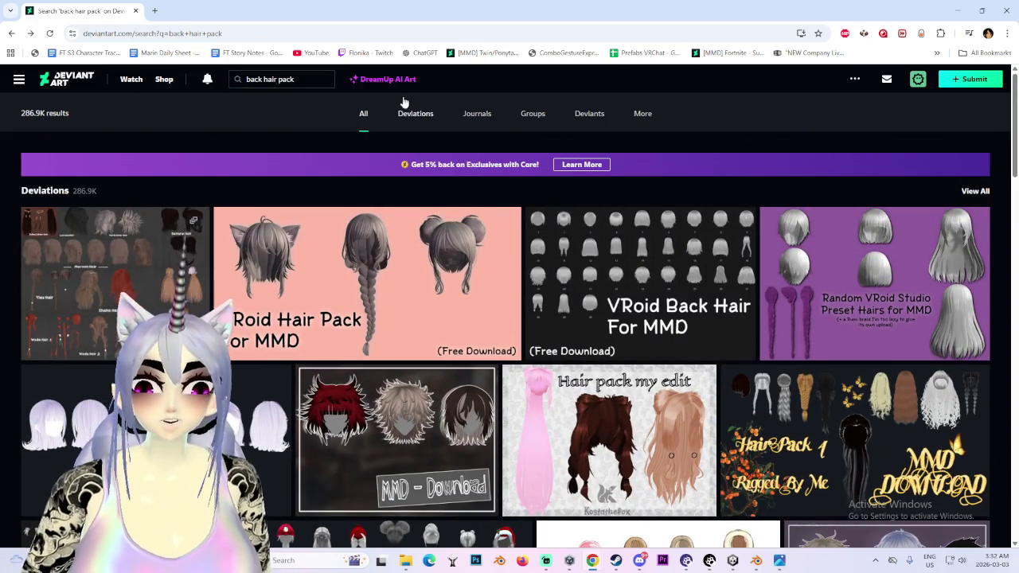
key("Return")
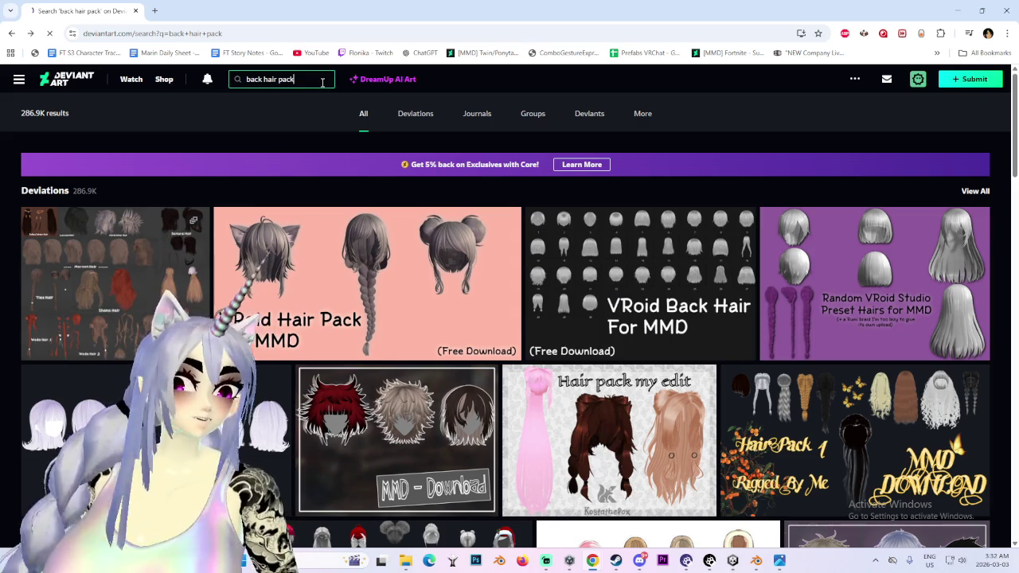
left_click(315, 75)
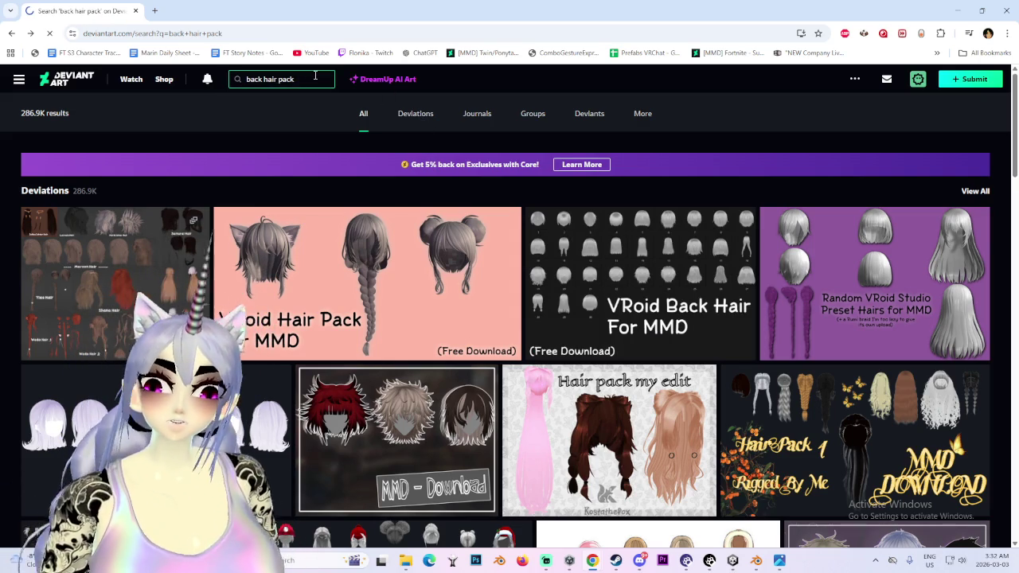
- Narrow results to Deviations and open the [MMD] Big Back Hair Pack DL *UPDATED* deviation
scroll(337, 350, "down", 3)
scroll(337, 350, "down", 2)
scroll(337, 350, "down", 3)
scroll(334, 353, "up", 7)
left_click(416, 113)
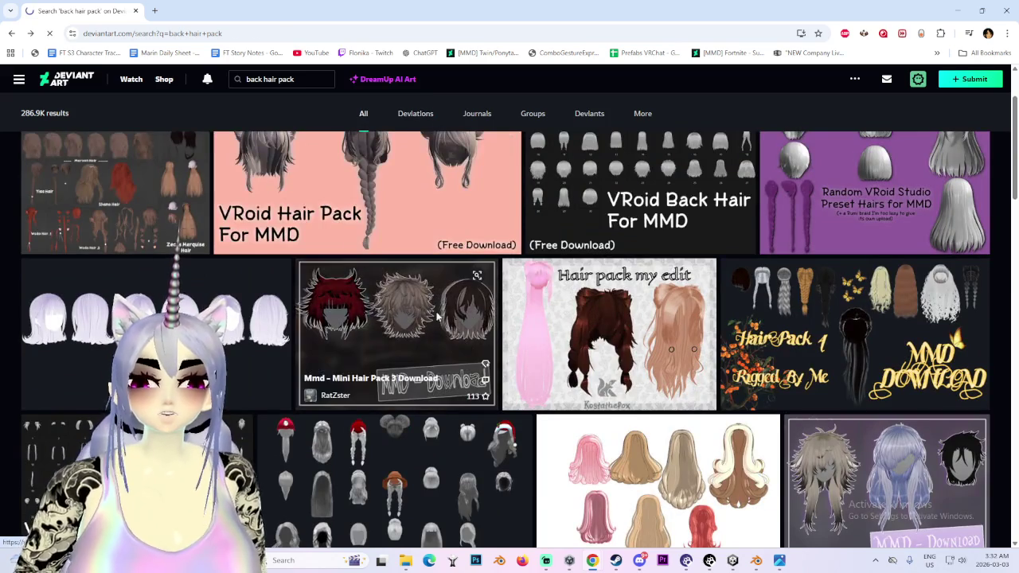
scroll(430, 333, "down", 4)
scroll(421, 329, "down", 5)
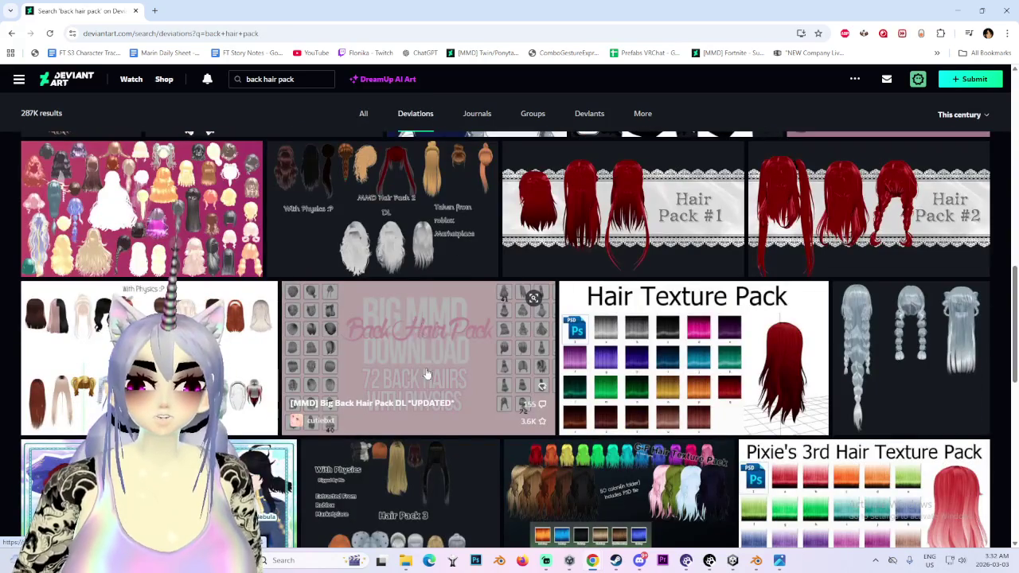
left_click(422, 329)
- Scroll the Big Back Hair Pack page and save its preview image
scroll(414, 358, "down", 3)
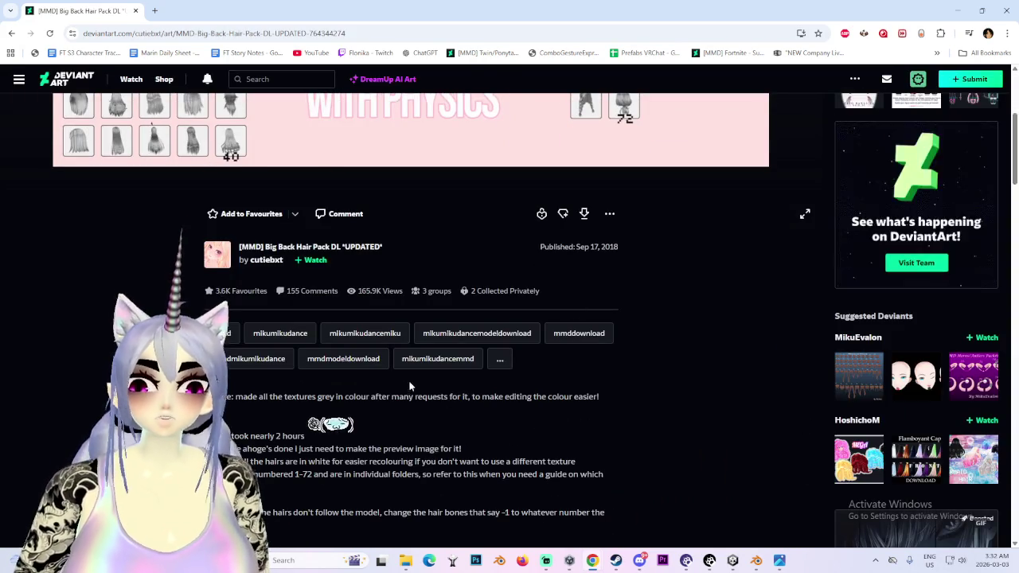
scroll(407, 381, "down", 2)
scroll(434, 426, "up", 3)
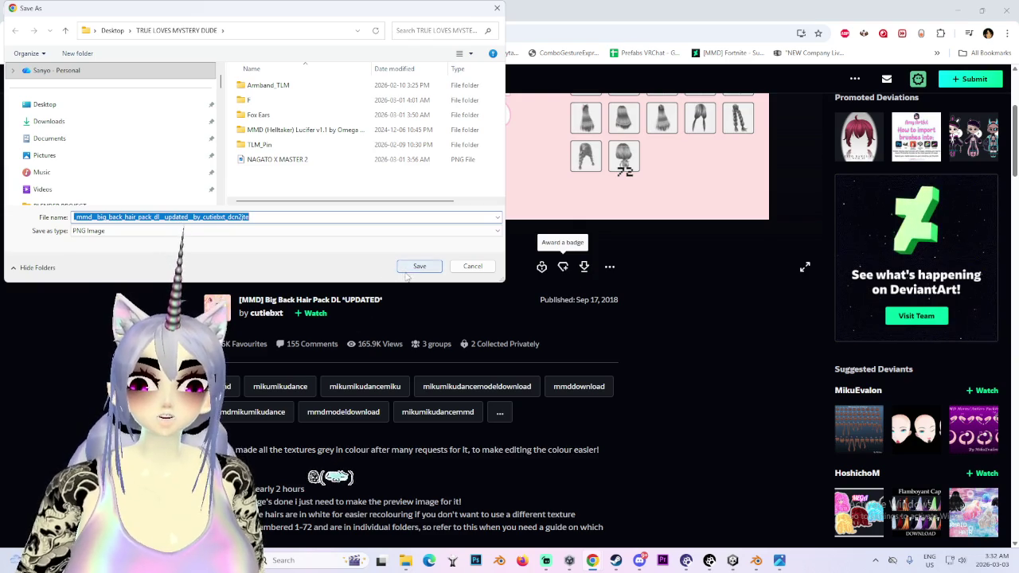
left_click(480, 270)
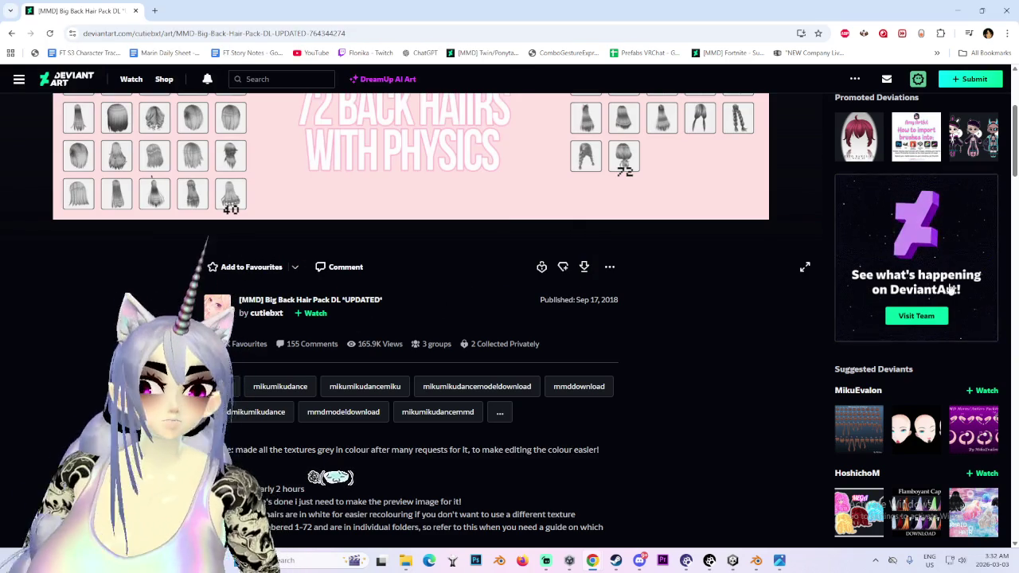
- Check the NEW Blender Stuff folder window, then minimize it and return to Blender
mouse_move(406, 561)
left_click(514, 500)
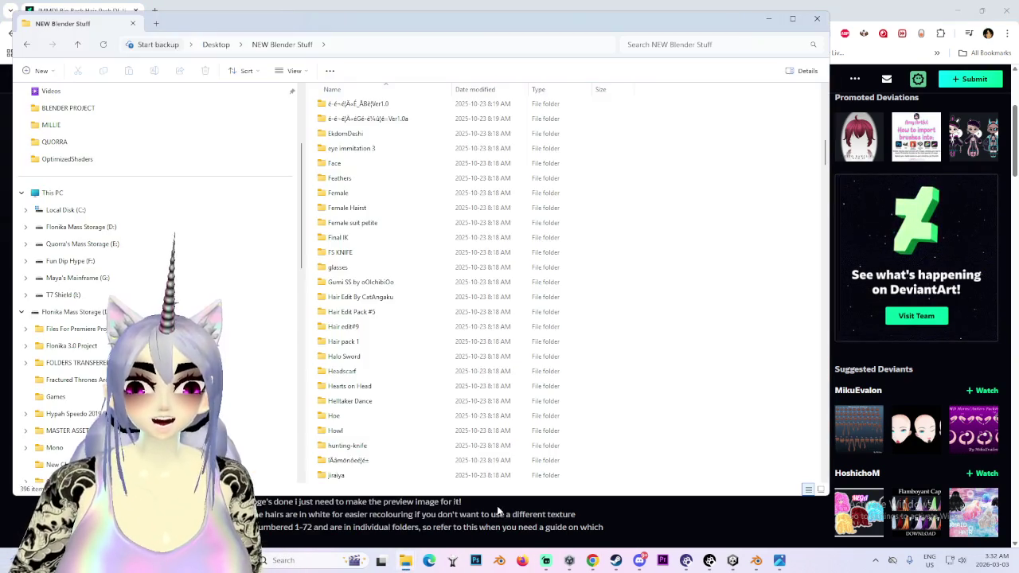
scroll(325, 334, "up", 5)
scroll(368, 337, "up", 8)
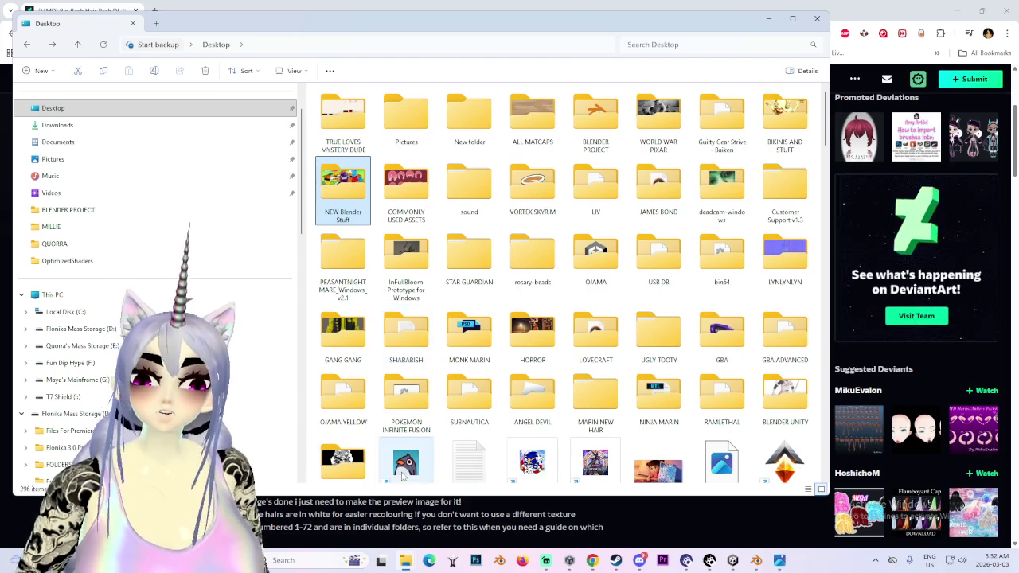
left_click(766, 18)
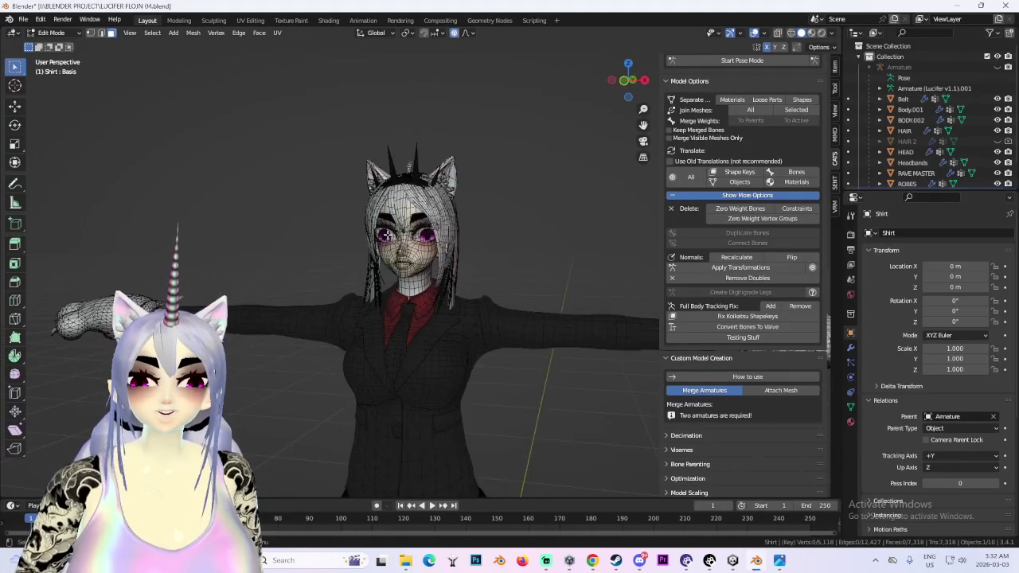
middle_click_drag(386, 234, 528, 234)
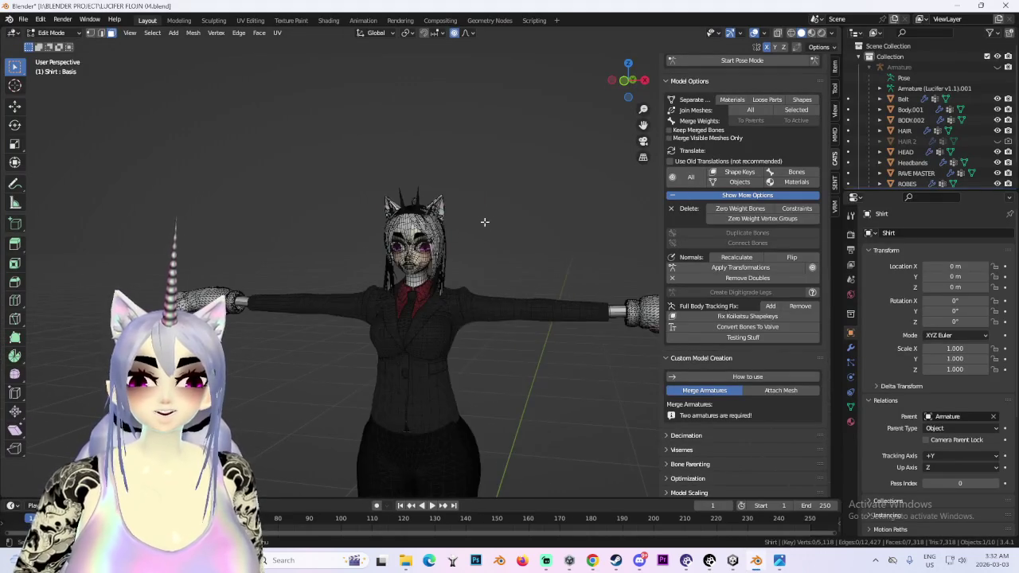
- Orbit around the Lucifer model and start a CATS model import
scroll(527, 233, "up", 3)
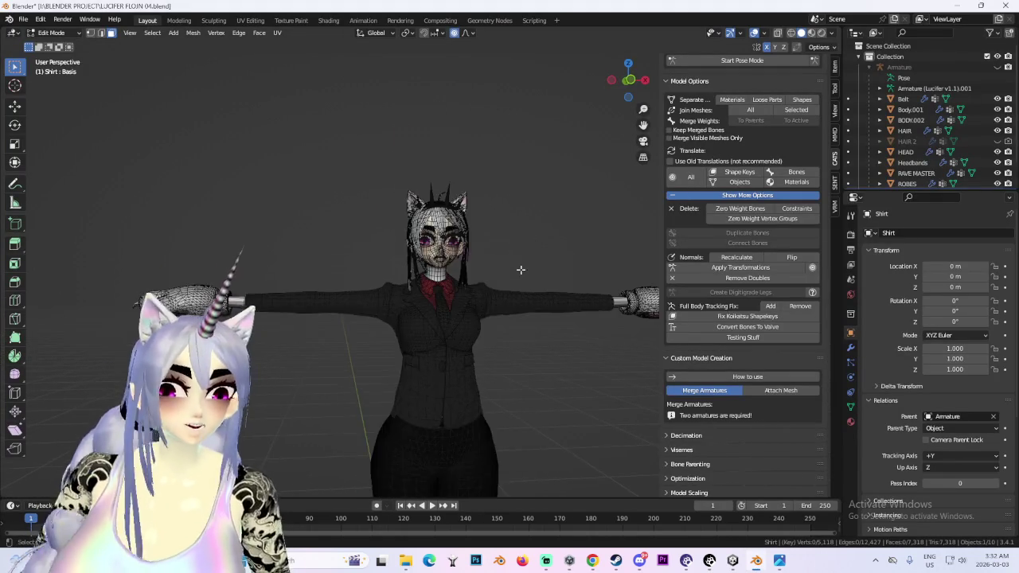
middle_click_drag(495, 242, 439, 247)
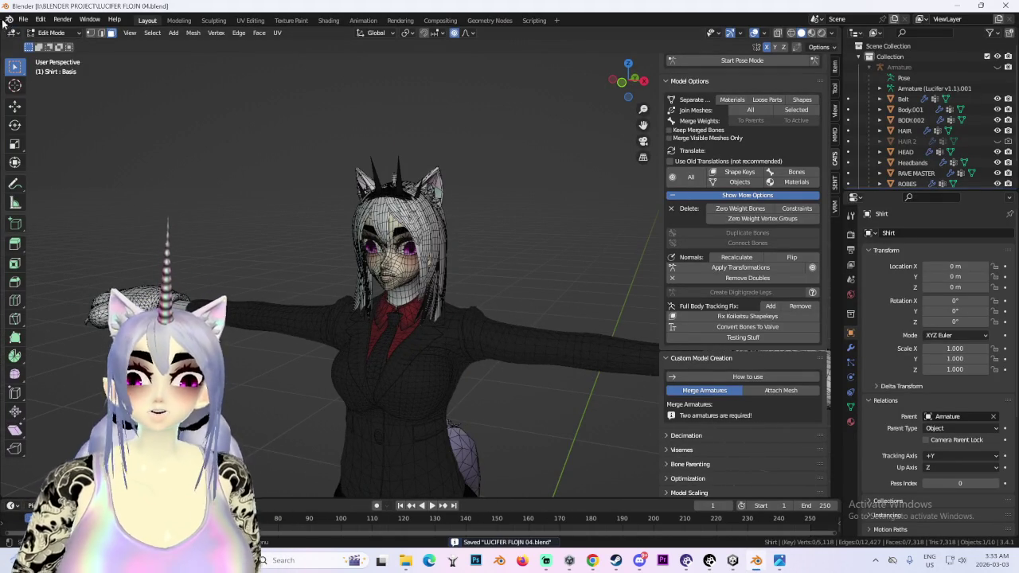
left_click(24, 19)
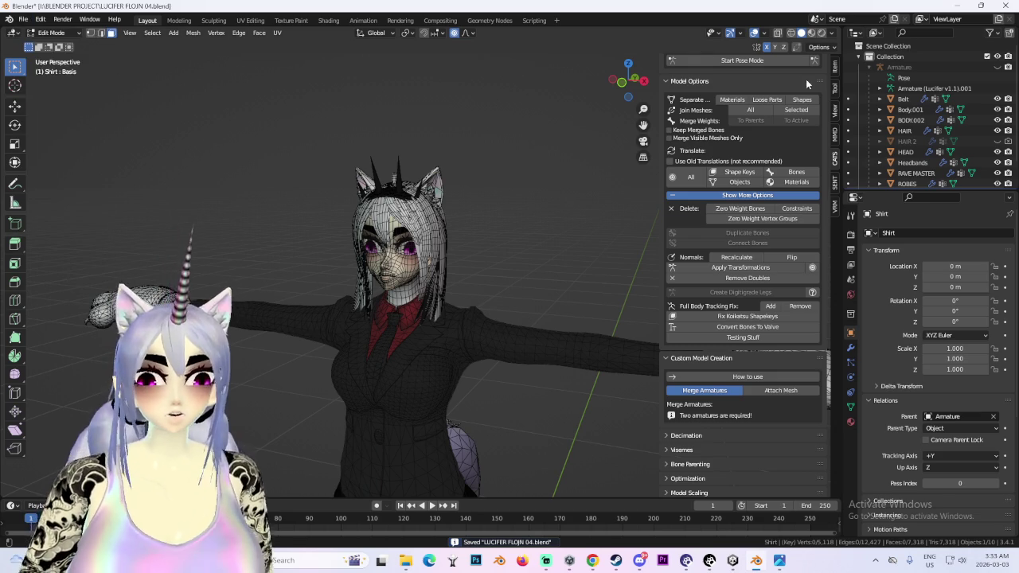
left_click(799, 76)
left_click(686, 107)
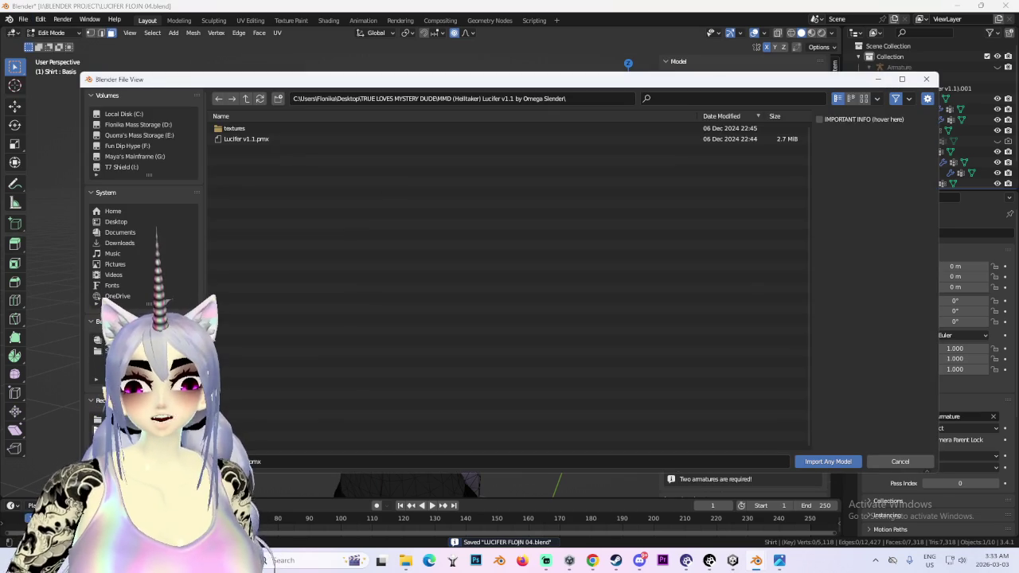
- Browse to the SUVA BLENDER & UNITY folder and filter its files by name
left_click(127, 420)
left_click(128, 430)
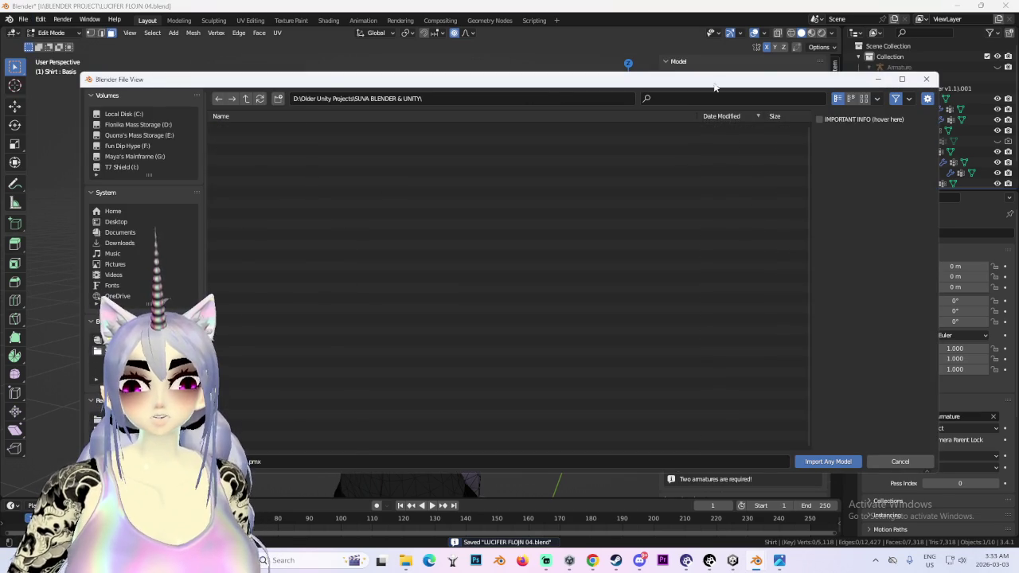
left_click(746, 100)
type("valk")
key("BackSpace")
key("BackSpace")
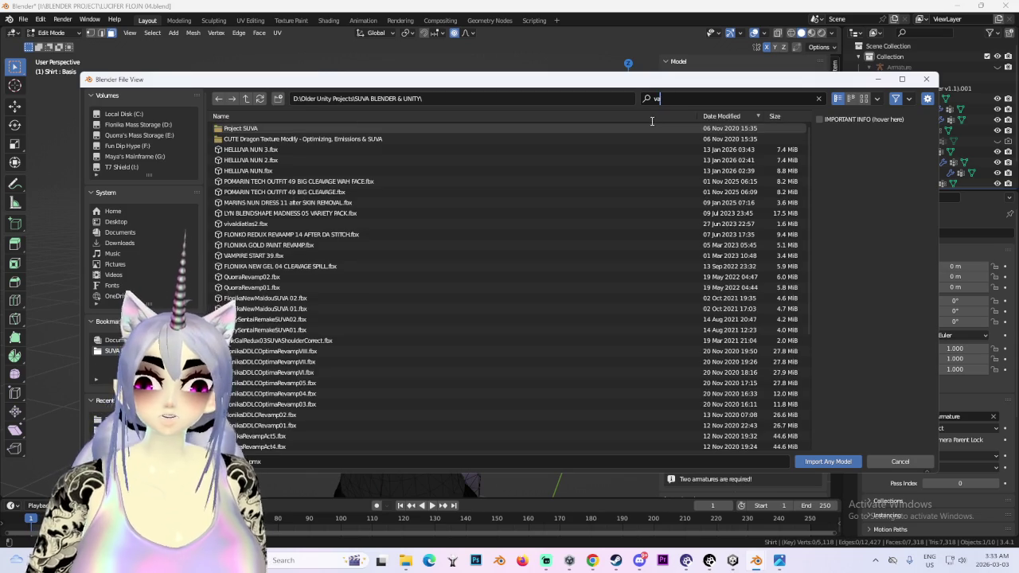
key("BackSpace")
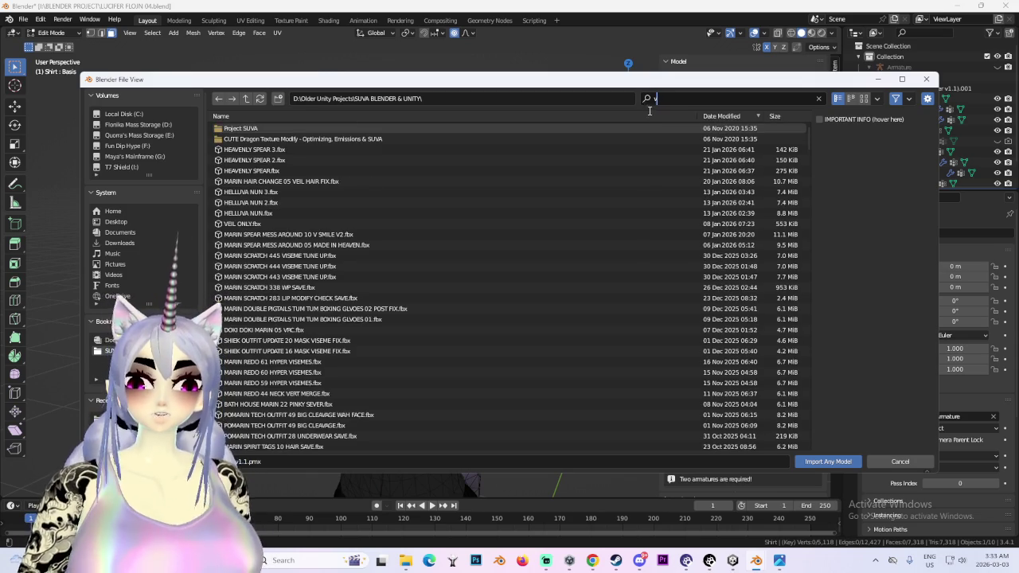
key("BackSpace")
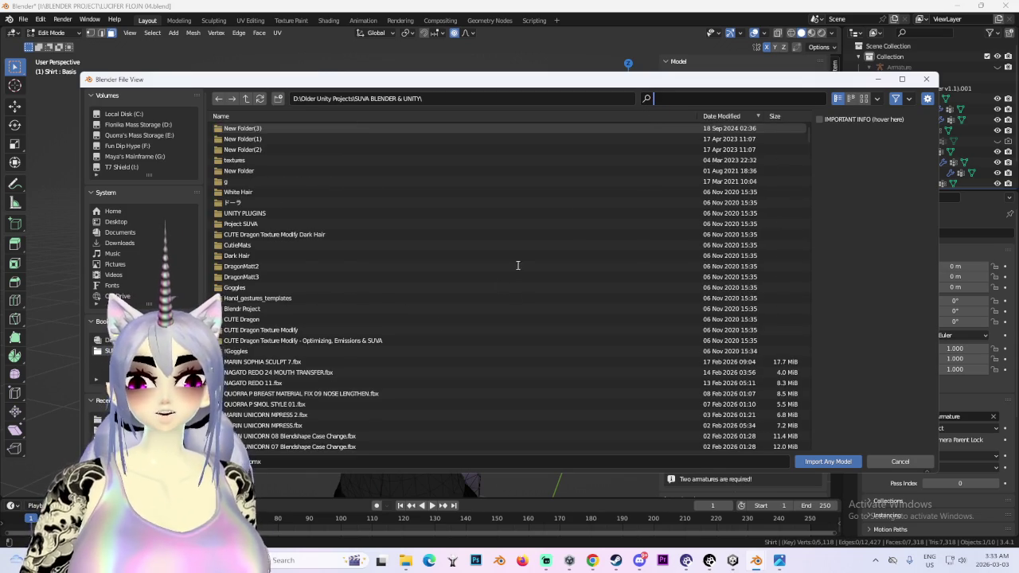
- Find POMARIN MILITARY OUTFIT 05 TEST.fbx in the file list and choose it for import
scroll(438, 324, "down", 5)
scroll(436, 327, "down", 3)
scroll(443, 331, "down", 3)
scroll(460, 332, "down", 3)
scroll(449, 336, "down", 3)
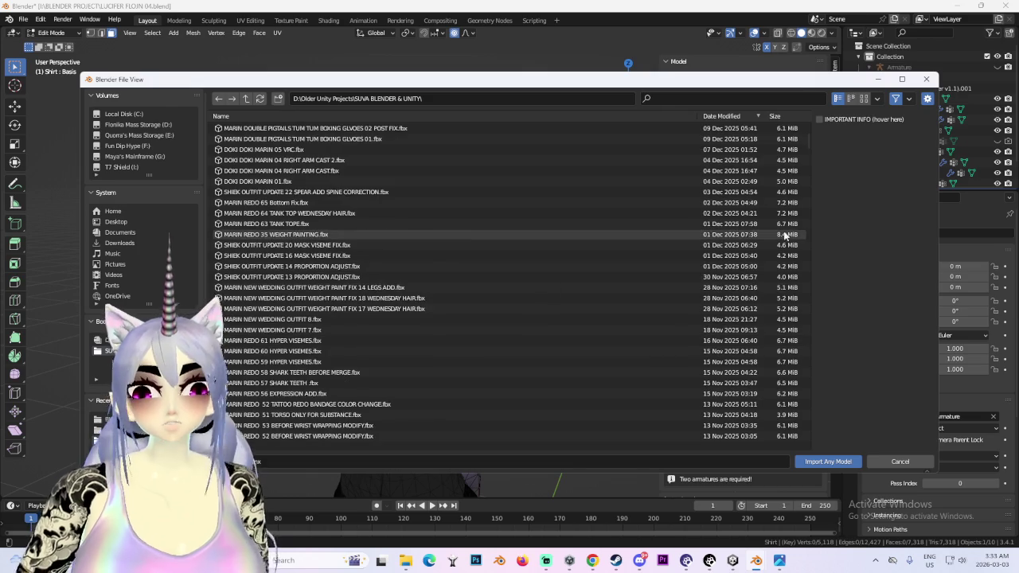
mouse_move(807, 136)
left_mouse_down()
mouse_move(801, 191)
mouse_move(794, 182)
left_mouse_up()
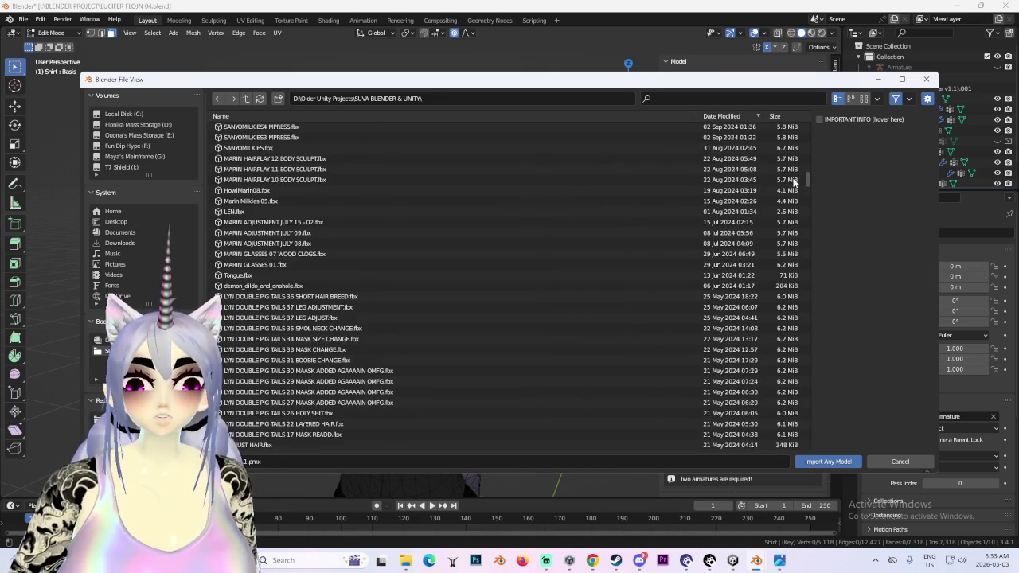
scroll(793, 183, "up", 2)
scroll(794, 182, "up", 5)
scroll(792, 180, "up", 5)
scroll(790, 177, "up", 5)
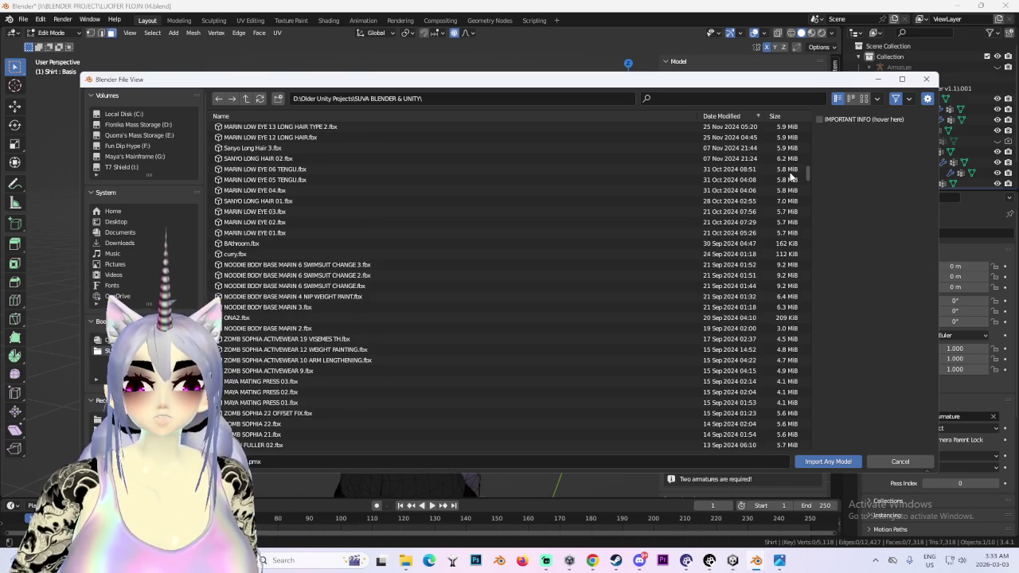
scroll(389, 239, "up", 5)
scroll(389, 239, "up", 5)
scroll(388, 239, "up", 5)
scroll(385, 234, "up", 3)
scroll(384, 231, "up", 3)
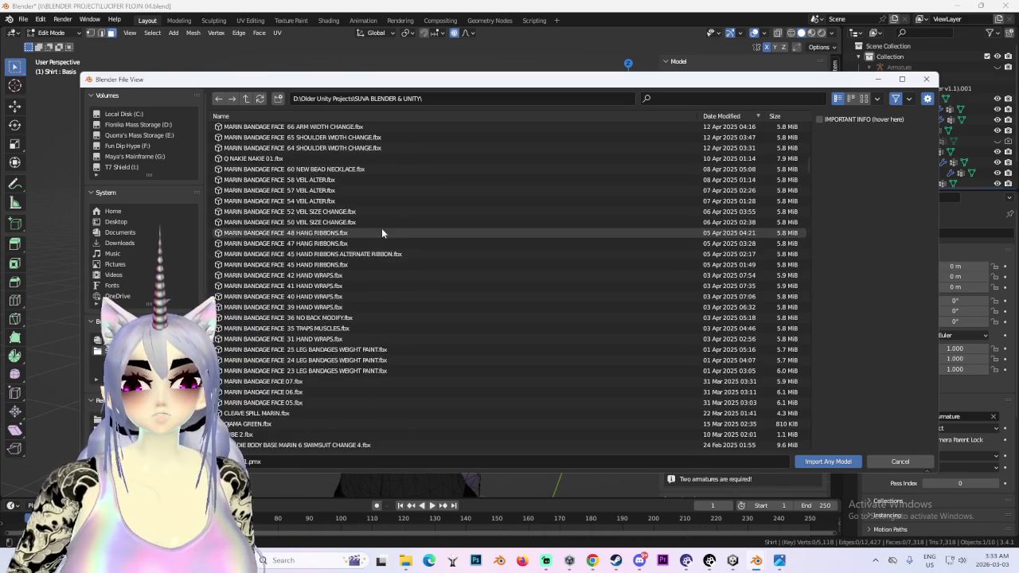
scroll(381, 228, "up", 3)
scroll(378, 226, "up", 3)
scroll(378, 219, "up", 5)
scroll(372, 212, "up", 5)
scroll(367, 206, "up", 5)
scroll(363, 196, "up", 5)
scroll(361, 195, "up", 5)
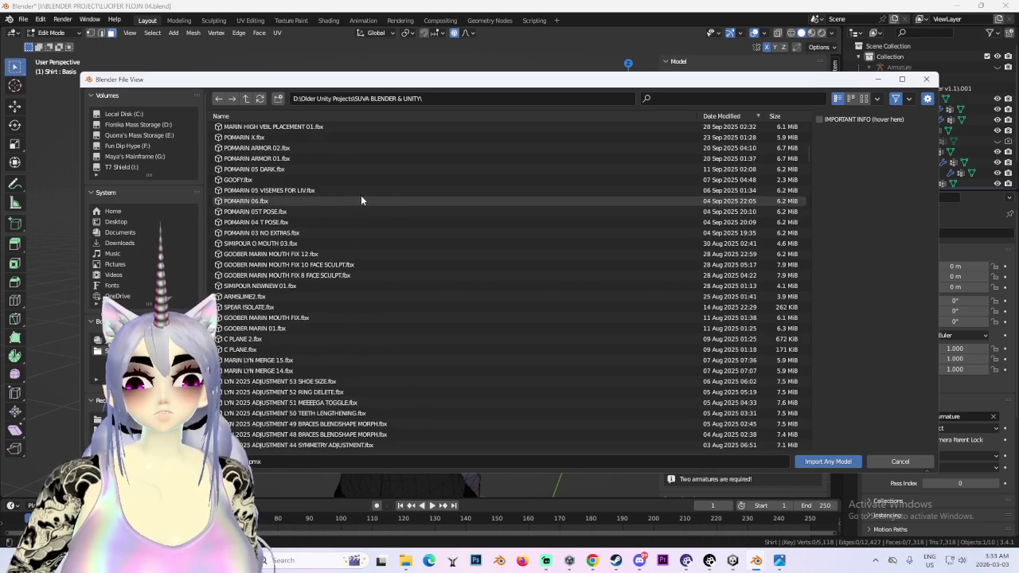
scroll(358, 191, "up", 5)
scroll(355, 189, "up", 5)
scroll(354, 187, "up", 5)
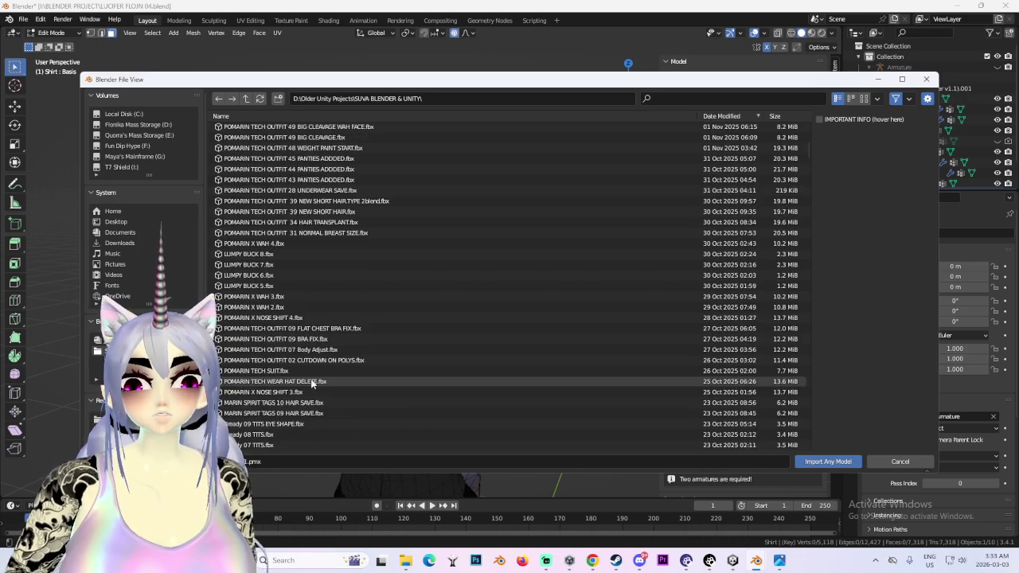
scroll(334, 279, "up", 5)
scroll(312, 374, "up", 5)
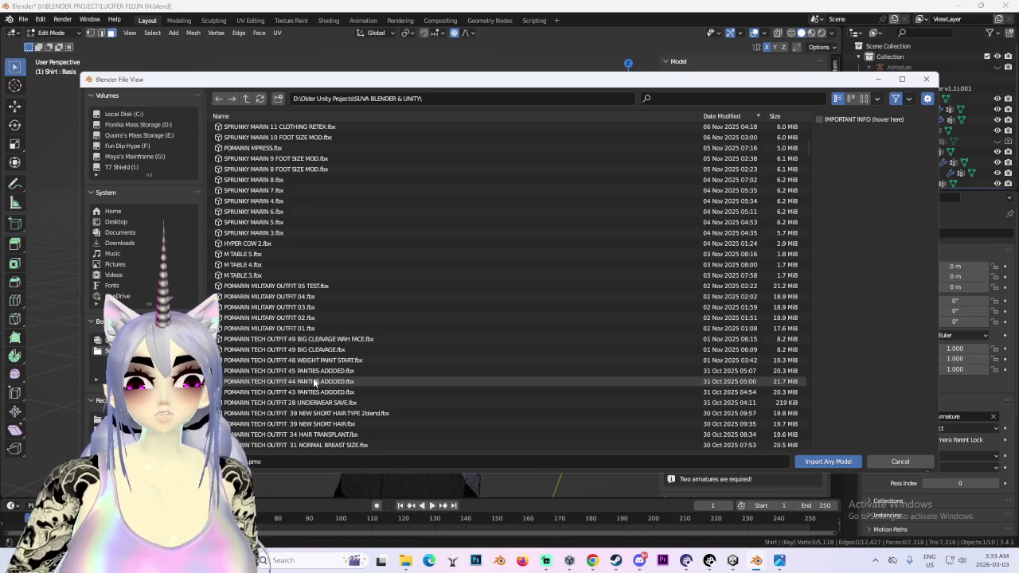
left_click(313, 287)
double_click(313, 286)
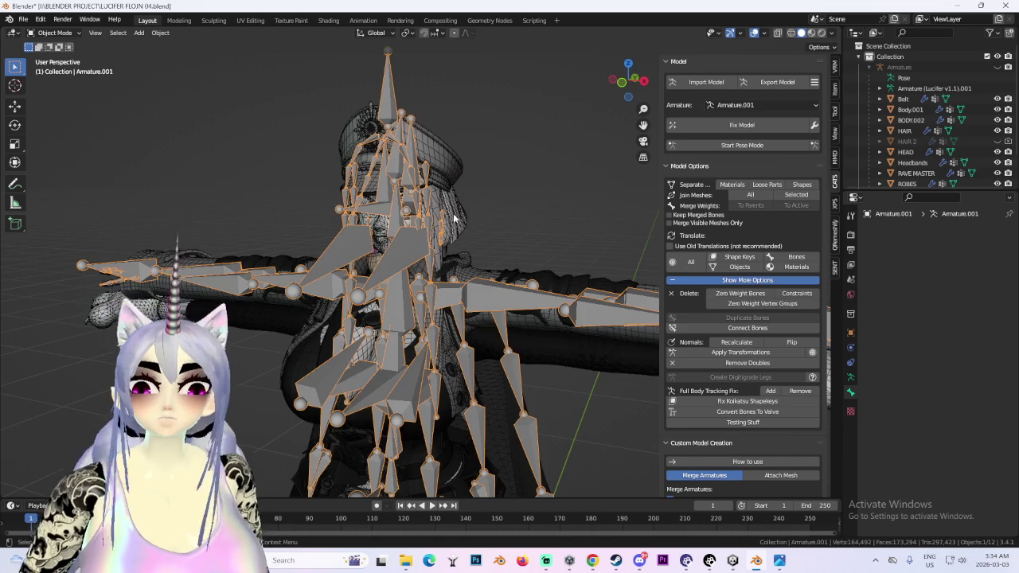
- Move the imported Armature.001 along Y so it overlaps the Lucifer character
middle_click_drag(455, 217, 523, 279)
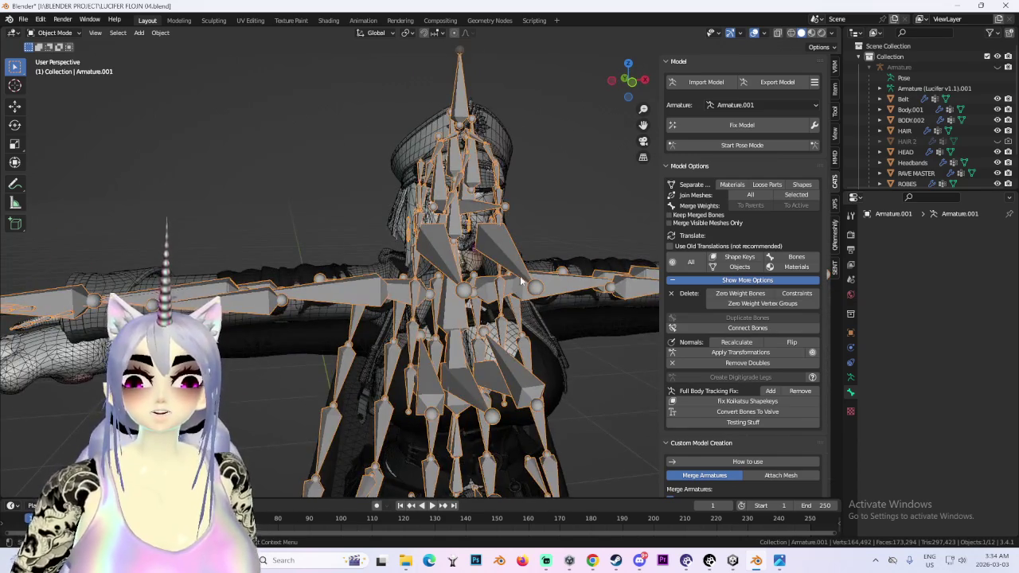
scroll(523, 279, "down", 4)
mouse_move(563, 344)
middle_mouse_down()
mouse_move(334, 319)
mouse_move(414, 302)
middle_mouse_up()
key("g")
key("y")
left_click(308, 296)
scroll(414, 303, "up", 3)
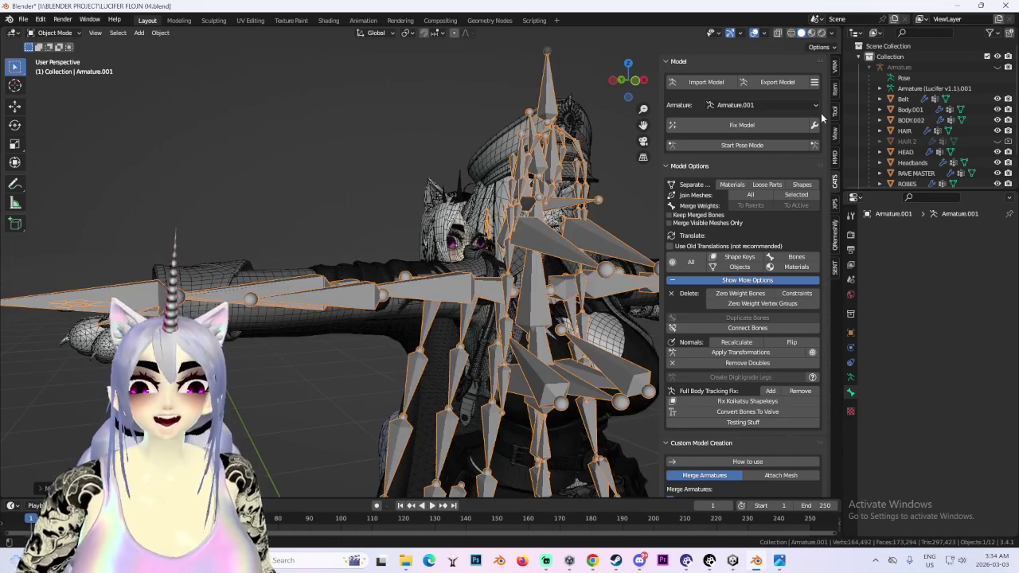
scroll(973, 169, "down", 3)
- Hide the armature and select the outfit's Body mesh, checking the head from above
key("h")
middle_click_drag(414, 215, 440, 210)
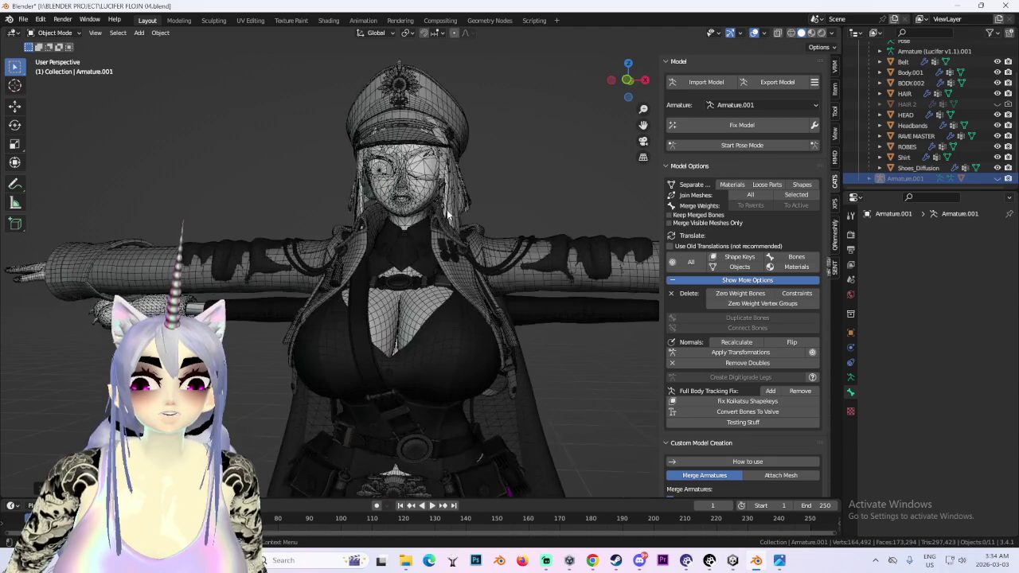
mouse_move(475, 254)
middle_mouse_down()
mouse_move(470, 203)
mouse_move(407, 316)
middle_mouse_up()
left_click(408, 316)
scroll(408, 316, "up", 2)
scroll(373, 285, "up", 2)
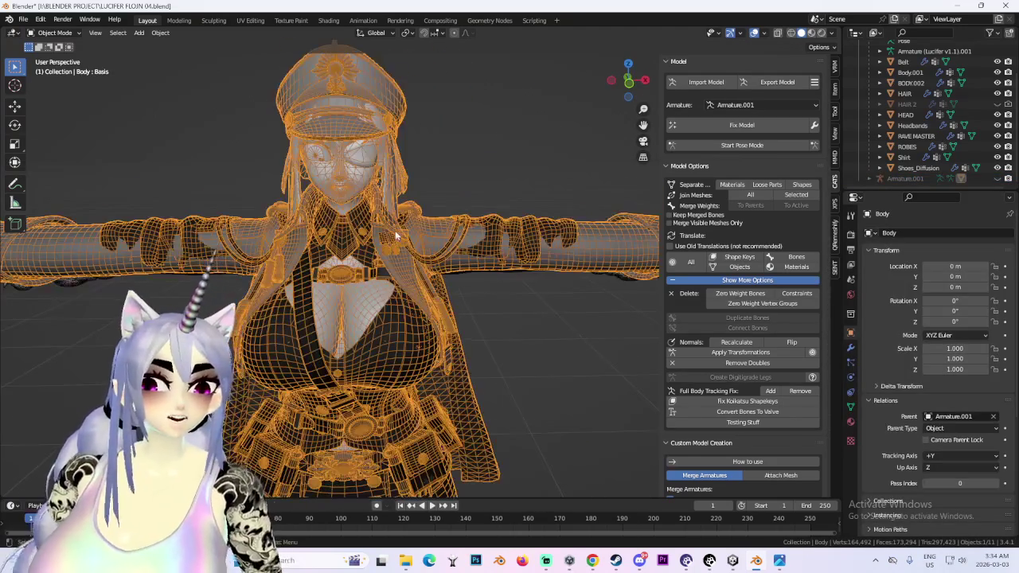
left_click(485, 113)
middle_click_drag(485, 112, 446, 233)
scroll(445, 237, "up", 4)
scroll(430, 231, "down", 3)
left_click(424, 215)
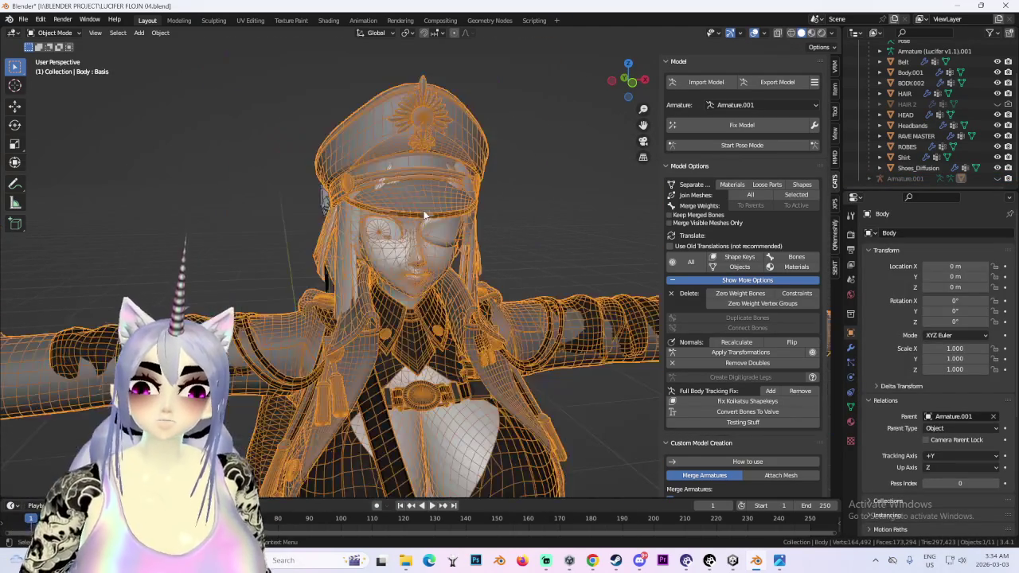
- Turn off viewport overlays and inspect the character, ending in a straight front view
left_click(754, 32)
mouse_move(478, 262)
middle_mouse_down()
mouse_move(438, 271)
mouse_move(268, 236)
middle_mouse_up()
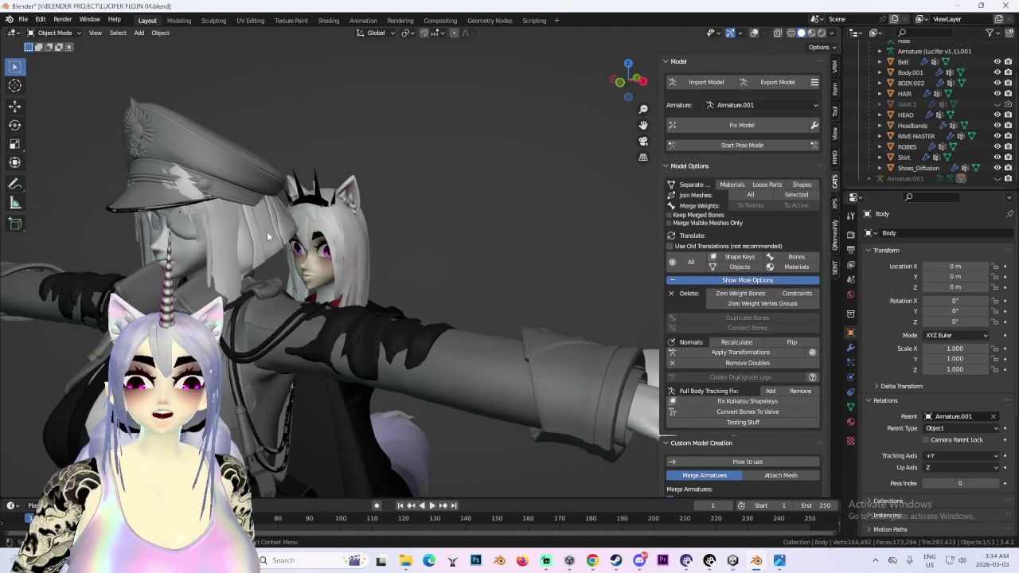
mouse_move(355, 307)
middle_mouse_down()
mouse_move(446, 275)
mouse_move(449, 310)
middle_mouse_up()
scroll(463, 277, "down", 2)
scroll(430, 283, "up", 3)
mouse_move(426, 272)
middle_mouse_down()
mouse_move(414, 303)
mouse_move(359, 262)
mouse_move(381, 292)
middle_mouse_up()
scroll(349, 255, "down", 2)
scroll(349, 255, "down", 3)
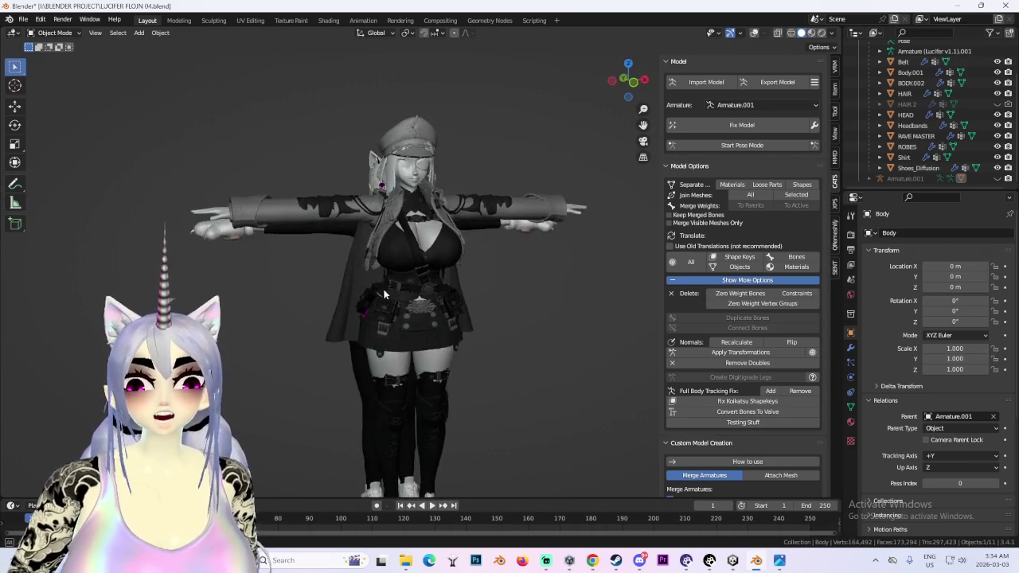
scroll(382, 292, "up", 2)
scroll(381, 292, "up", 2)
left_click(632, 82)
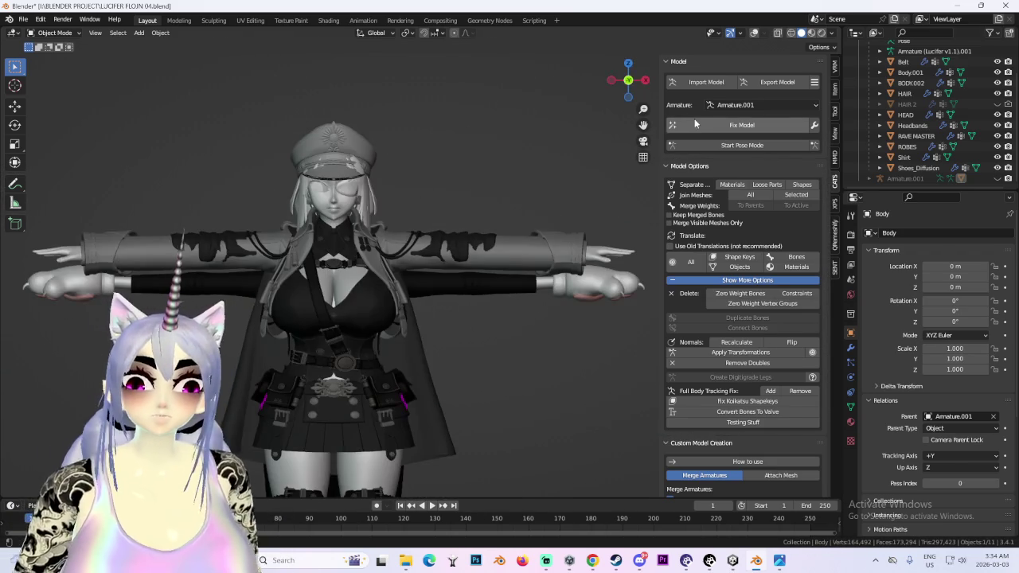
- Make Armature.001 active, cancel a trial scale, then select the Body mesh with overlays restored
left_click(923, 168)
left_click(990, 179)
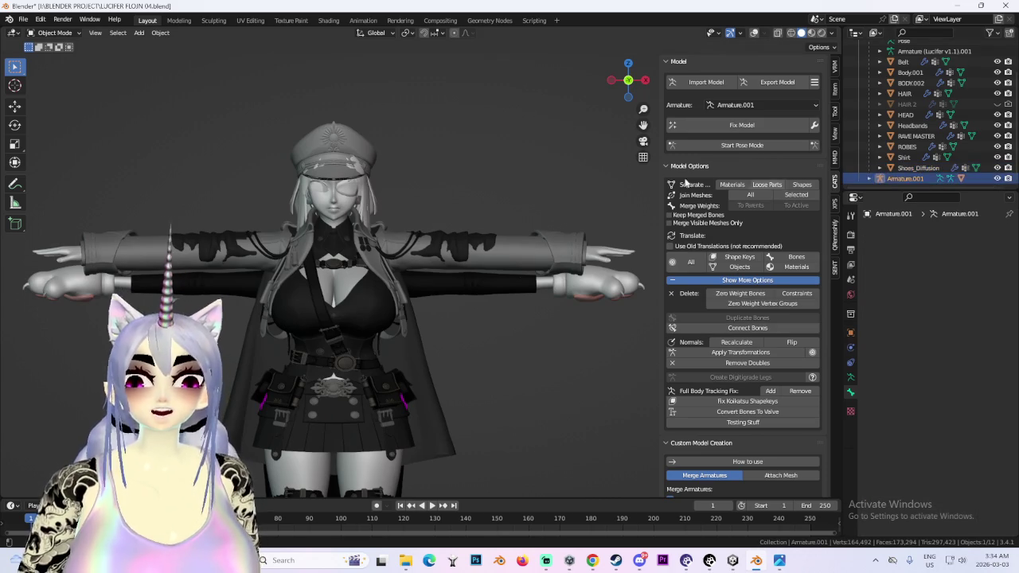
scroll(427, 152, "up", 2)
middle_click_drag(481, 193, 540, 151)
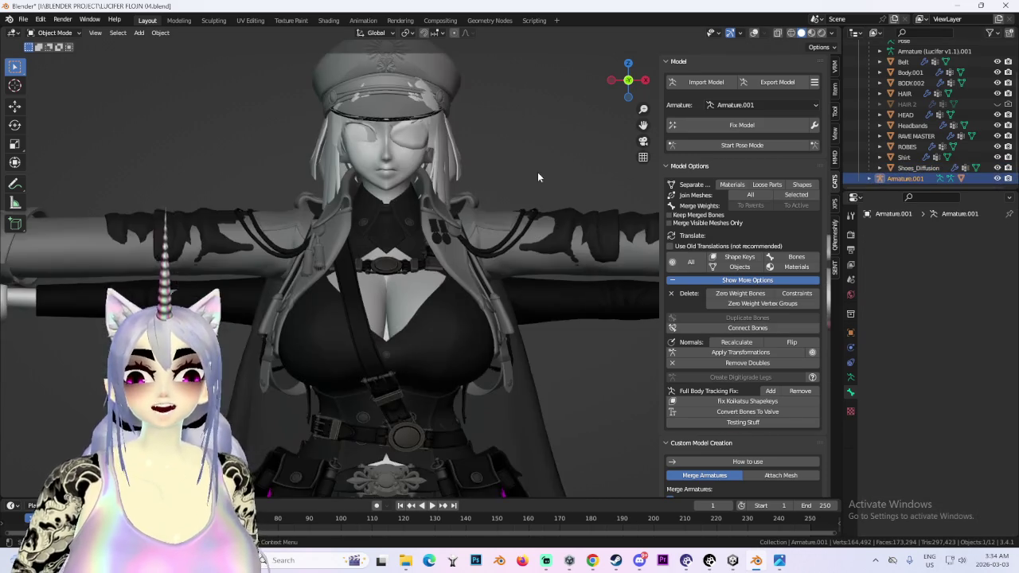
key("s")
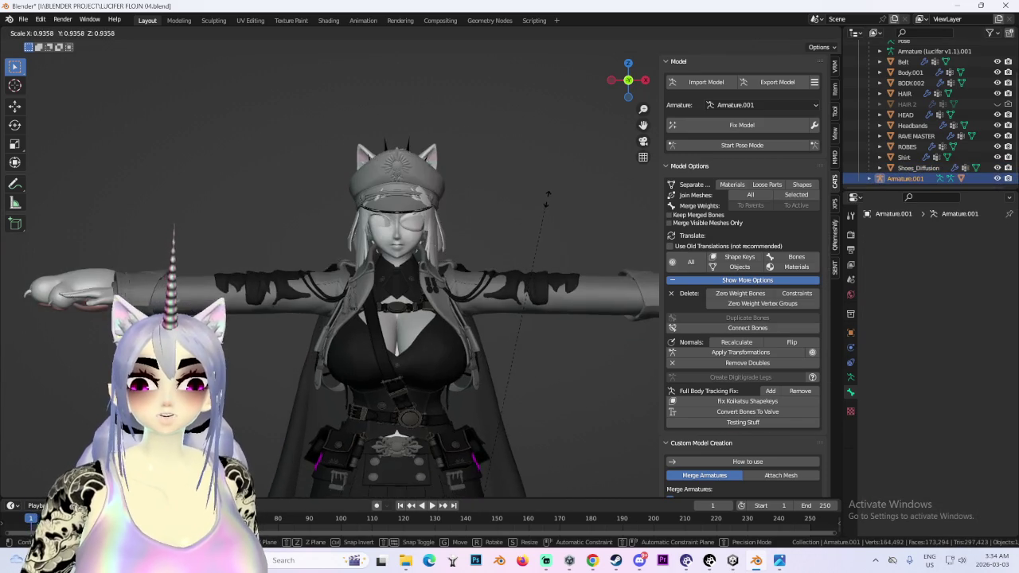
key("Escape")
left_click(557, 275)
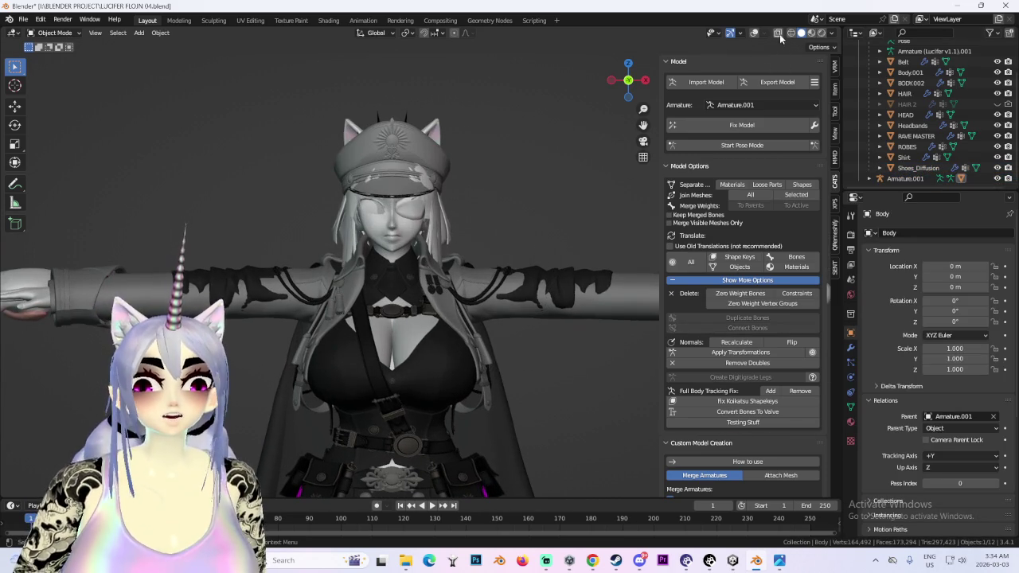
left_click(754, 33)
middle_click_drag(477, 238, 414, 207)
left_click(54, 32)
left_click(54, 32)
- Enter Edit Mode on the Body mesh and select one face of the hat
left_click(55, 33)
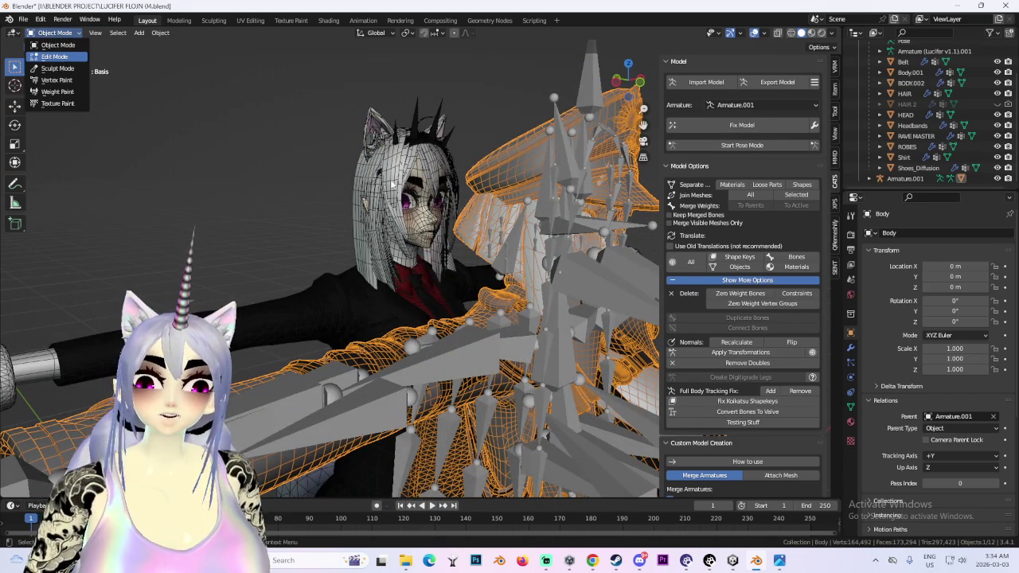
middle_click_drag(359, 187, 298, 195)
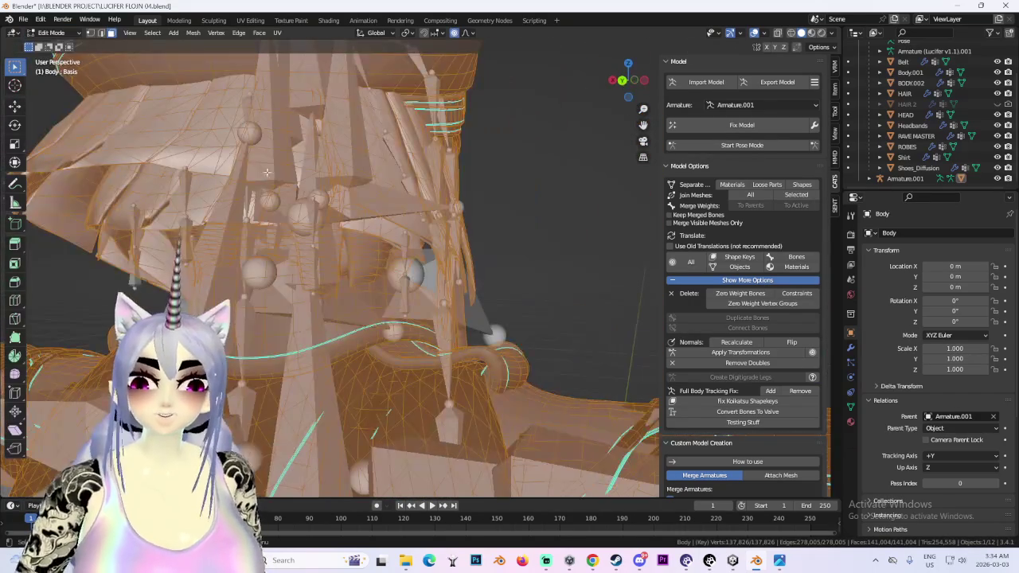
left_click(195, 140)
scroll(219, 127, "down", 5)
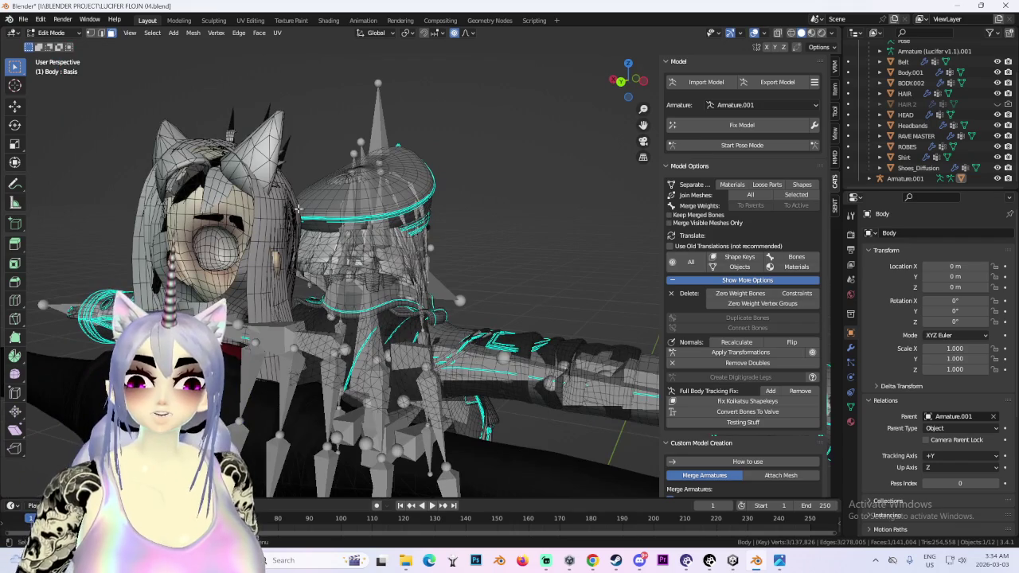
middle_click_drag(298, 209, 284, 203)
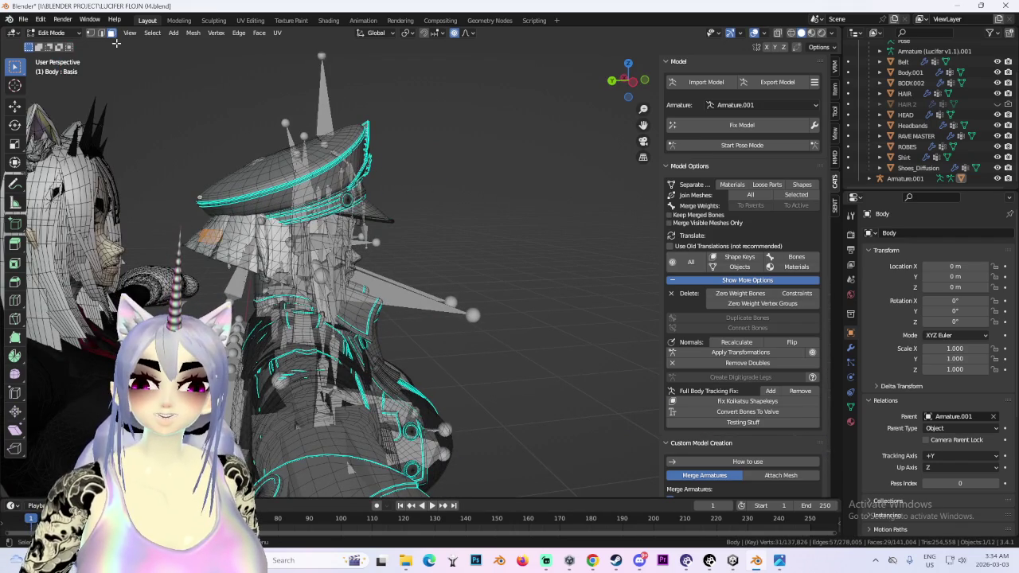
- Use Select Similar > Material to grab the whole hat and strands, then inspect it
left_click(152, 33)
left_click(267, 159)
middle_click_drag(267, 159, 236, 225)
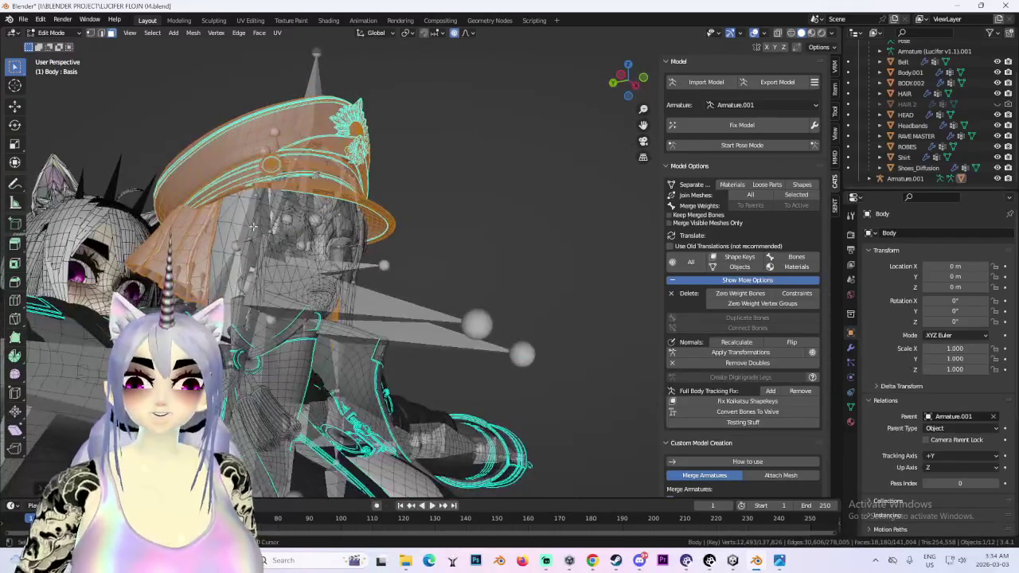
left_click(152, 33)
mouse_move(176, 159)
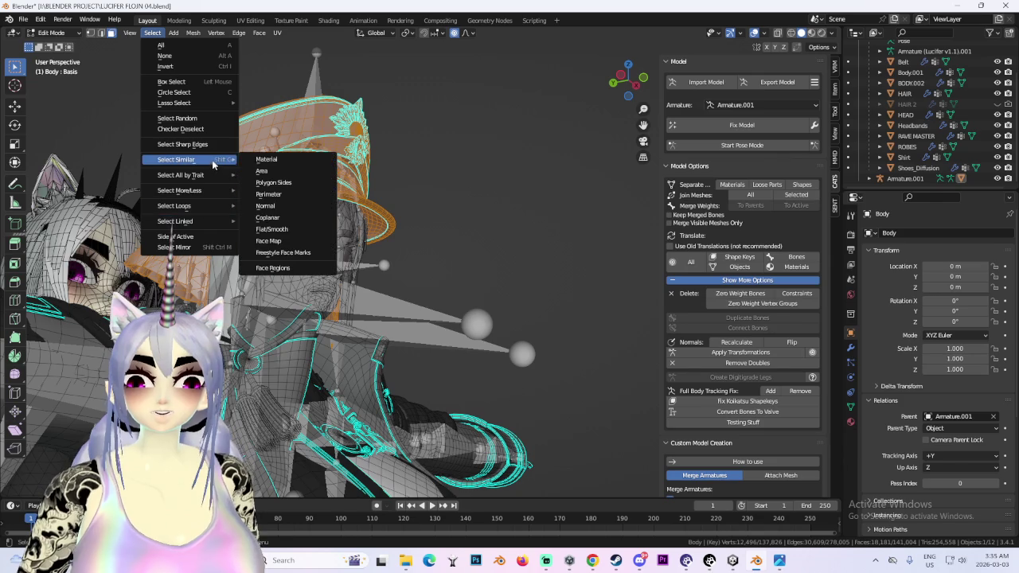
mouse_move(360, 203)
middle_mouse_down()
mouse_move(539, 262)
mouse_move(482, 202)
middle_mouse_up()
scroll(539, 262, "down", 5)
scroll(539, 262, "down", 3)
mouse_move(453, 399)
middle_mouse_down()
mouse_move(340, 318)
mouse_move(398, 334)
mouse_move(437, 277)
mouse_move(509, 278)
middle_mouse_up()
scroll(340, 317, "up", 3)
scroll(340, 317, "up", 2)
scroll(437, 278, "down", 3)
scroll(437, 278, "up", 3)
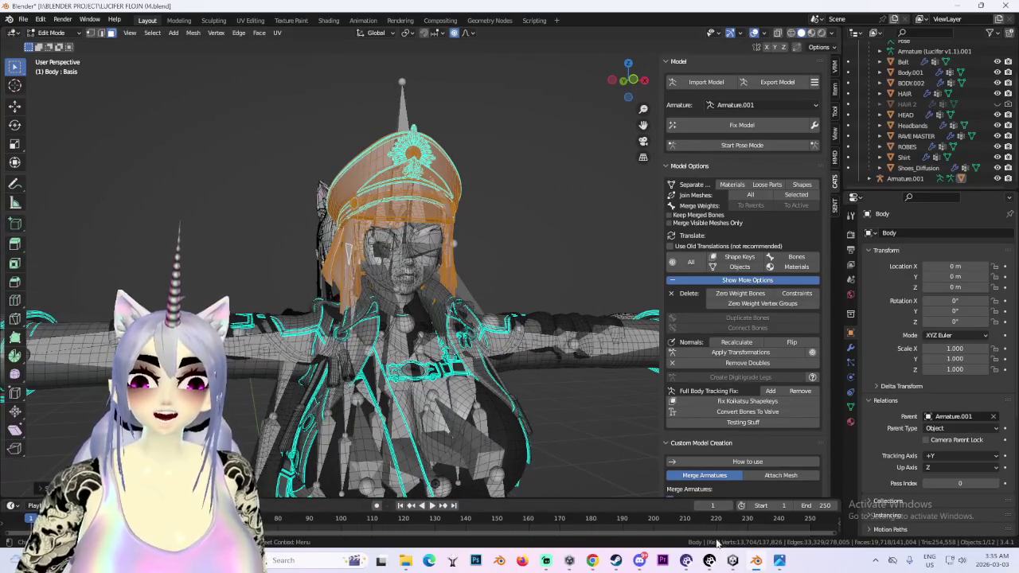
key("alt+Tab")
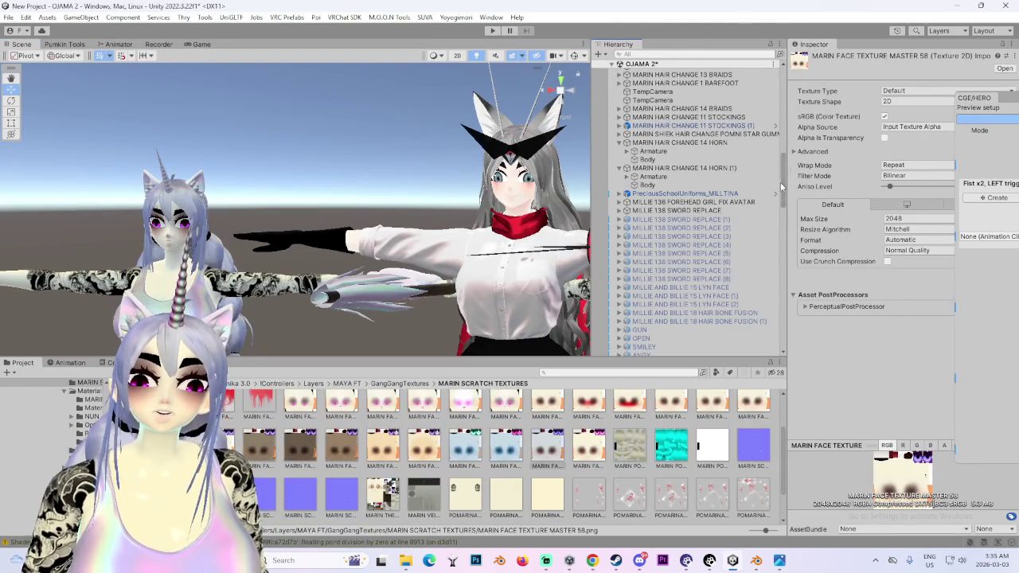
- Collapse OJAMA 2, use Load Scene on the unloaded OJAMA scene, then return to Blender
left_click_drag(781, 186, 781, 72)
left_click(611, 64)
left_click(651, 73)
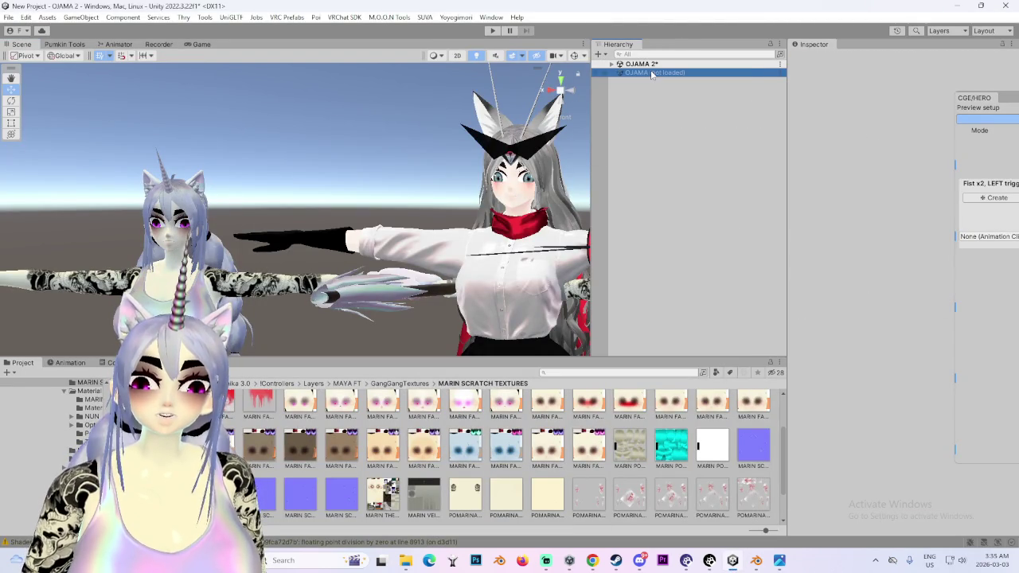
right_click(651, 73)
left_click(678, 77)
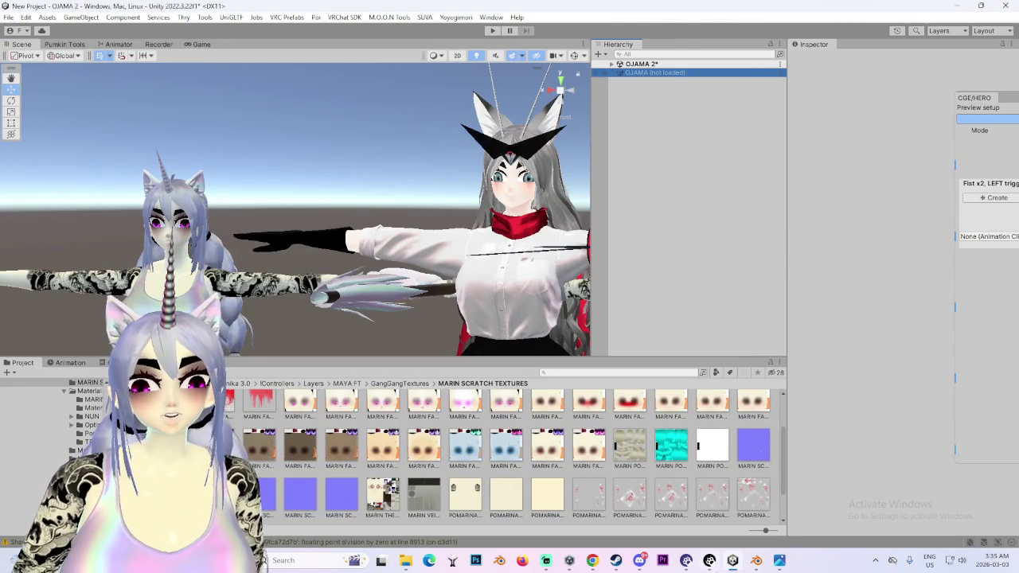
left_click(756, 561)
mouse_move(414, 262)
middle_mouse_down()
mouse_move(460, 249)
mouse_move(439, 211)
middle_mouse_up()
- Separate the selected hat into its own object and return to Object Mode
key("p")
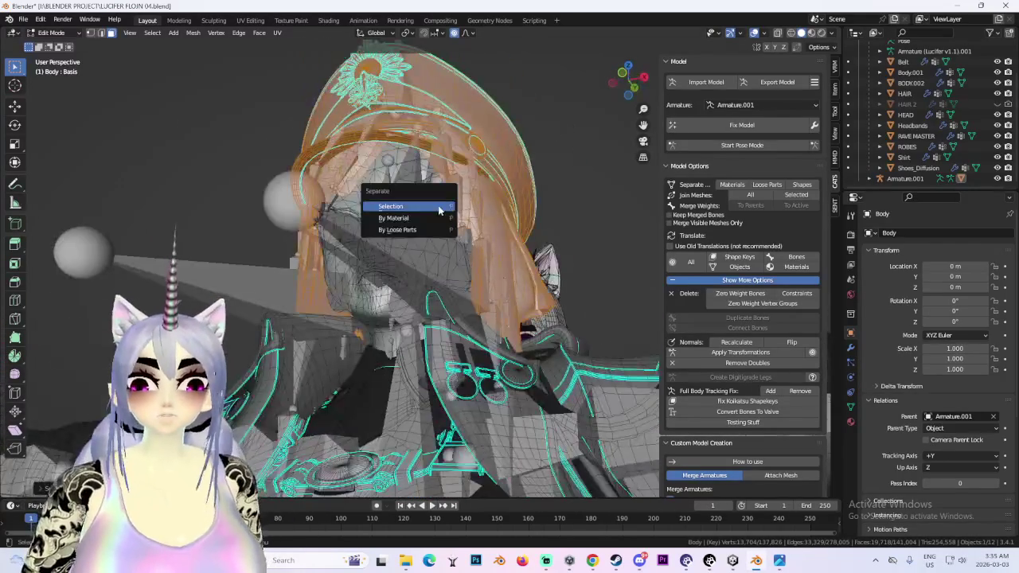
key("Return")
left_click(52, 33)
left_click(56, 45)
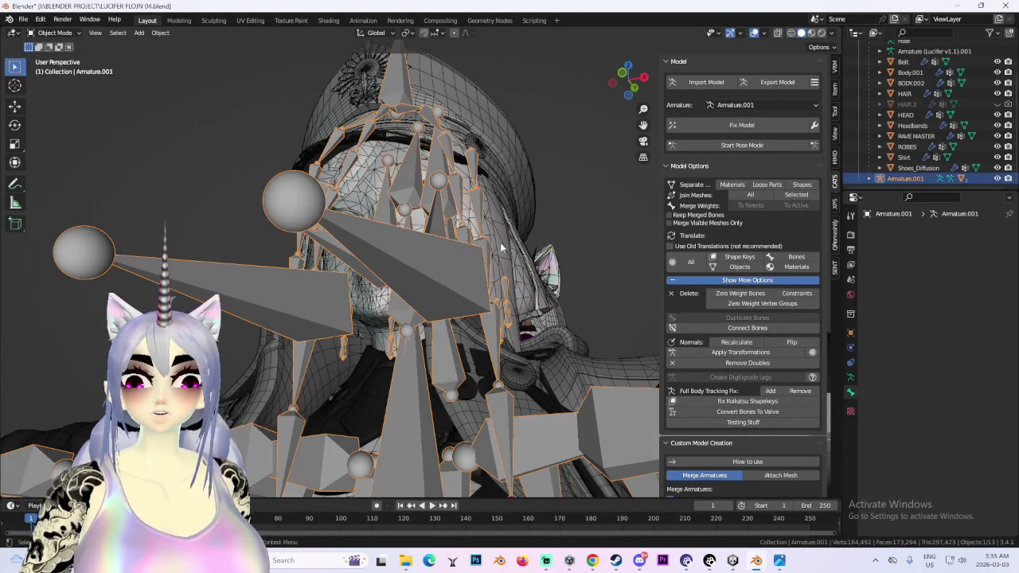
- Hide the armature and delete the leftover body mesh
middle_click_drag(404, 257, 442, 295)
key("h")
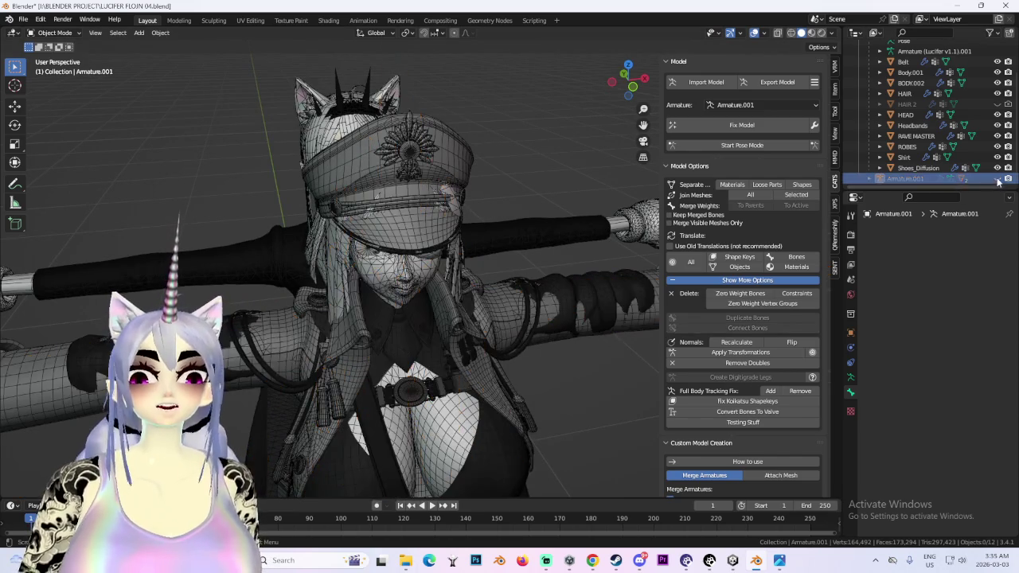
left_click(399, 268)
right_click(399, 268)
left_click(400, 268)
- Unhide the armature and remove its 66 zero-weight bones, then switch to Unity
mouse_move(419, 252)
middle_mouse_down()
mouse_move(448, 207)
mouse_move(354, 196)
middle_mouse_up()
left_click(424, 224)
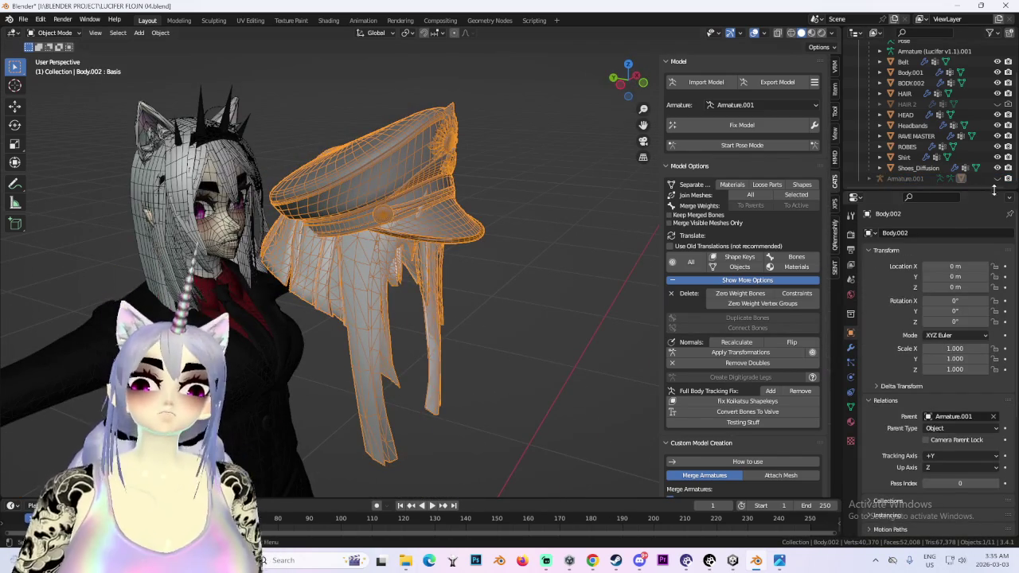
left_click(905, 178)
left_click(997, 179)
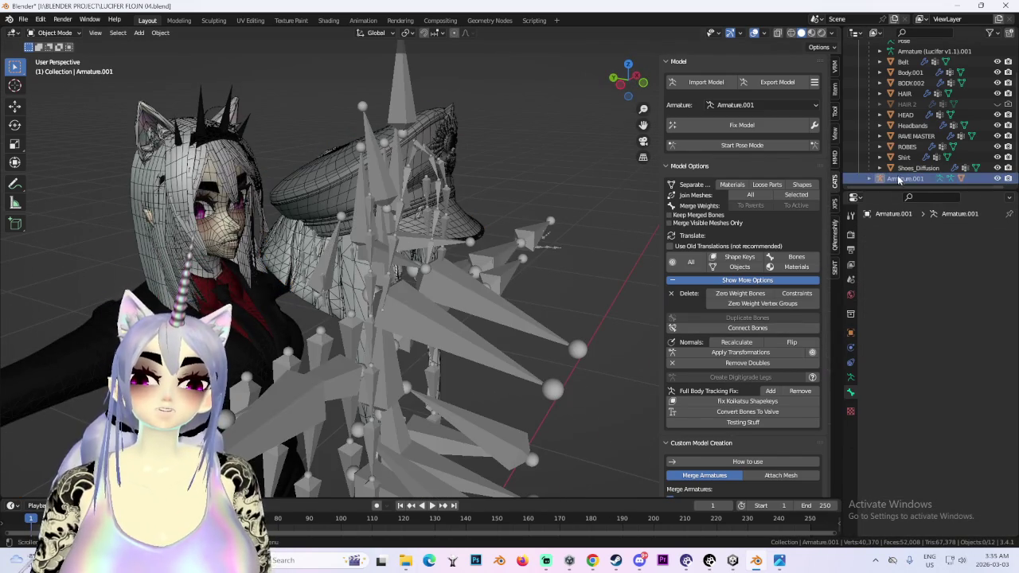
left_click(741, 293)
left_click(733, 561)
mouse_move(710, 560)
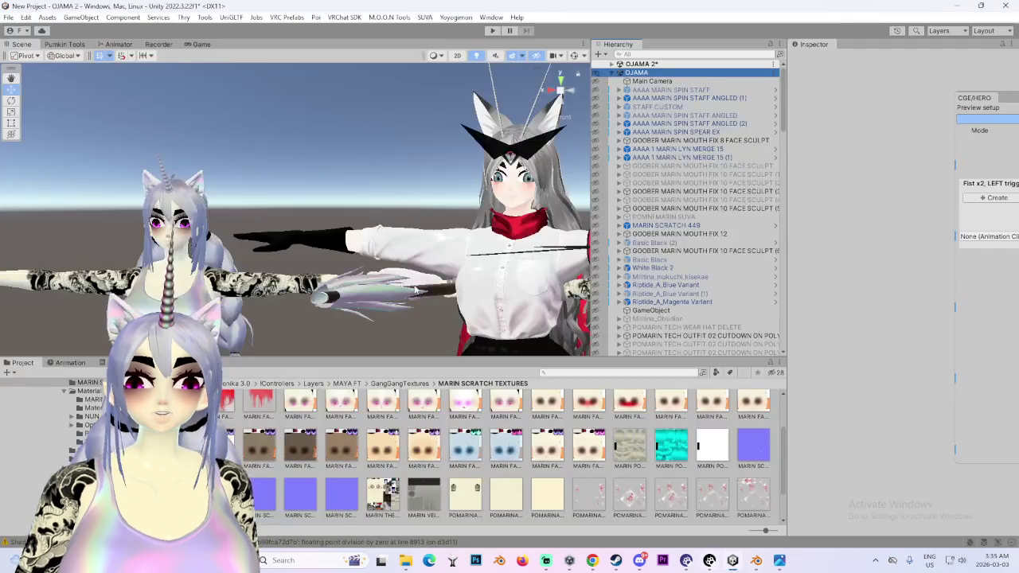
- Search the avatar crowd and Hierarchy, then frame POMARIN VALKERIE 01 (2)
scroll(445, 235, "down", 3)
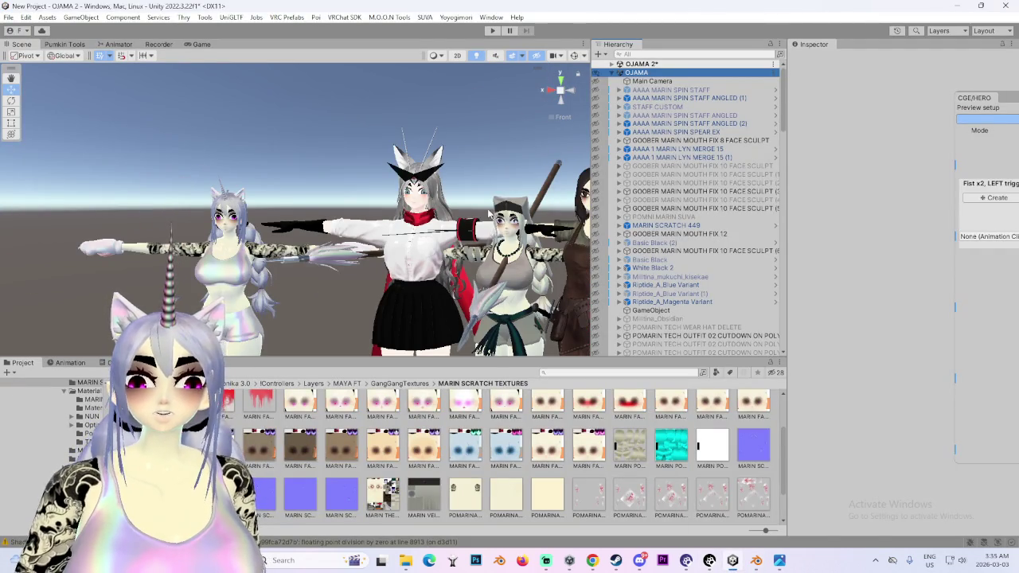
scroll(457, 239, "down", 3)
scroll(457, 240, "down", 3)
scroll(457, 239, "down", 3)
left_click_drag(456, 239, 226, 205, "alt")
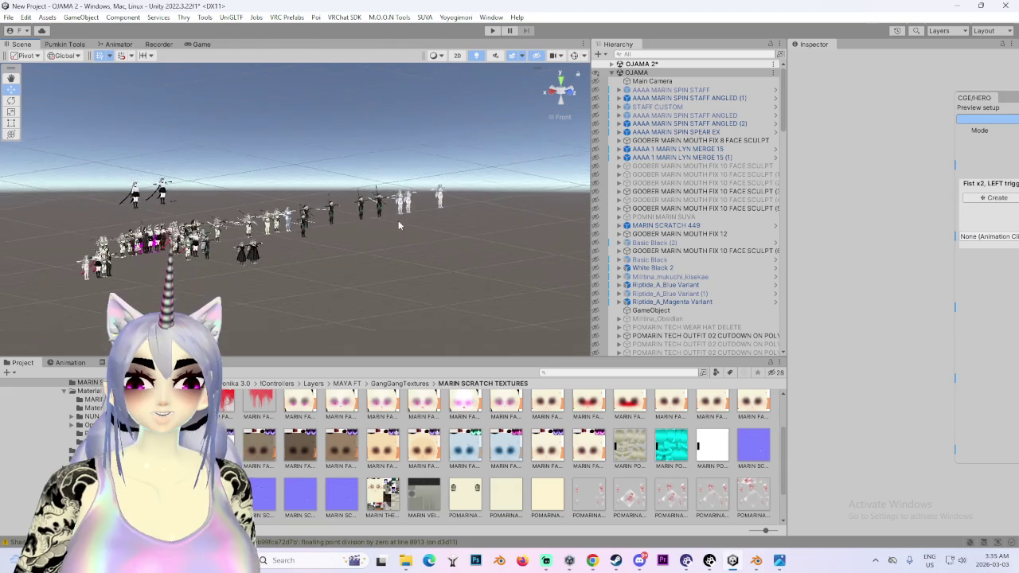
mouse_move(227, 206)
middle_mouse_down()
mouse_move(434, 211)
mouse_move(406, 209)
middle_mouse_up()
scroll(727, 282, "down", 5)
scroll(727, 282, "down", 5)
scroll(727, 283, "down", 3)
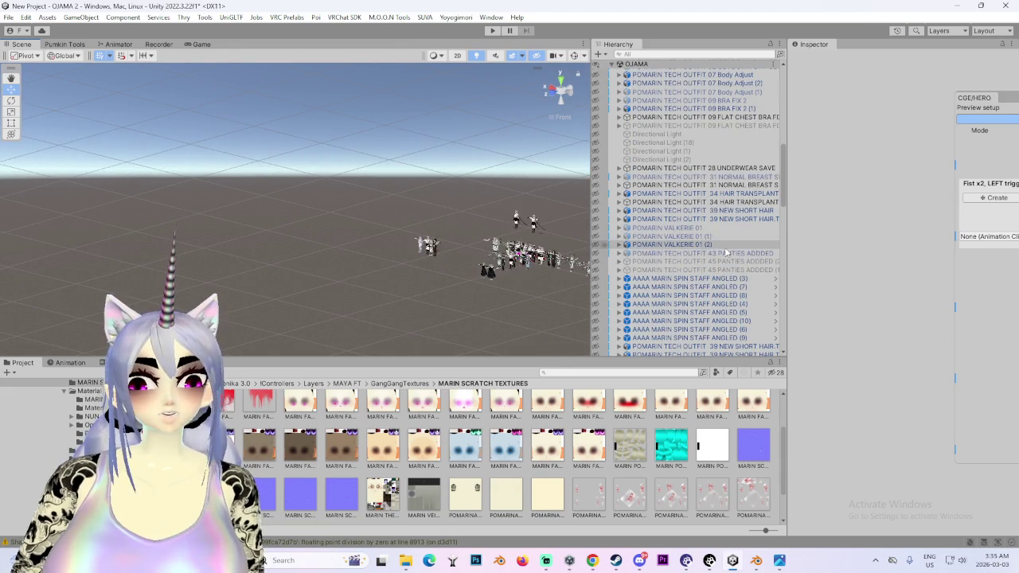
double_click(724, 245)
- Reselect POMARIN VALKERIE 01 (2) and shift it so its X position goes from 1.417 to 2.544
left_click_drag(319, 239, 132, 277, "alt")
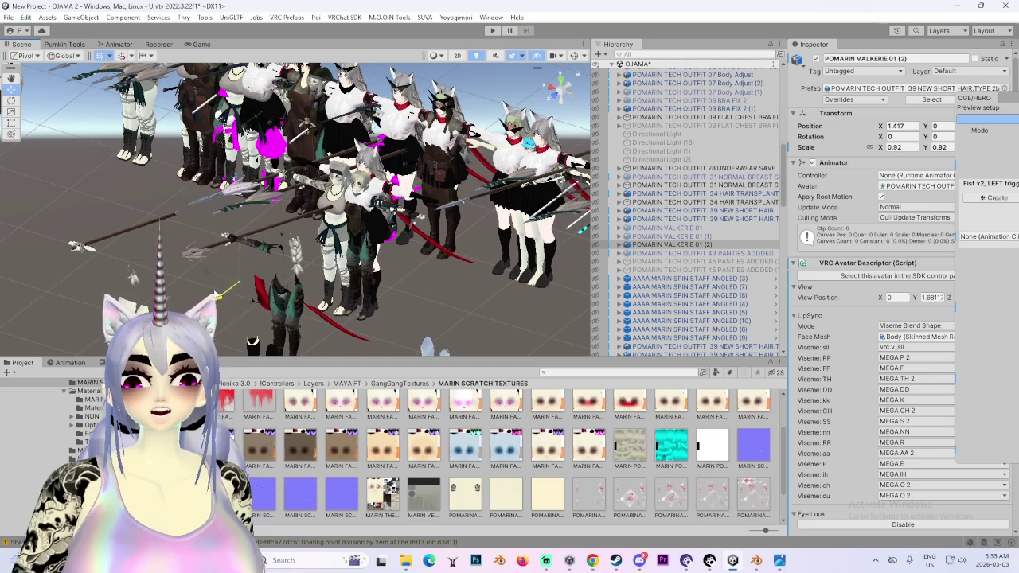
left_click(629, 244)
mouse_move(593, 244)
left_mouse_down()
mouse_move(321, 287)
mouse_move(213, 280)
left_mouse_up()
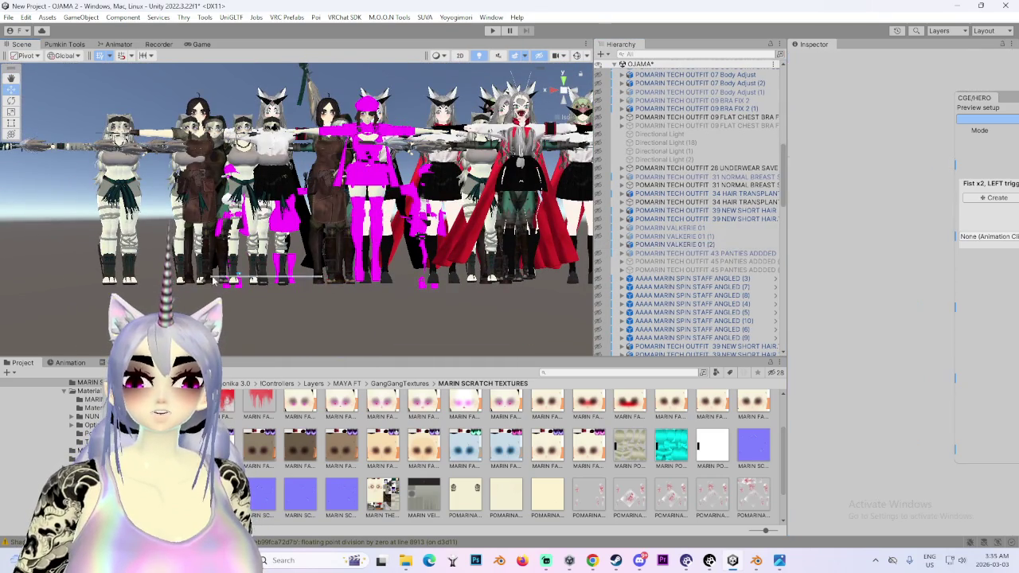
left_click(335, 221)
- Inspect the avatar's Belt Pouches, Body and Cloak parts, leaving the Cloak shader unchanged
left_click_drag(334, 220, 621, 252, "alt")
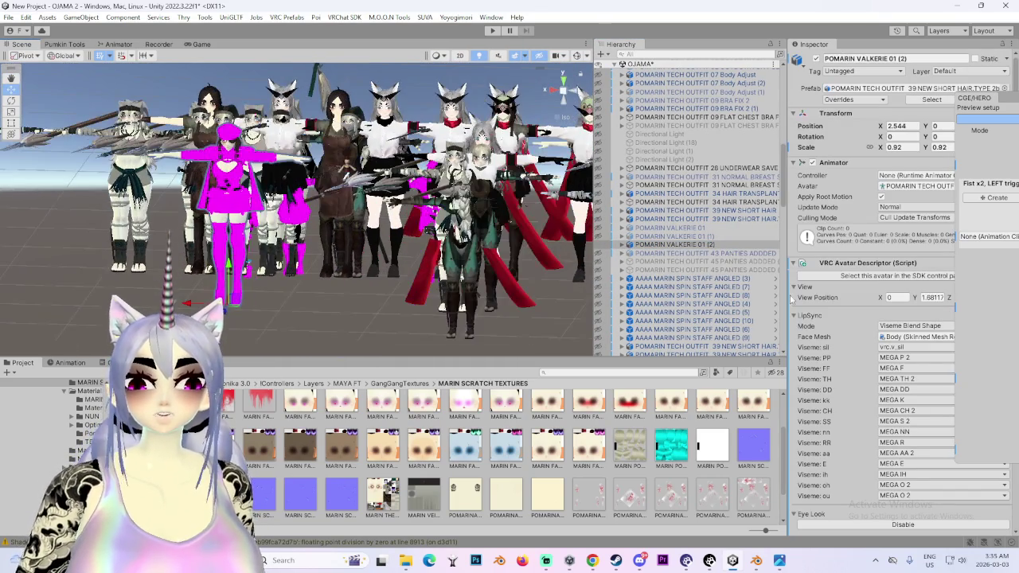
left_click(628, 244)
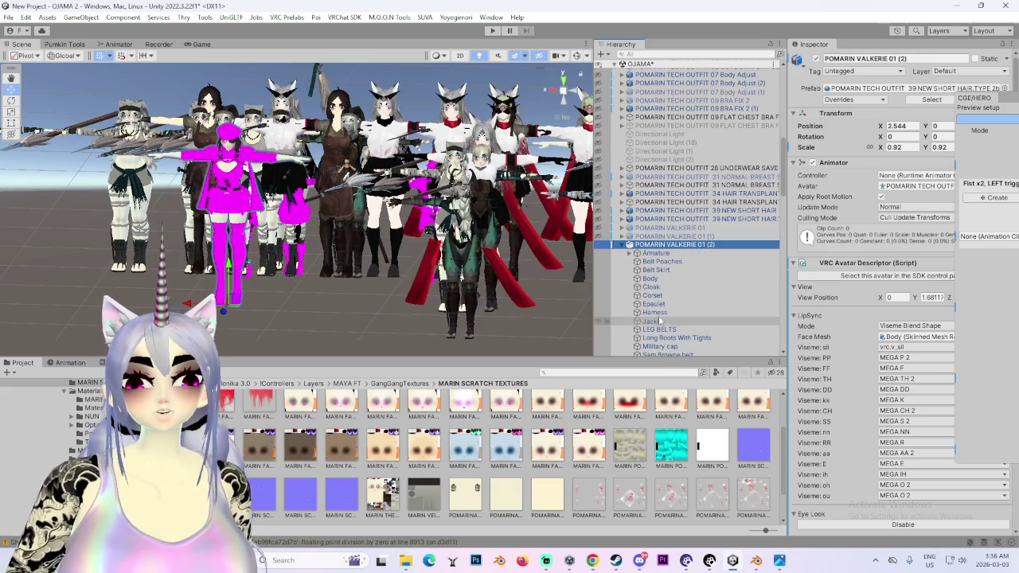
left_click(243, 200)
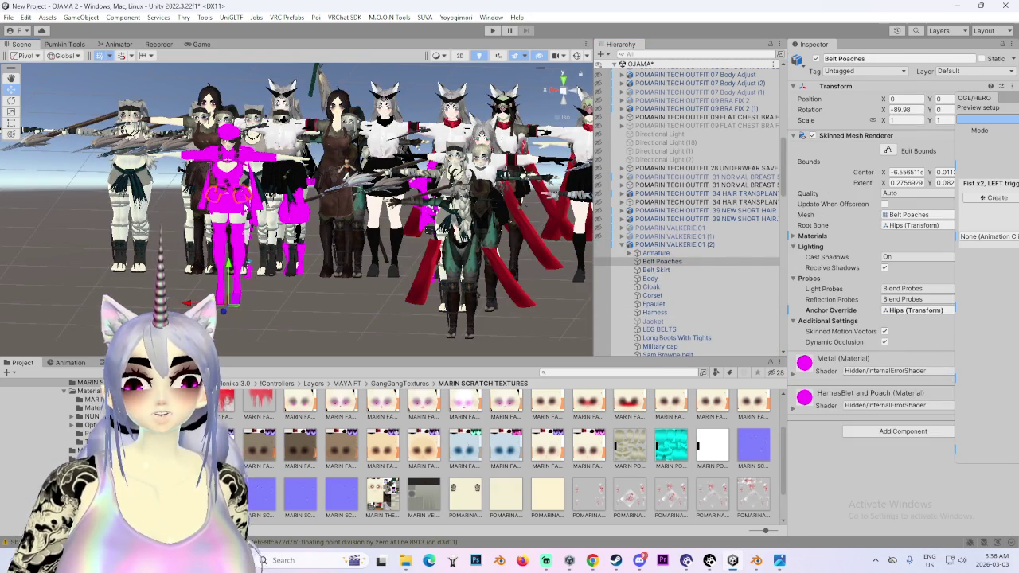
left_click(245, 205)
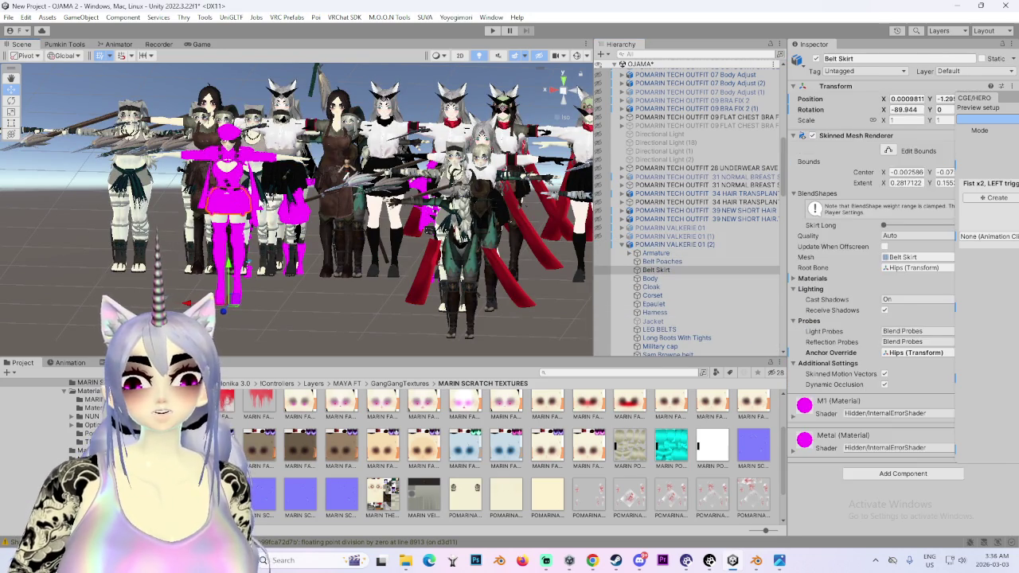
scroll(833, 478, "down", 3)
scroll(834, 478, "down", 3)
scroll(833, 478, "down", 4)
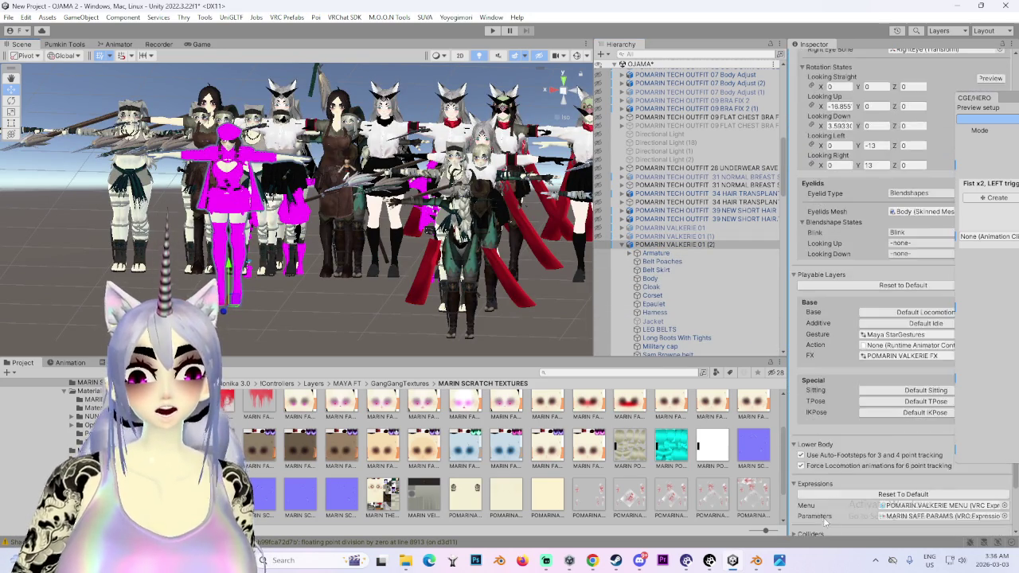
scroll(834, 462, "down", 4)
left_click(698, 279)
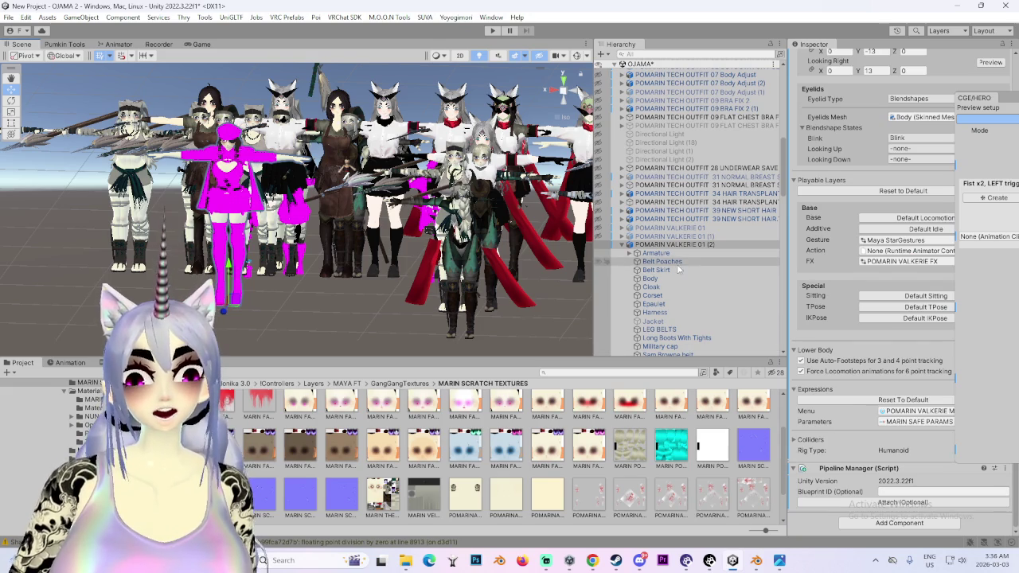
left_click(677, 287)
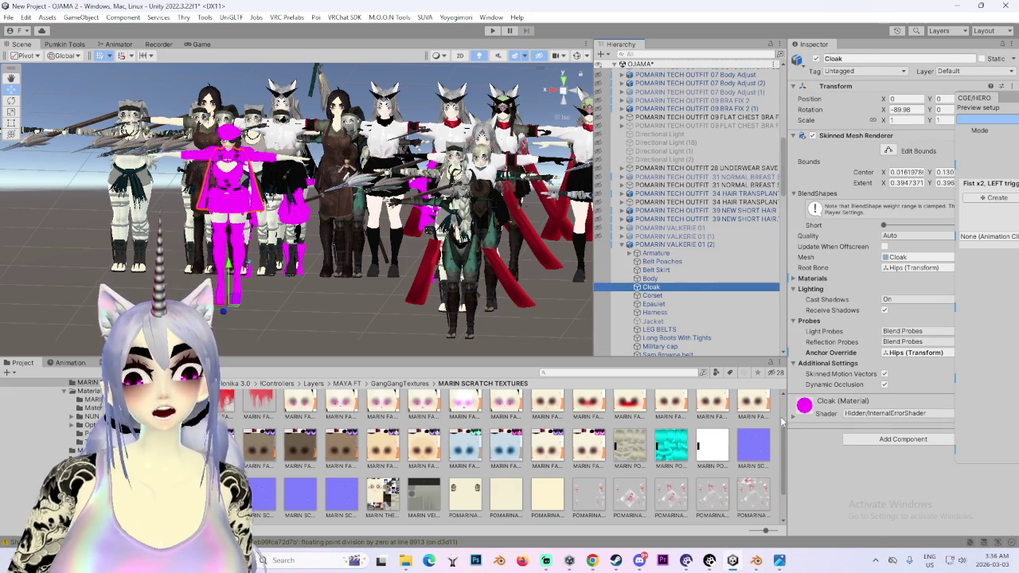
left_click(865, 416)
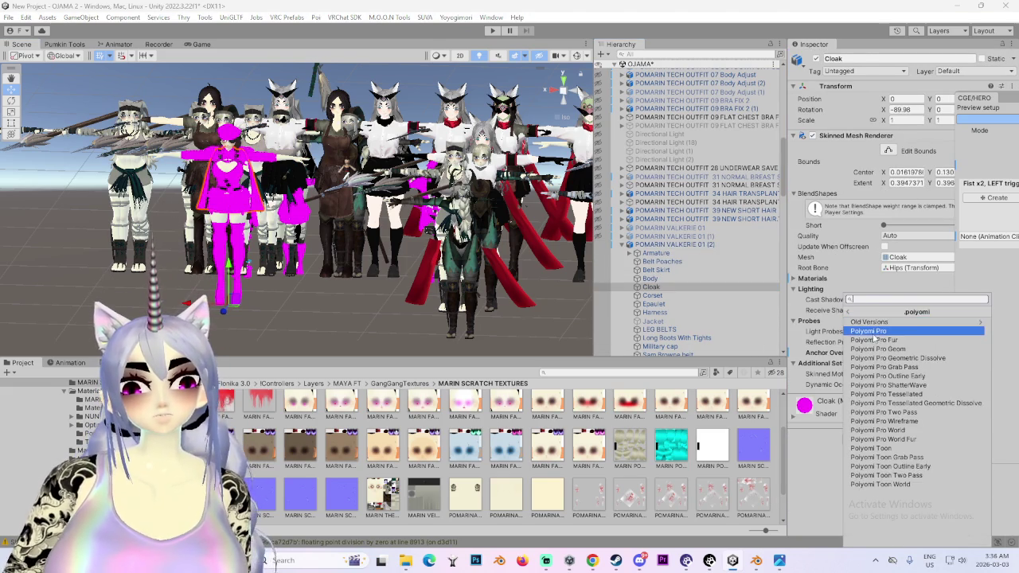
left_click(762, 327)
- Reselect the whole POMARIN VALKERIE 01 (2) avatar and look around the pink character
scroll(410, 311, "up", 3)
scroll(410, 311, "up", 3)
scroll(410, 310, "up", 3)
scroll(410, 311, "up", 2)
left_click(672, 244)
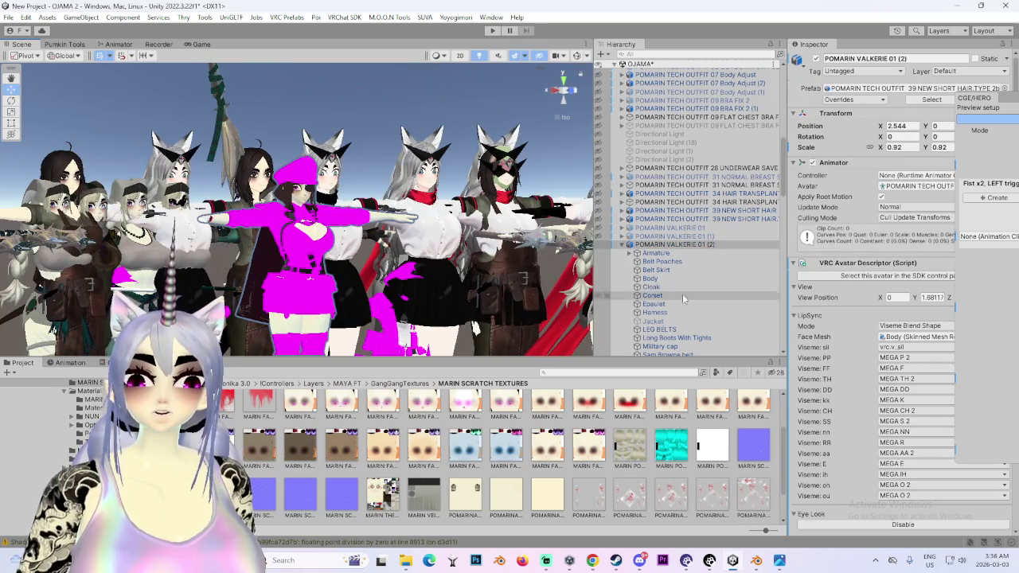
scroll(310, 251, "up", 2)
scroll(310, 251, "up", 2)
scroll(311, 252, "up", 2)
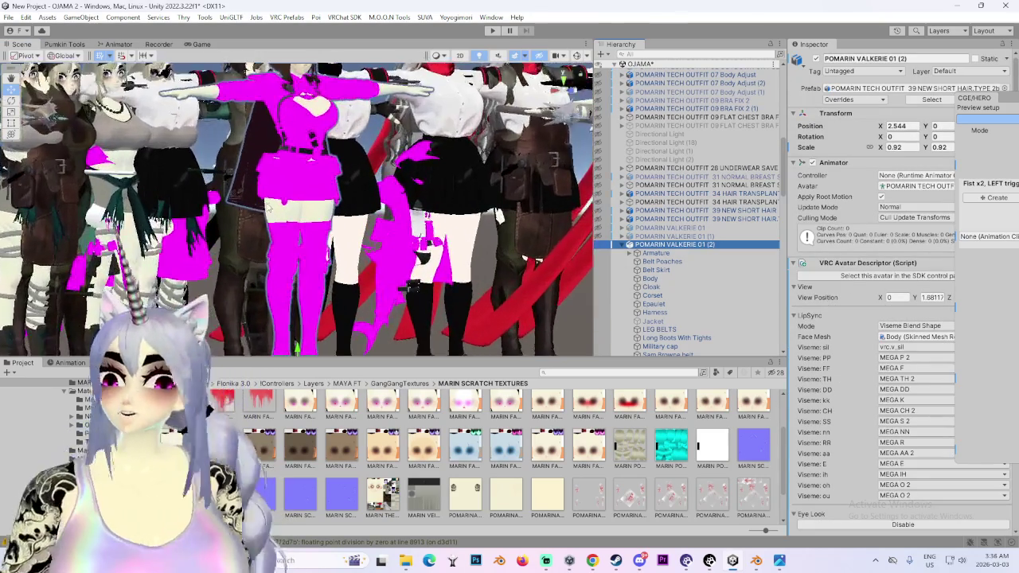
scroll(310, 252, "up", 2)
middle_click_drag(310, 252, 438, 219)
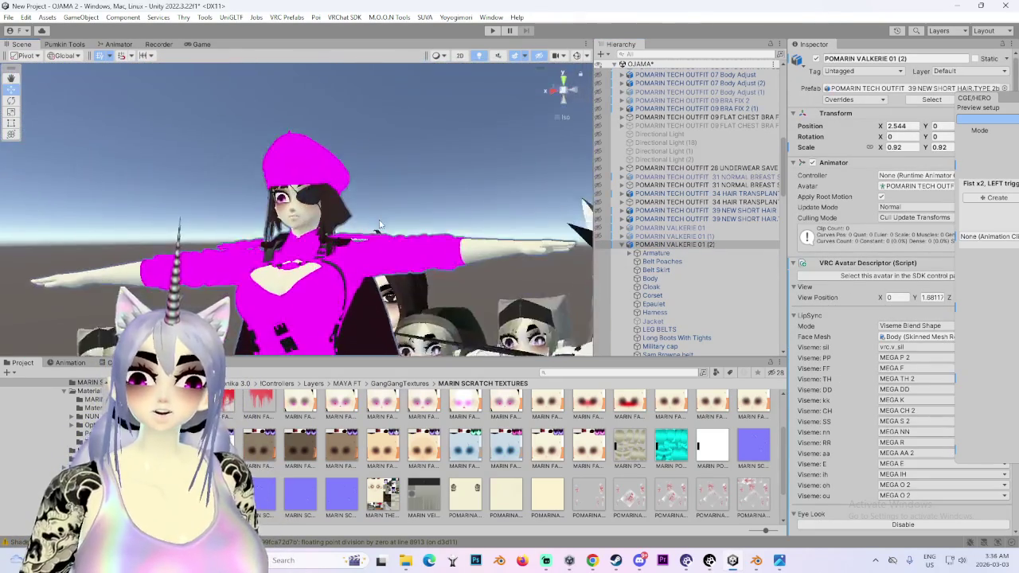
left_click_drag(438, 219, 387, 228, "alt")
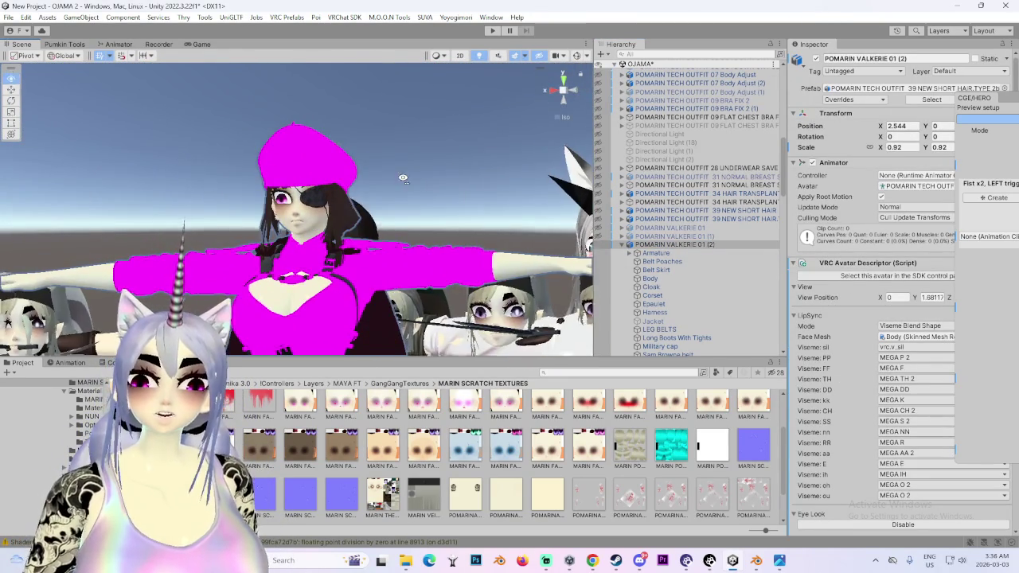
left_click_drag(413, 176, 644, 137, "alt")
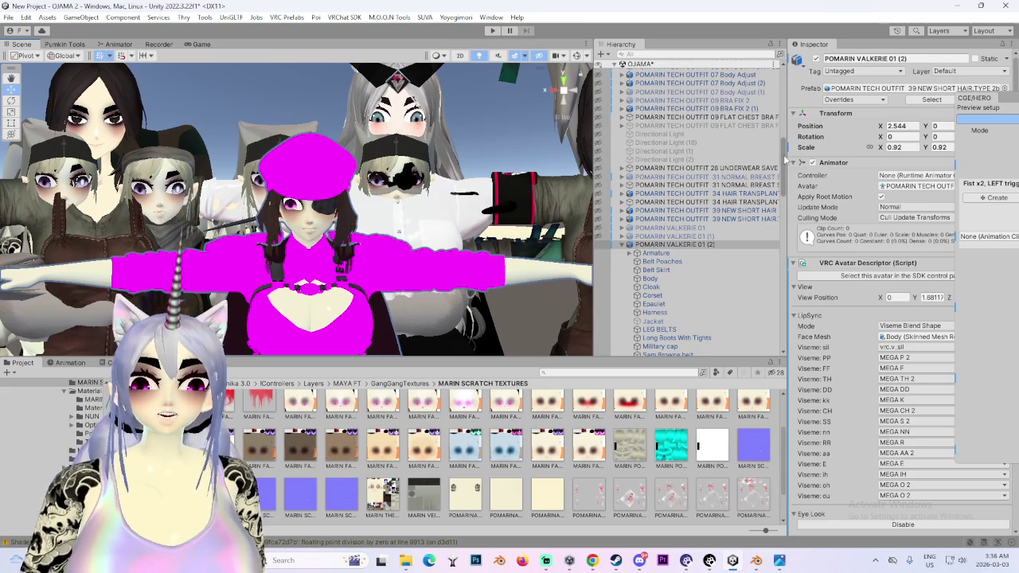
left_click_drag(783, 161, 794, 49)
- Collapse the OJAMA scene and save it from the 'Scene(s) Have Been Modified' prompt
left_click(621, 72)
right_click(656, 72)
left_click(701, 139)
left_click(498, 302)
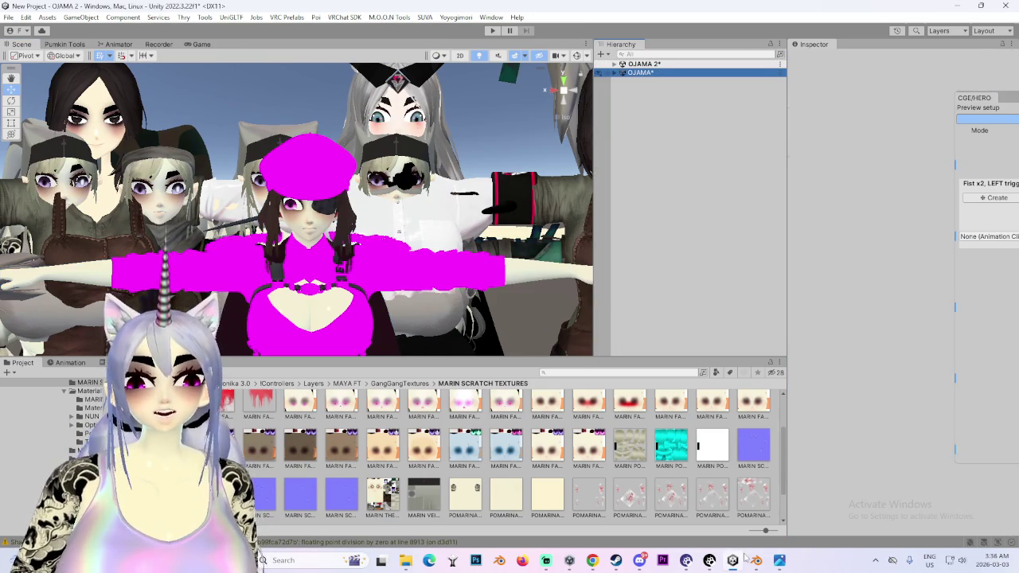
left_click(756, 561)
- Move Armature.001 along the Y axis to sit in front of the model
key("g")
key("y")
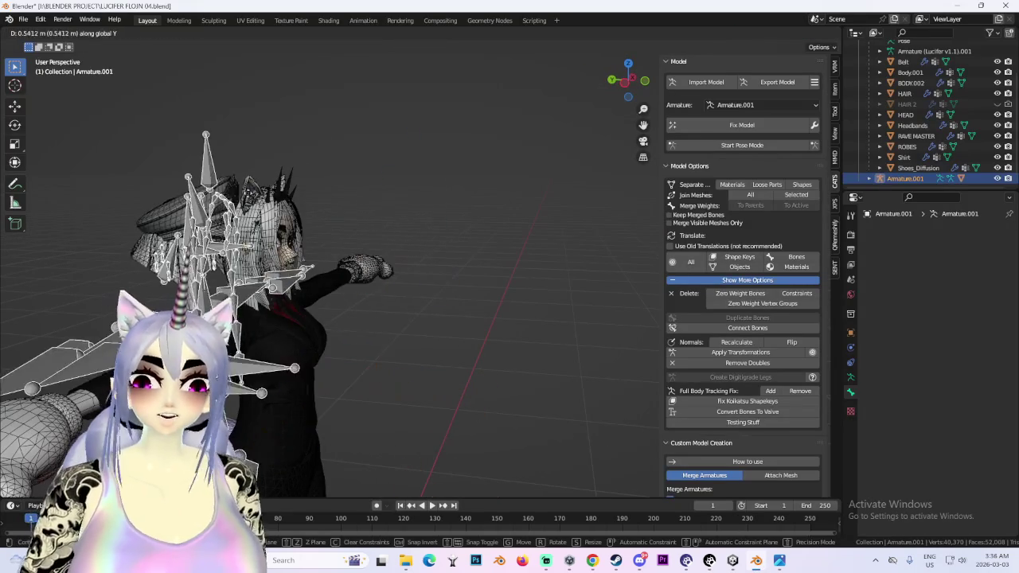
right_click(302, 197)
mouse_move(362, 230)
middle_mouse_down()
mouse_move(517, 195)
mouse_move(399, 238)
mouse_move(660, 100)
mouse_move(417, 234)
middle_mouse_up()
key("g")
key("y")
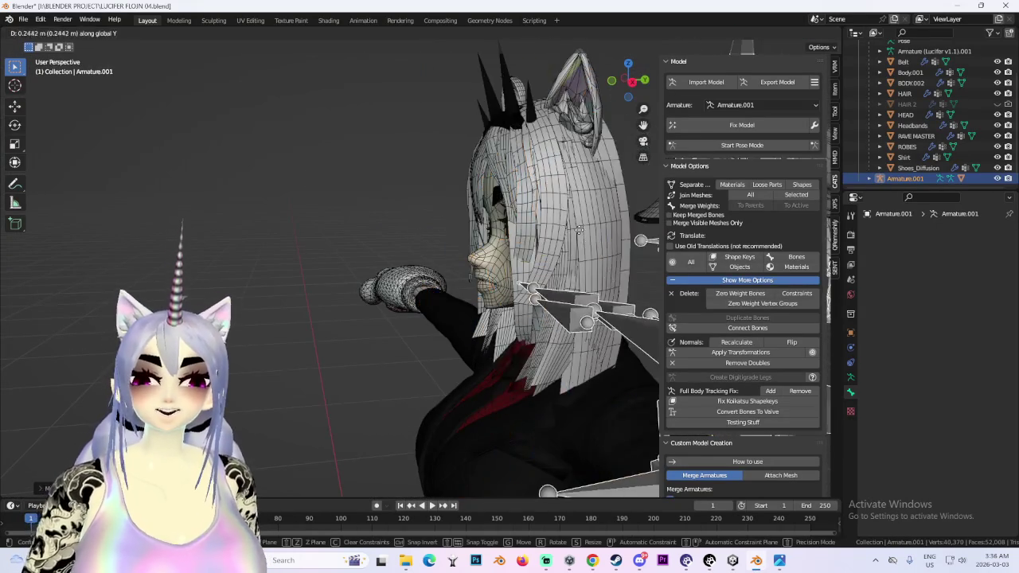
left_click(399, 244)
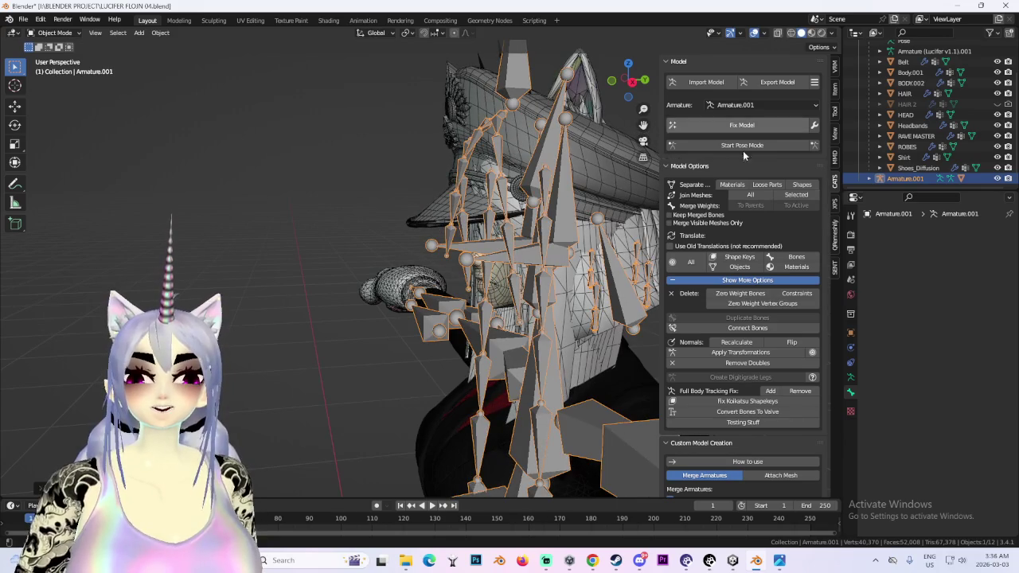
- Set Armature.001 as the armature to work on, checking it from several angles
middle_click_drag(434, 236, 785, 60)
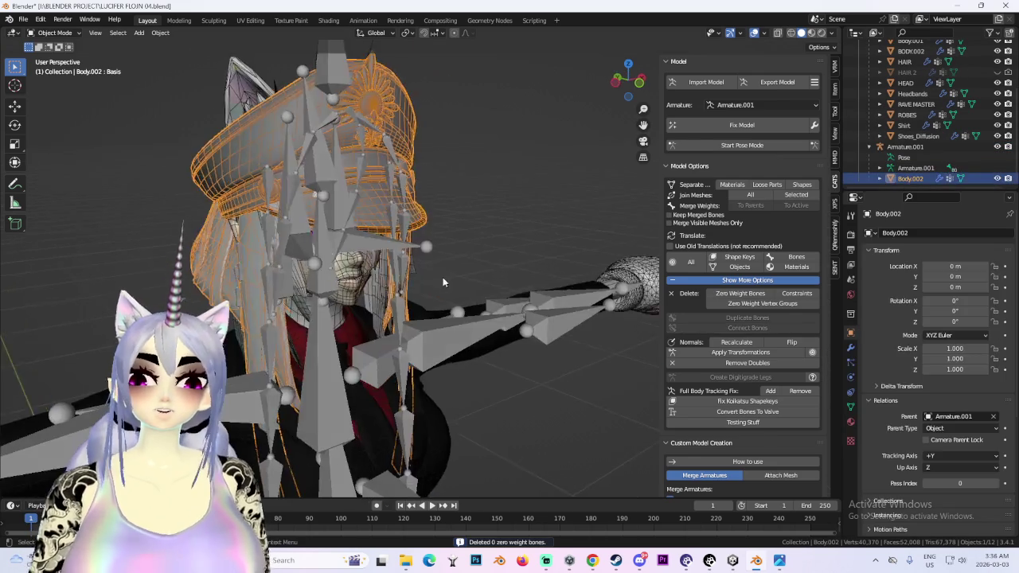
middle_click_drag(358, 240, 809, 299)
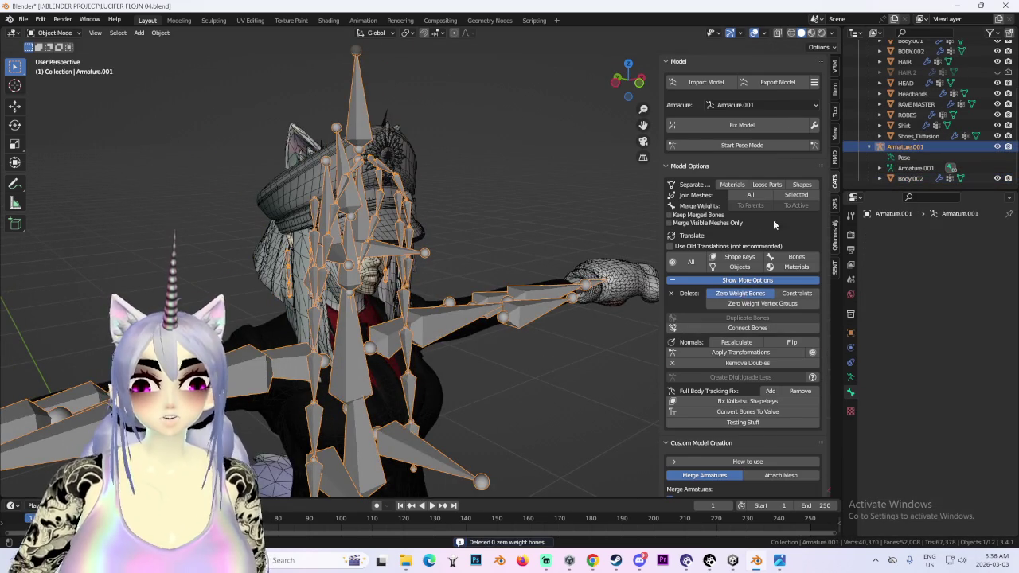
left_click(755, 132)
middle_click_drag(716, 199, 501, 166)
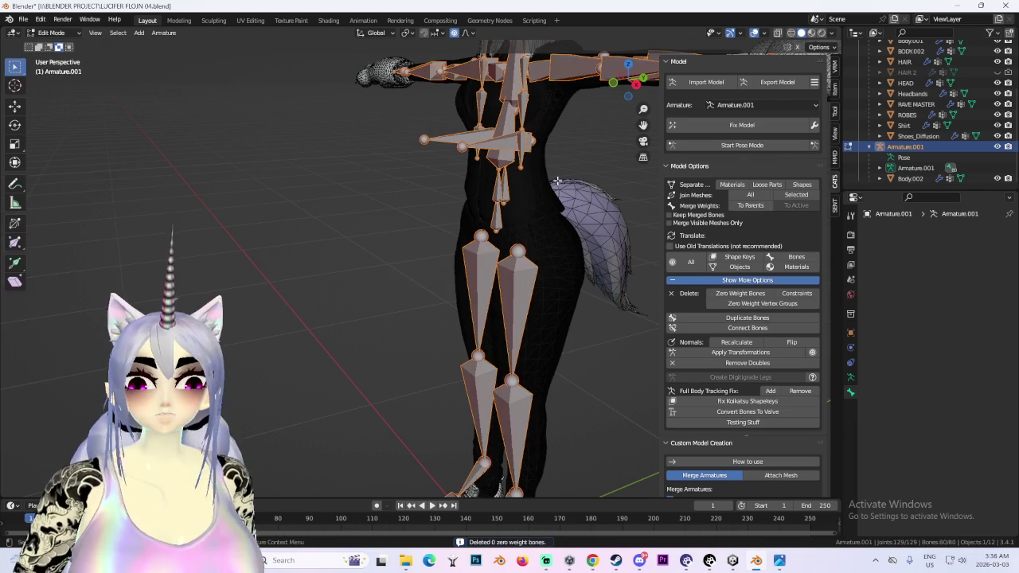
- Change Armature.001's Display As from Textured to Wire in Object Properties
middle_click_drag(557, 181, 546, 244)
scroll(530, 244, "down", 3)
scroll(524, 222, "down", 2)
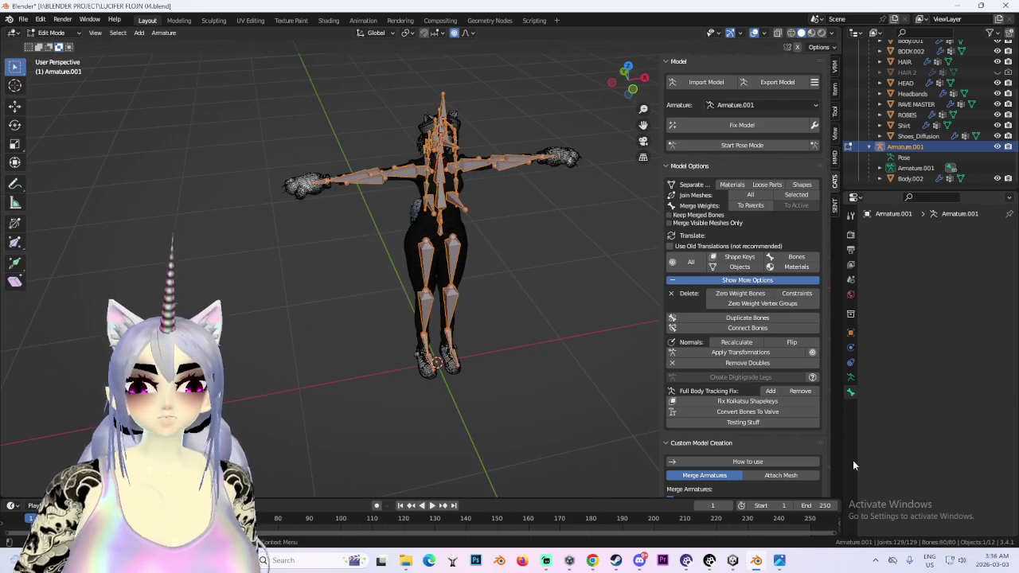
left_click(850, 334)
scroll(907, 477, "down", 4)
scroll(905, 523, "down", 4)
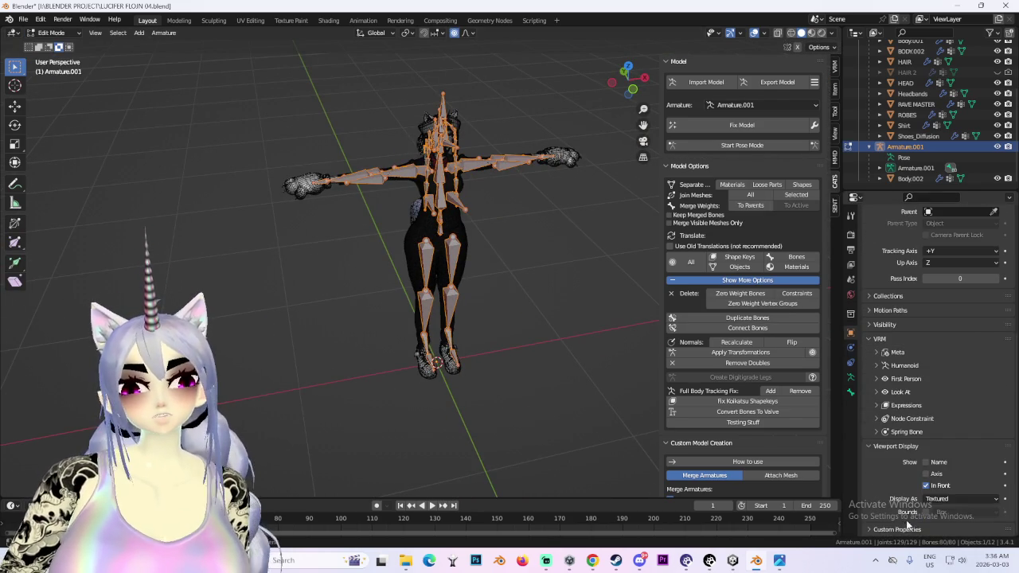
left_click(456, 311)
scroll(451, 298, "up", 3)
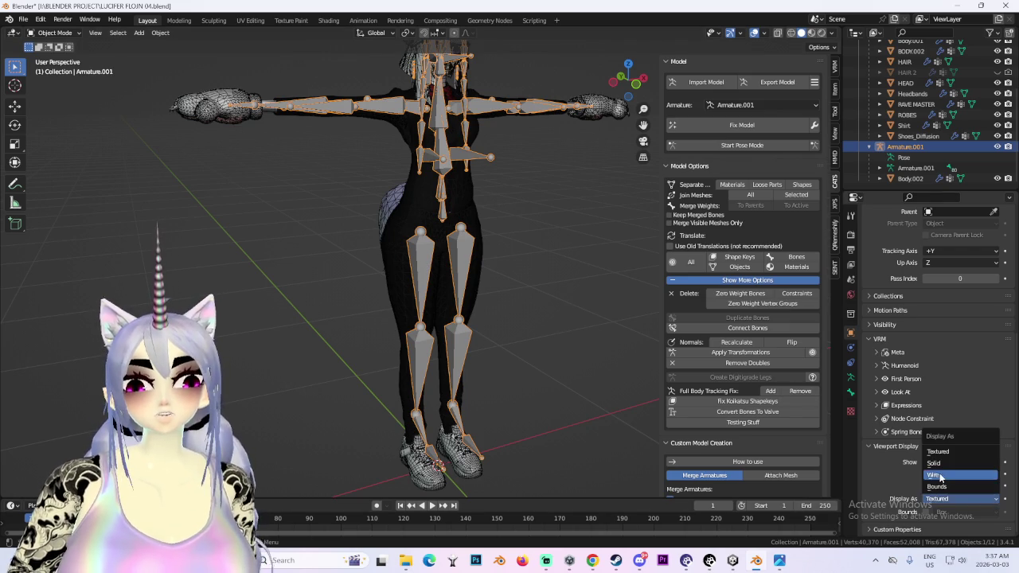
left_click(935, 475)
- Orbit toward the model's face and switch to the front orthographic view
scroll(330, 379, "up", 2)
scroll(330, 379, "up", 2)
scroll(413, 291, "up", 2)
middle_click_drag(413, 291, 495, 247)
key("KP_1")
scroll(481, 257, "up", 2)
- Select Armature.001 and shift it along the Y axis toward the head
key("g")
key("y")
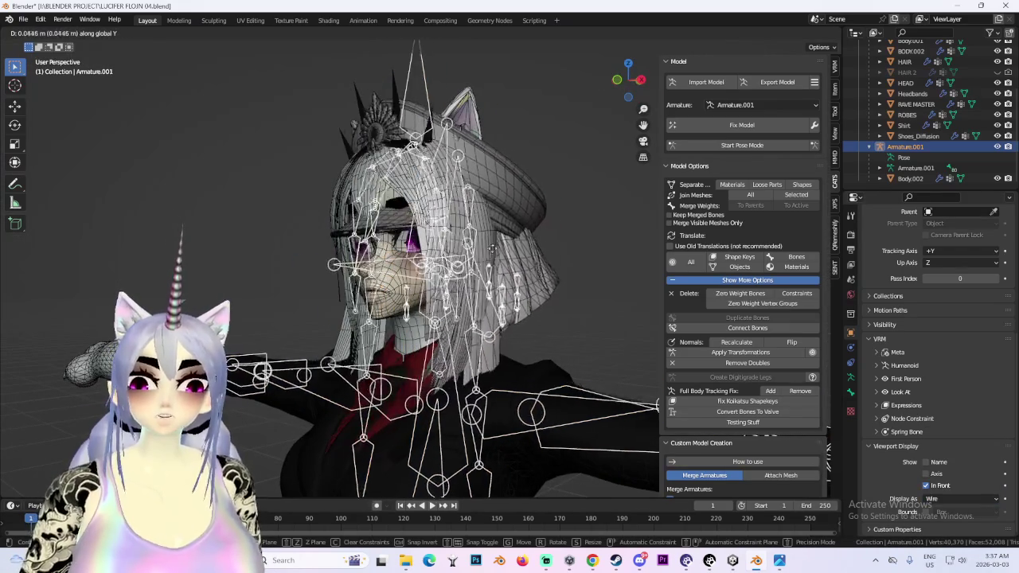
key("Escape")
left_click(468, 214)
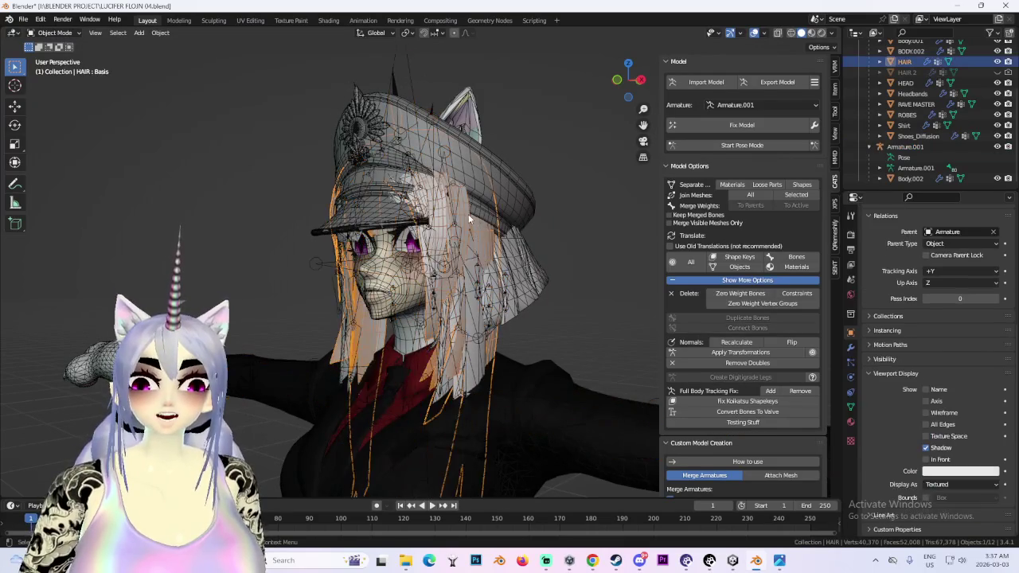
mouse_move(312, 237)
middle_mouse_down()
mouse_move(540, 226)
mouse_move(502, 272)
middle_mouse_up()
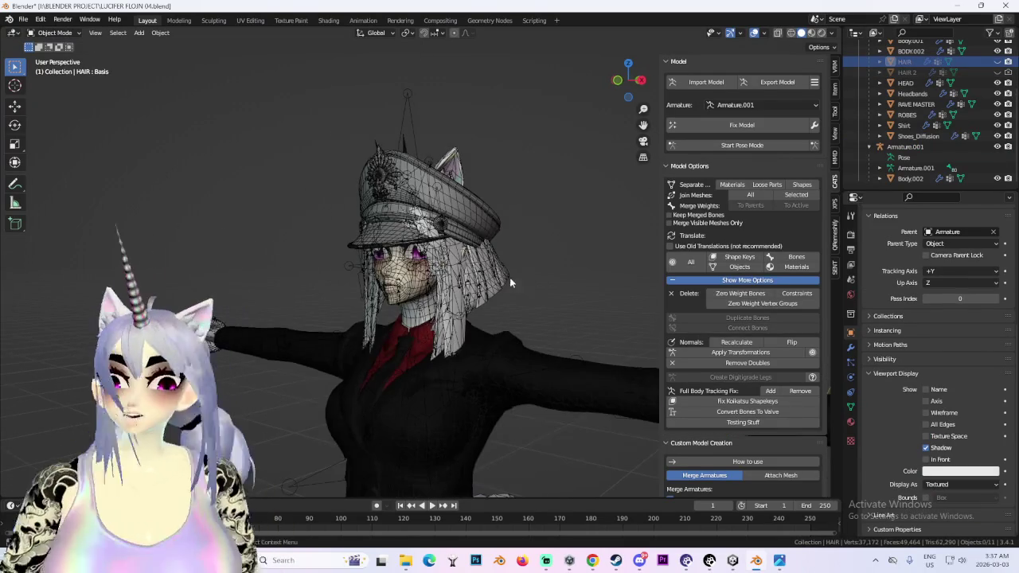
left_click(428, 267)
mouse_move(429, 267)
middle_mouse_down()
mouse_move(478, 263)
mouse_move(428, 293)
mouse_move(437, 324)
middle_mouse_up()
key("g")
key("y")
left_click(478, 262)
- In the left orthographic view, reposition Armature.001 to fit the head
left_click(628, 80)
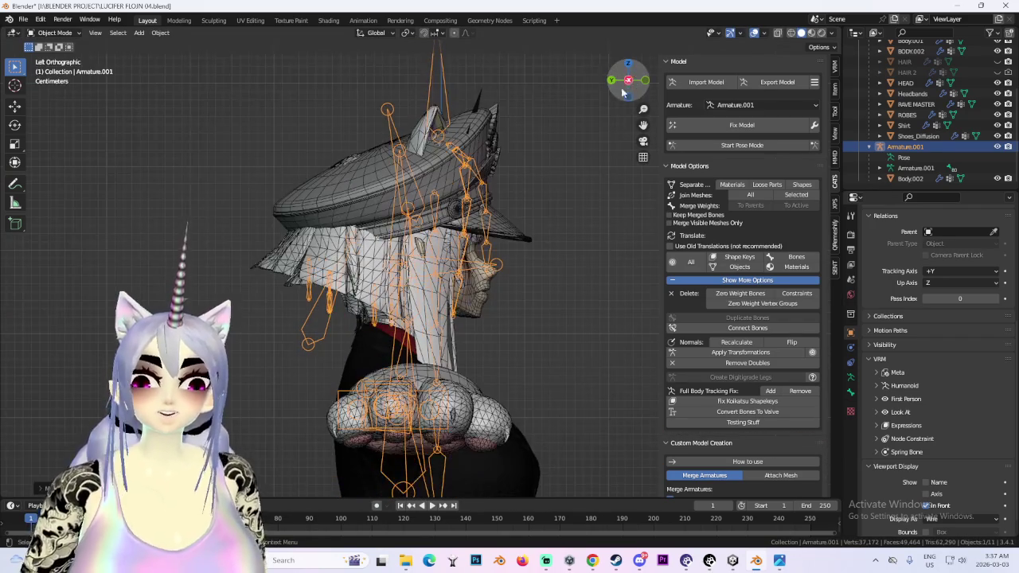
left_click(1002, 71)
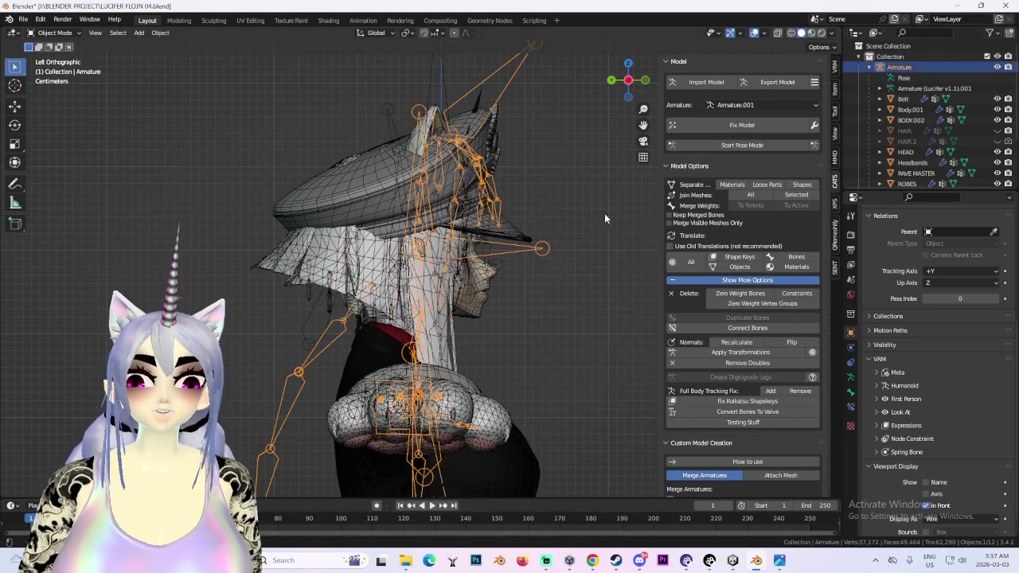
scroll(433, 261, "up", 3)
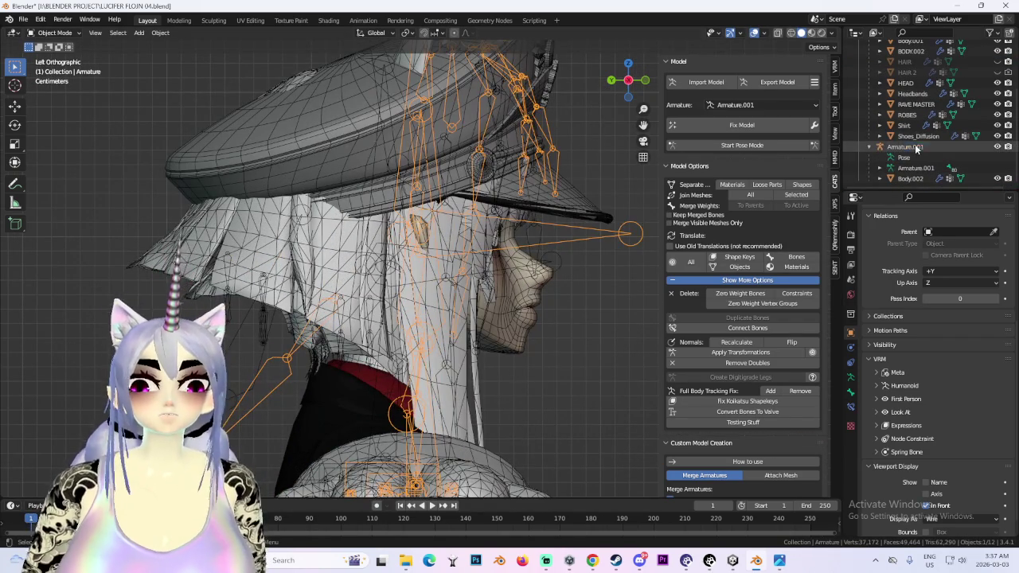
left_click(918, 148)
key("g")
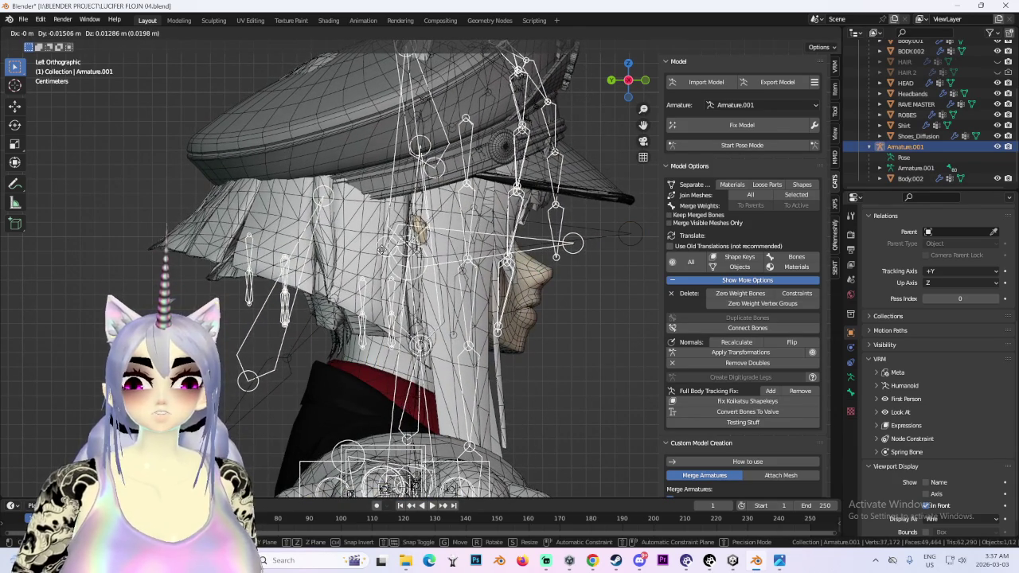
key("Return")
- From the front orthographic view, nudge Armature.001 again to line up with the face
mouse_move(382, 239)
middle_mouse_down()
mouse_move(482, 258)
mouse_move(483, 407)
mouse_move(557, 279)
middle_mouse_up()
scroll(430, 248, "up", 5)
scroll(430, 248, "up", 2)
scroll(623, 186, "down", 4)
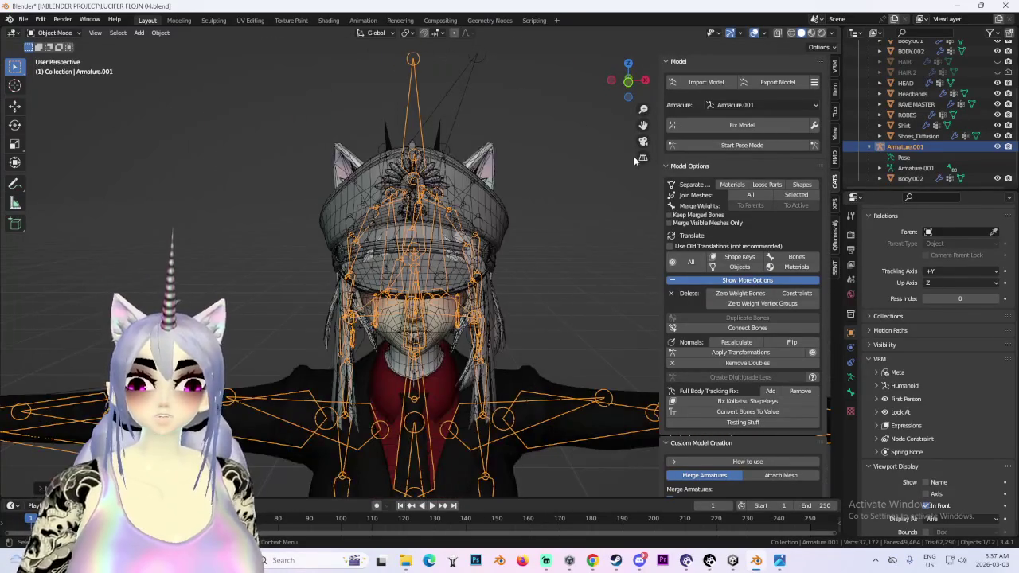
left_click(643, 82)
scroll(530, 285, "up", 2)
scroll(530, 286, "up", 2)
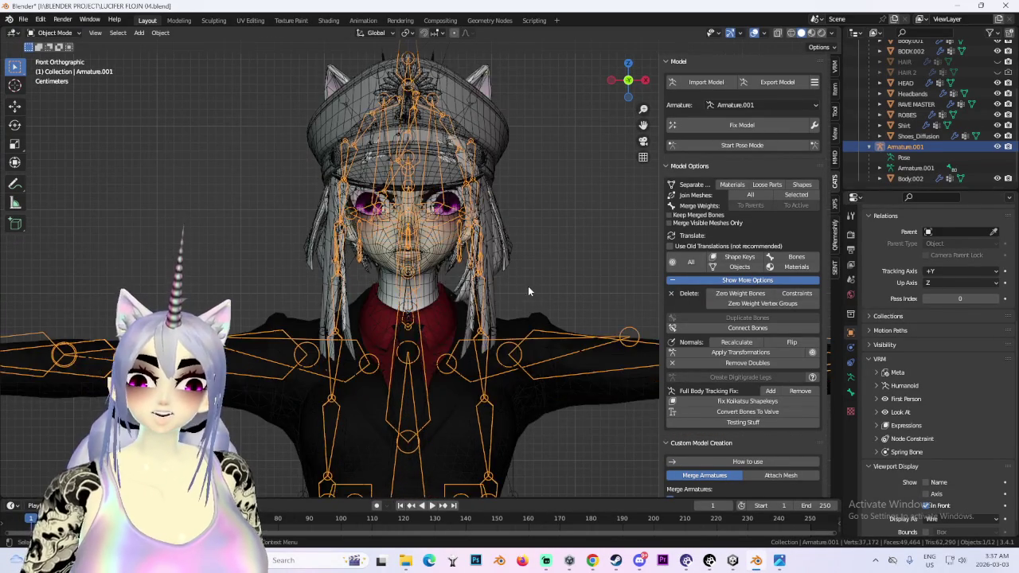
scroll(509, 265, "up", 2)
mouse_move(509, 265)
middle_mouse_down()
mouse_move(478, 263)
mouse_move(479, 224)
middle_mouse_up()
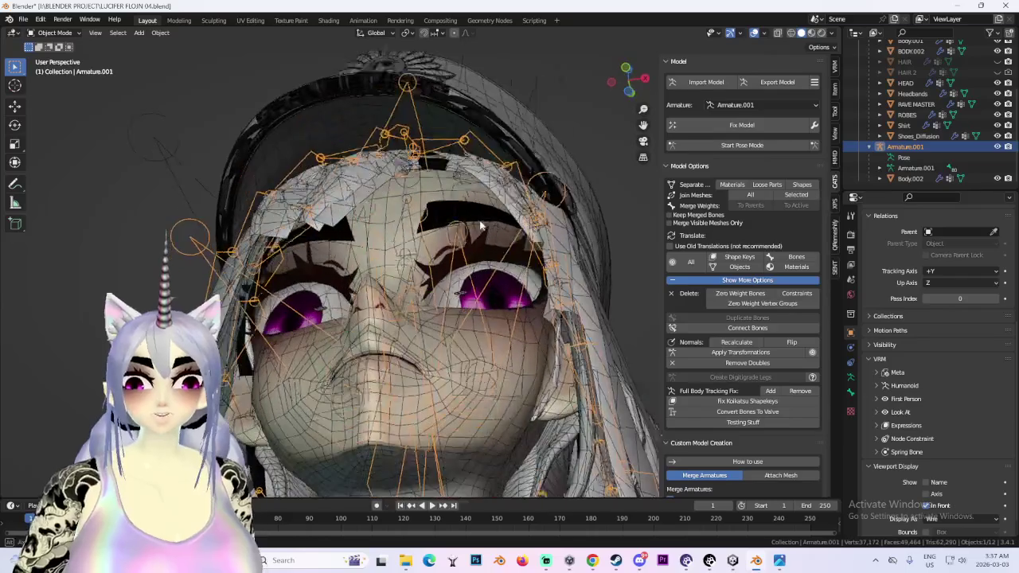
key("g")
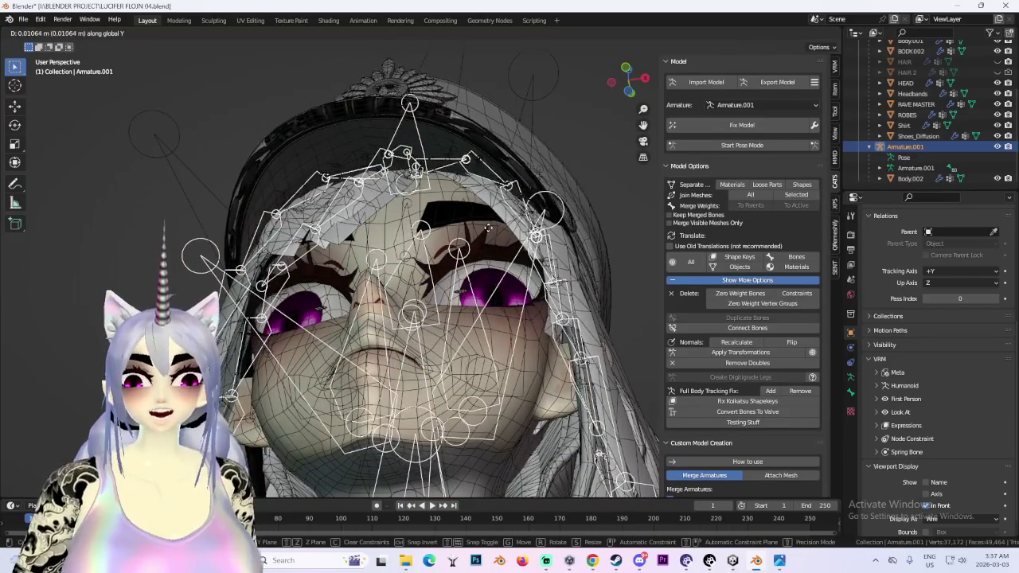
left_click(488, 227)
- Check the bone placement inside the head from the right profile and front views
scroll(478, 239, "down", 3)
scroll(446, 247, "up", 4)
mouse_move(446, 247)
middle_mouse_down()
mouse_move(422, 255)
mouse_move(432, 286)
mouse_move(473, 293)
middle_mouse_up()
left_click(630, 73)
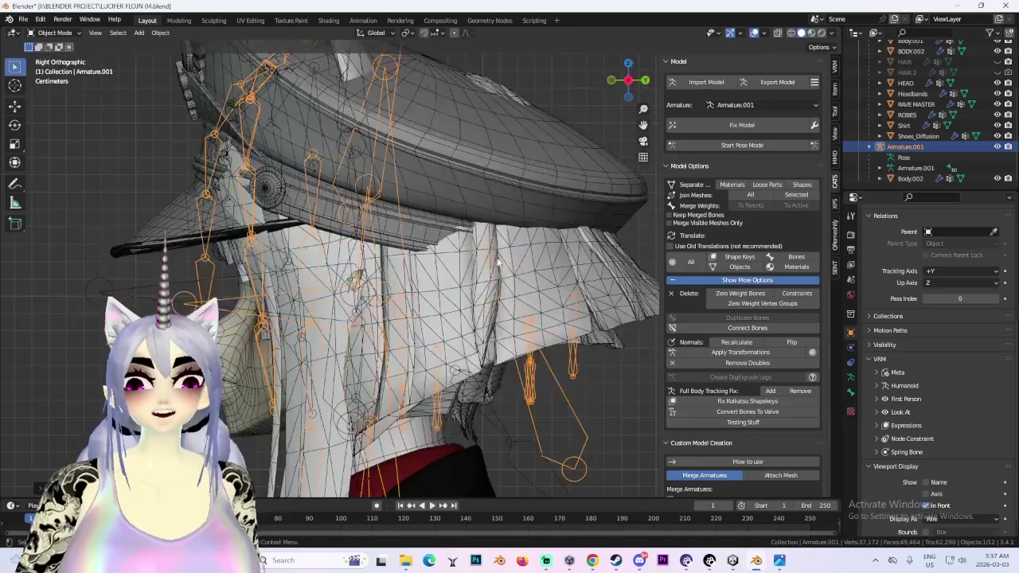
scroll(545, 294, "up", 2)
mouse_move(417, 300)
middle_mouse_down()
mouse_move(496, 342)
mouse_move(442, 222)
mouse_move(516, 248)
mouse_move(508, 254)
middle_mouse_up()
scroll(496, 343, "down", 2)
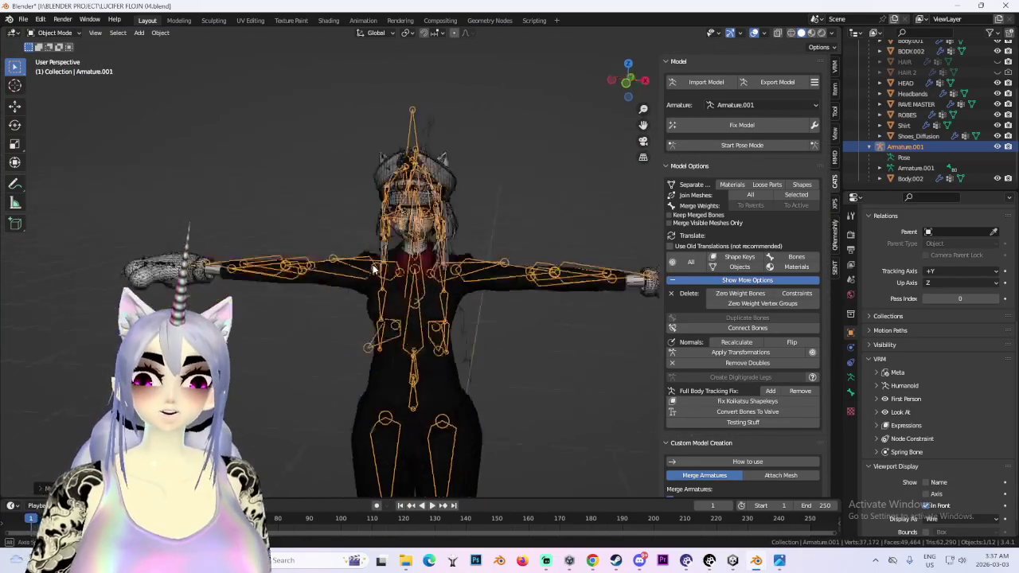
scroll(508, 255, "up", 2)
scroll(434, 271, "up", 2)
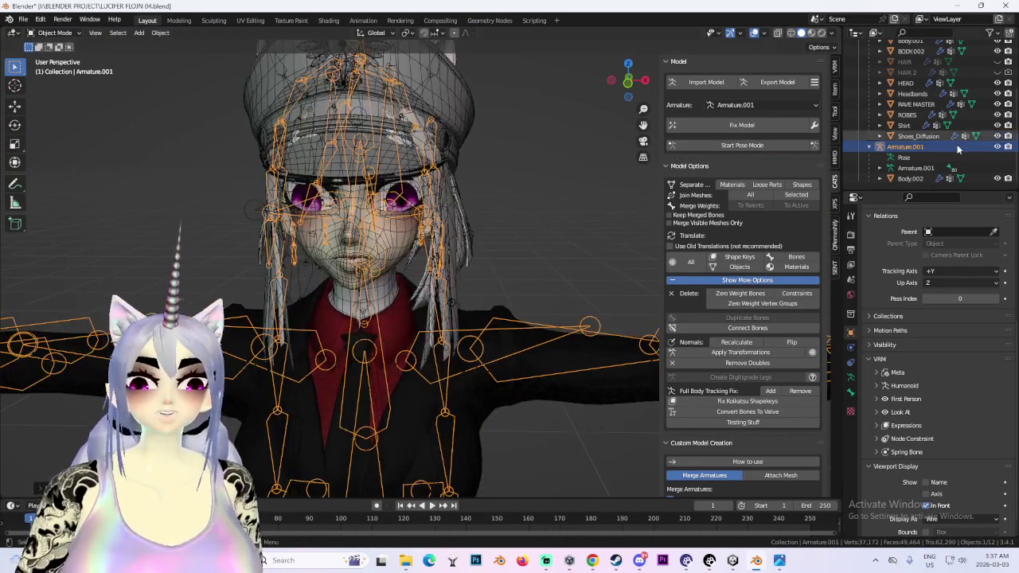
- Hide Armature.001, then select Body.002 and show its mesh data and shape keys
left_click(997, 148)
scroll(466, 301, "up", 1)
mouse_move(466, 301)
middle_mouse_down()
mouse_move(502, 331)
mouse_move(530, 305)
middle_mouse_up()
scroll(502, 330, "up", 1)
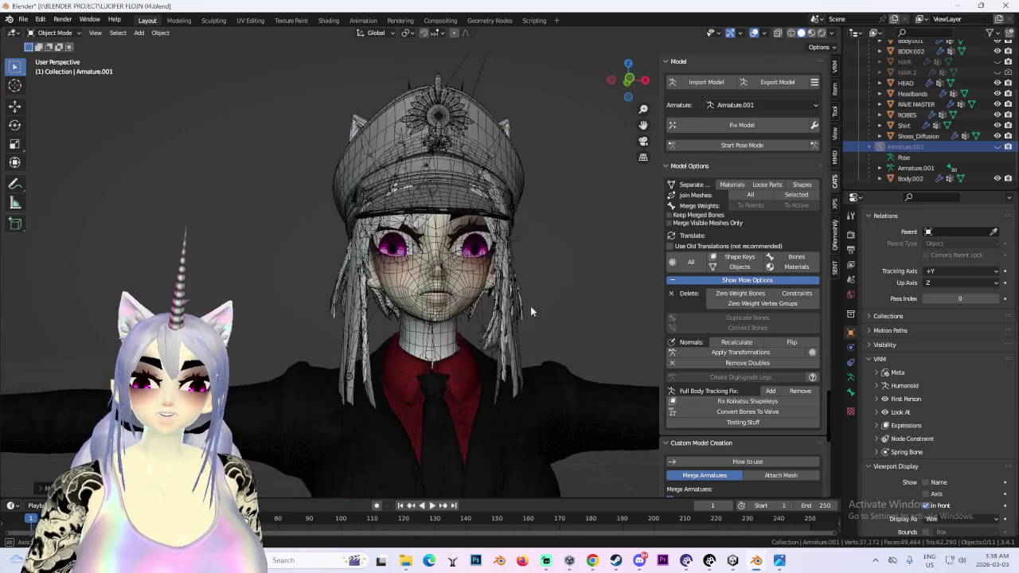
left_click(509, 266)
left_click(850, 406)
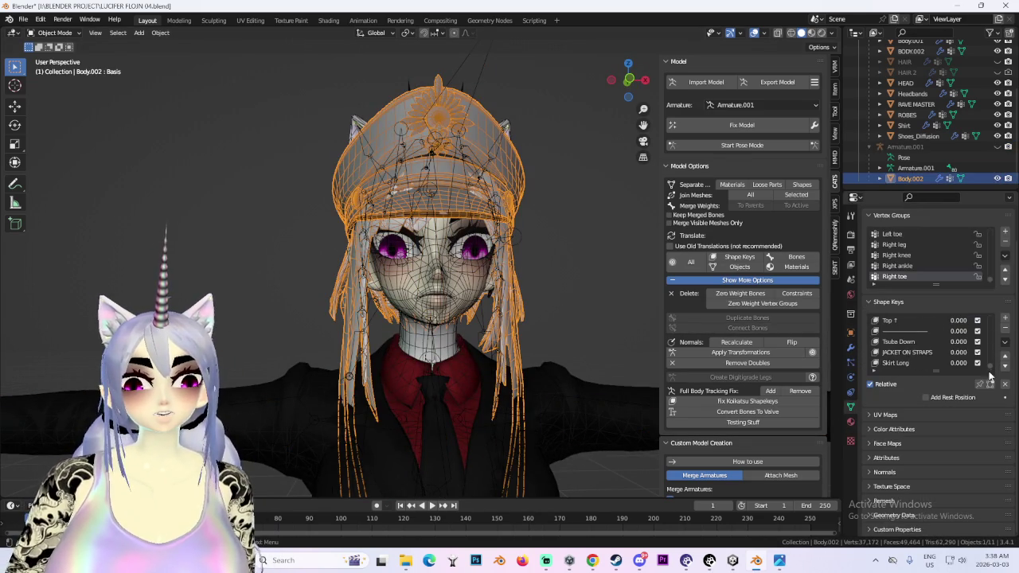
- Apply Body.002's MILITARY HAT ON 3 shape key to the Basis shape
scroll(945, 351, "down", 2)
scroll(943, 352, "down", 2)
scroll(949, 352, "down", 2)
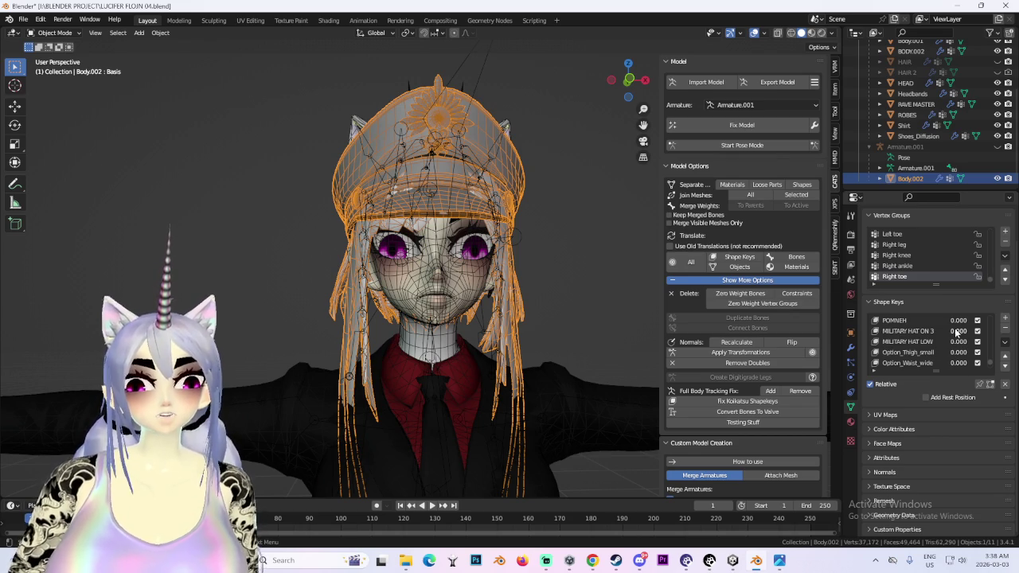
middle_click_drag(514, 228, 525, 246)
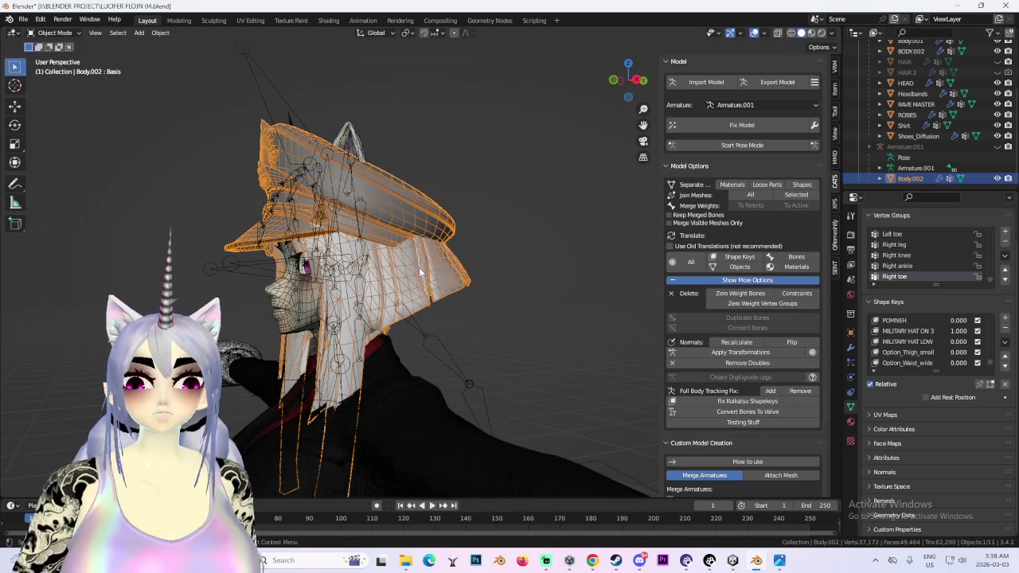
left_click(907, 331)
left_click(1005, 342)
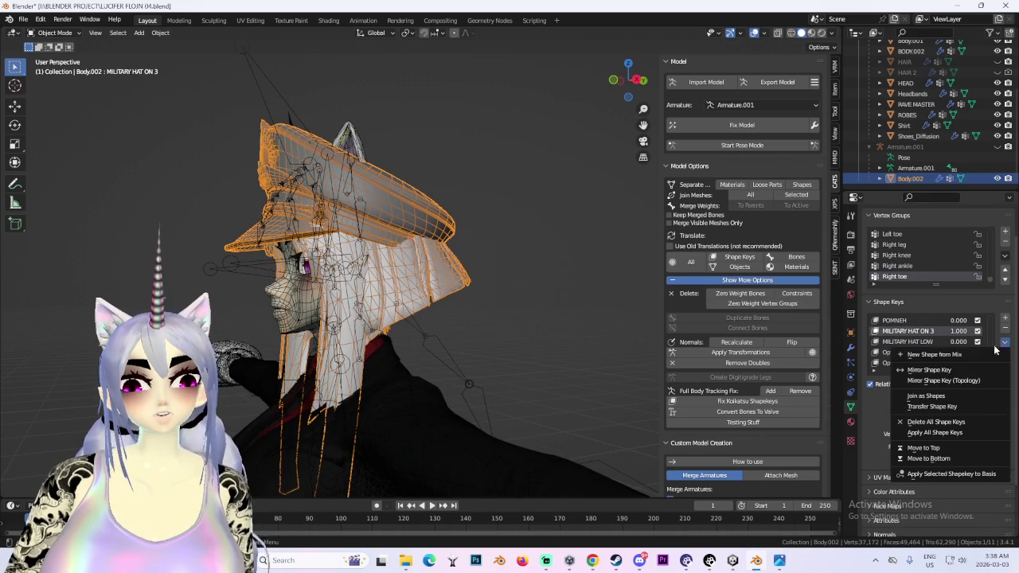
left_click(949, 474)
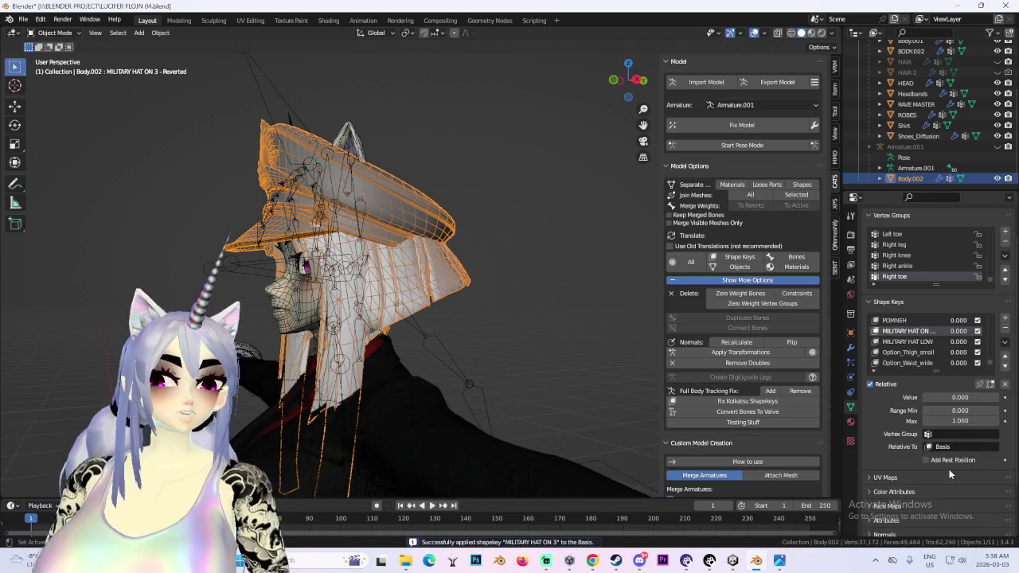
- Orbit around the hatted head to inspect the fit, then select Armature.001
middle_click_drag(364, 253, 319, 194)
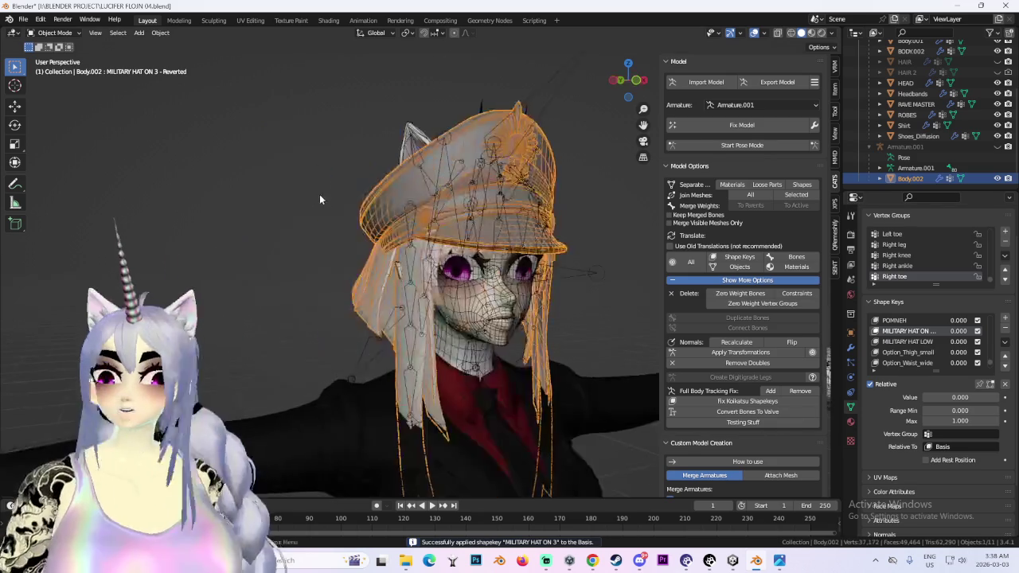
scroll(487, 174, "up", 5)
scroll(488, 174, "down", 5)
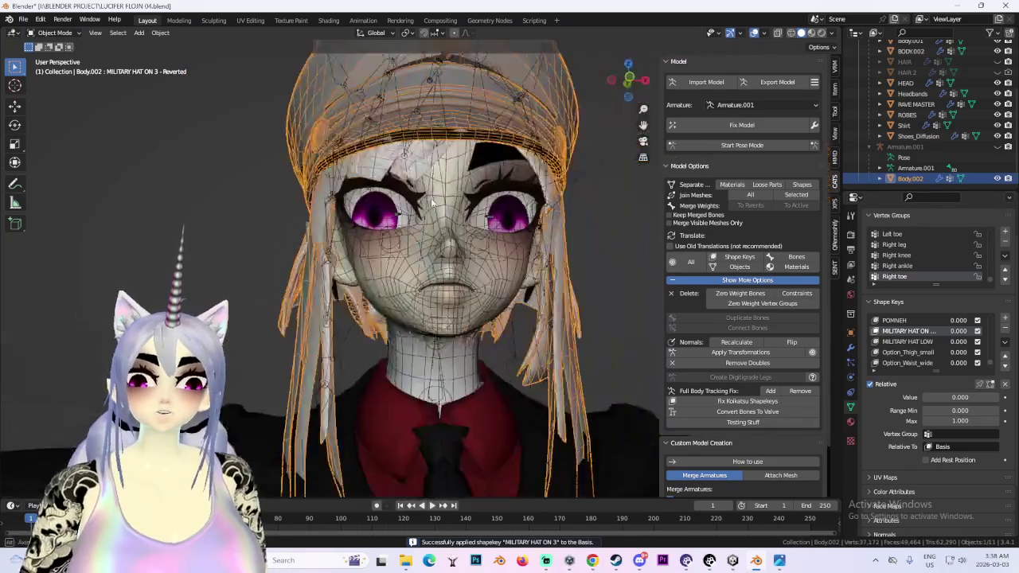
middle_click_drag(487, 174, 408, 255)
middle_click_drag(568, 145, 479, 238)
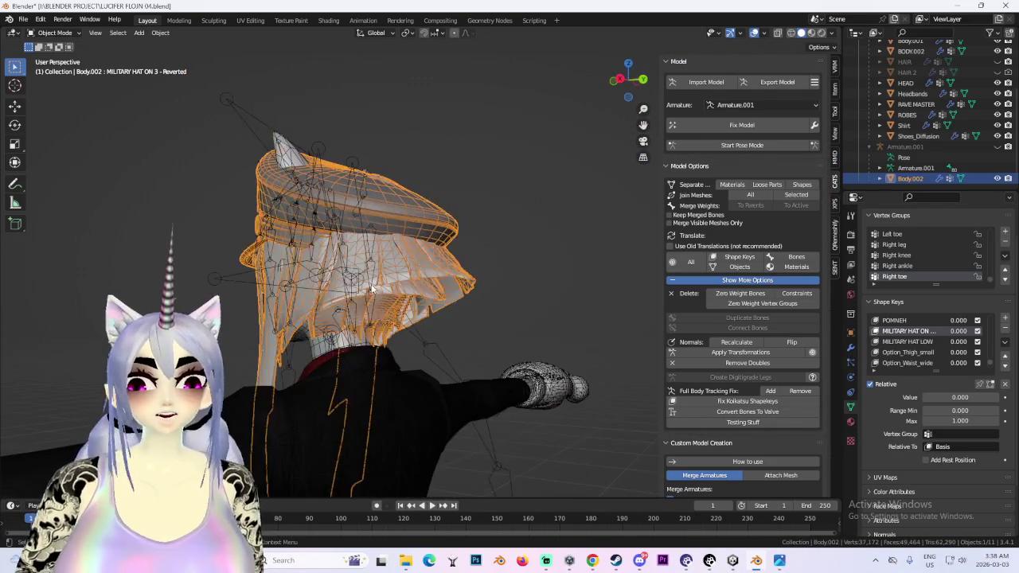
left_click(479, 238)
left_click(506, 282)
mouse_move(506, 283)
middle_mouse_down()
mouse_move(484, 338)
mouse_move(762, 71)
middle_mouse_up()
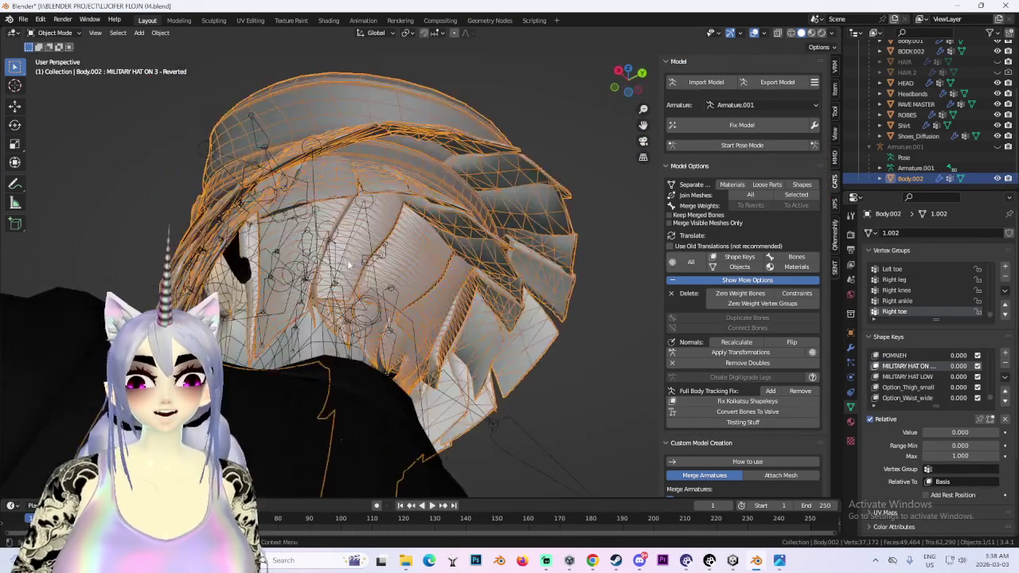
left_click(908, 146)
scroll(635, 125, "down", 5)
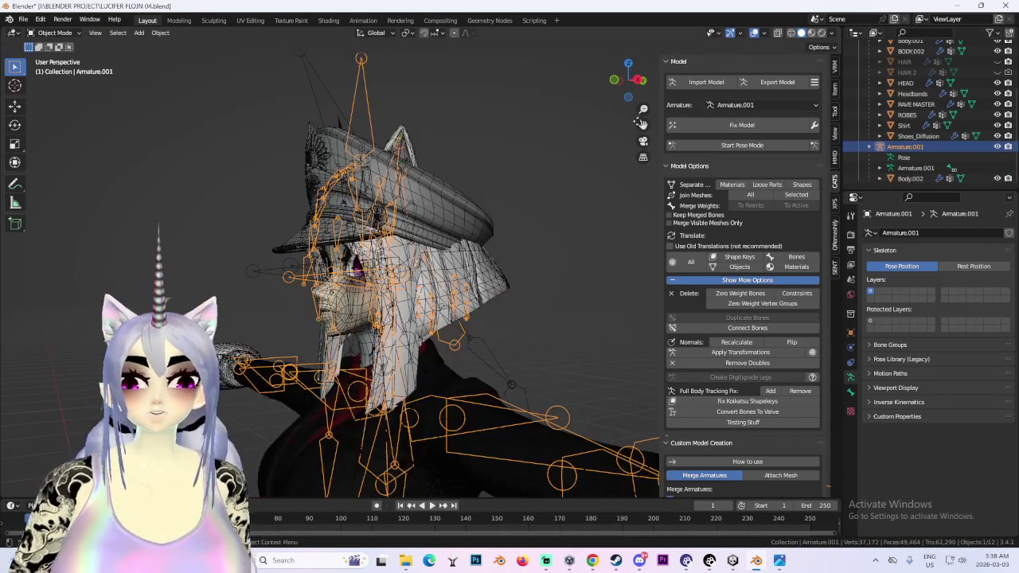
- In front view, move Armature.001 and its hat along Z
left_click(614, 82)
key("g")
key("z")
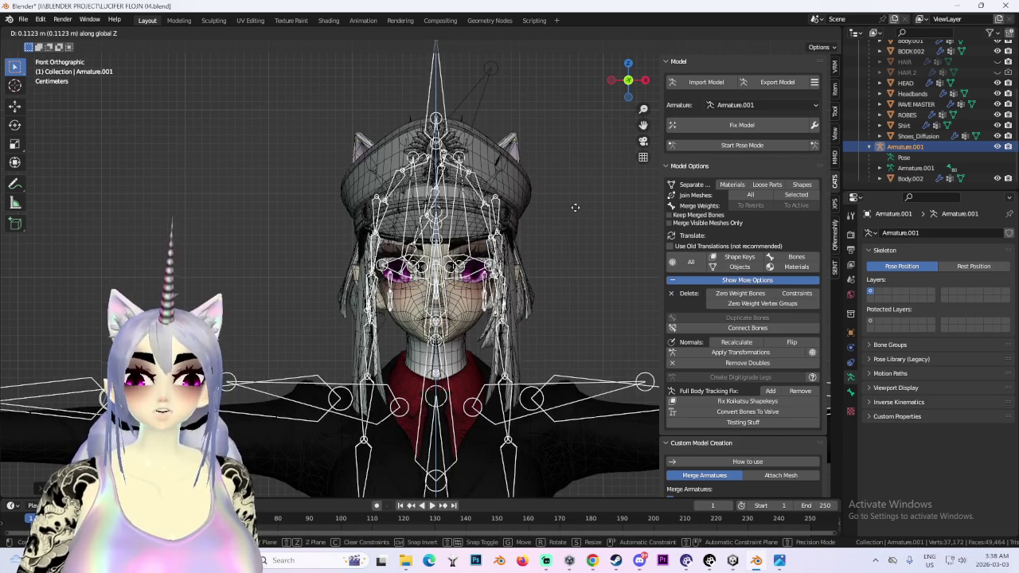
middle_click_drag(575, 207, 414, 231)
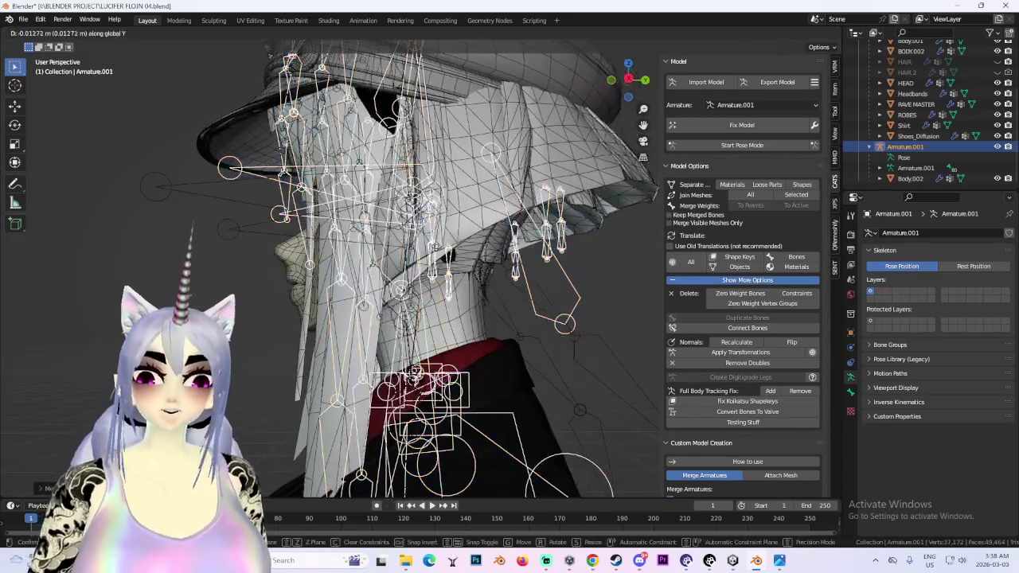
left_click(463, 255)
- Refine the armature's position from the straight side view
key("KP_3")
scroll(462, 255, "up", 2)
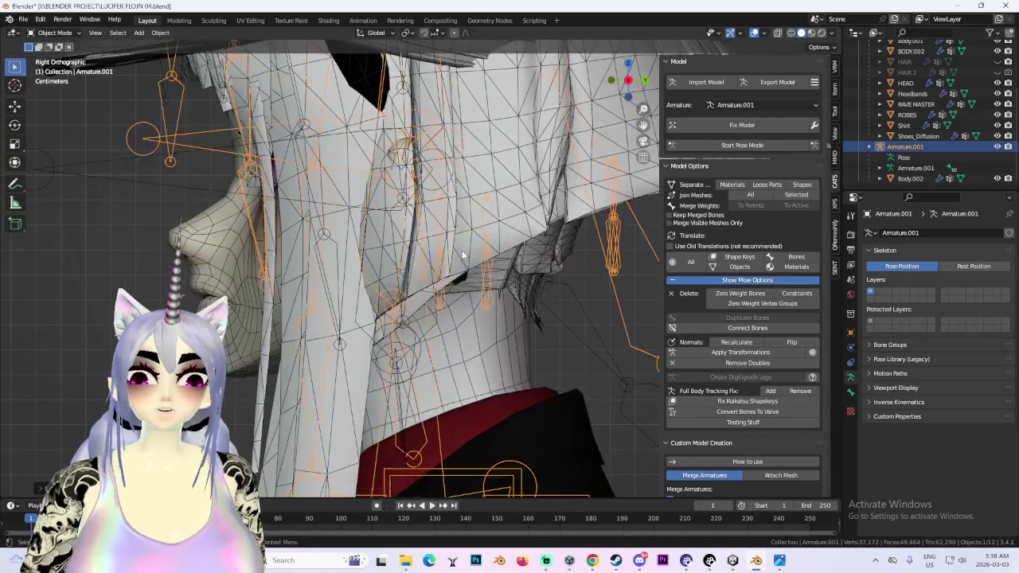
key("g")
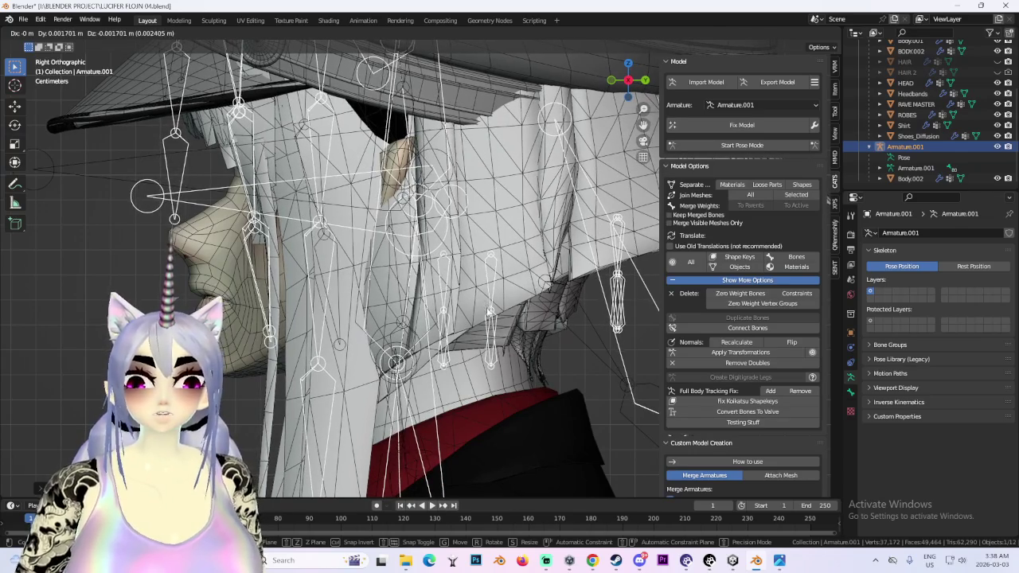
left_click(486, 308)
scroll(468, 302, "down", 3)
- Deselect the armature and check the hat mesh Body.002 from the side
mouse_move(468, 301)
middle_mouse_down()
mouse_move(442, 255)
mouse_move(501, 225)
mouse_move(555, 244)
mouse_move(506, 223)
mouse_move(608, 244)
middle_mouse_up()
scroll(443, 256, "up", 1)
left_click(608, 244)
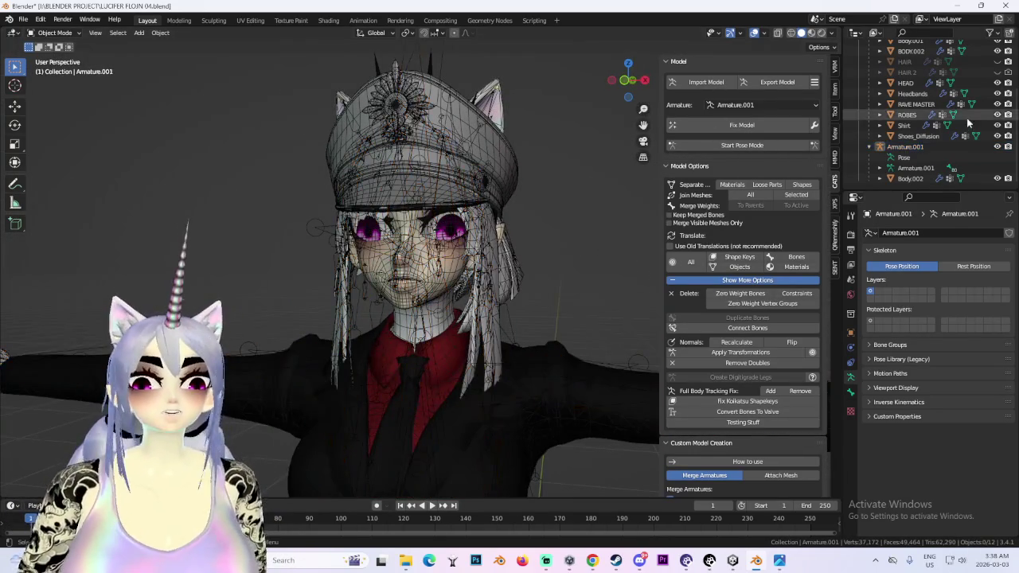
scroll(481, 254, "down", 3)
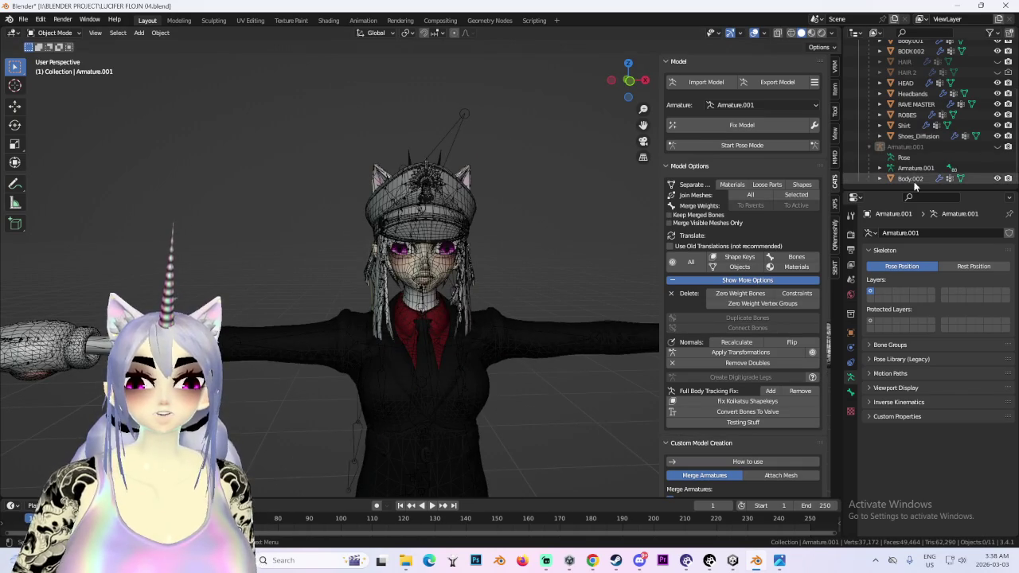
middle_click_drag(382, 239, 407, 243)
left_click(430, 205)
mouse_move(577, 235)
middle_mouse_down()
mouse_move(506, 243)
mouse_move(474, 267)
middle_mouse_up()
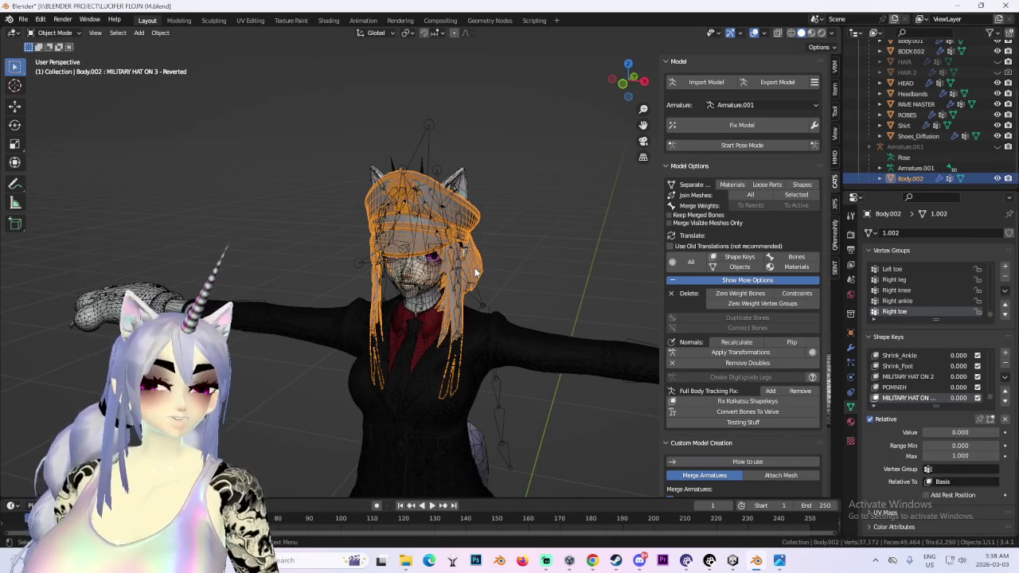
- In front view, select the HEAD mesh, then Armature, then Armature.001
key("KP_1")
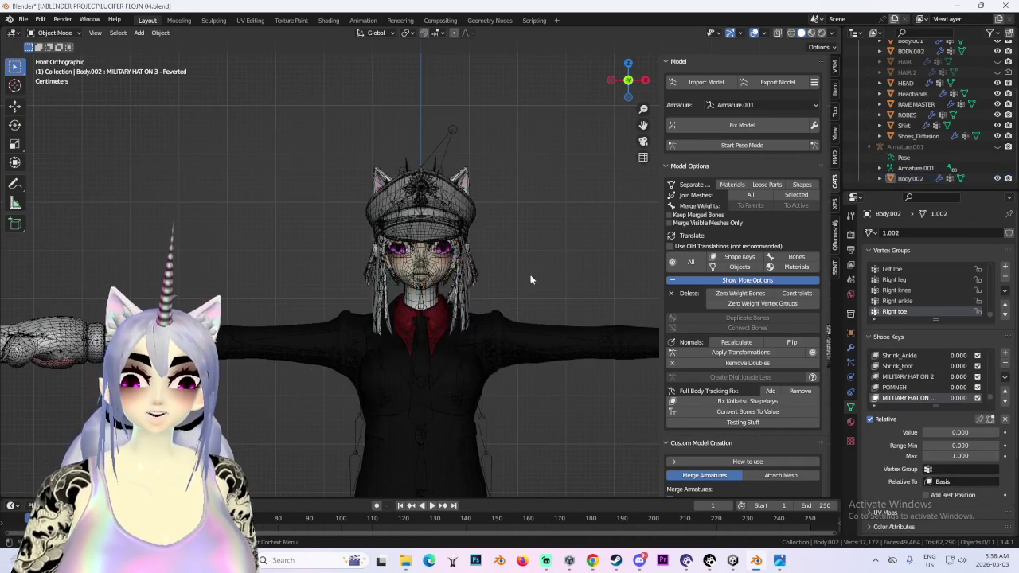
scroll(553, 264, "up", 6)
left_click(498, 234)
scroll(498, 234, "down", 1)
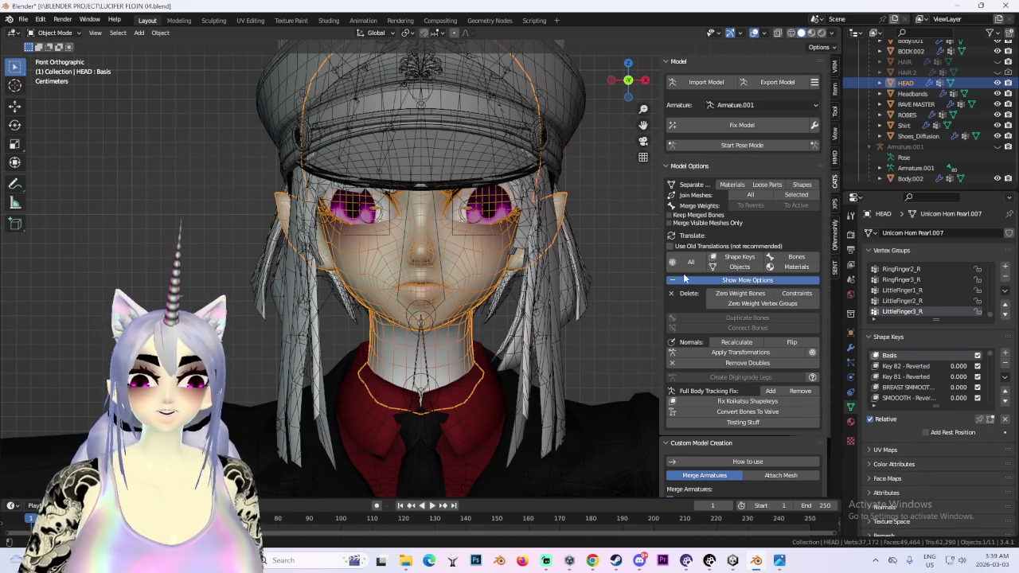
scroll(448, 290, "down", 3)
left_click(904, 146)
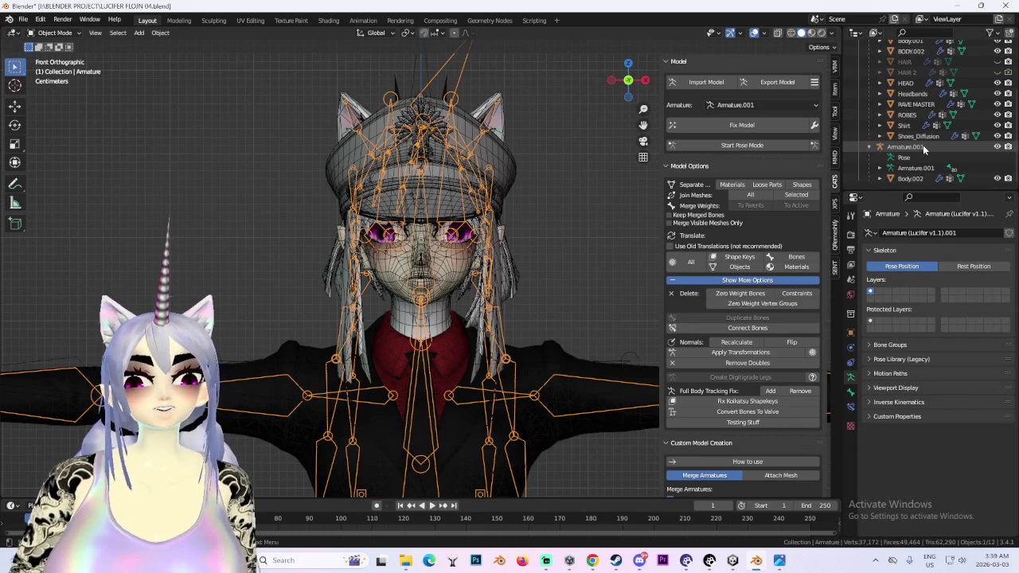
left_click(916, 147)
- Nudge Armature.001 along Z, refining its height in the side view
key("g")
key("z")
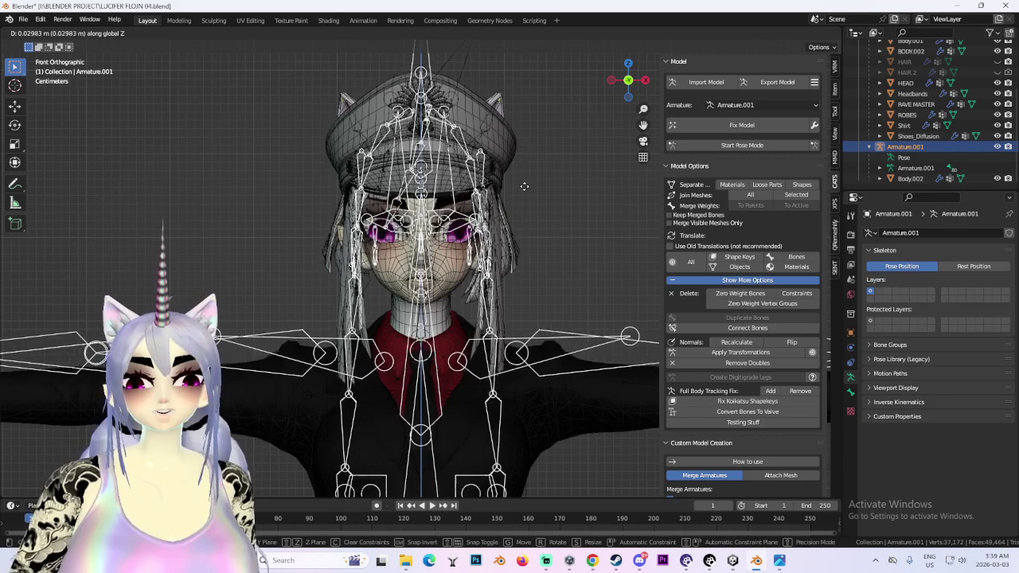
left_click(524, 191)
middle_click_drag(524, 191, 455, 226)
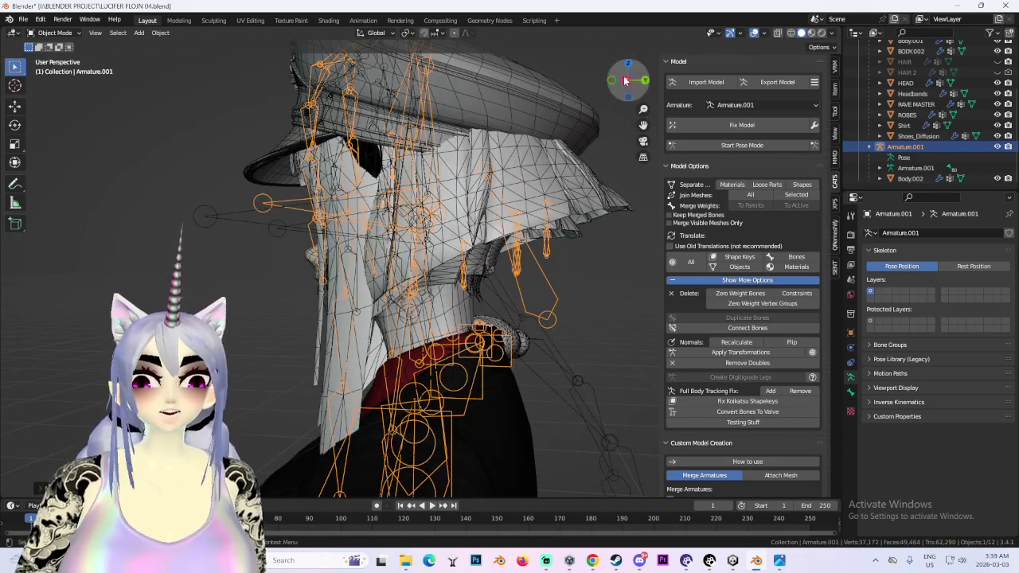
left_click(626, 80)
key("g")
key("z")
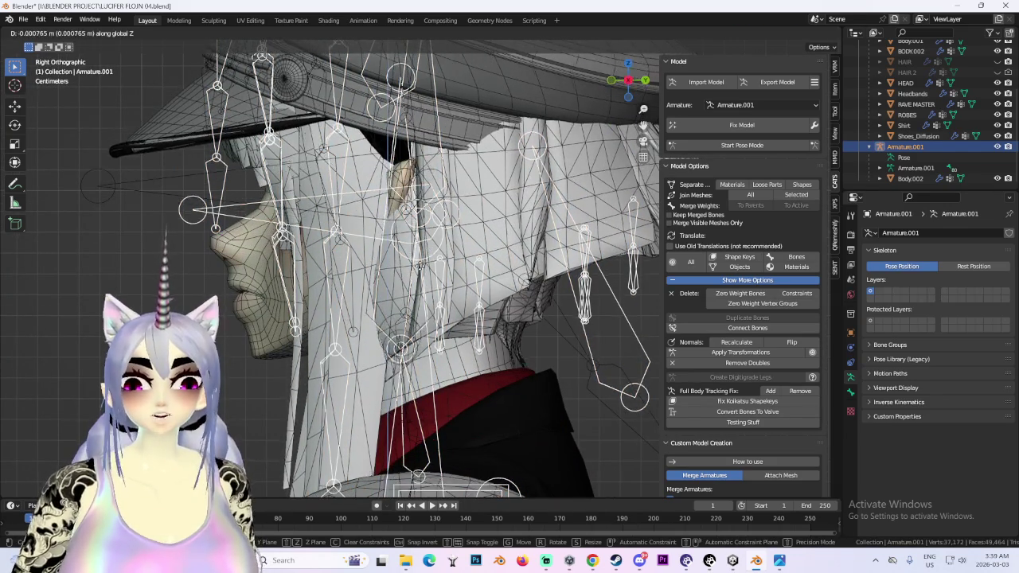
left_click(420, 268)
mouse_move(421, 269)
middle_mouse_down()
mouse_move(499, 333)
mouse_move(434, 316)
middle_mouse_up()
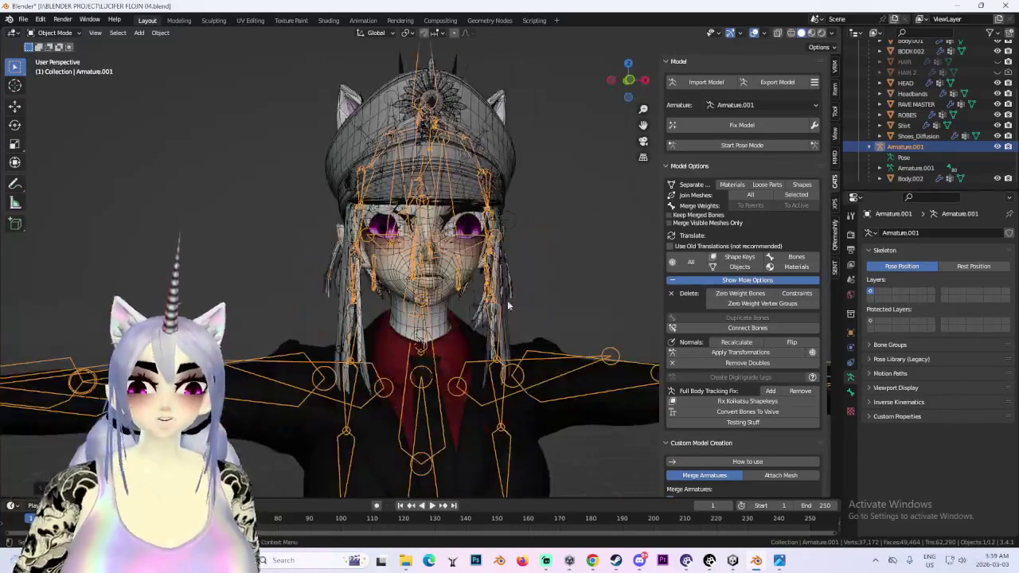
- Hide the Armature.001 and Armature skeletons in the Outliner
left_click(616, 198)
middle_click_drag(616, 198, 526, 255)
left_click(998, 146)
middle_click_drag(494, 286, 458, 265)
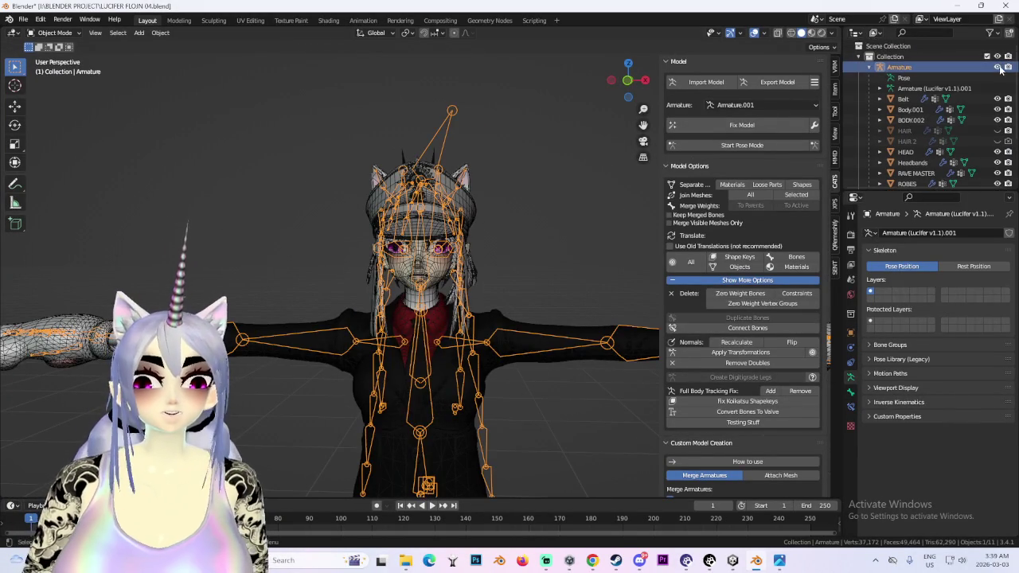
left_click(997, 67)
mouse_move(492, 227)
middle_mouse_down()
mouse_move(530, 265)
mouse_move(478, 271)
mouse_move(597, 131)
mouse_move(471, 171)
mouse_move(545, 168)
mouse_move(450, 226)
mouse_move(433, 195)
middle_mouse_up()
scroll(473, 272, "up", 5)
left_click(473, 272)
left_click(450, 227)
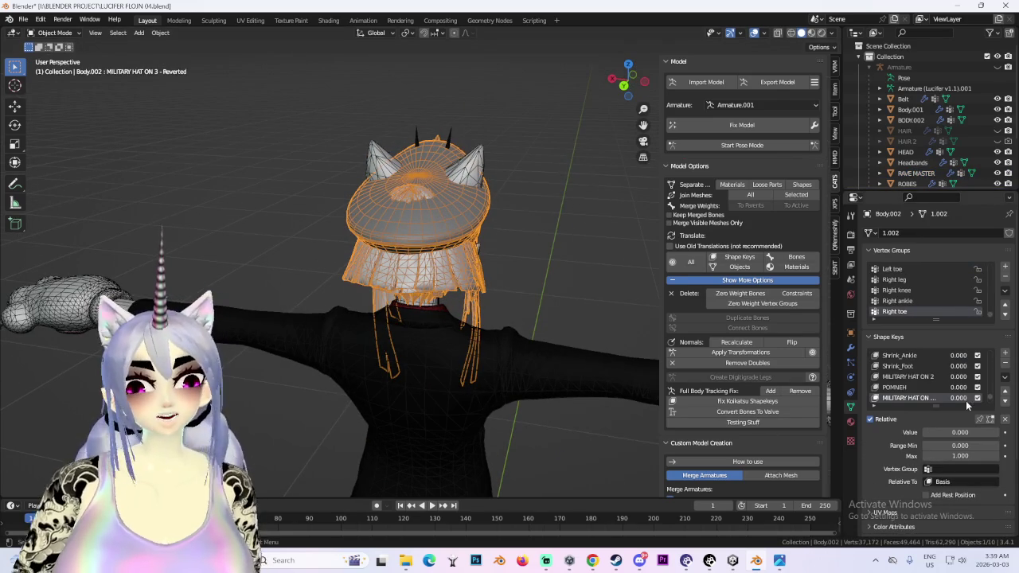
scroll(531, 252, "up", 3)
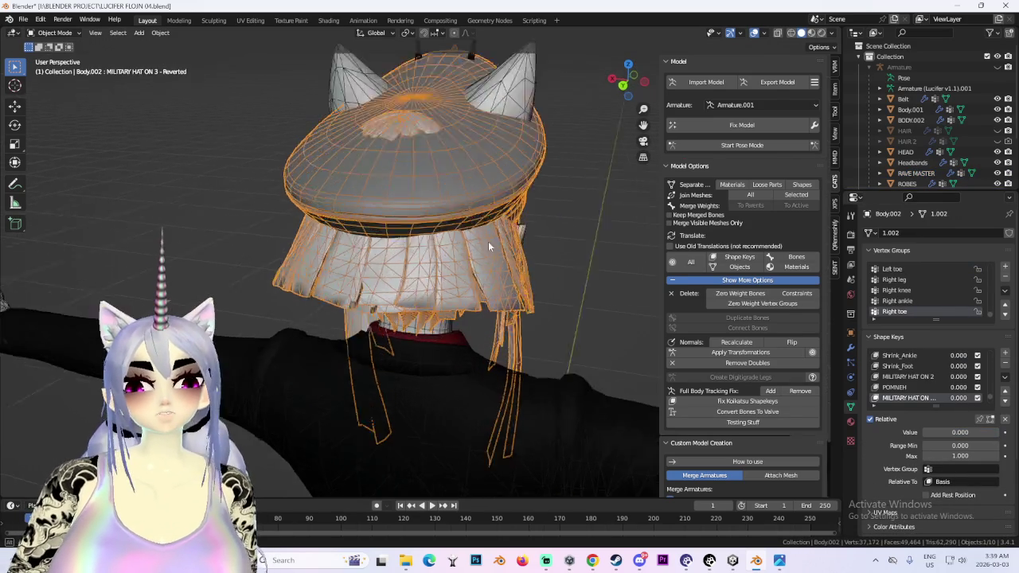
middle_click_drag(531, 251, 923, 361)
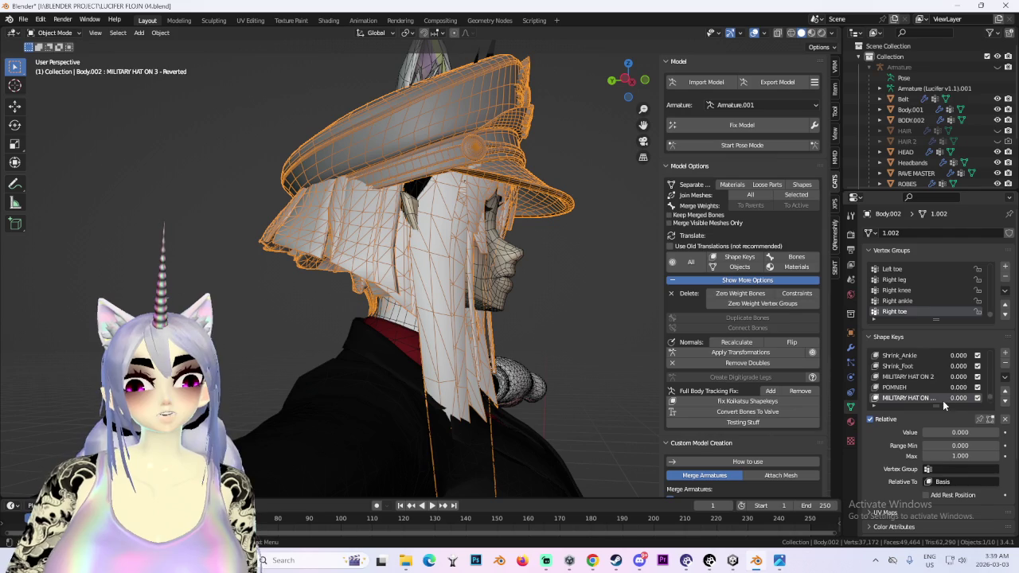
scroll(943, 395, "down", 2)
scroll(942, 392, "down", 2)
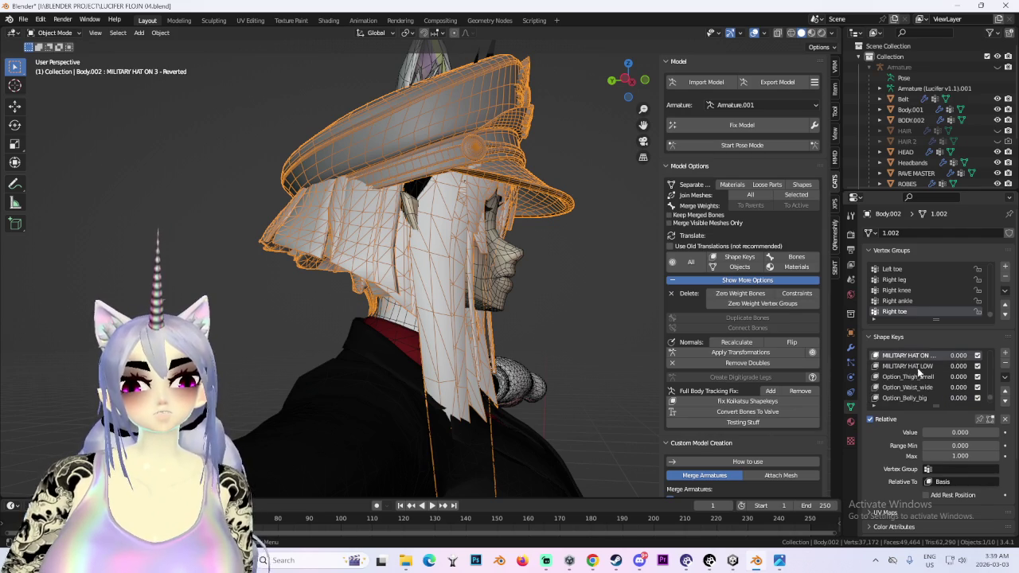
left_click_drag(857, 364, 763, 369)
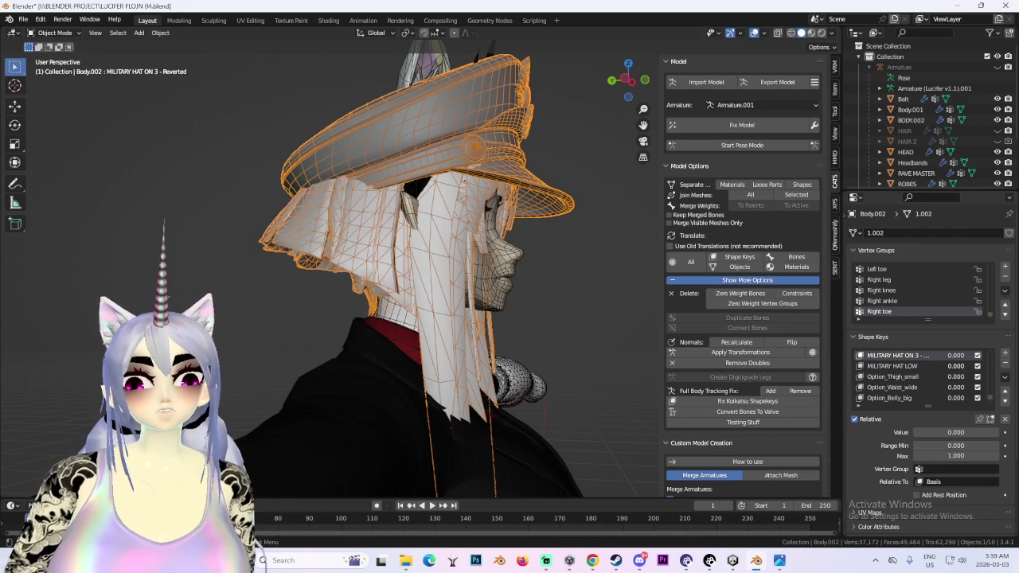
scroll(933, 380, "up", 1)
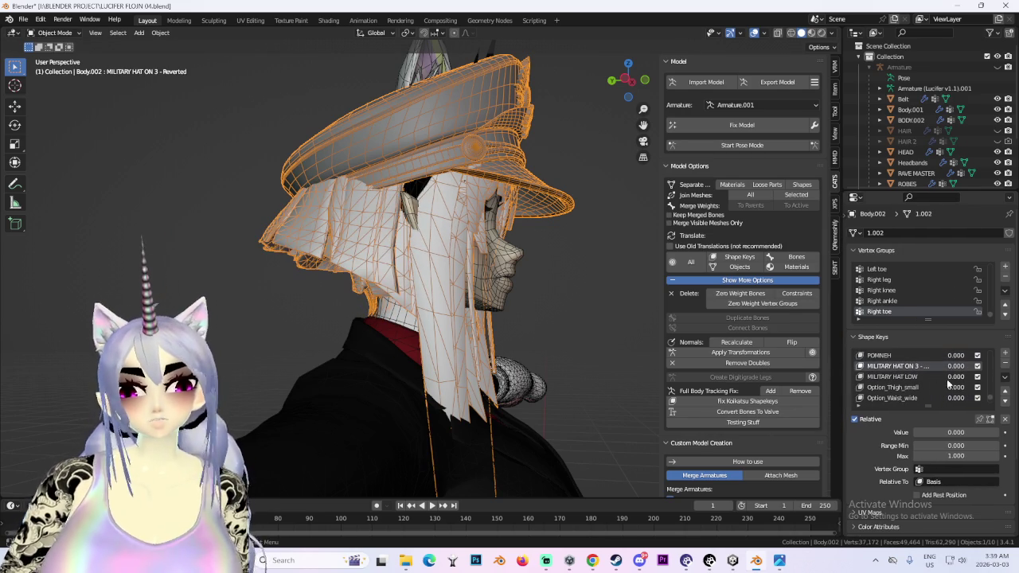
middle_click_drag(473, 176, 490, 215)
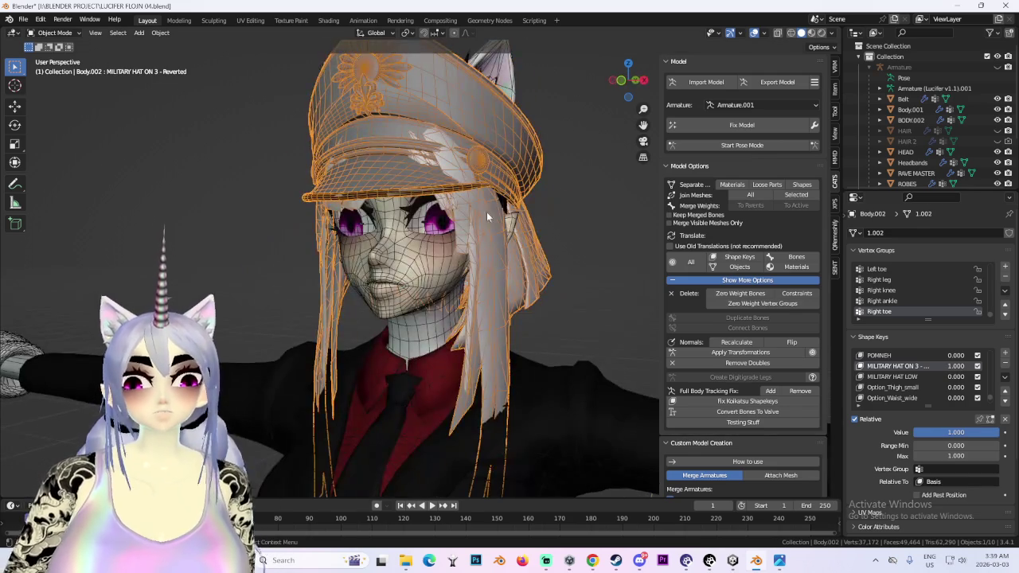
key("BackSpace")
scroll(963, 374, "up", 2)
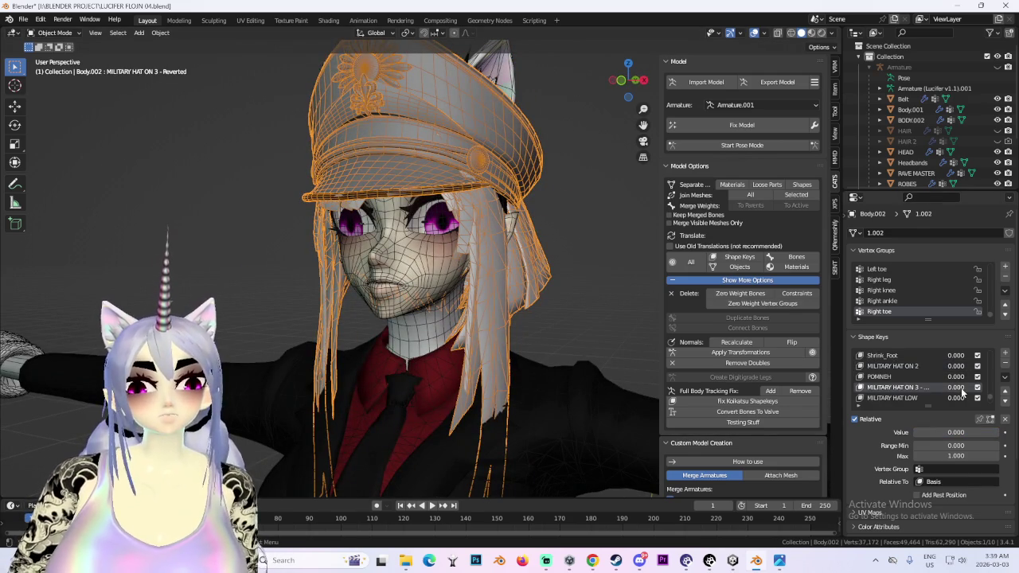
scroll(960, 375, "up", 1)
middle_click_drag(429, 183, 432, 248)
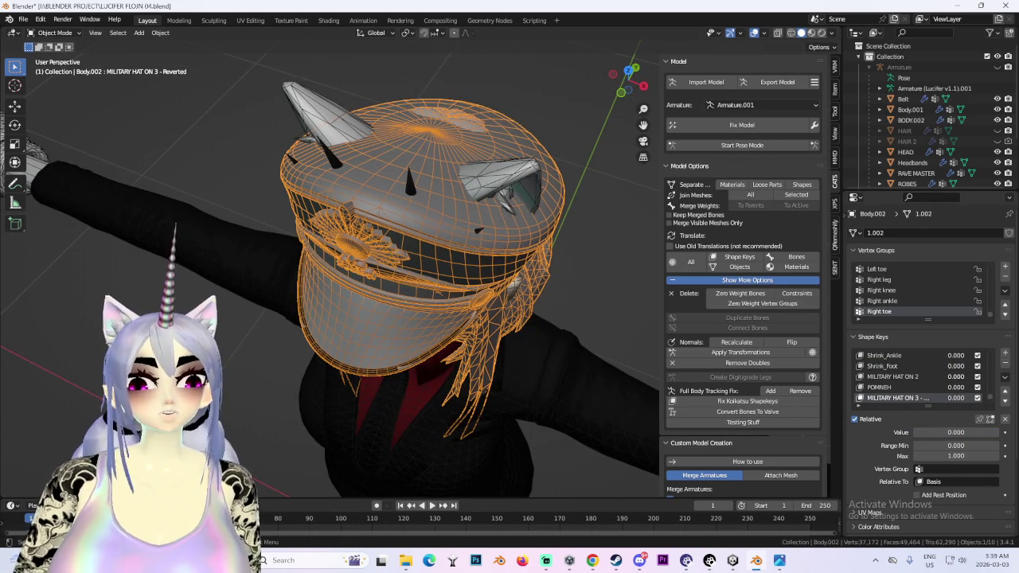
scroll(953, 400, "down", 2)
scroll(950, 387, "down", 1)
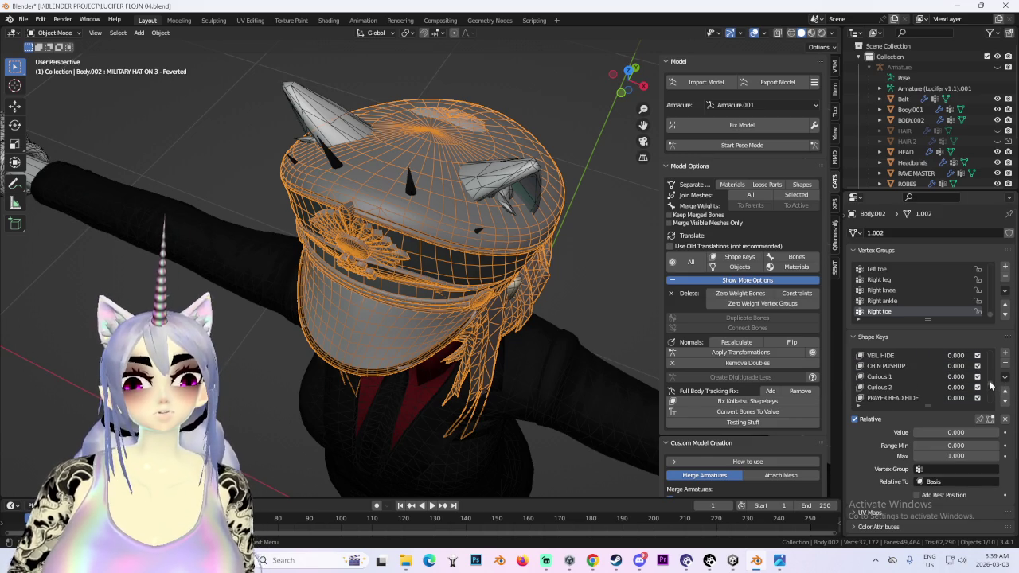
mouse_move(478, 191)
middle_mouse_down()
mouse_move(410, 126)
mouse_move(462, 169)
middle_mouse_up()
left_click(47, 32)
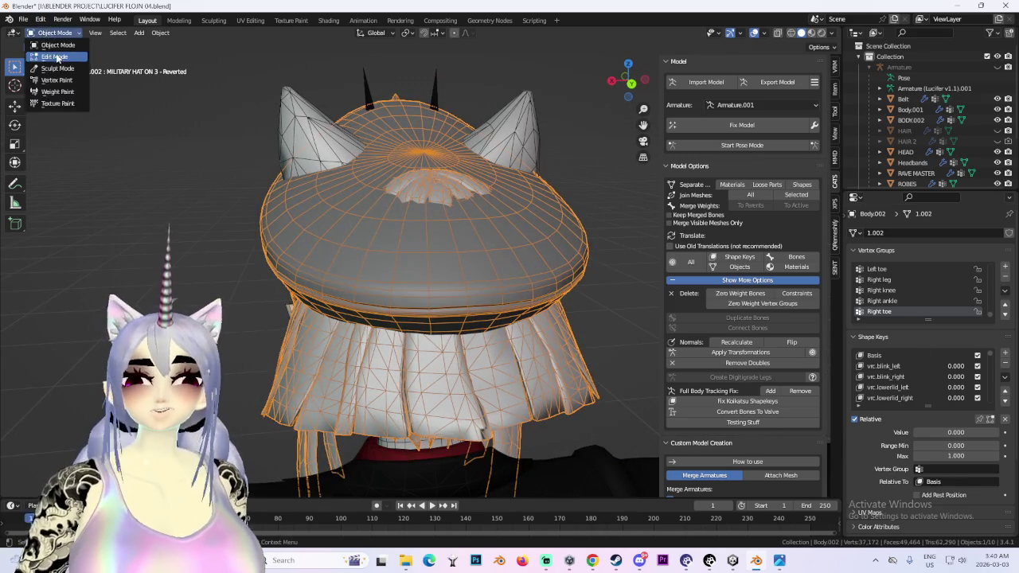
- In Edit Mode with proportional editing, move the hat's edge loop along Z
left_click(49, 45)
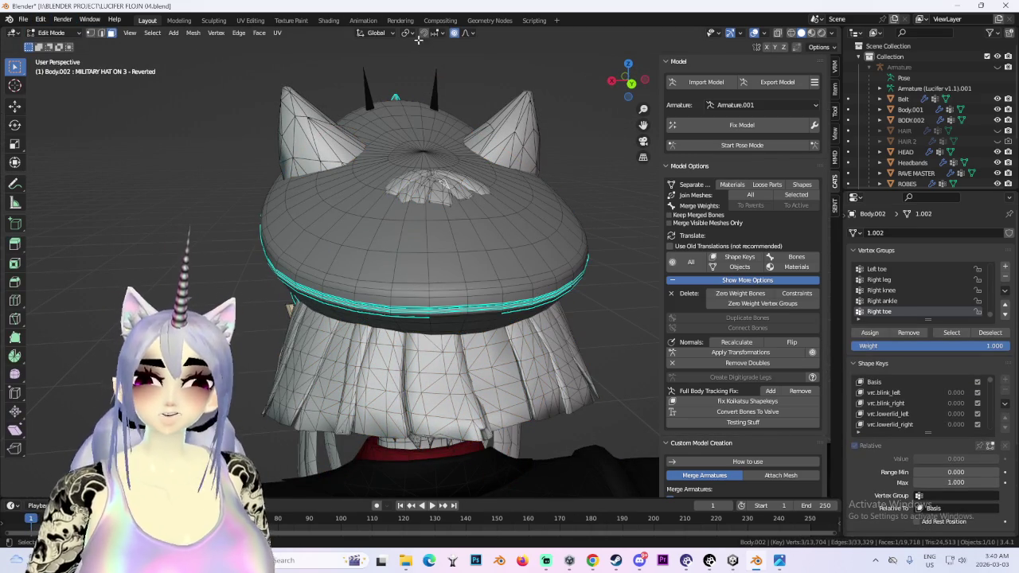
left_click(465, 32)
key("g")
key("z")
left_click(546, 257)
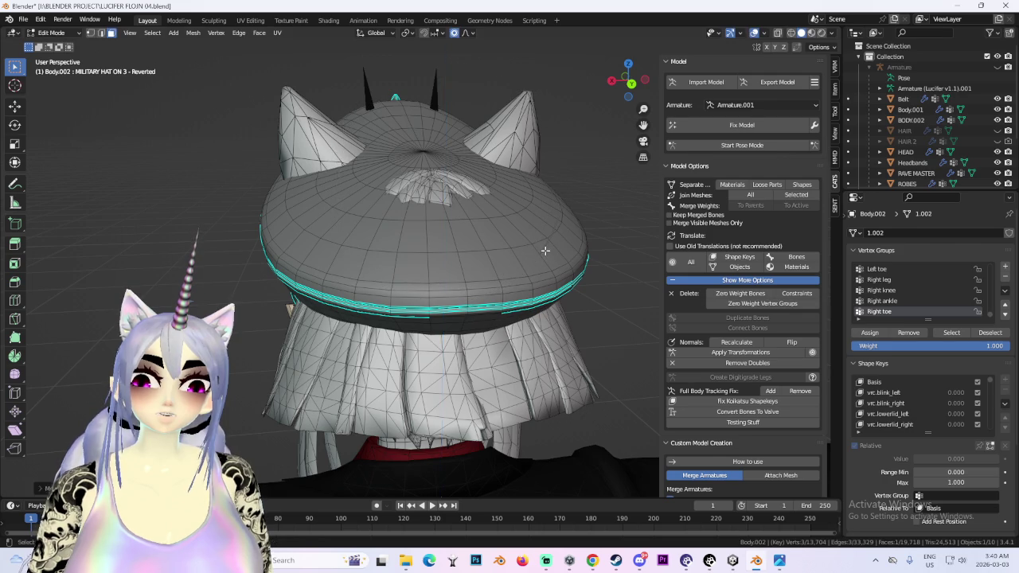
- Inspect the hat from above and front, abandoning two trial vertex moves
middle_click_drag(465, 204, 399, 233)
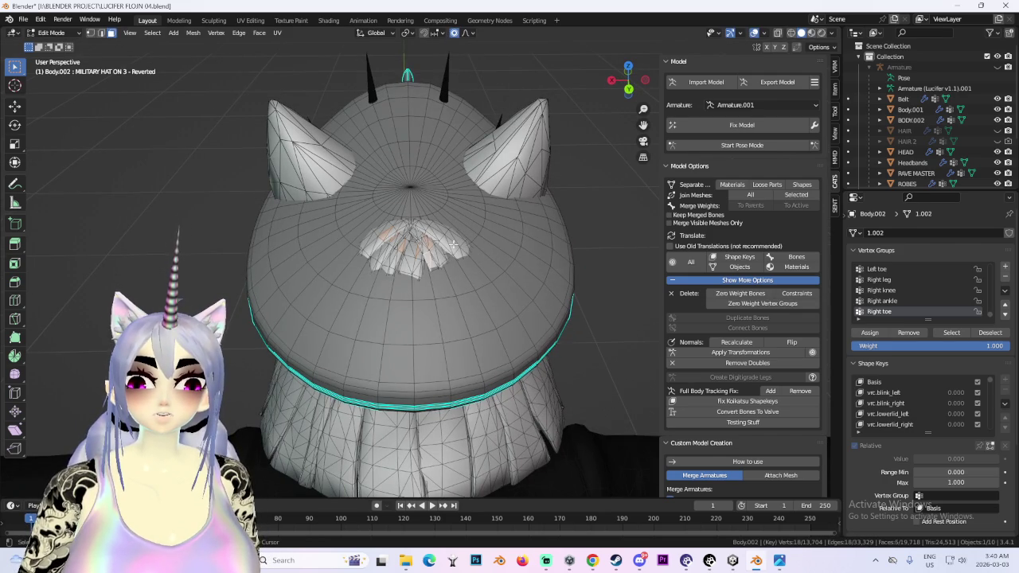
middle_click_drag(527, 270, 533, 256)
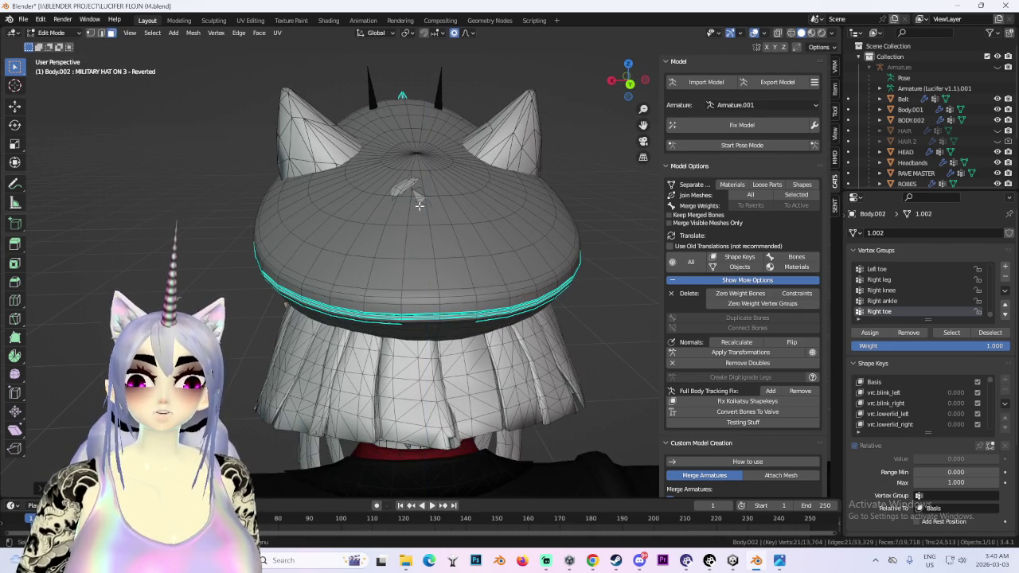
key("g")
key("Escape")
key("g")
key("Escape")
middle_click_drag(401, 231, 460, 251)
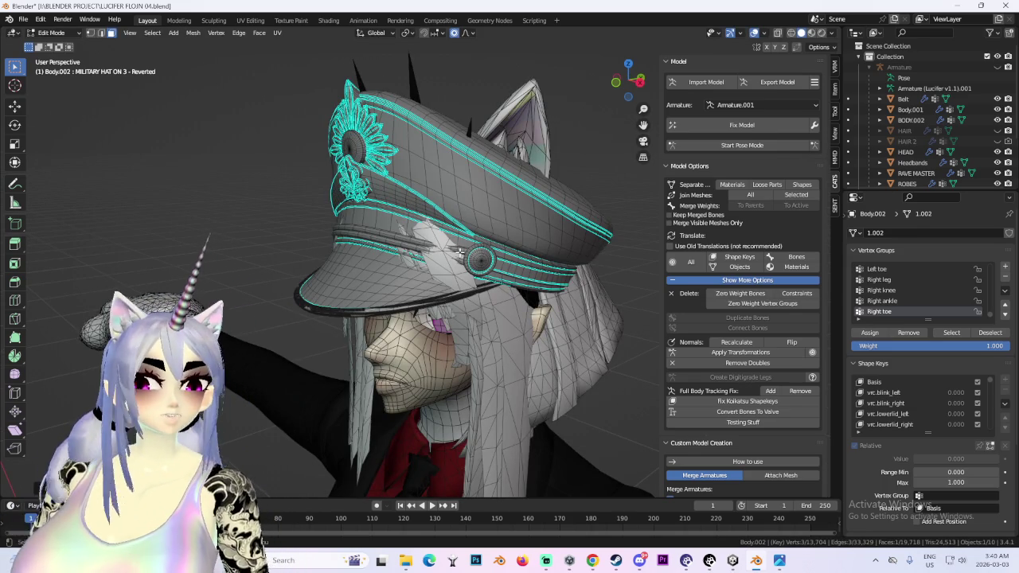
key("KP_1")
scroll(213, 298, "down", 3)
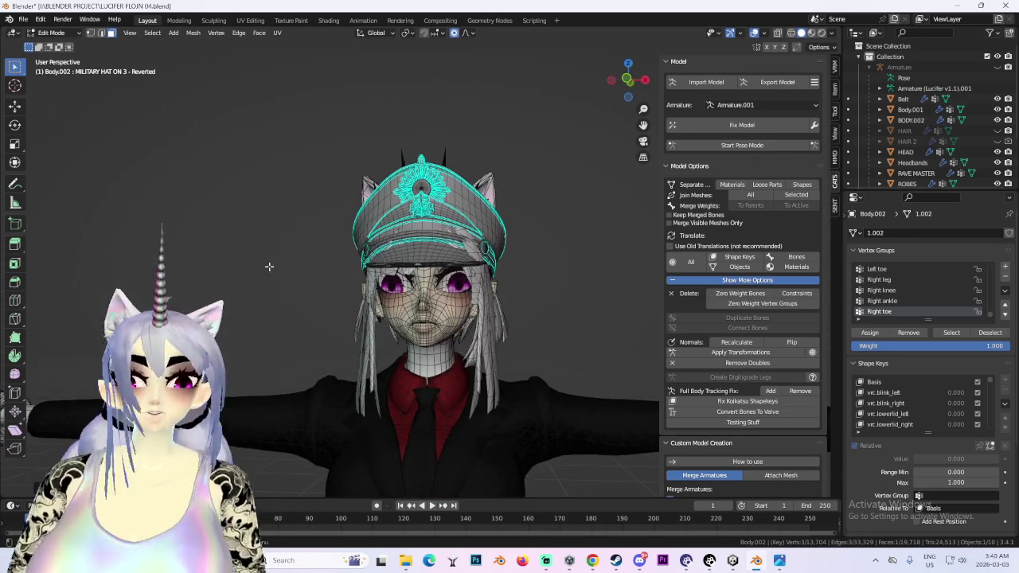
scroll(394, 284, "up", 5)
mouse_move(393, 284)
middle_mouse_down()
mouse_move(484, 250)
mouse_move(402, 269)
middle_mouse_up()
- Try soft moves of the hat vertices along X and Y, cancelling both
key("g")
key("x")
right_click(398, 270)
mouse_move(444, 208)
middle_mouse_down()
mouse_move(587, 226)
mouse_move(477, 219)
middle_mouse_up()
key("g")
key("y")
right_click(577, 223)
scroll(426, 210, "up", 3)
- Reposition the hat band vertices with a free soft move
mouse_move(435, 191)
middle_mouse_down()
mouse_move(467, 189)
mouse_move(488, 168)
mouse_move(386, 239)
middle_mouse_up()
key("g")
key("y")
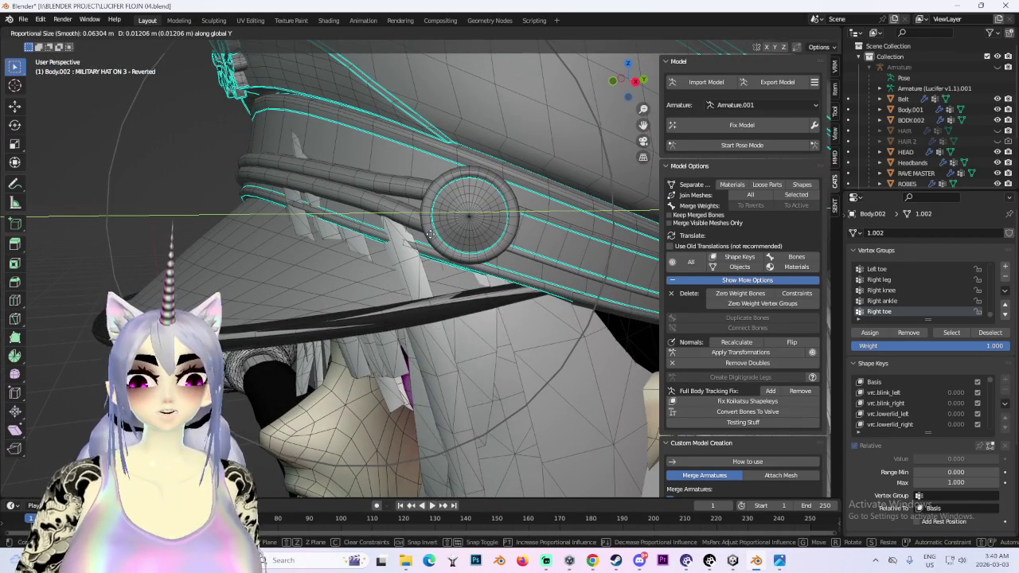
right_click(442, 237)
key("g")
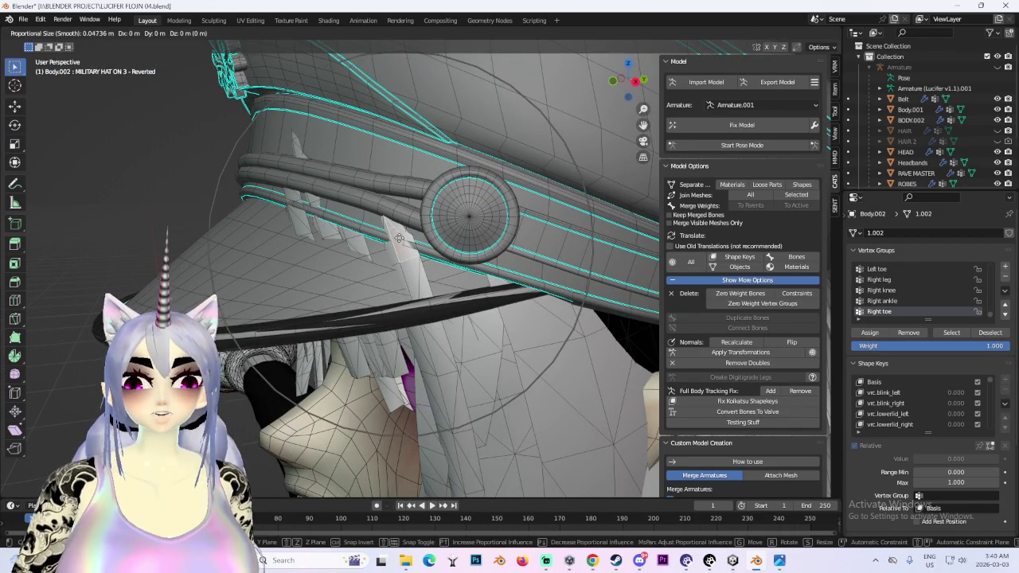
left_click(427, 233)
- Check the band from the side and front, cancelling another Y move
mouse_move(427, 233)
middle_mouse_down()
mouse_move(520, 275)
mouse_move(475, 247)
middle_mouse_up()
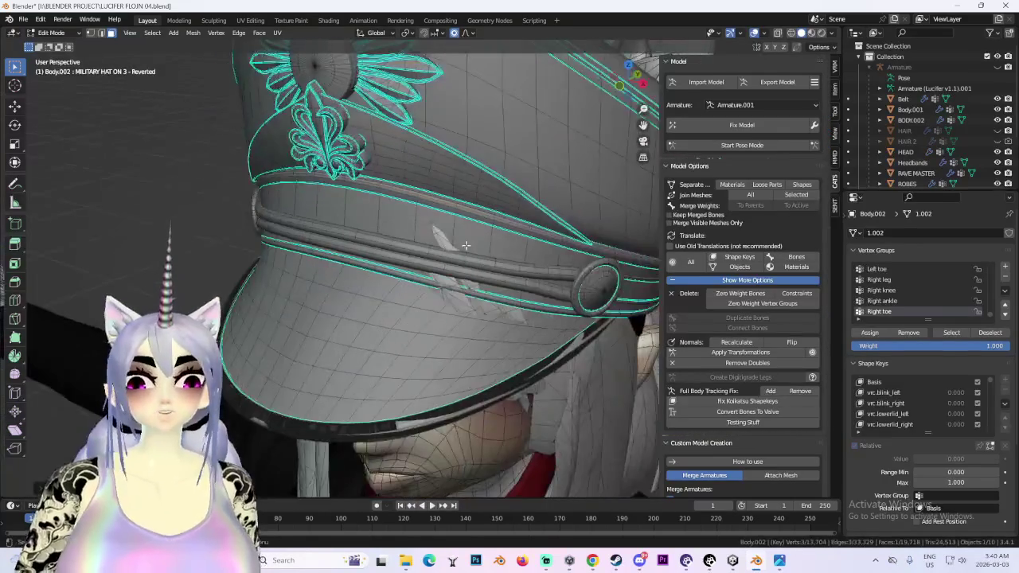
middle_click_drag(563, 247, 550, 234)
key("g")
key("y")
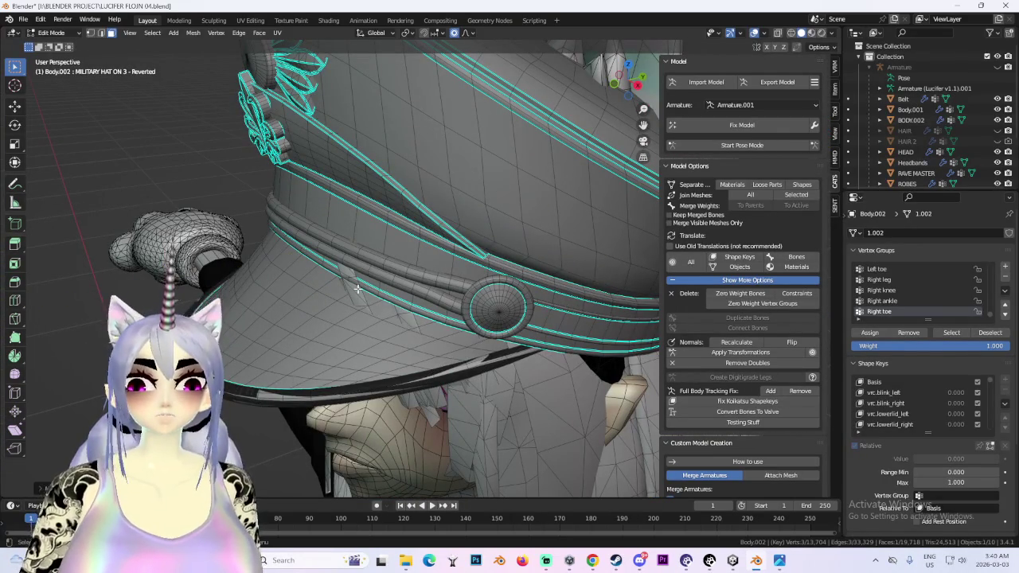
key("Escape")
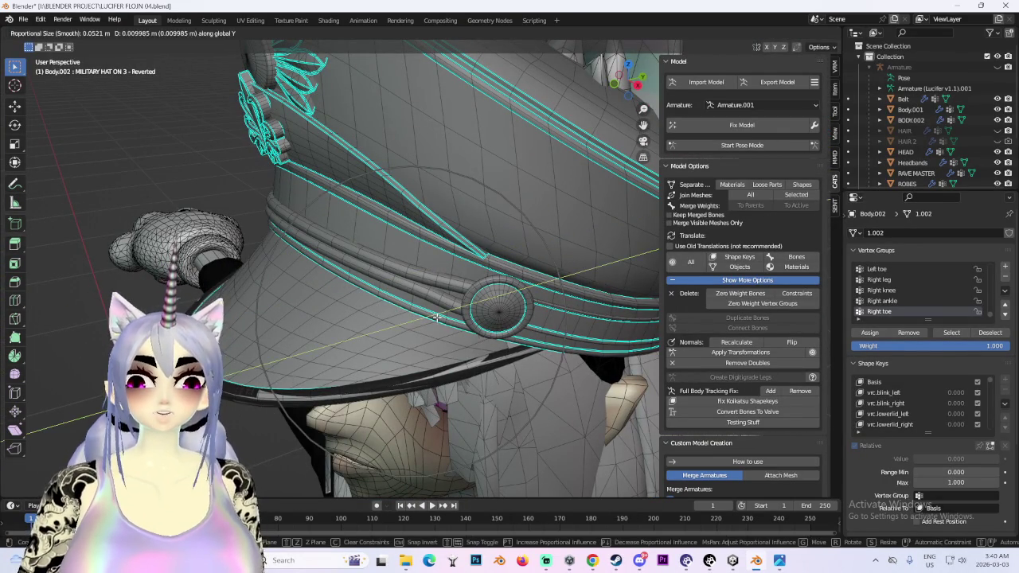
middle_click_drag(411, 323, 527, 310)
scroll(526, 310, "down", 2)
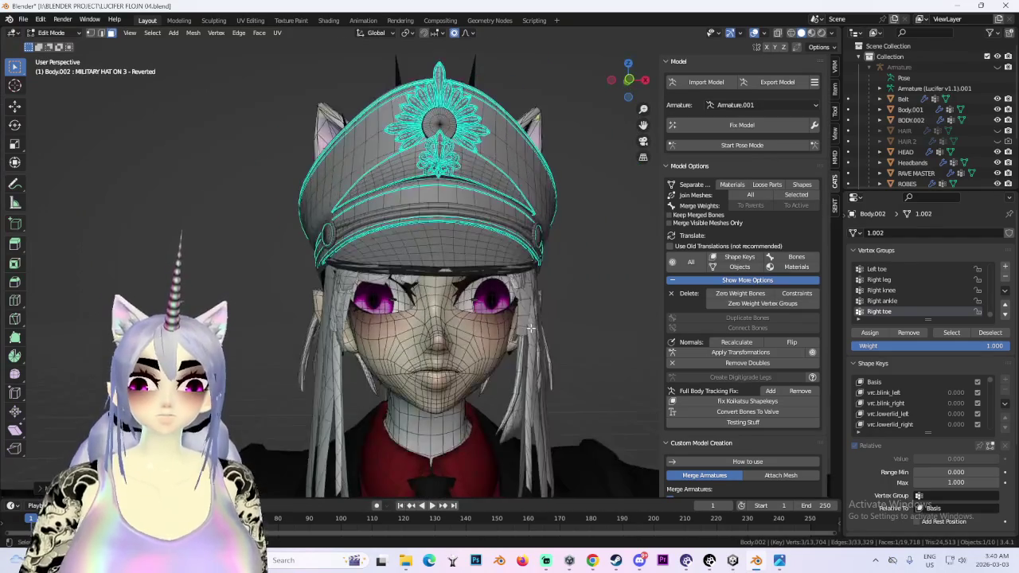
- Soft-move the hat vertices along X from a side view
scroll(525, 314, "down", 1)
scroll(451, 333, "down", 1)
mouse_move(457, 321)
middle_mouse_down()
mouse_move(514, 322)
mouse_move(469, 346)
mouse_move(414, 319)
middle_mouse_up()
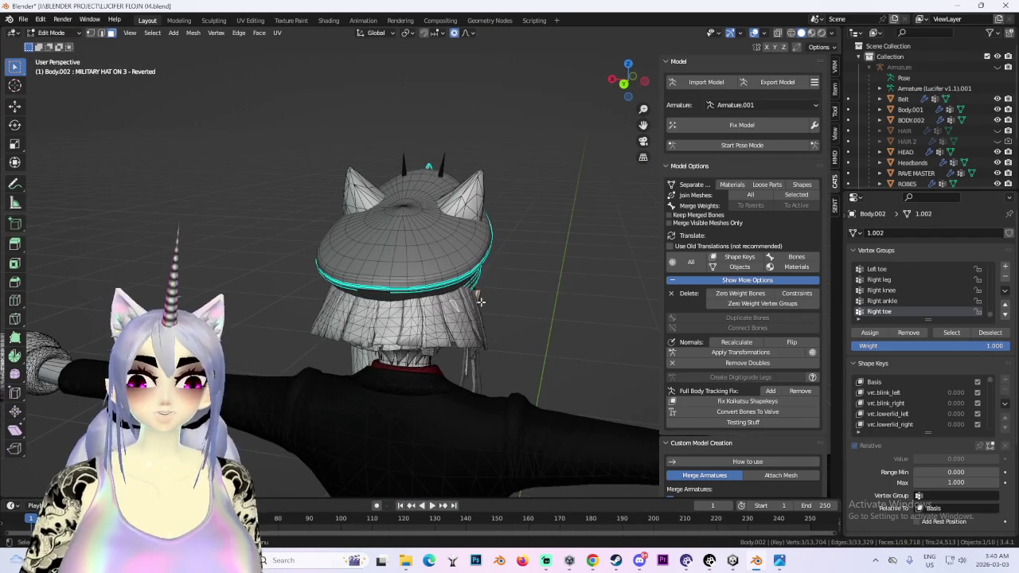
key("g")
key("x")
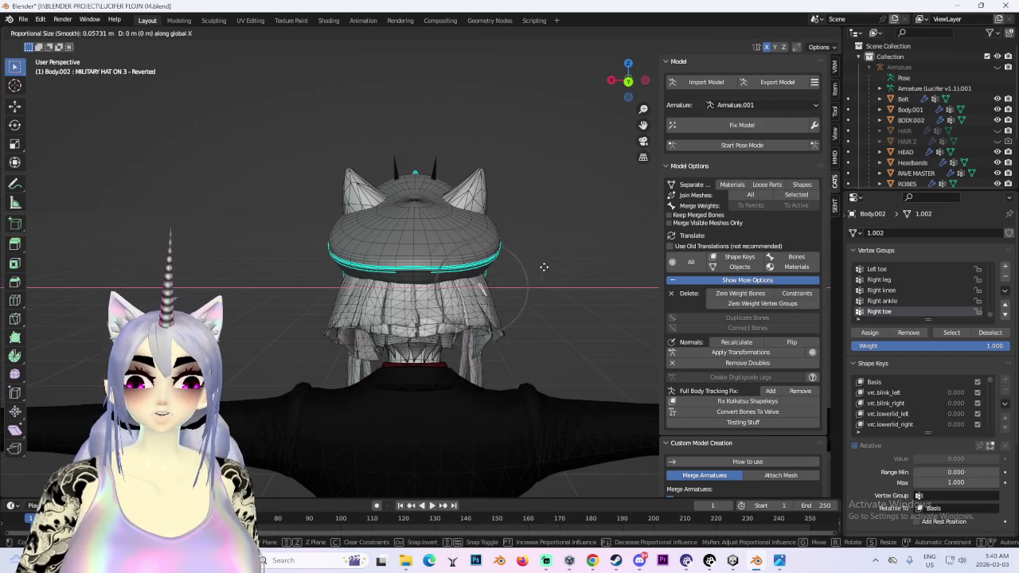
left_click(516, 272)
- From the rear, pick hair vertices and select the linked back strands with Ctrl+L
middle_click_drag(539, 273, 411, 300)
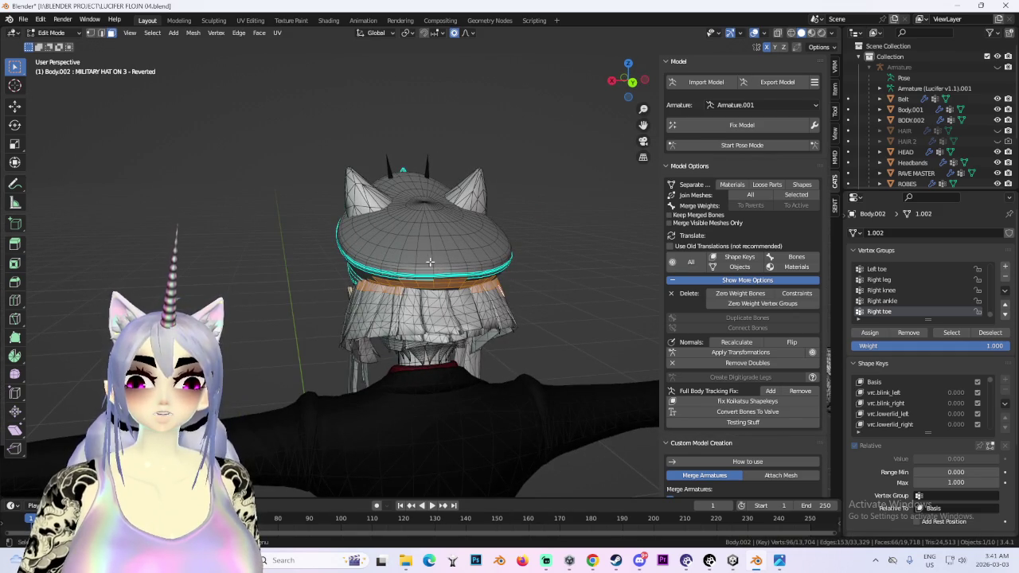
middle_click_drag(531, 291, 326, 284)
mouse_move(458, 293)
middle_mouse_down()
mouse_move(464, 284)
mouse_move(606, 293)
mouse_move(464, 282)
mouse_move(438, 233)
mouse_move(260, 274)
middle_mouse_up()
key("g")
left_click(464, 284)
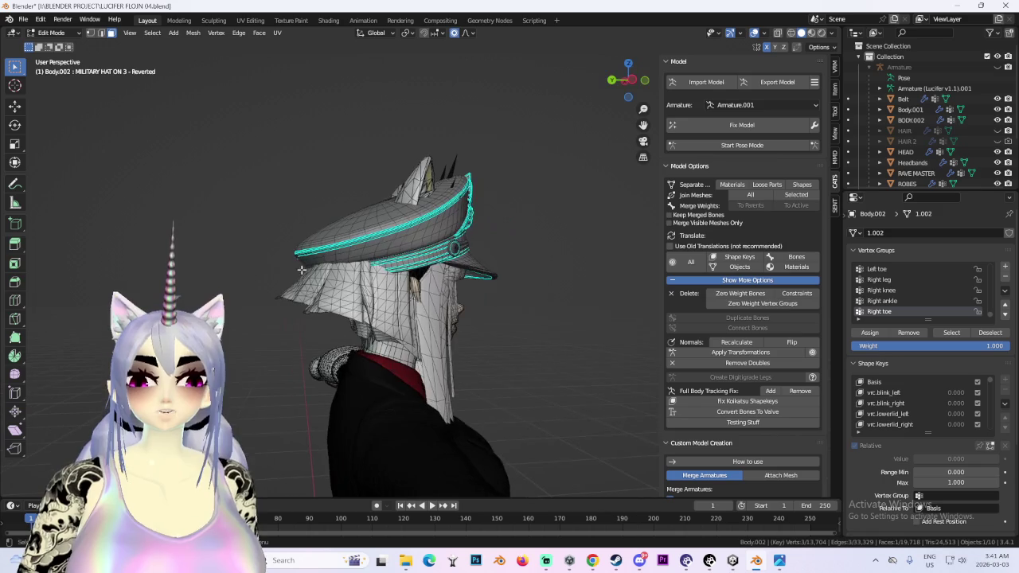
key("ctrl+l")
- Orbit around the rear and side to check the selected hair strands
mouse_move(373, 299)
middle_mouse_down()
mouse_move(452, 265)
mouse_move(507, 291)
mouse_move(552, 295)
mouse_move(475, 260)
middle_mouse_up()
scroll(484, 276, "up", 3)
mouse_move(412, 156)
middle_mouse_down()
mouse_move(450, 249)
mouse_move(555, 291)
middle_mouse_up()
middle_click_drag(359, 322, 436, 344)
middle_click_drag(537, 335, 489, 332)
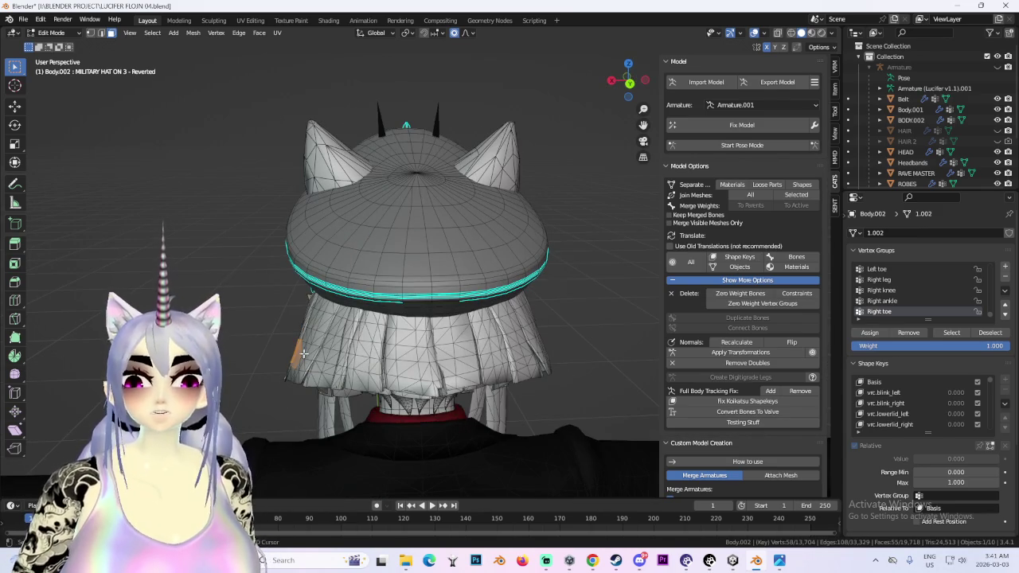
mouse_move(396, 359)
middle_mouse_down()
mouse_move(326, 331)
mouse_move(532, 212)
mouse_move(591, 284)
mouse_move(460, 274)
mouse_move(493, 314)
middle_mouse_up()
- Separate the selected back hair into its own object, Body.003, in Object Mode
key("p")
left_click(496, 316)
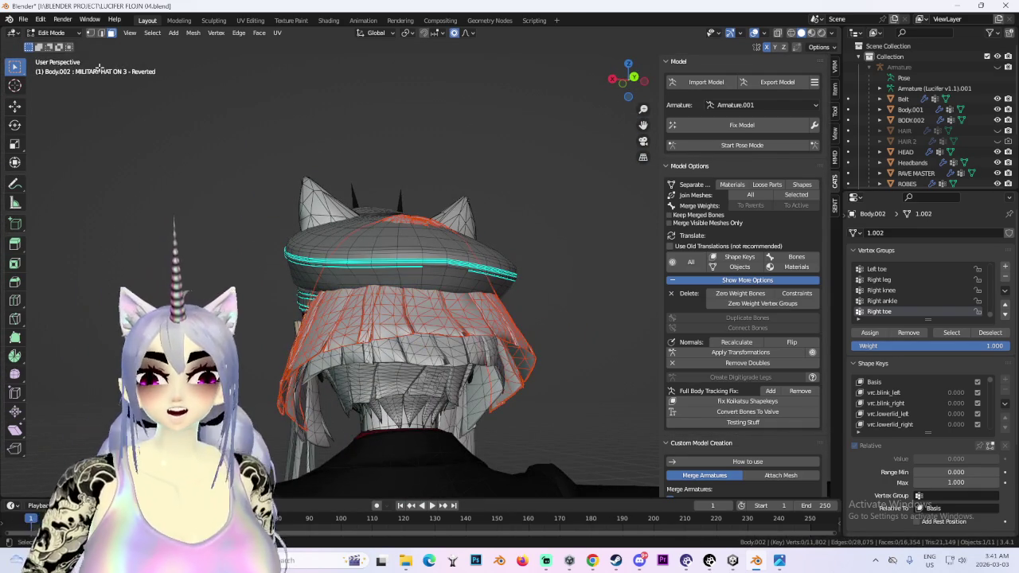
key("Tab")
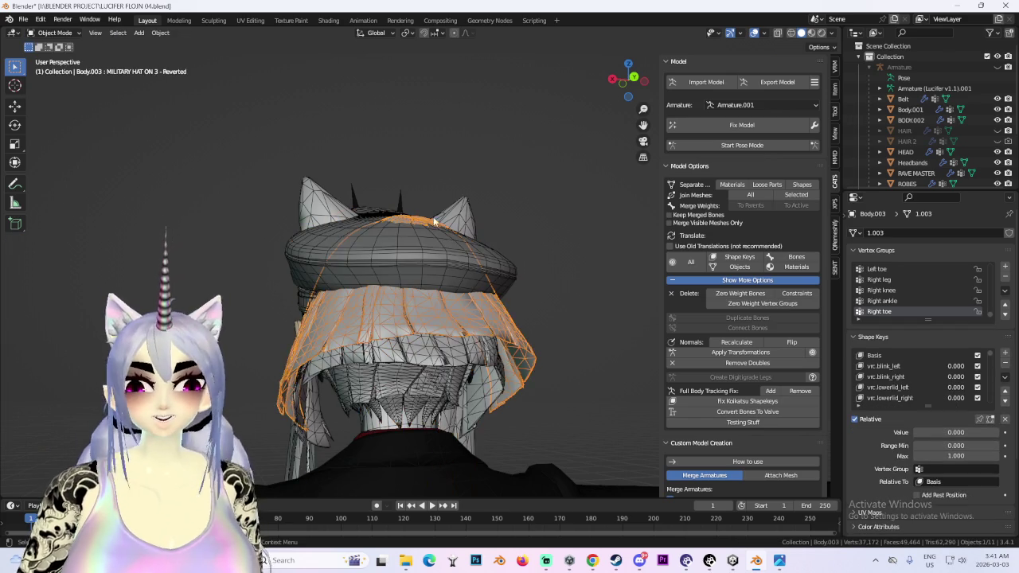
left_click(890, 355)
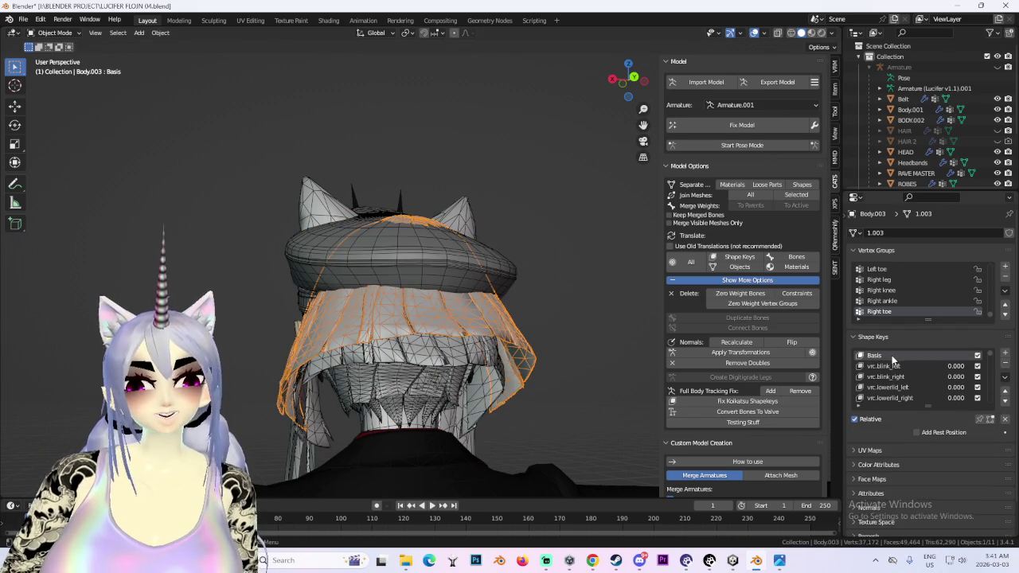
- In Sculpt Mode, grab the back hair inward under the rear of the hat
middle_click_drag(461, 270, 417, 250)
left_click(57, 33)
left_click(51, 68)
mouse_move(475, 200)
middle_mouse_down()
mouse_move(382, 249)
mouse_move(360, 295)
middle_mouse_up()
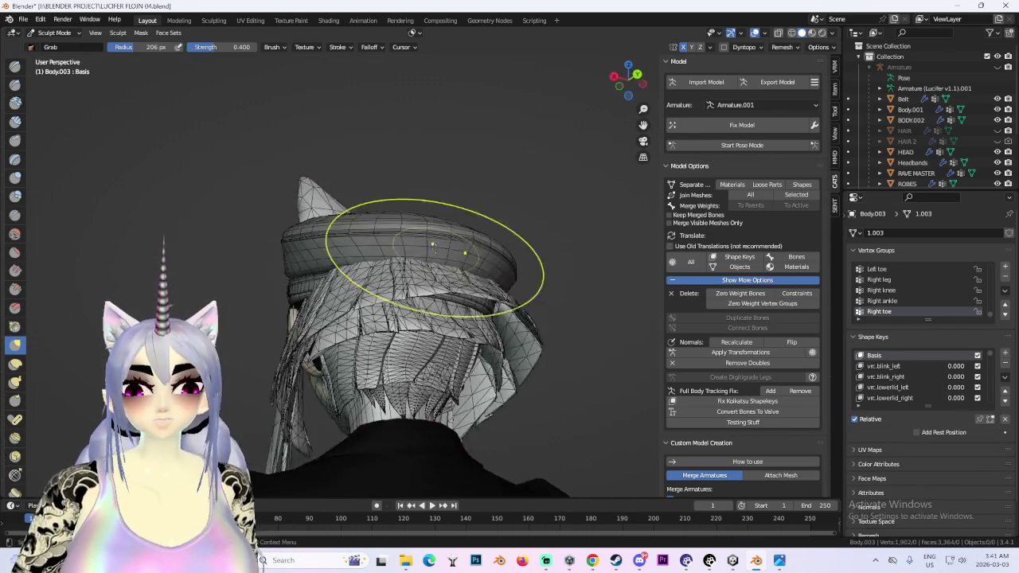
left_click_drag(361, 295, 375, 358)
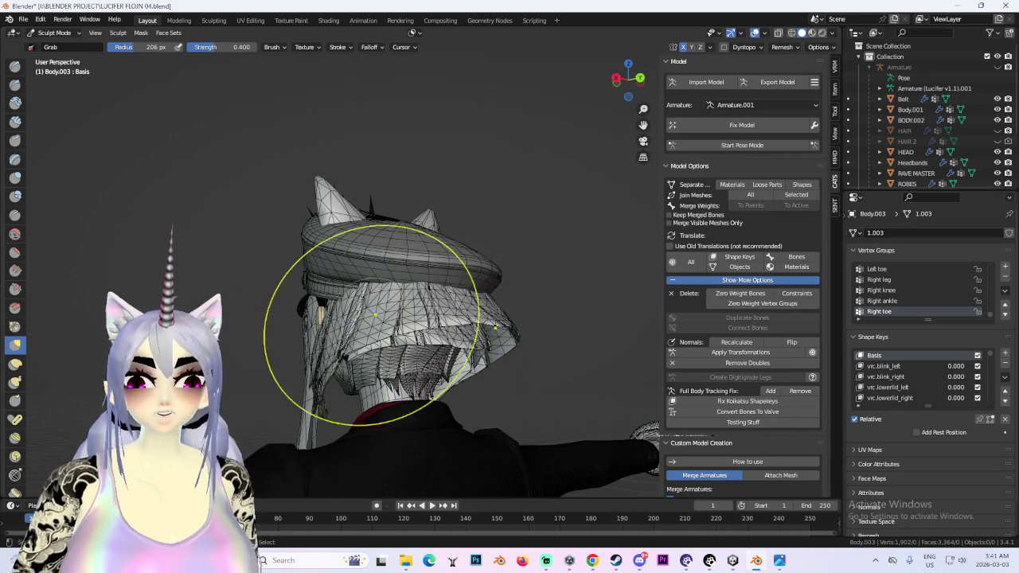
left_click_drag(360, 297, 367, 334)
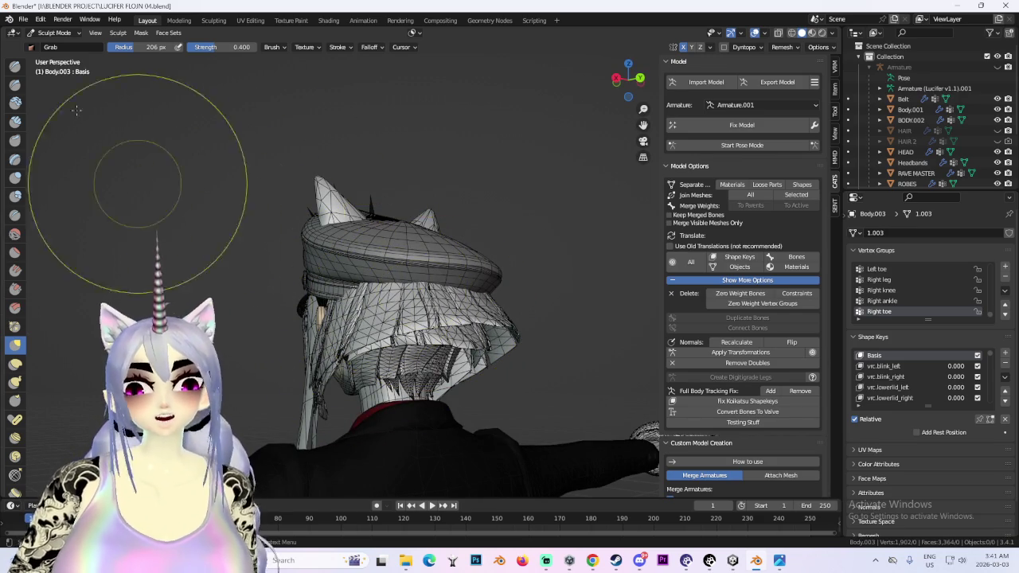
- Return Body.003 to Edit Mode and view it from the rear
left_click(54, 33)
left_click(52, 59)
middle_click_drag(368, 283, 378, 289)
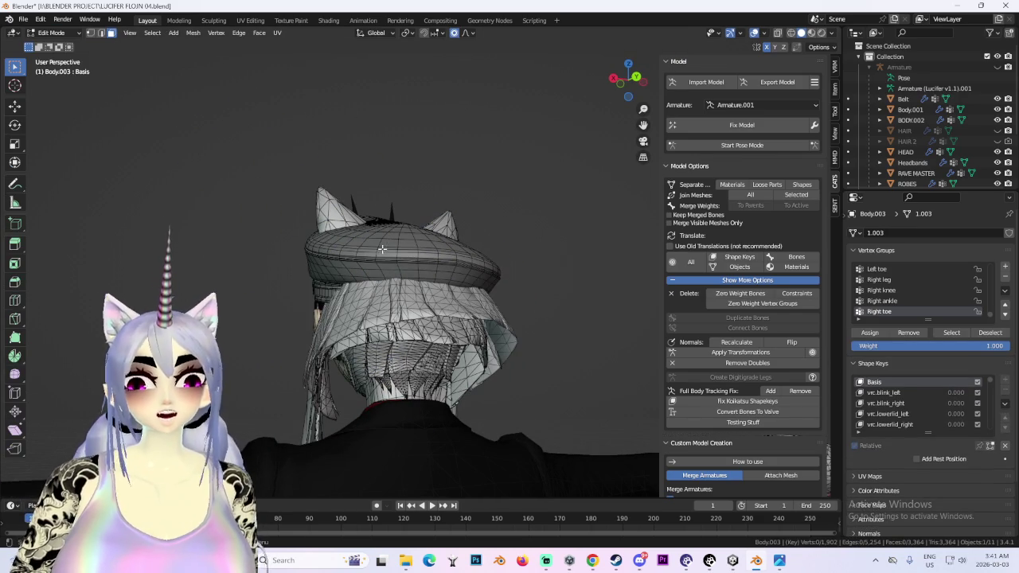
left_click(468, 35)
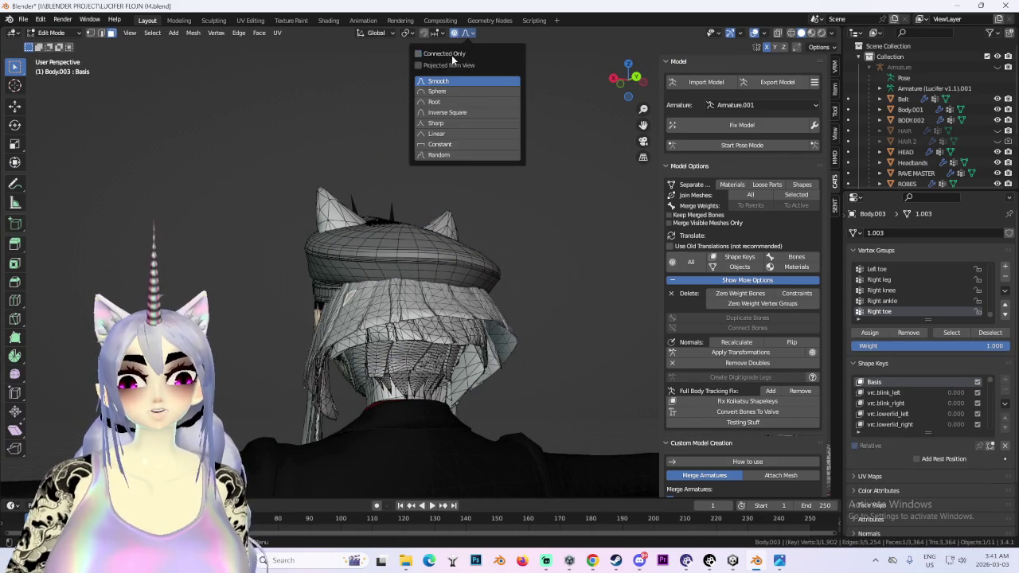
- From the left orthographic view, soft-move the back hair vertices sideways along X
key("g")
scroll(451, 270, "up", 3)
right_click(451, 270)
mouse_move(450, 270)
middle_mouse_down()
mouse_move(521, 257)
mouse_move(356, 279)
middle_mouse_up()
middle_click_drag(444, 280, 422, 258)
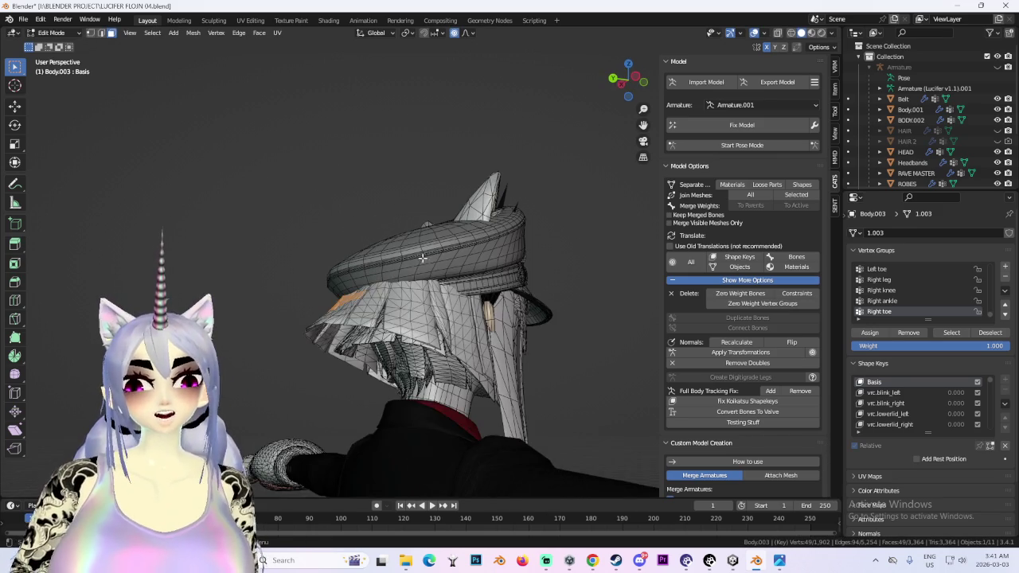
left_click(640, 81)
key("g")
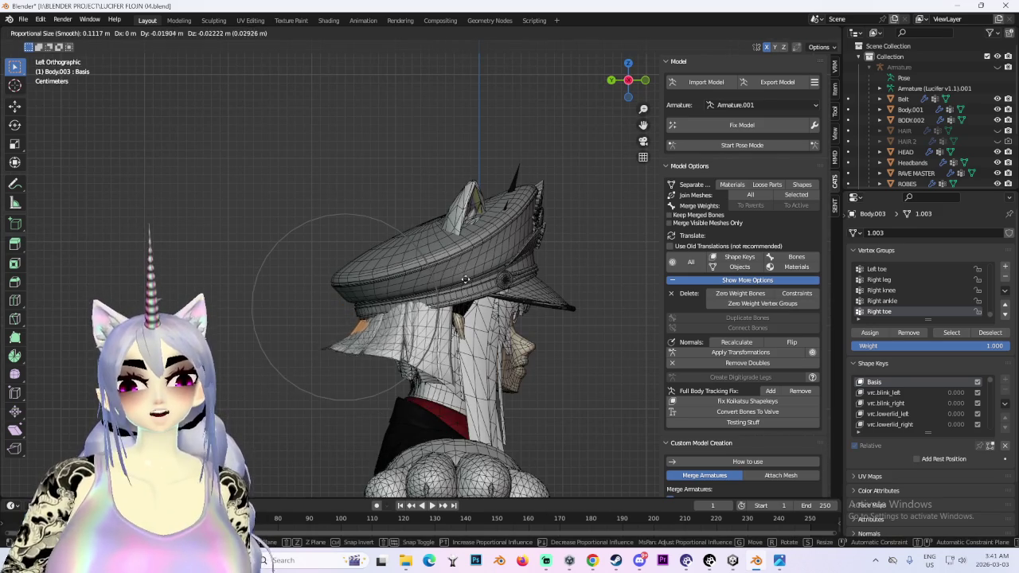
key("x")
mouse_move(459, 275)
middle_mouse_down()
mouse_move(560, 337)
mouse_move(487, 256)
mouse_move(506, 269)
mouse_move(442, 334)
middle_mouse_up()
left_click(555, 337)
- Nudge the back hair along X twice more with proportional falloff
scroll(555, 337, "up", 3)
key("x")
left_click(490, 259)
key("g")
key("x")
left_click(500, 279)
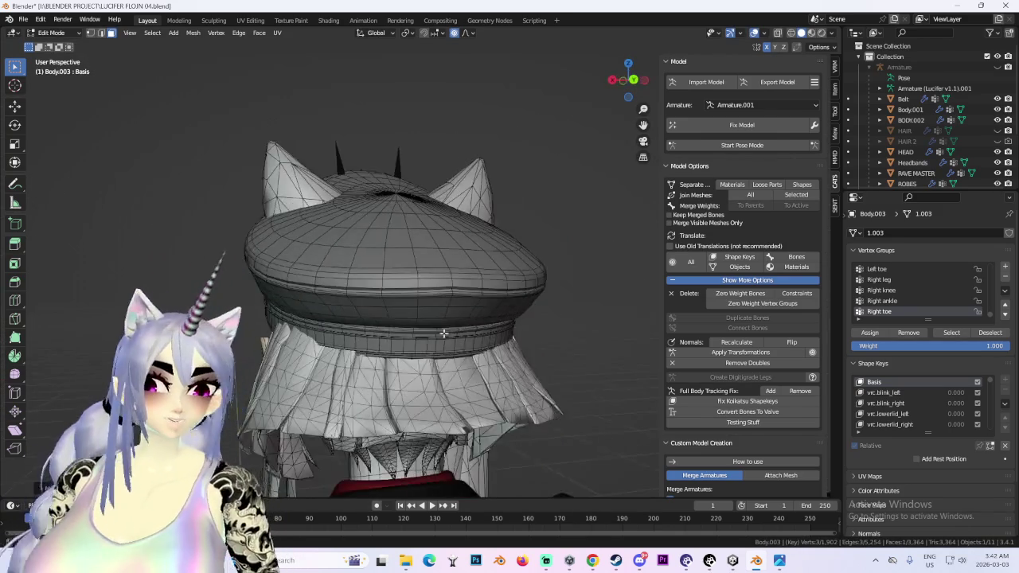
- Make a wider-influence proportional X move to tuck the hair under the brim
mouse_move(442, 333)
middle_mouse_down()
mouse_move(414, 336)
mouse_move(539, 306)
mouse_move(347, 293)
mouse_move(461, 344)
middle_mouse_up()
key("g")
key("x")
scroll(418, 335, "down", 2)
left_click(417, 336)
scroll(539, 306, "up", 3)
- Select the hat loops and soft-move them along X twice to tighten the sides
key("l")
key("g")
key("x")
left_click(461, 349)
mouse_move(461, 349)
middle_mouse_down()
mouse_move(272, 319)
mouse_move(430, 315)
middle_mouse_up()
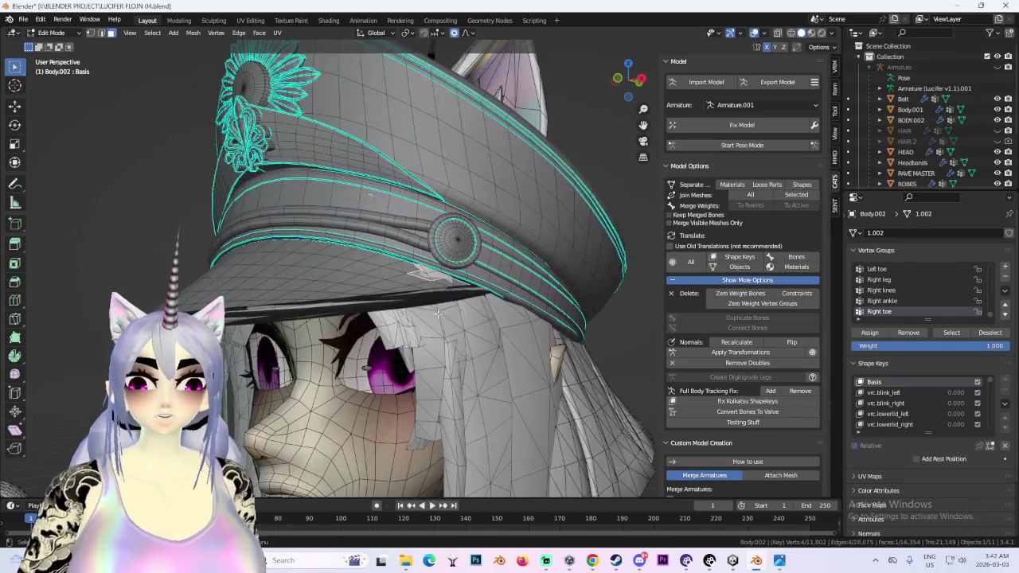
key("g")
key("x")
left_click(438, 313)
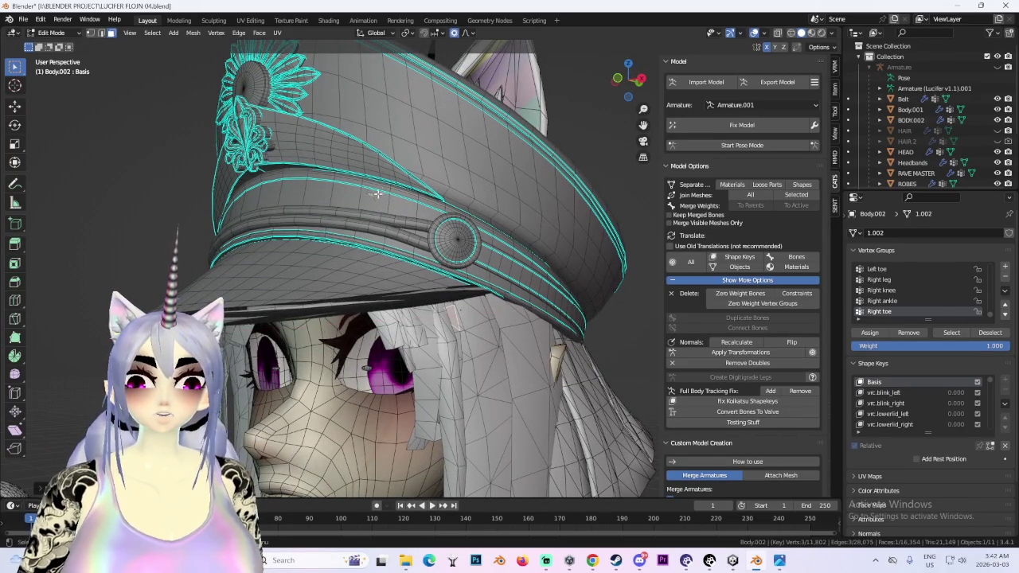
- From a side-on view, make one more proportional X adjustment to the hat side
mouse_move(493, 228)
middle_mouse_down()
mouse_move(396, 262)
mouse_move(457, 273)
middle_mouse_up()
scroll(397, 262, "up", 1)
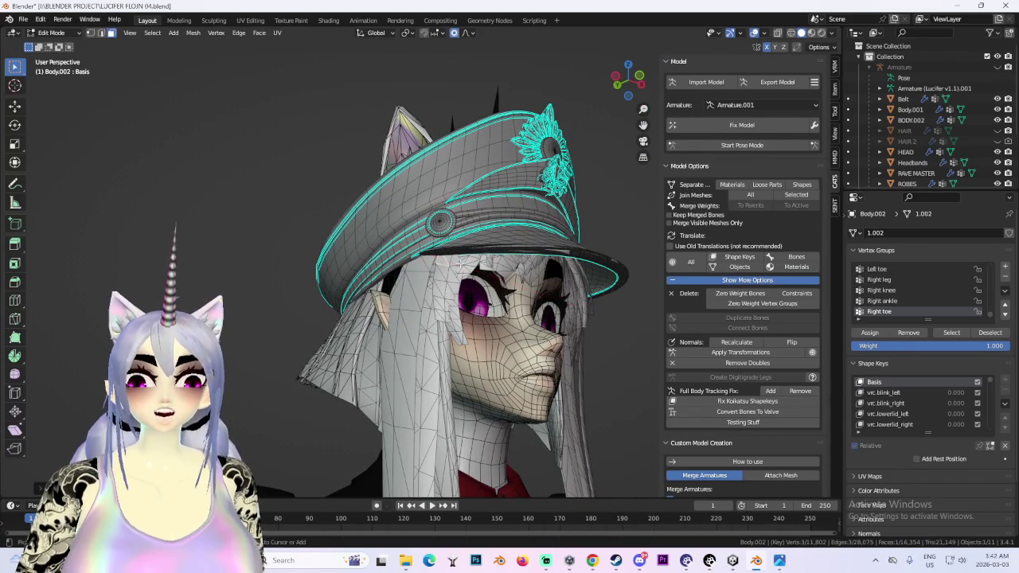
scroll(440, 260, "up", 2)
key("g")
key("x")
right_click(521, 276)
mouse_move(522, 276)
middle_mouse_down()
mouse_move(452, 305)
mouse_move(438, 295)
mouse_move(571, 309)
middle_mouse_up()
key("g")
key("x")
left_click(436, 296)
middle_click_drag(556, 392, 538, 278)
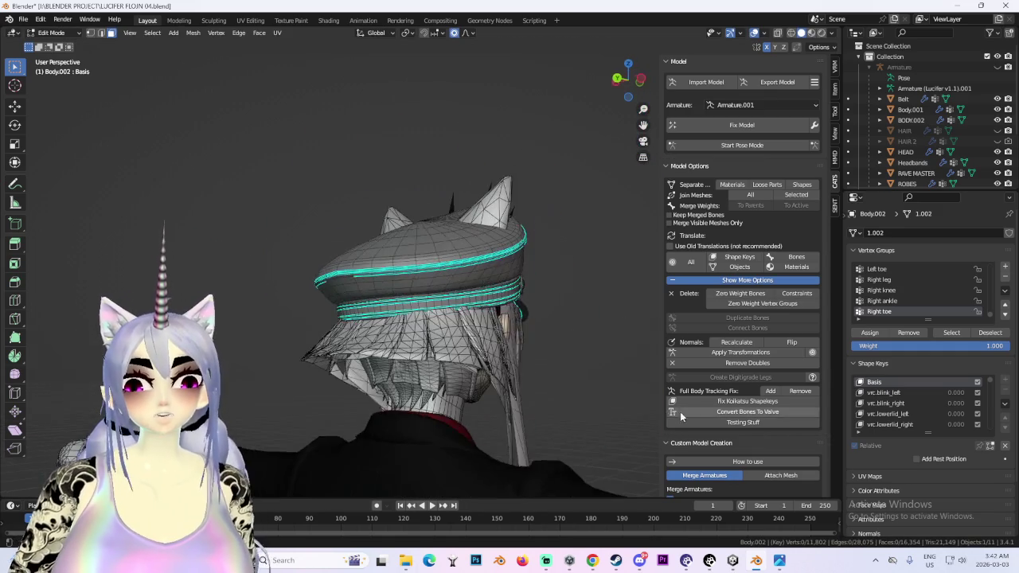
- Return to Object Mode and move the Headbands spikes along Z
left_click(51, 32)
left_click(48, 40)
left_click(463, 139)
middle_click_drag(463, 139, 508, 219)
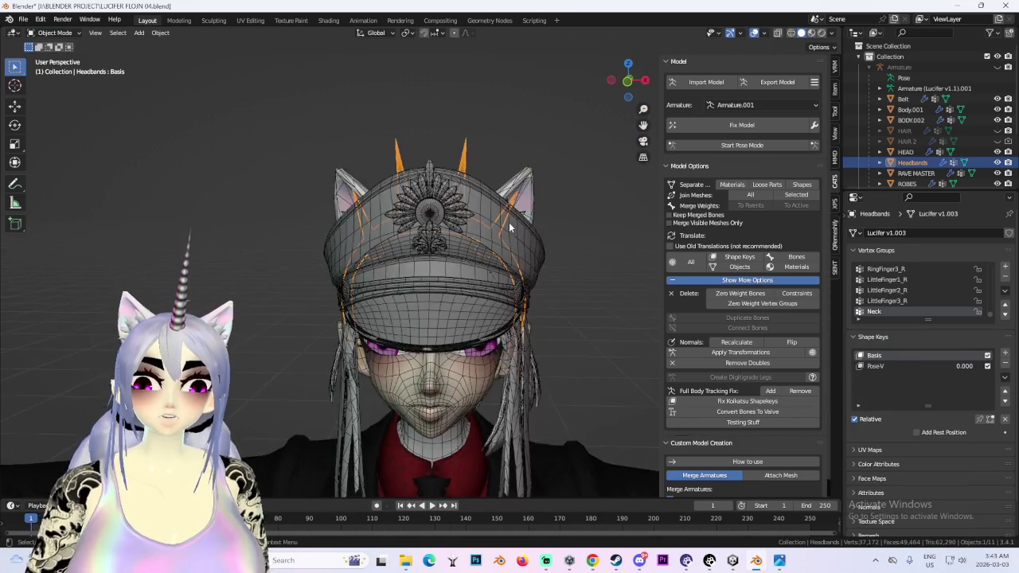
scroll(507, 219, "down", 3)
key("g")
key("z")
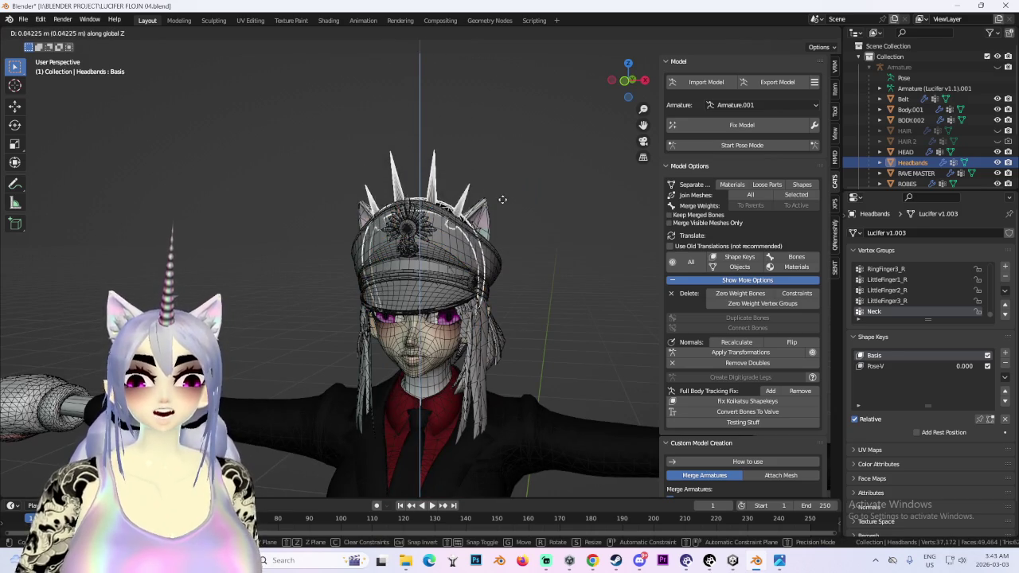
left_click(503, 197)
- Delete the headband spikes from the head
left_click(603, 211)
middle_click_drag(603, 211, 532, 202)
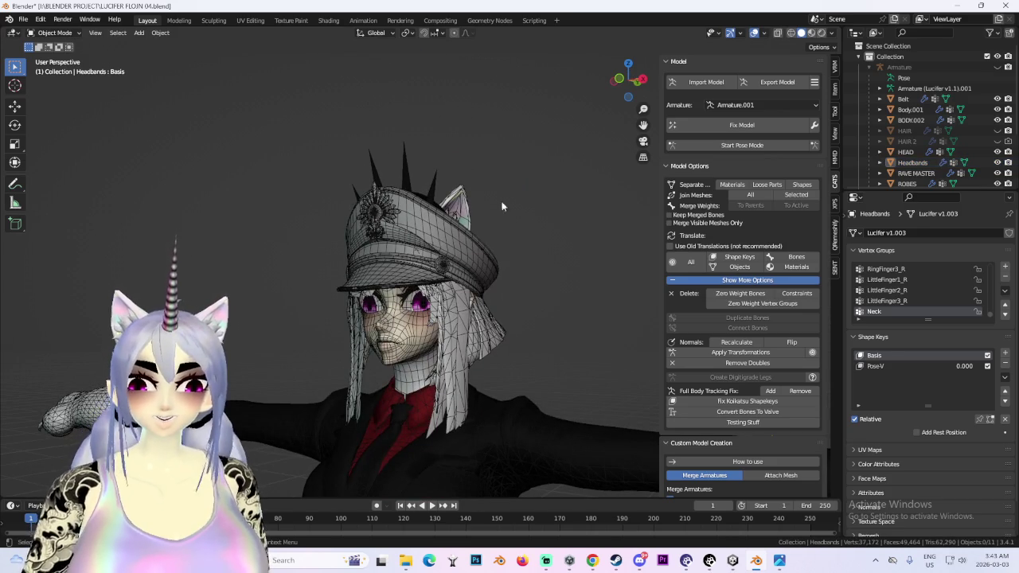
left_click(436, 196)
right_click(410, 175)
left_click(354, 233)
mouse_move(524, 238)
middle_mouse_down()
mouse_move(577, 255)
mouse_move(588, 246)
mouse_move(519, 257)
middle_mouse_up()
scroll(519, 257, "up", 3)
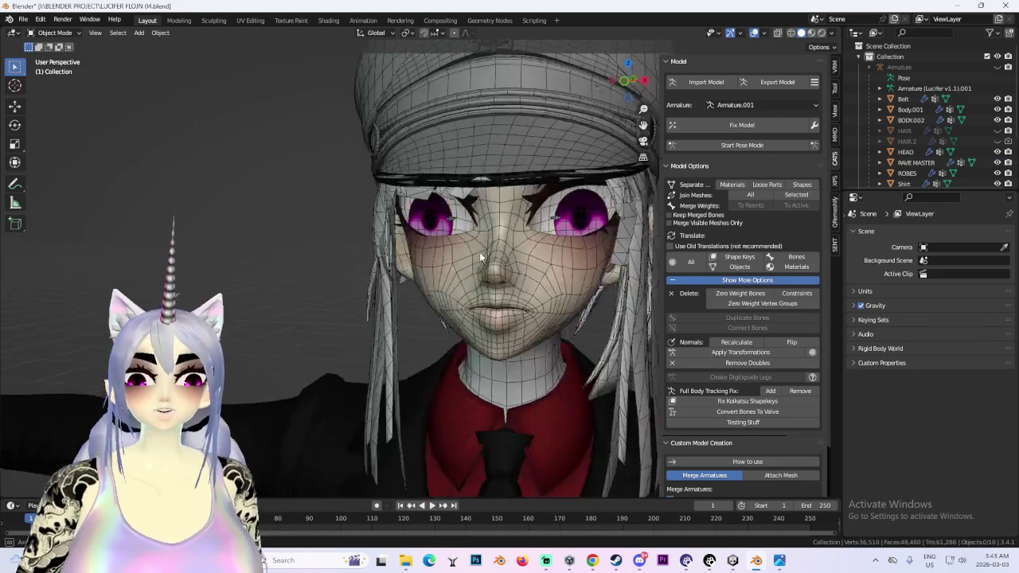
middle_click_drag(454, 266, 470, 281)
left_click(470, 282)
- Hide the overlays and inspect the hat from the front and side
left_click(754, 33)
key("KP_1")
scroll(516, 297, "down", 2)
scroll(529, 221, "down", 2)
mouse_move(577, 223)
middle_mouse_down()
mouse_move(468, 233)
mouse_move(541, 224)
middle_mouse_up()
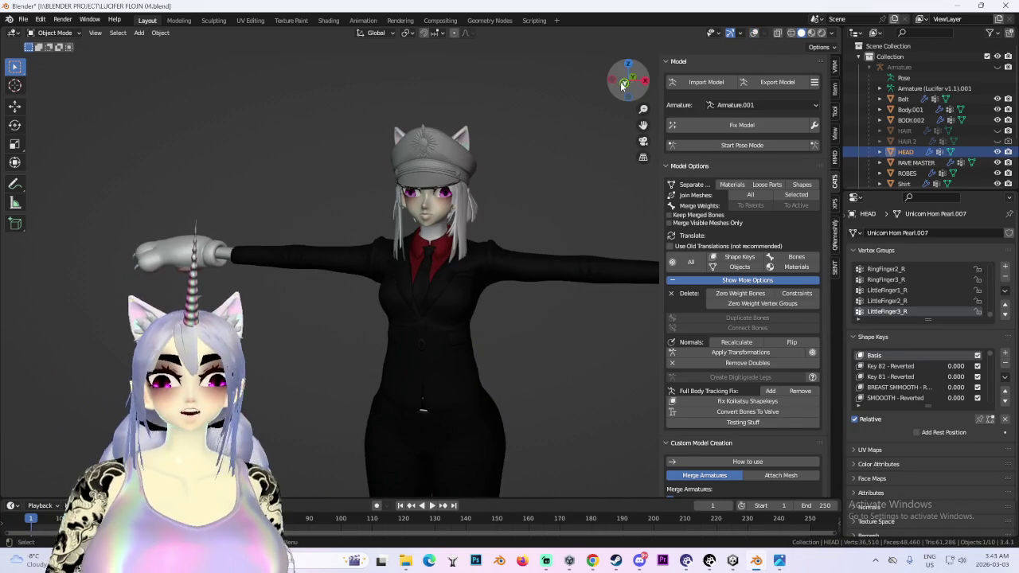
left_click_drag(653, 74, 444, 216)
scroll(399, 266, "up", 2)
middle_click_drag(399, 261, 546, 251)
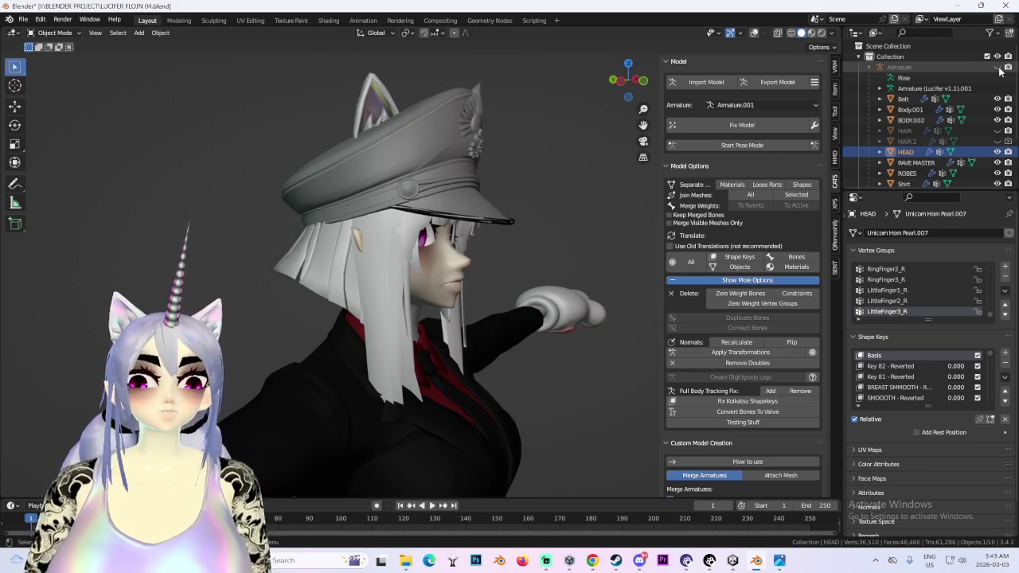
- Toggle the HAIR object's visibility to compare the head with and without it
left_click(898, 67)
left_click(997, 130)
mouse_move(541, 238)
middle_mouse_down()
mouse_move(440, 233)
mouse_move(506, 213)
middle_mouse_up()
left_click(433, 300)
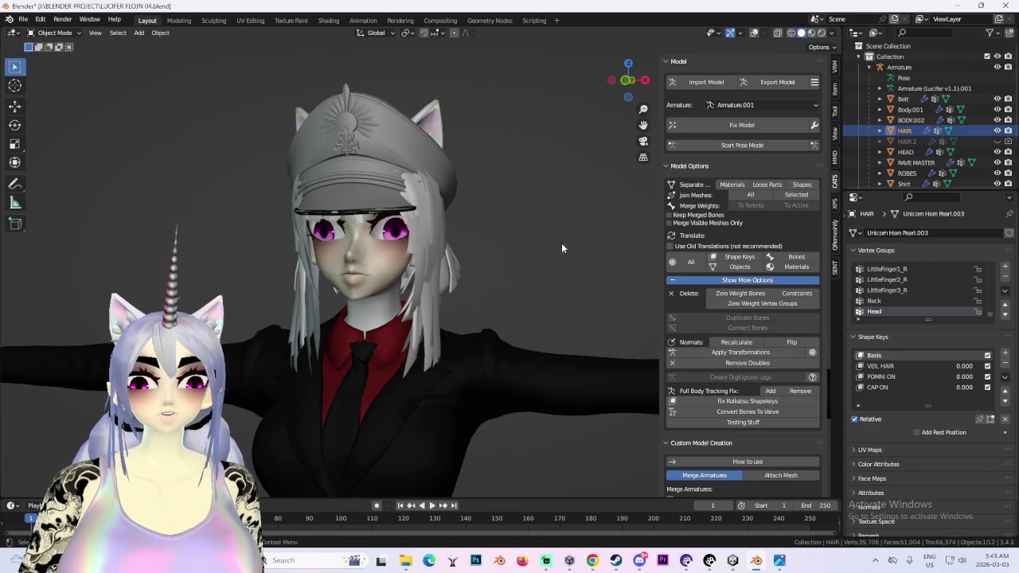
left_click(997, 131)
middle_click_drag(567, 222, 413, 227)
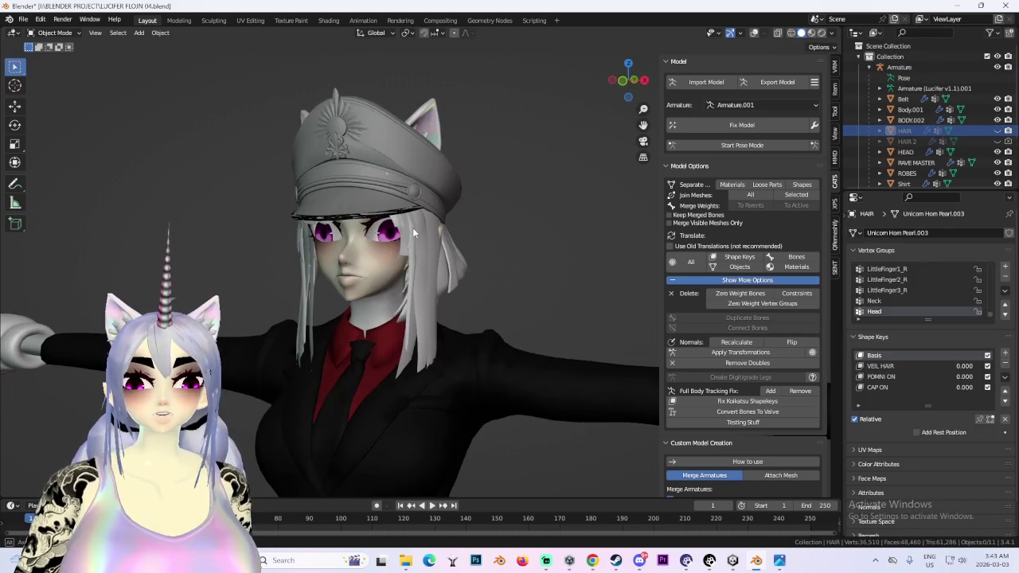
left_click(996, 130)
middle_click_drag(525, 227, 434, 226)
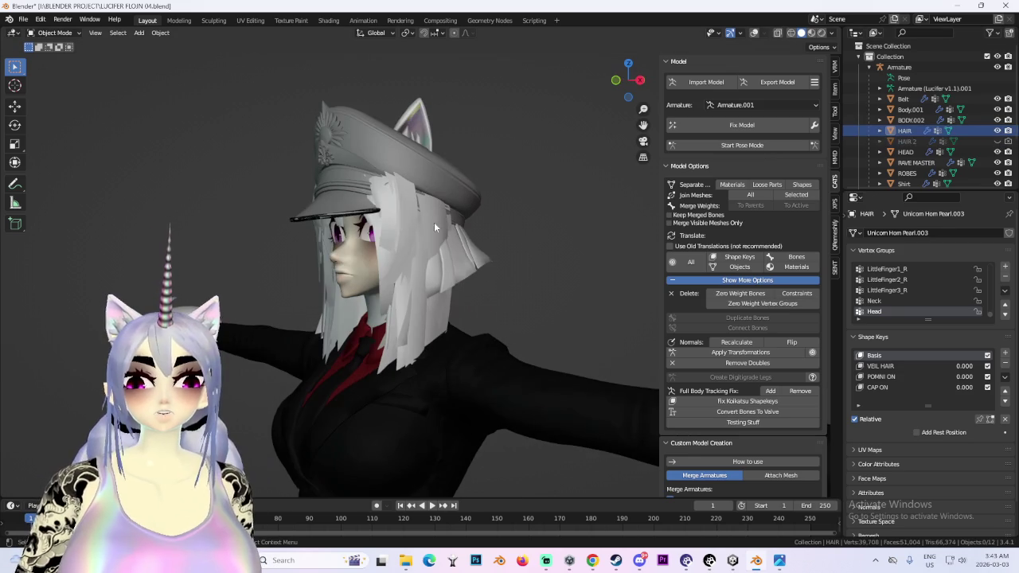
- Restore the wireframe overlay and delete the HAIR and HAIR 2 objects
left_click(755, 33)
right_click(904, 131)
left_click(875, 131)
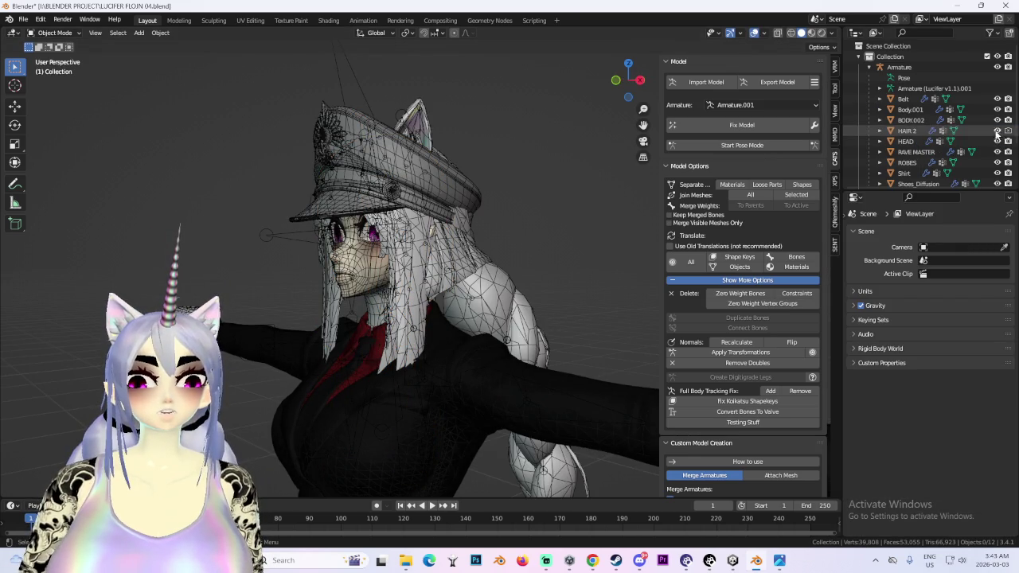
right_click(908, 131)
left_click(874, 131)
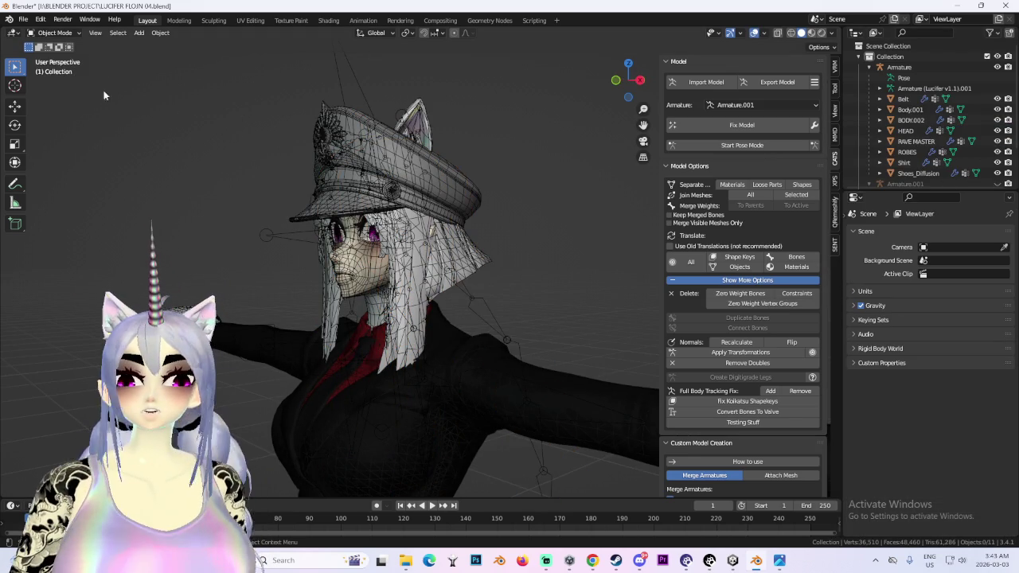
- Save the project under the new name LUCIFER FLOJN 05.blend
left_click(23, 19)
left_click(44, 101)
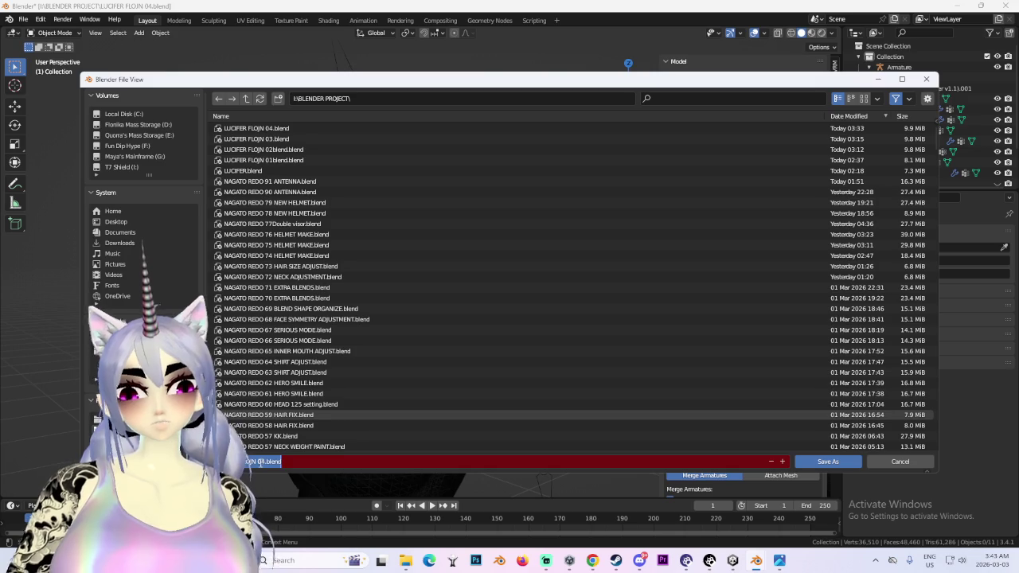
left_click(809, 461)
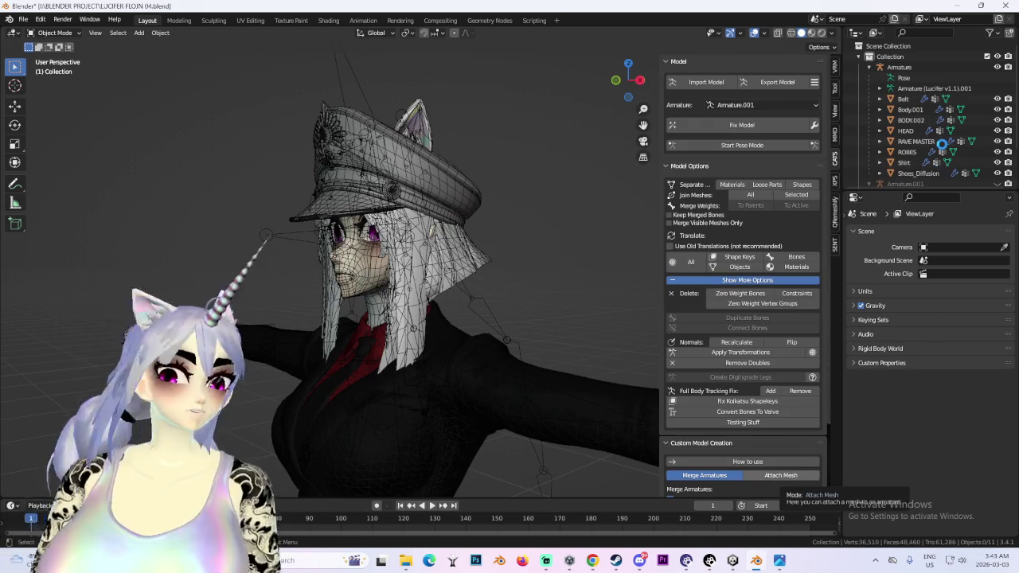
scroll(942, 143, "down", 3)
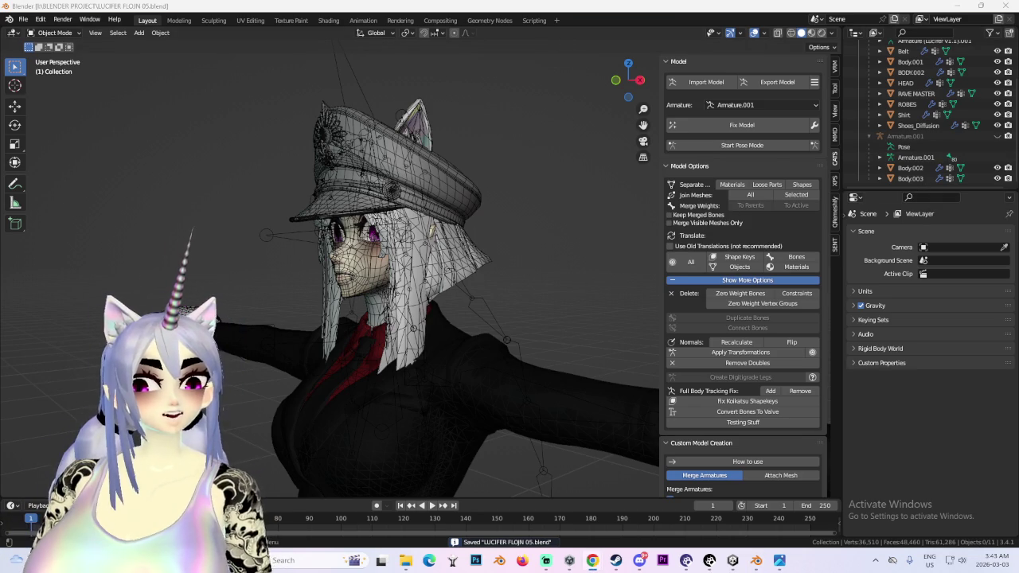
- Switch to Chrome and search YouTube for 'lone digger disney moviwe'
key("alt+Tab")
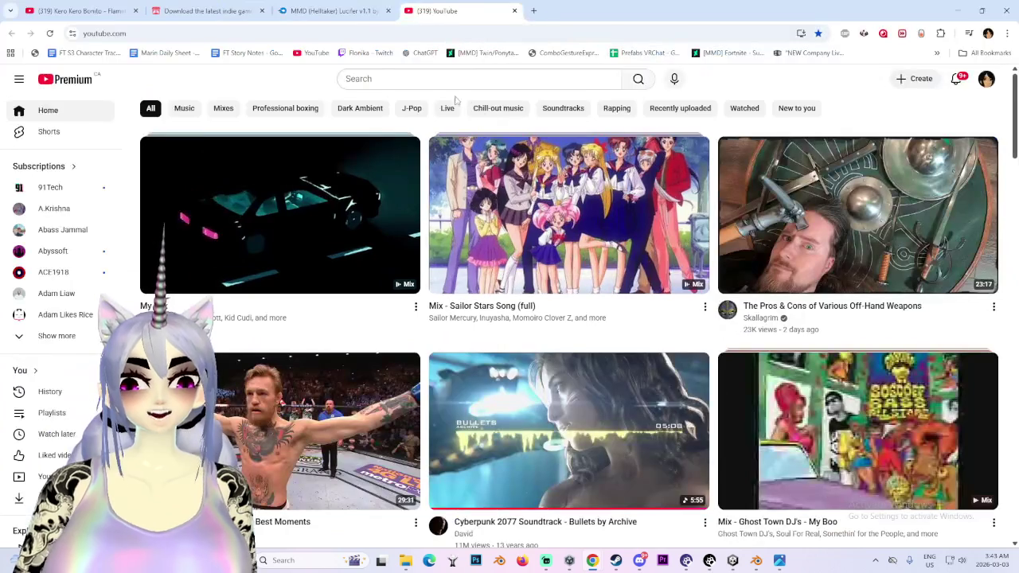
left_click(446, 80)
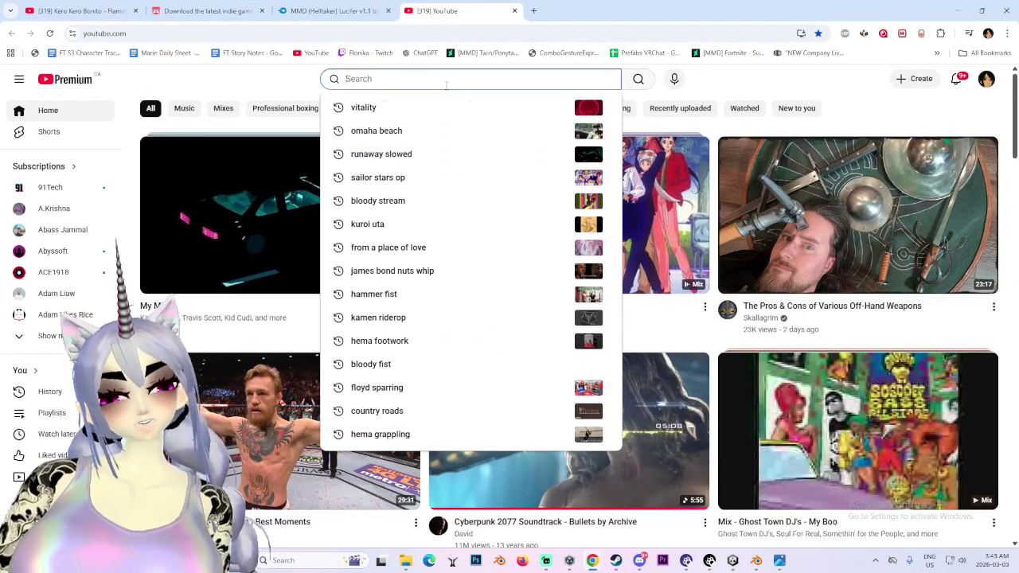
type("lone d")
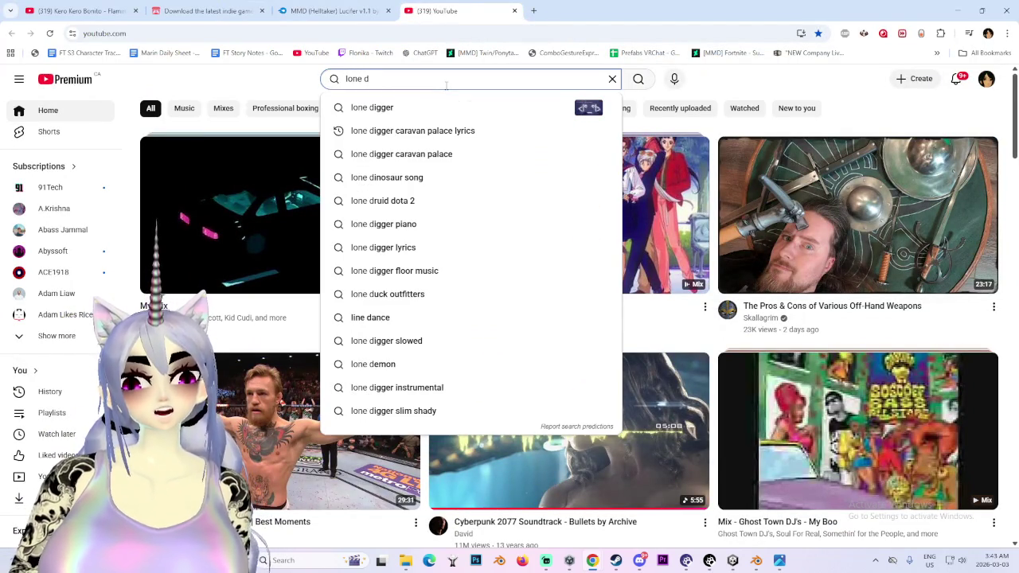
type("igger d")
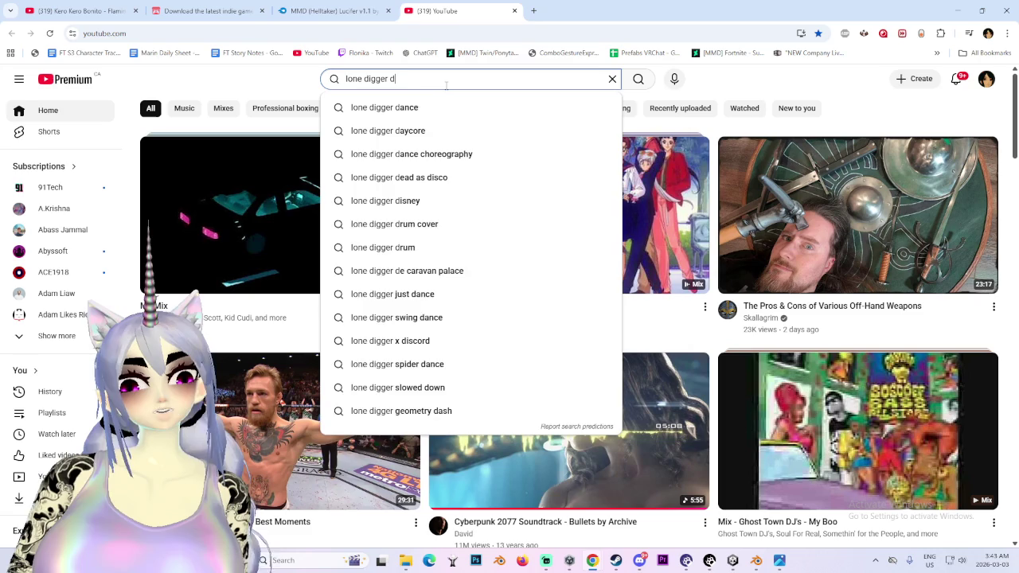
type("isney m")
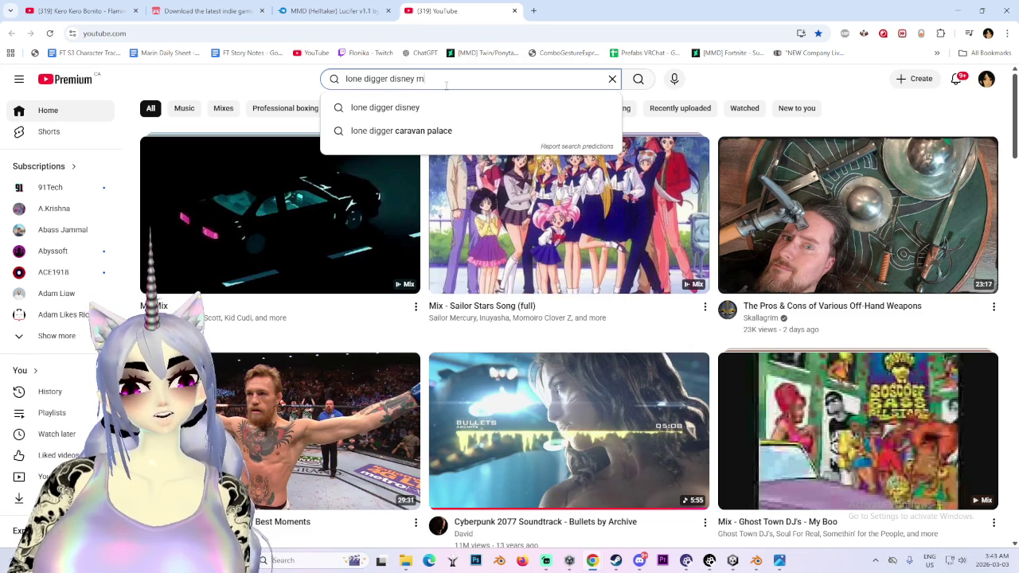
type("oviwe")
key("Return")
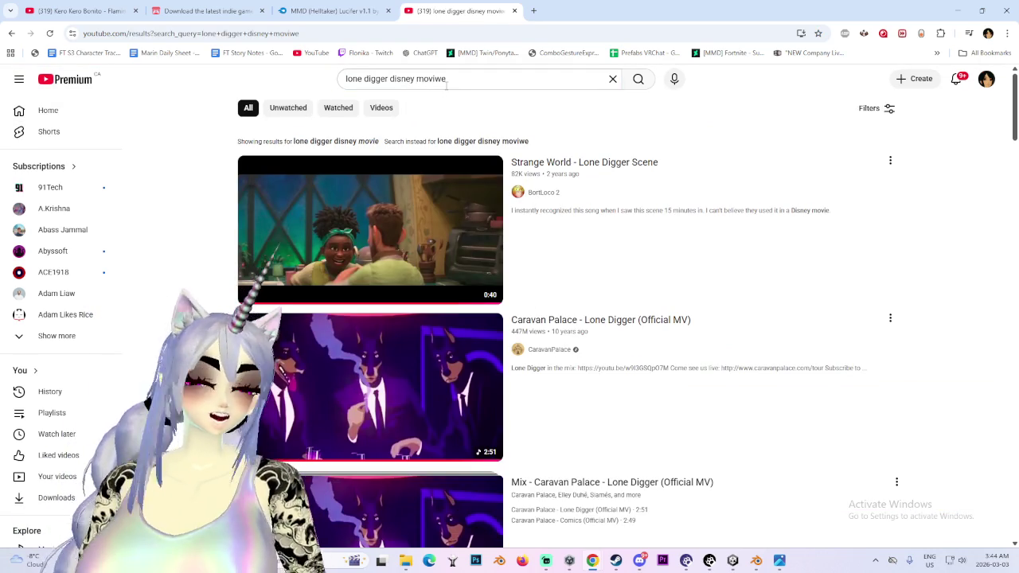
- Play the Strange World - Lone Digger Scene full screen, skip ahead, then pause and exit
left_click(313, 227)
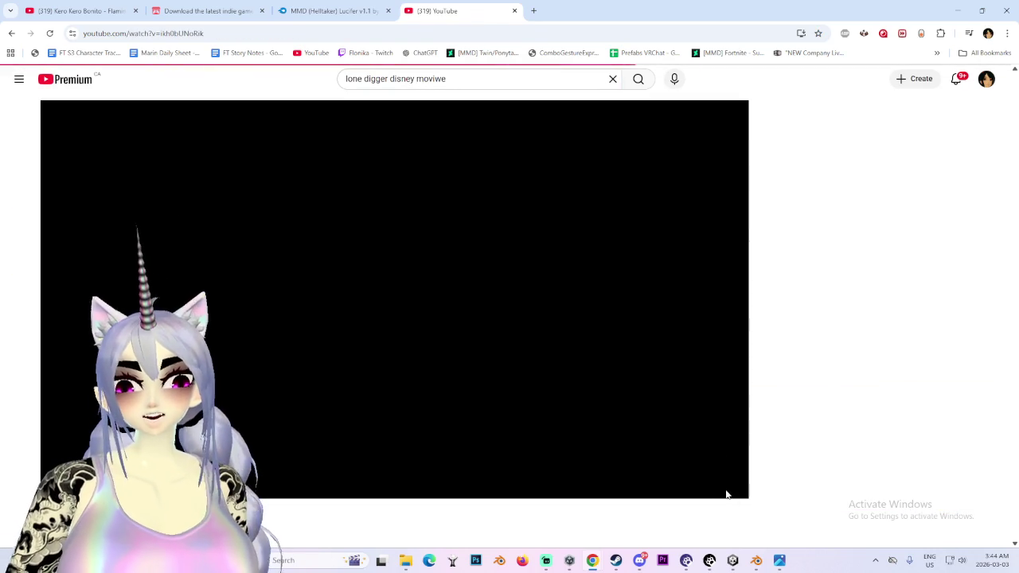
key("f")
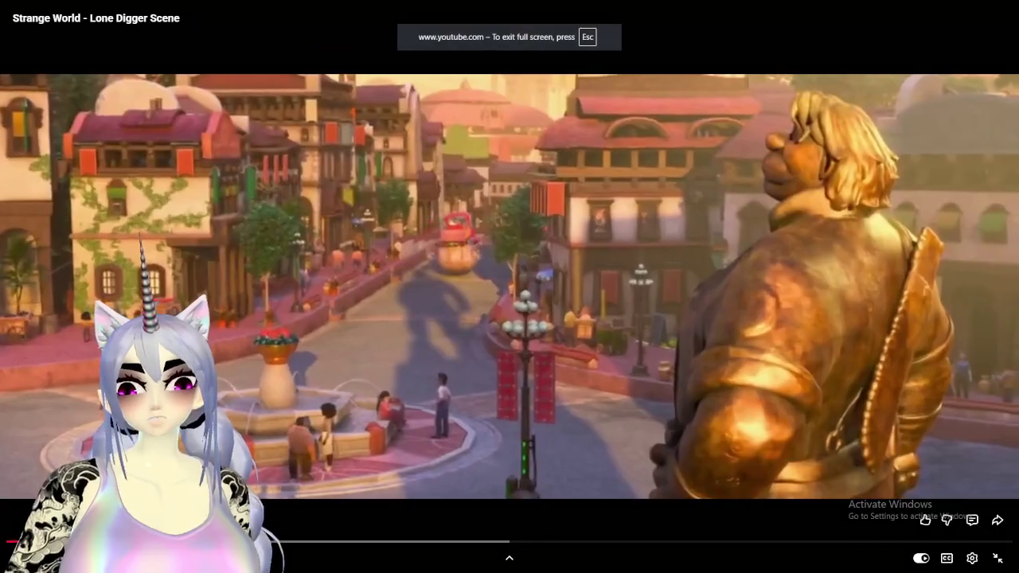
left_click(16, 541)
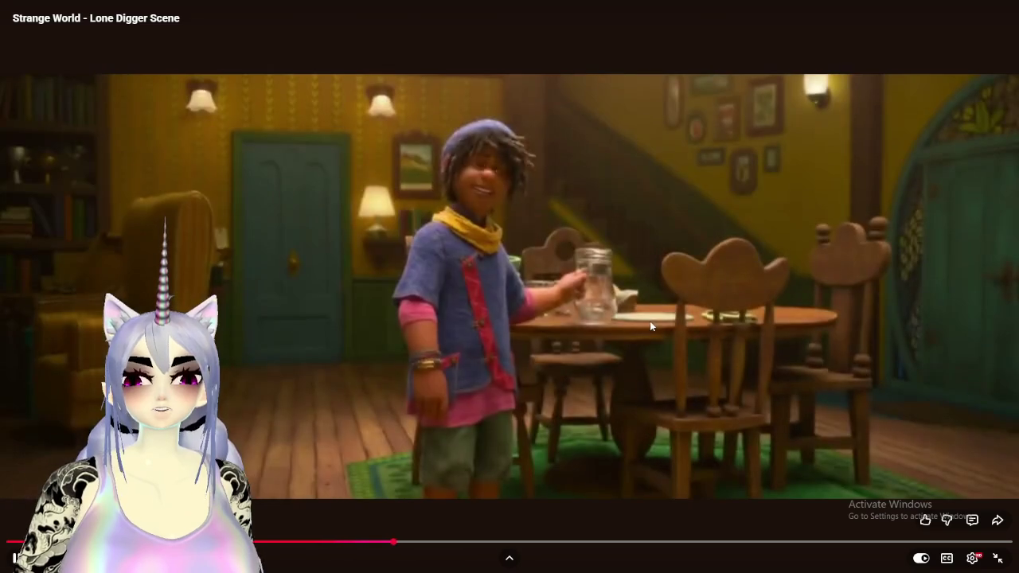
left_click(650, 324)
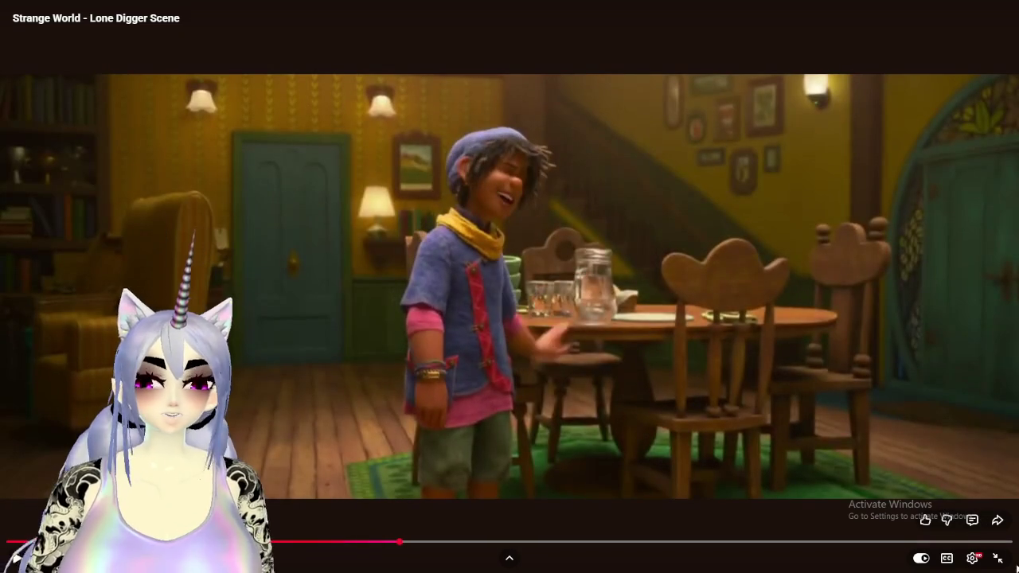
left_click(996, 557)
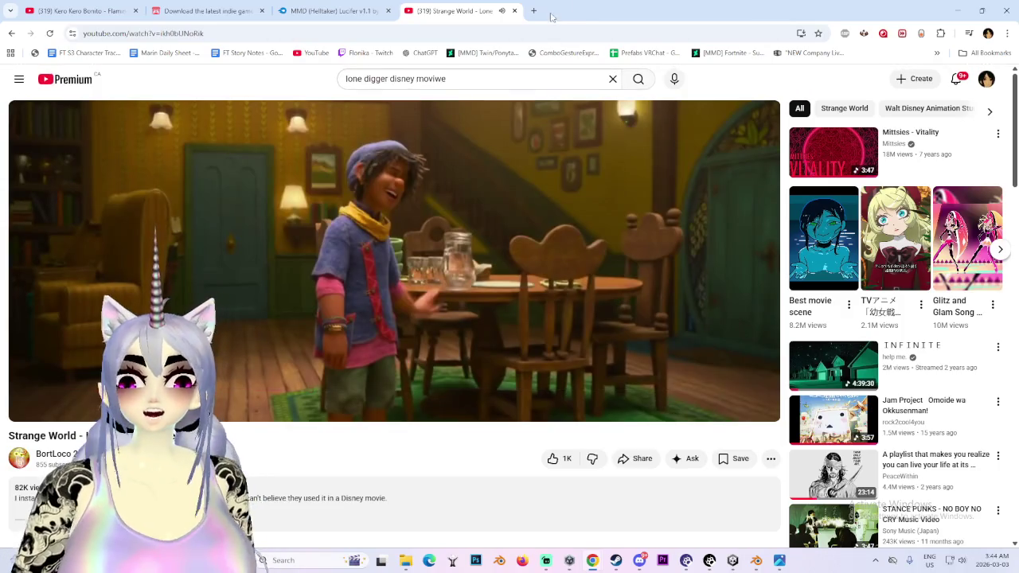
- Type 'fantastic four' in a new tab, close it, then show the video in theater and full screen
left_click(536, 10)
type("fant")
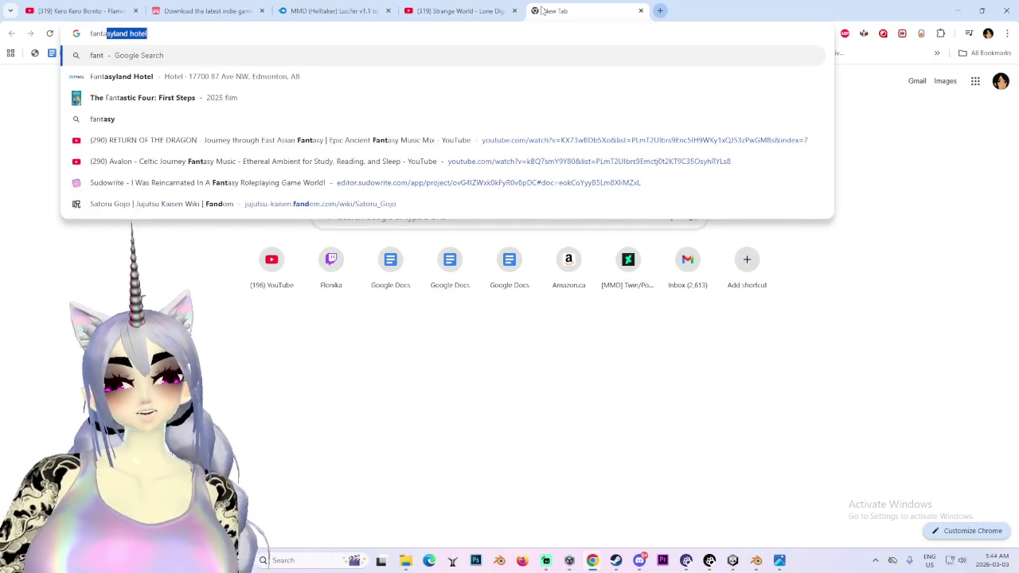
type("ast")
type("4")
key("BackSpace")
type("four")
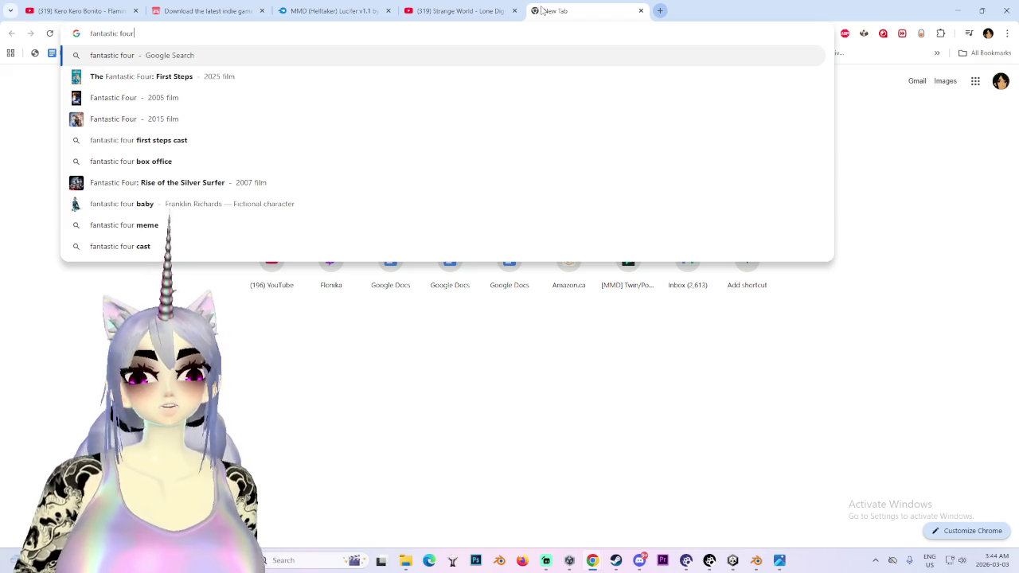
key("ctrl+w")
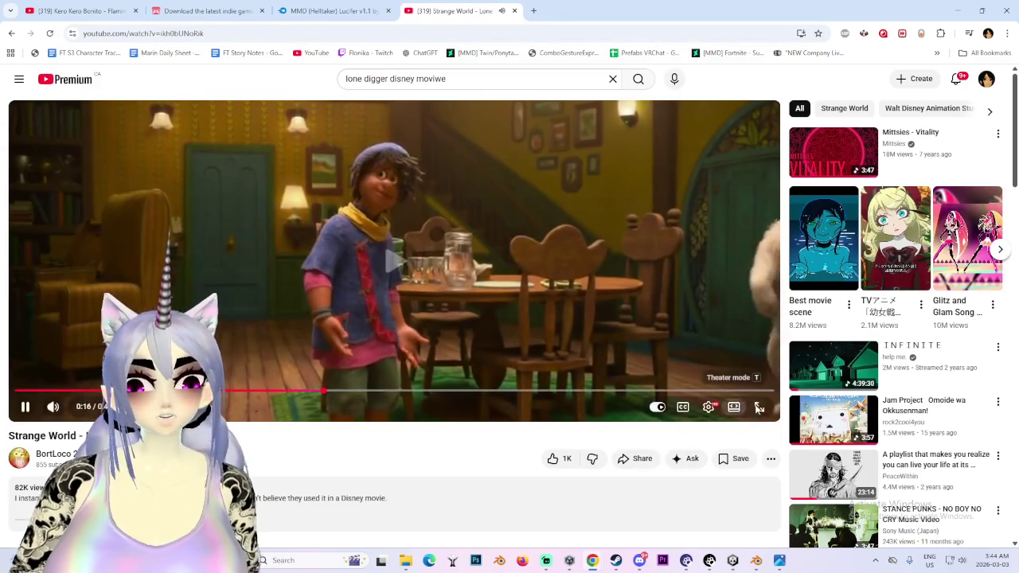
left_click(733, 406)
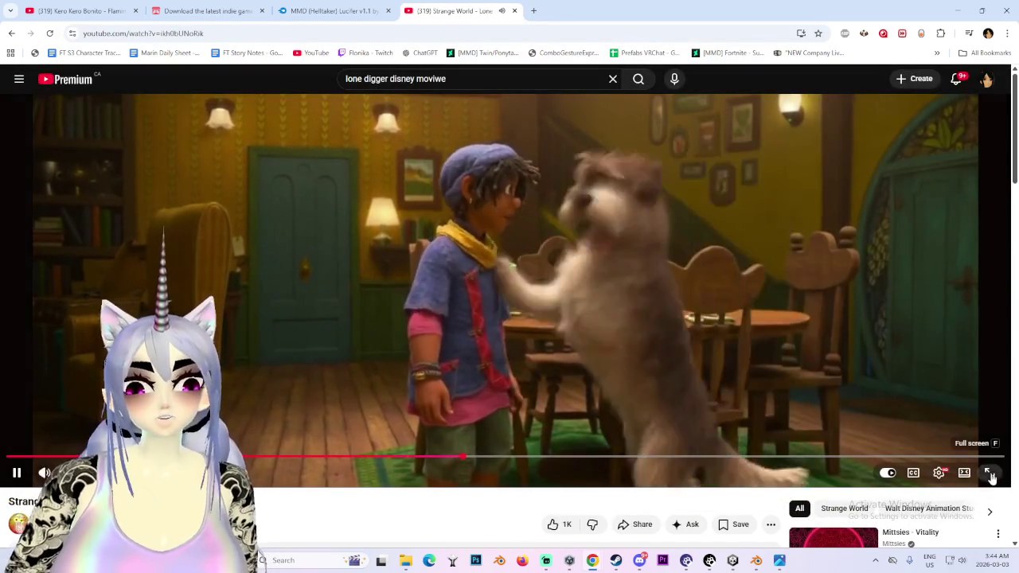
left_click(989, 473)
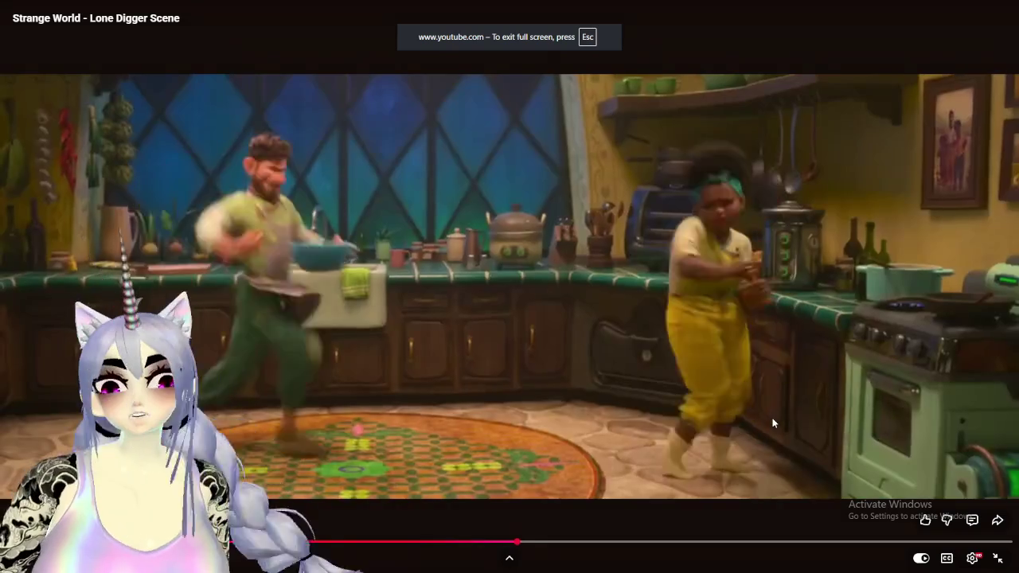
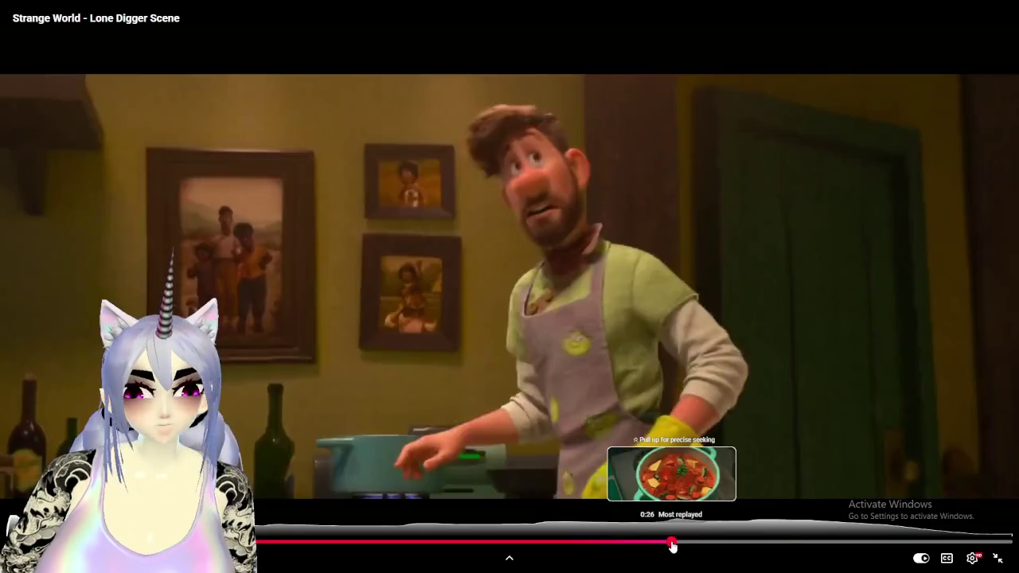
- Replay the Lone Digger scene, rewinding to the dancing part and pausing briefly
left_click(671, 542)
left_click_drag(671, 542, 563, 542)
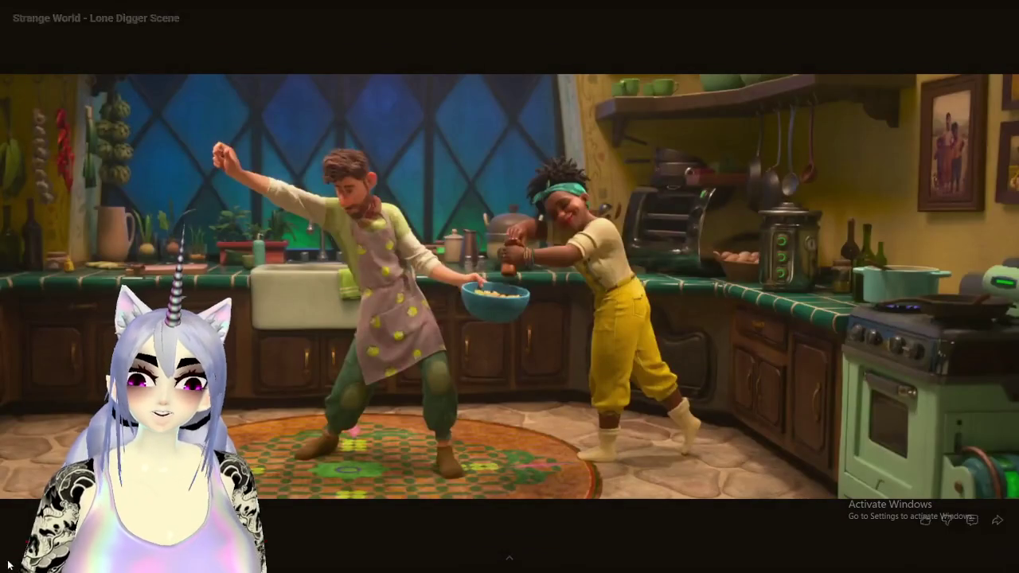
left_click(495, 391)
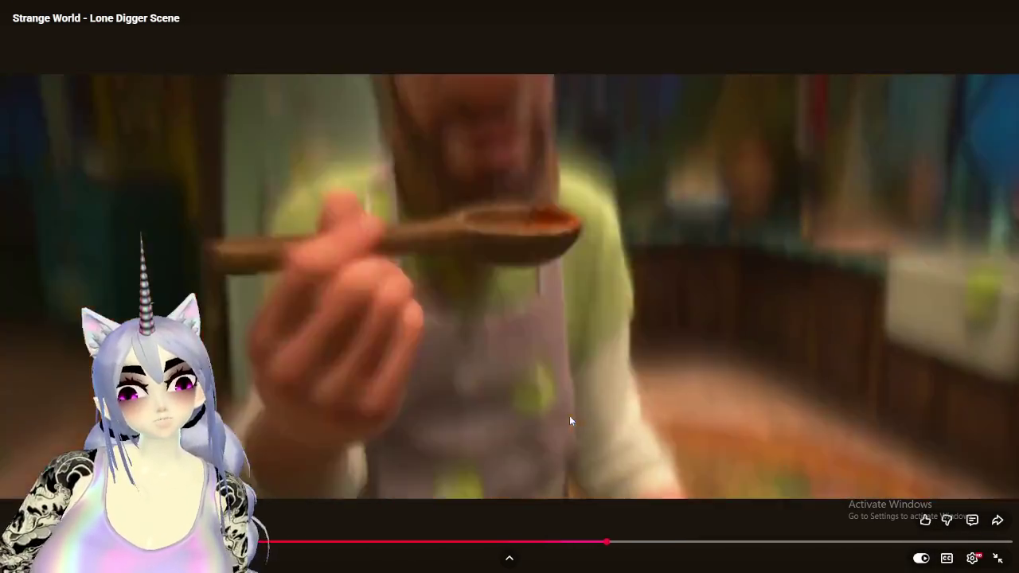
left_click(567, 417)
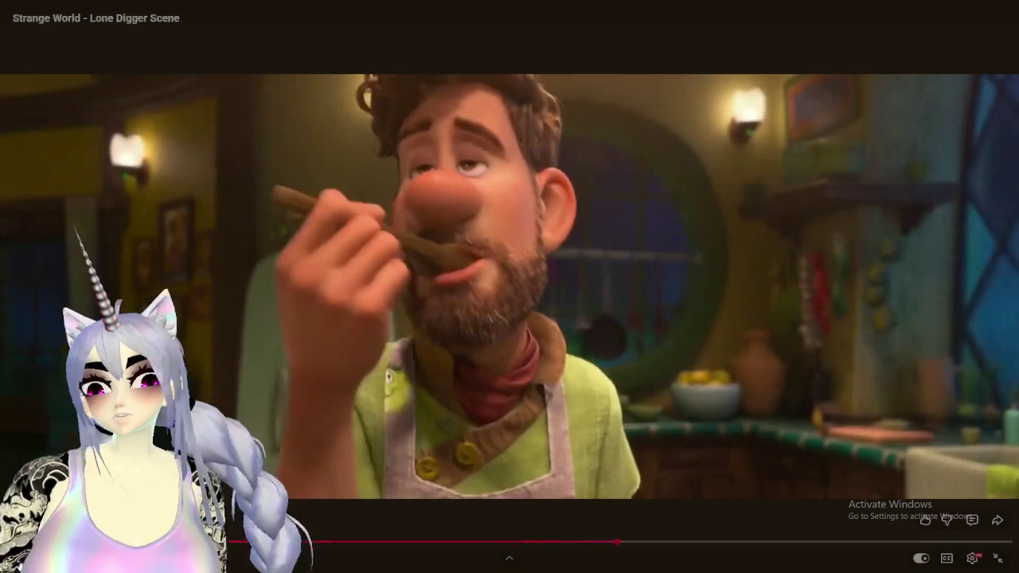
key("space")
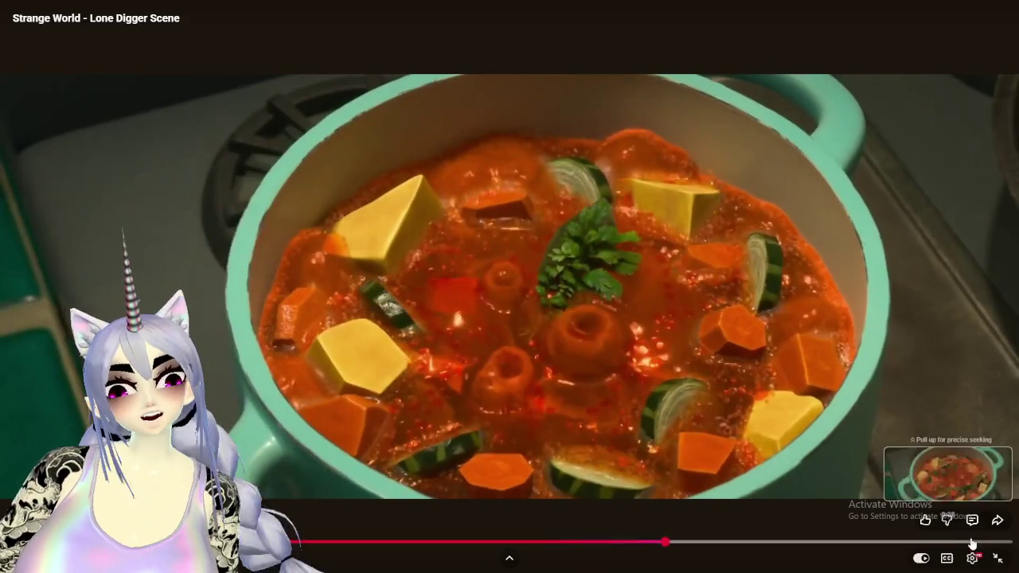
- Exit fullscreen, open the recommended Purachina video, and minimise Chrome to reveal Blender
left_click(997, 558)
scroll(509, 366, "down", 5)
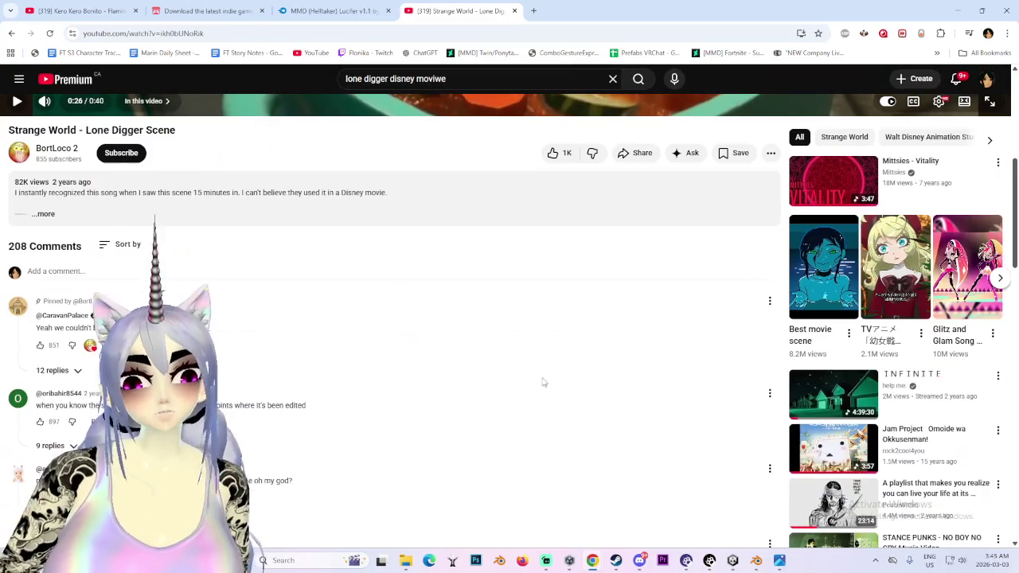
scroll(545, 374, "down", 2)
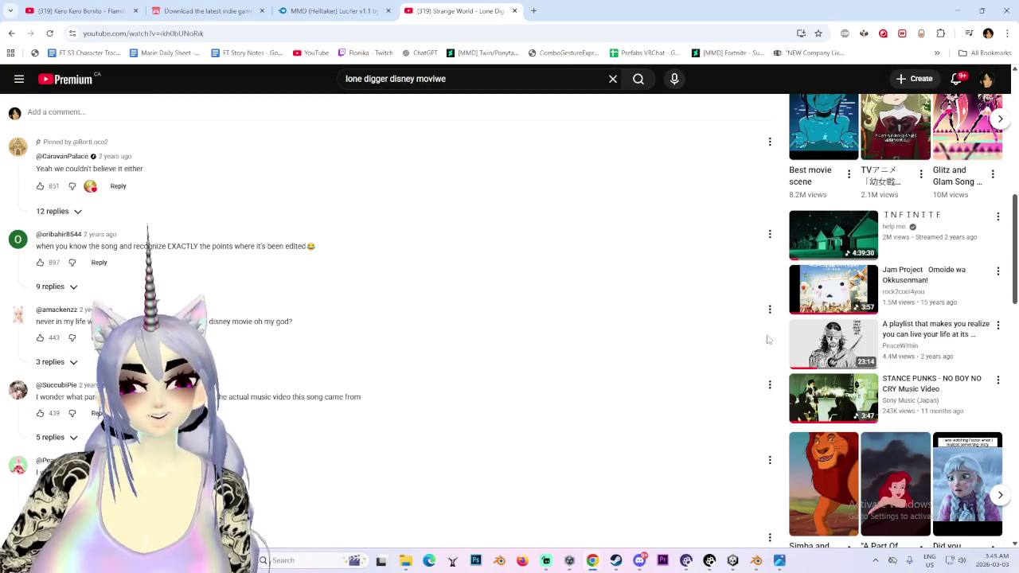
scroll(665, 443, "down", 4)
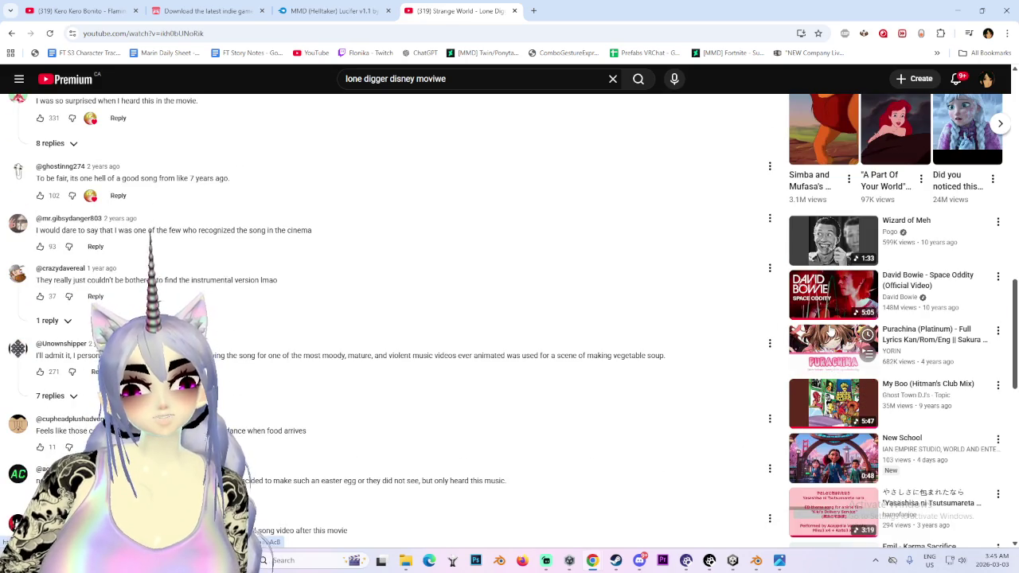
left_click(836, 342)
left_click(958, 11)
mouse_move(467, 236)
middle_mouse_down()
mouse_move(496, 282)
mouse_move(532, 309)
middle_mouse_up()
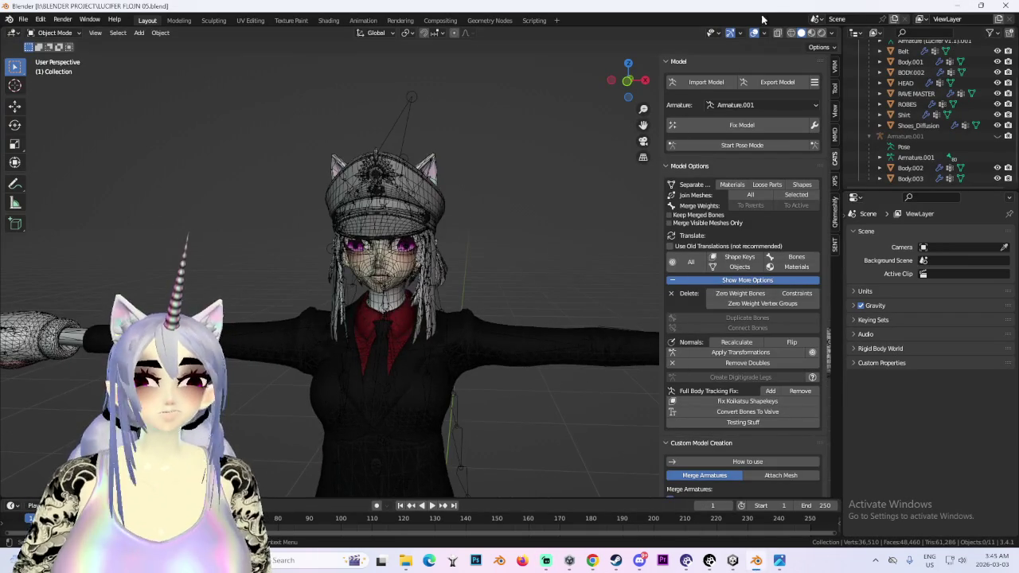
- Turn off X-ray and zoom in on the character's head from the front
left_click(754, 34)
scroll(459, 358, "down", 4)
mouse_move(532, 376)
middle_mouse_down()
mouse_move(524, 253)
mouse_move(499, 237)
middle_mouse_up()
scroll(499, 276, "up", 2)
mouse_move(499, 276)
middle_mouse_down()
mouse_move(474, 280)
mouse_move(470, 311)
mouse_move(509, 303)
middle_mouse_up()
scroll(474, 280, "up", 2)
scroll(470, 312, "up", 2)
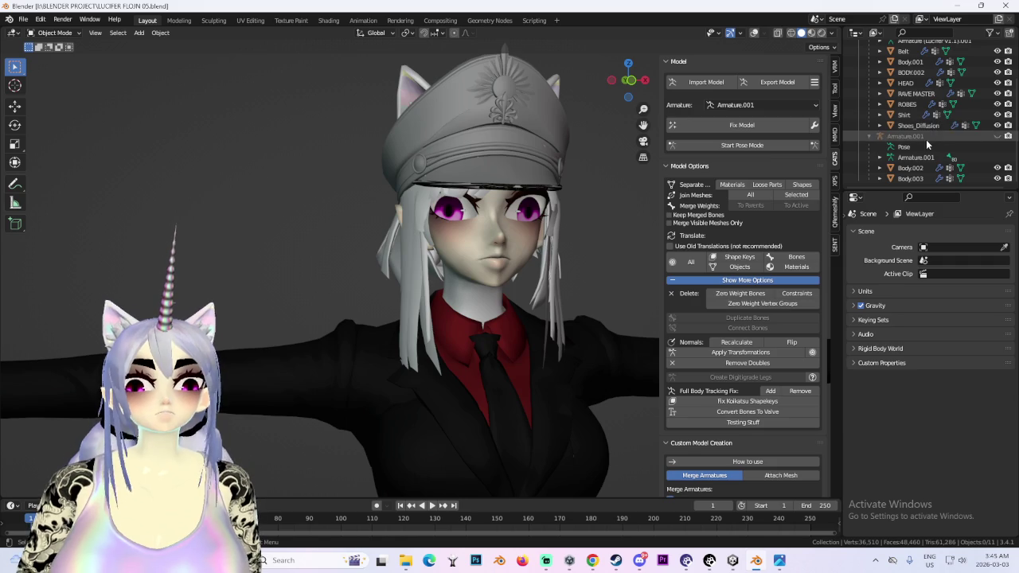
- Select Armature.001 with bone overlays shown, then bring the YouTube browser back
left_click(989, 138)
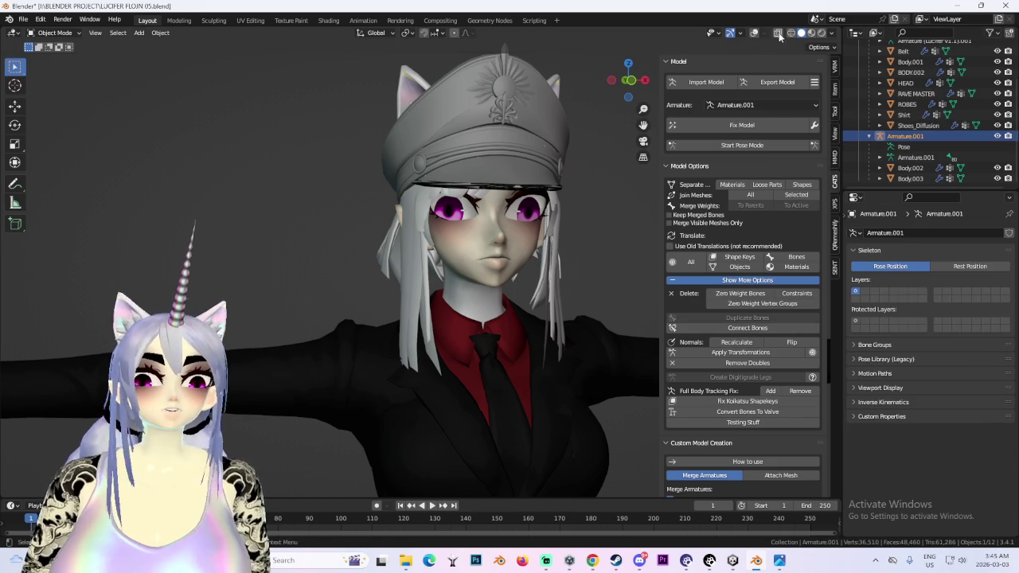
left_click(754, 33)
middle_click_drag(511, 227, 420, 253)
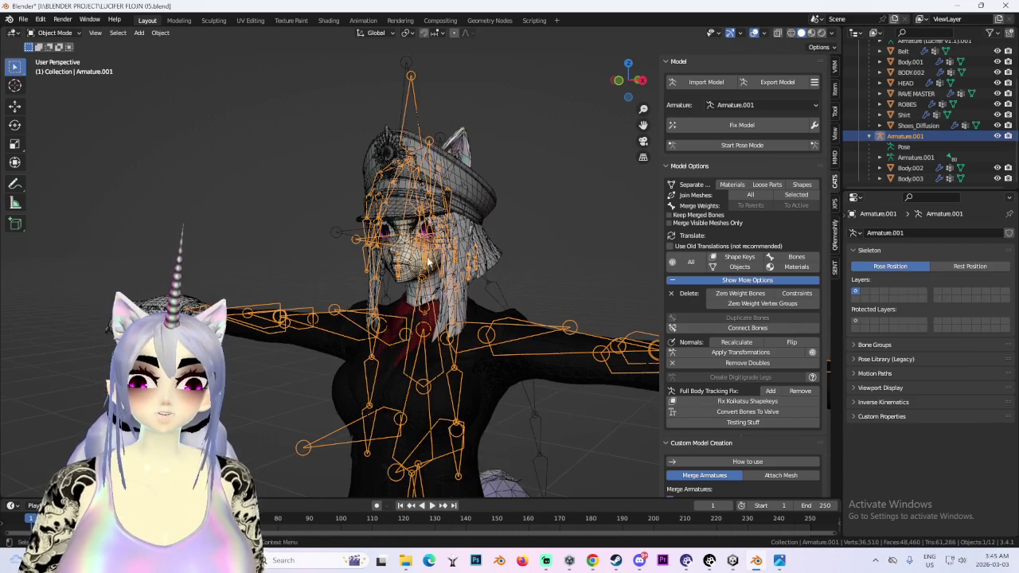
mouse_move(592, 560)
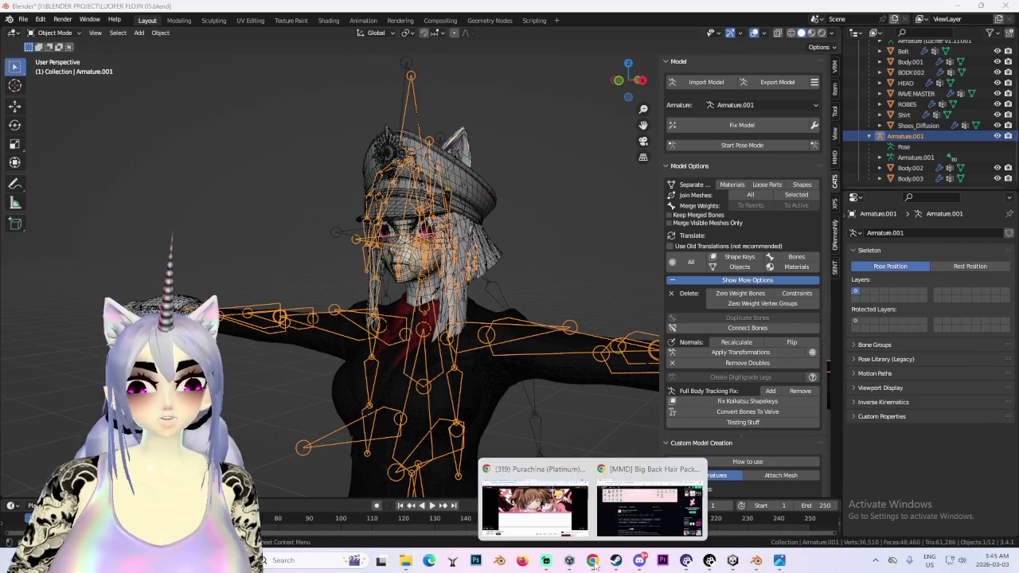
left_click(540, 516)
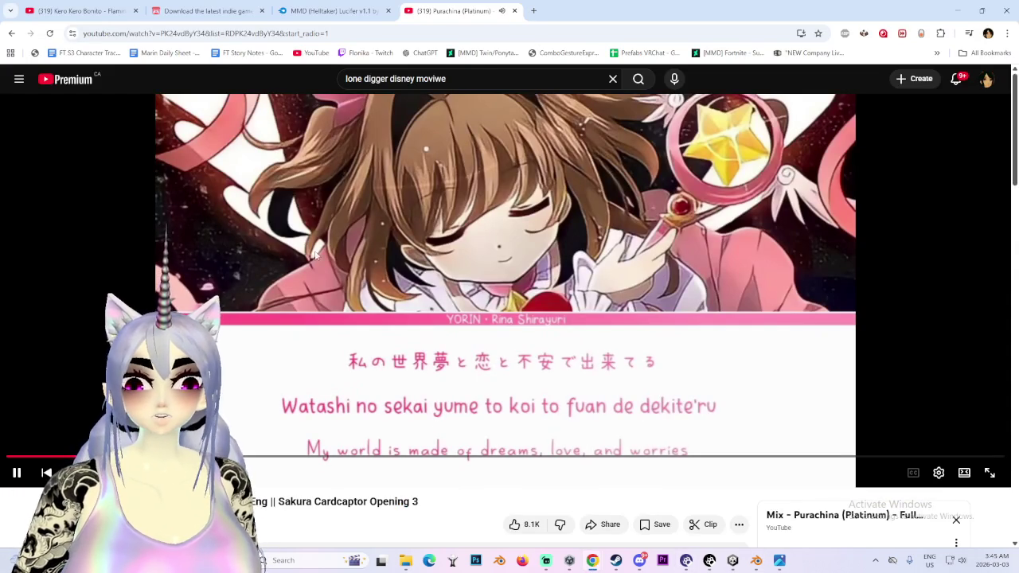
- Search YouTube for 'nichijou op' and open the Nichijou My Ordinary Life opening
left_click(479, 73)
type("nichijou")
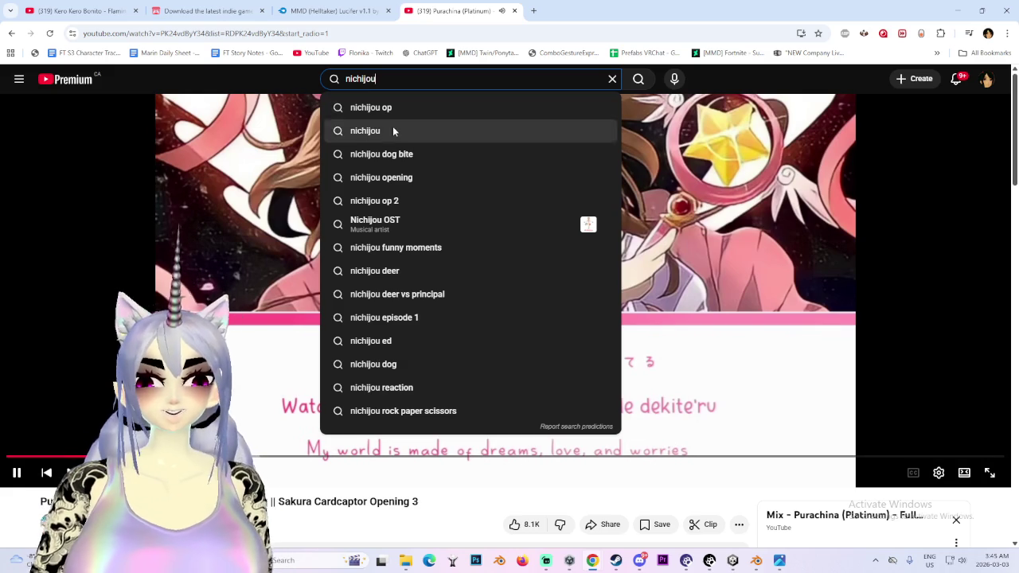
left_click(405, 111)
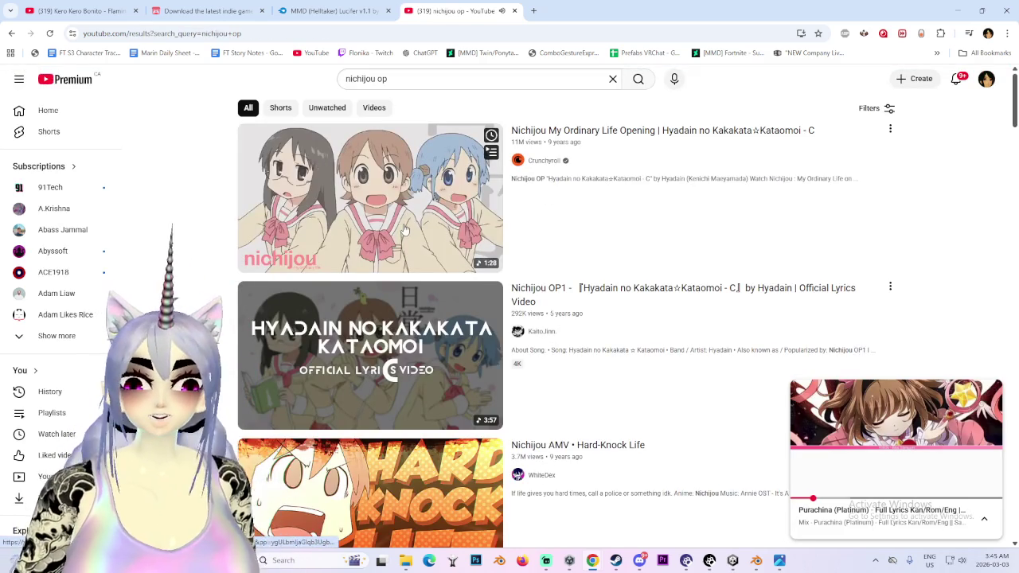
left_click(405, 230)
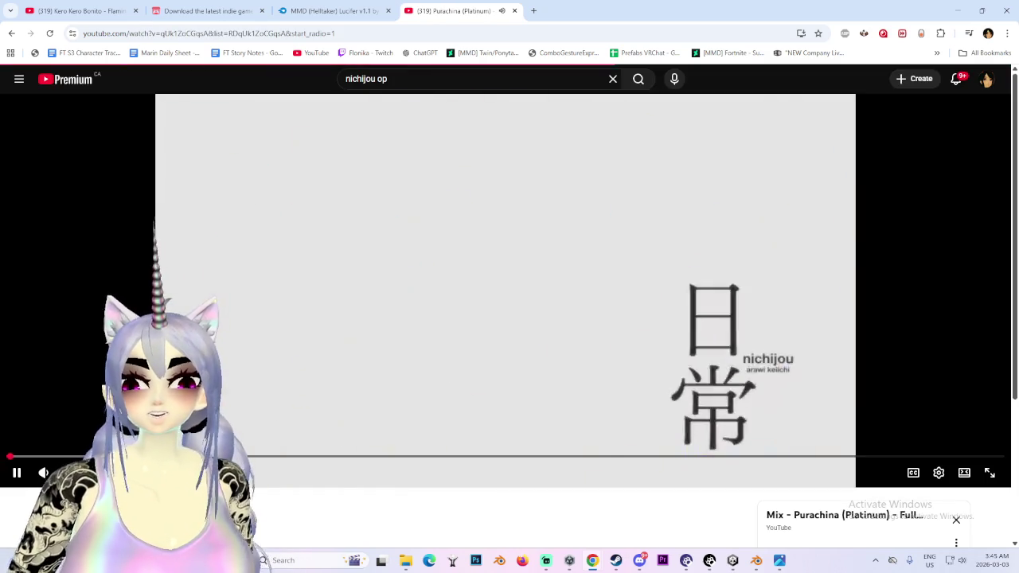
- Go back to the results, play a Nichijou lyrics video, and switch to Blender
key("alt+Left")
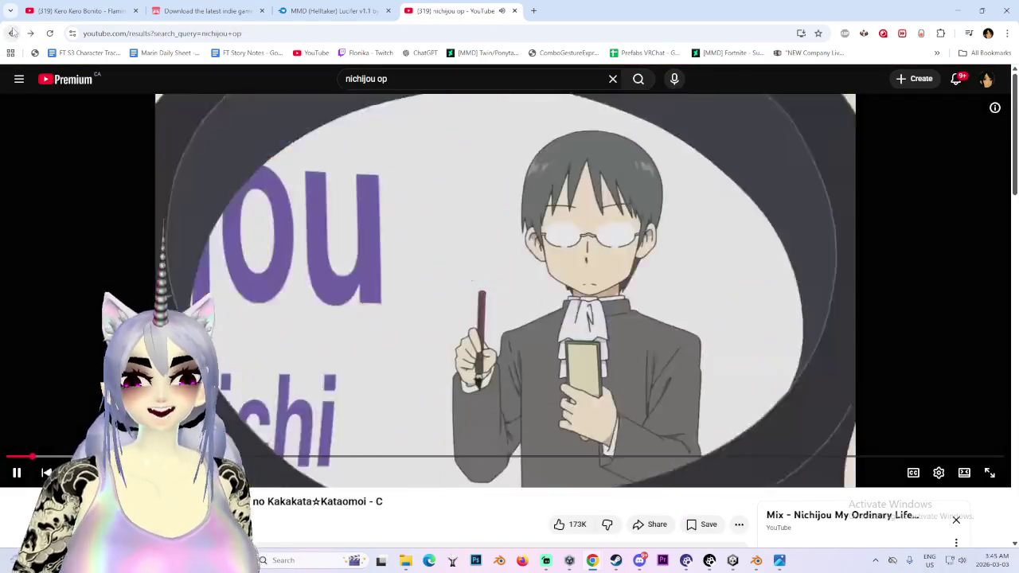
left_click(410, 360)
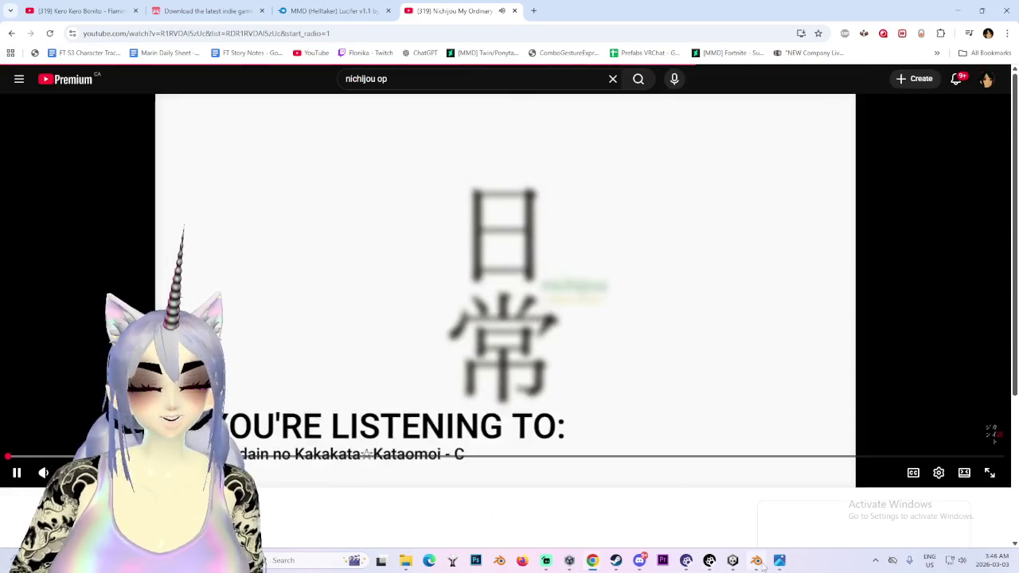
left_click(756, 560)
scroll(509, 175, "up", 3)
scroll(487, 209, "down", 3)
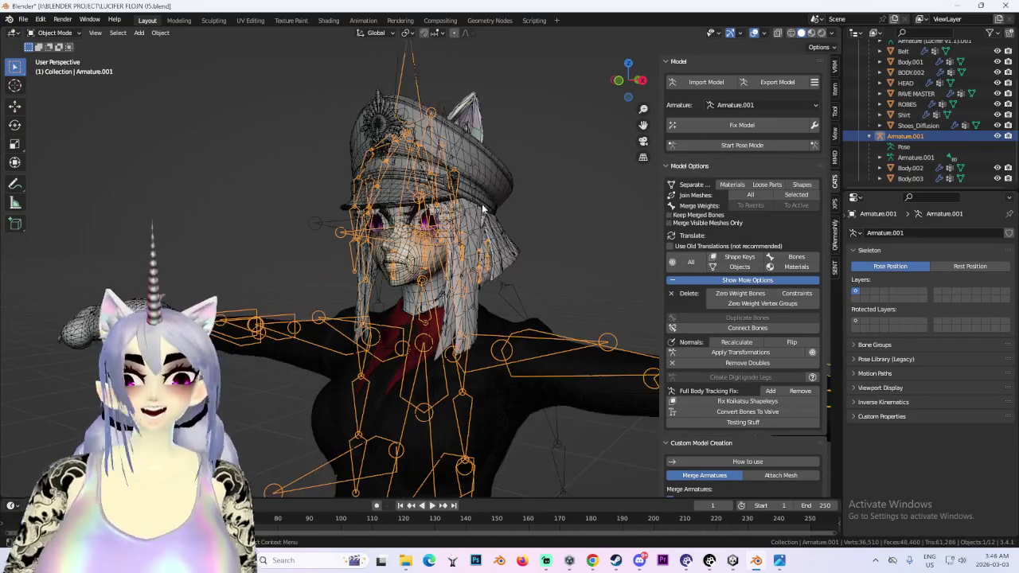
- Put Armature.001 in Edit Mode and run CATS Delete Zero Weight Bones (none found)
mouse_move(542, 207)
middle_mouse_down()
mouse_move(357, 238)
mouse_move(269, 138)
middle_mouse_up()
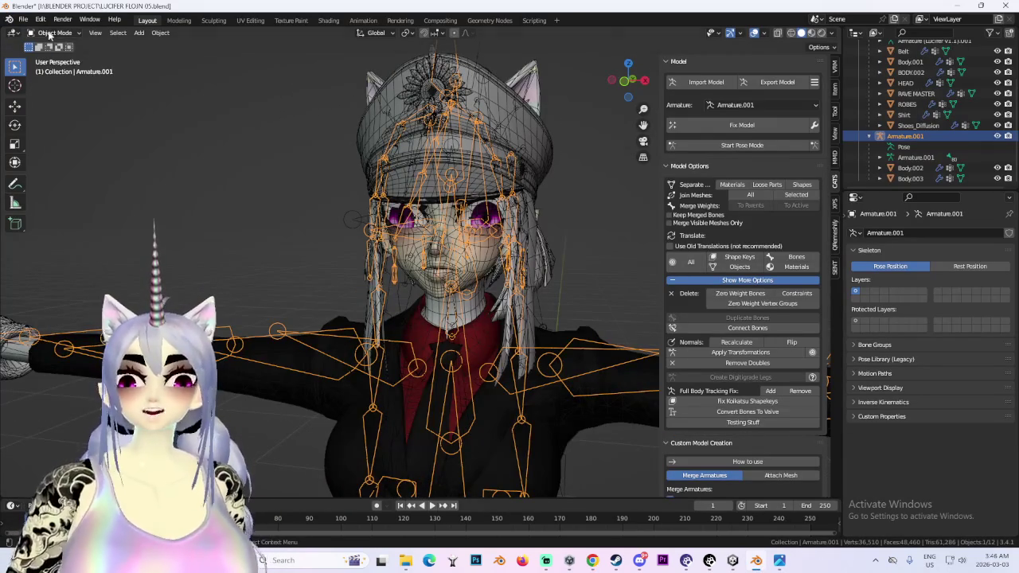
left_click(60, 57)
scroll(504, 242, "up", 2)
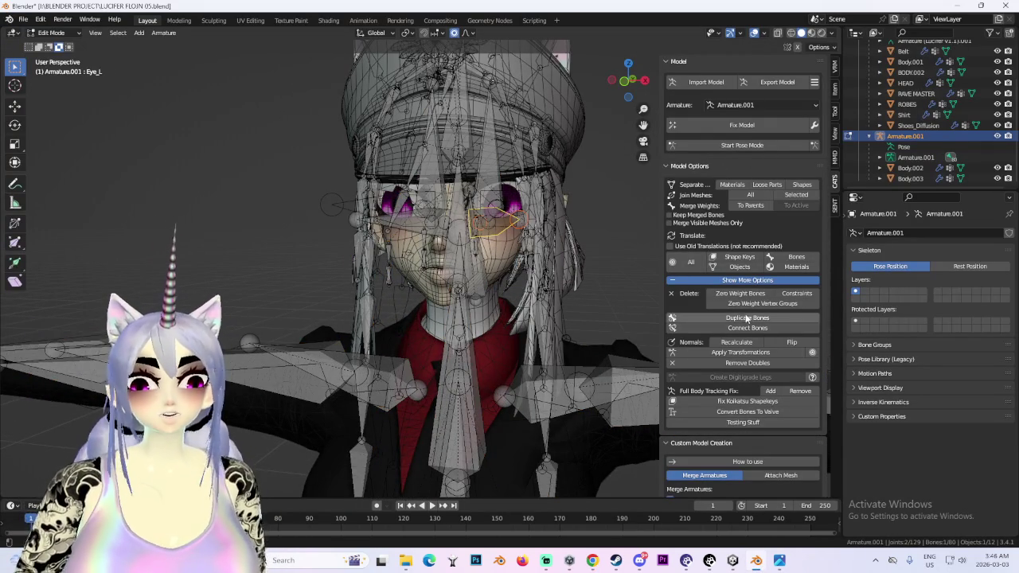
left_click(758, 105)
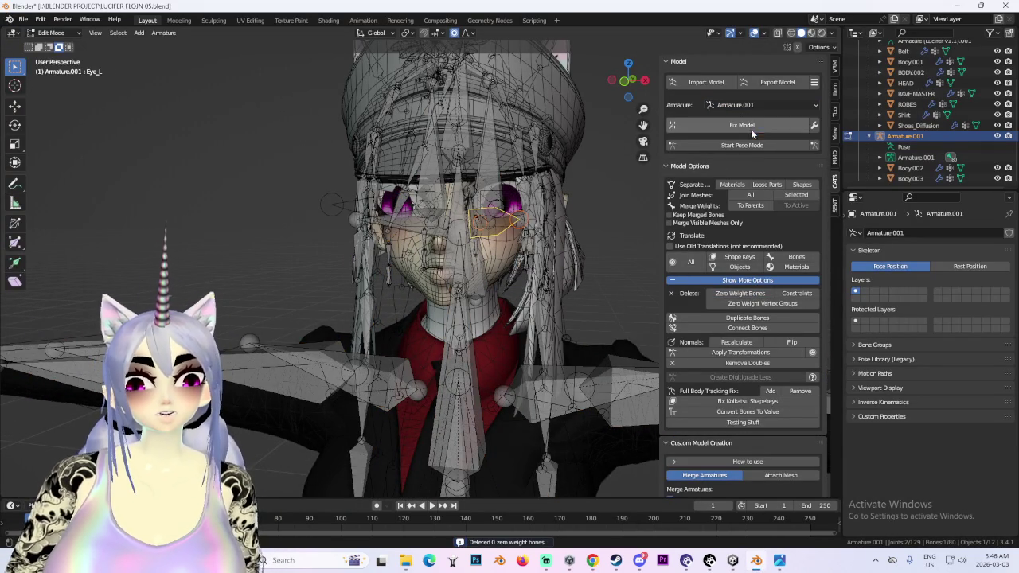
mouse_move(446, 226)
middle_mouse_down()
mouse_move(358, 221)
mouse_move(420, 193)
mouse_move(395, 210)
middle_mouse_up()
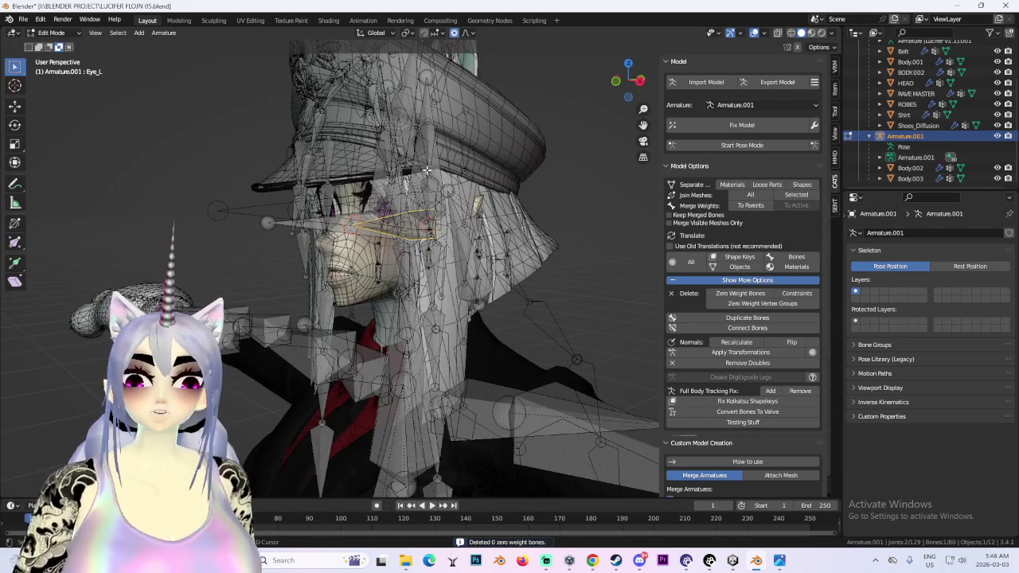
mouse_move(436, 170)
middle_mouse_down()
mouse_move(378, 246)
mouse_move(476, 240)
middle_mouse_up()
left_click(477, 240)
- Enter pose mode and test-rotate the hip bones, cancelling the rotation
scroll(476, 240, "down", 3)
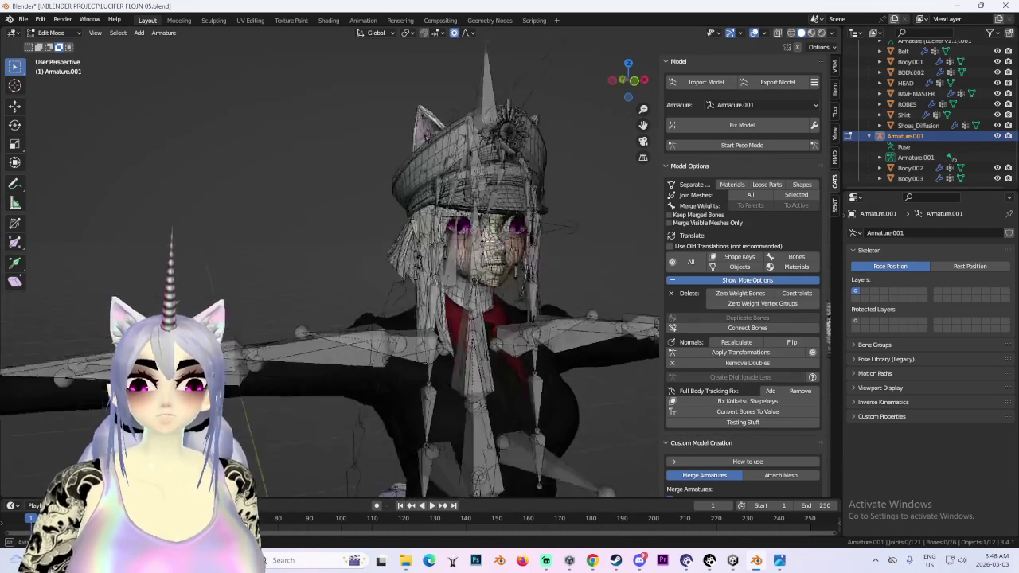
scroll(476, 240, "down", 1)
scroll(485, 231, "down", 1)
scroll(509, 207, "down", 1)
scroll(490, 217, "down", 1)
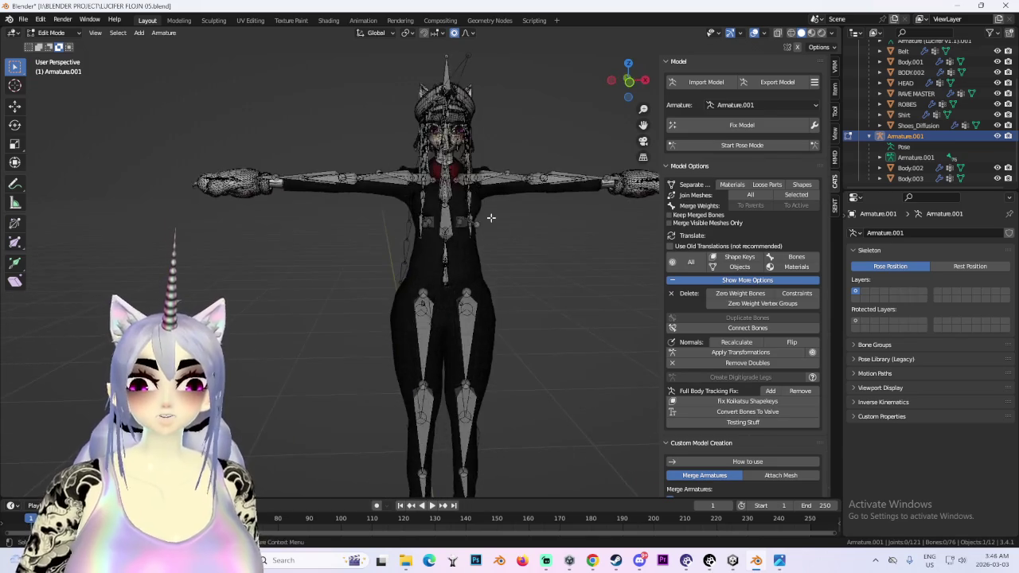
middle_click_drag(491, 217, 550, 213)
scroll(558, 199, "up", 2)
middle_click_drag(655, 180, 510, 273)
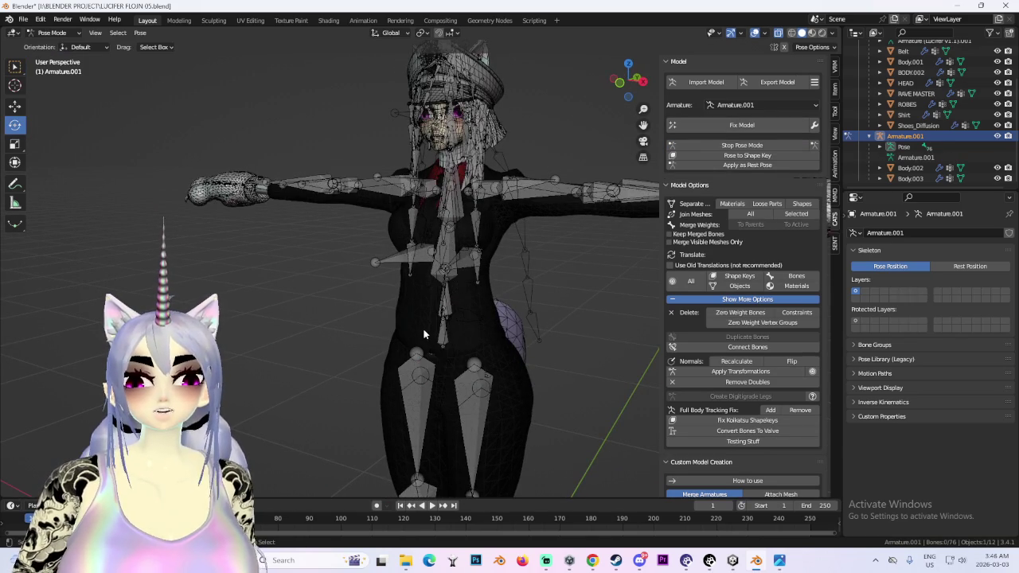
left_click_drag(425, 338, 437, 337)
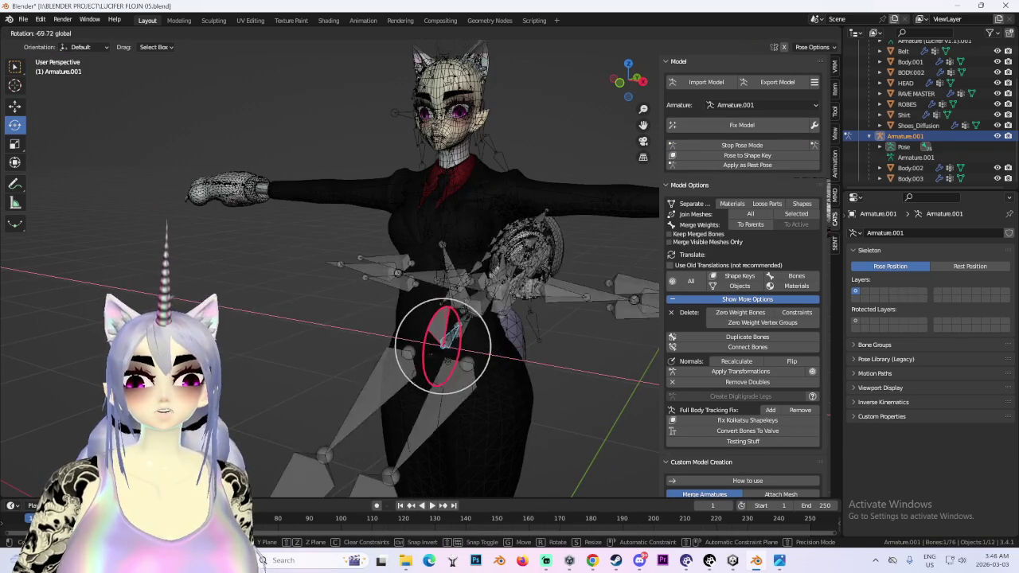
key("Escape")
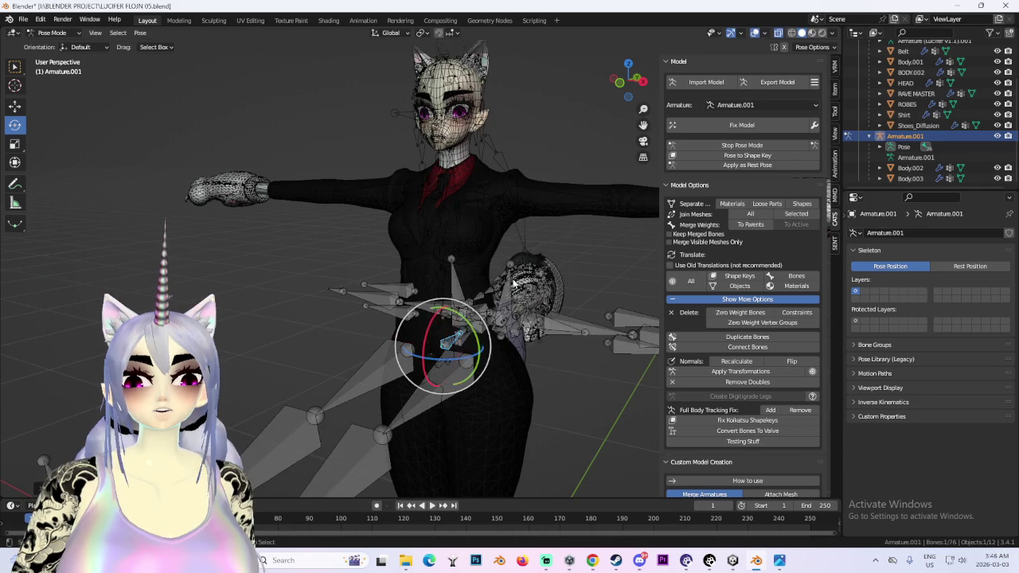
- Test the right arm bone, then leave pose mode with the model back in T-pose
scroll(515, 271, "down", 5)
scroll(514, 276, "up", 5)
left_click(374, 203)
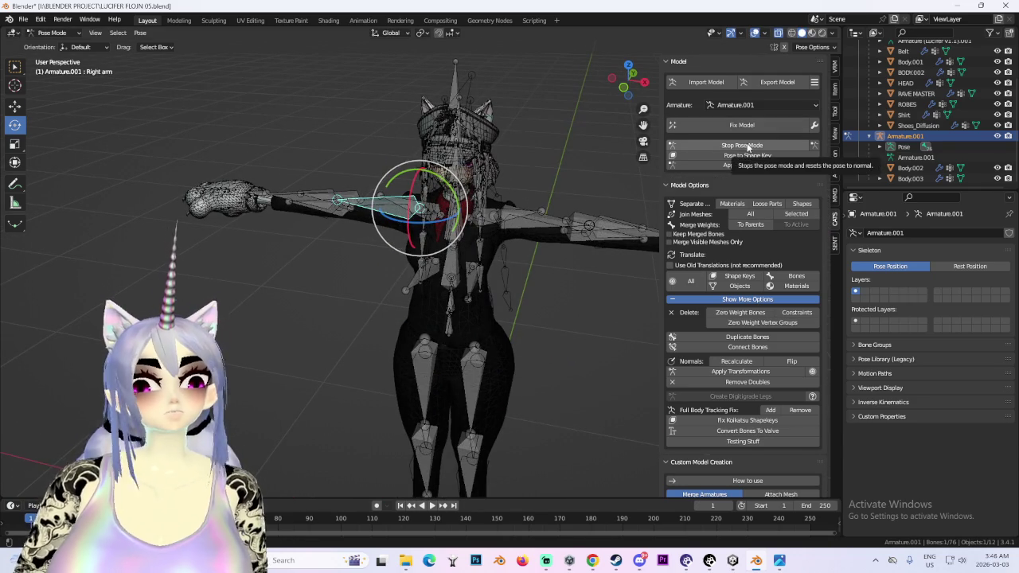
left_click(909, 168)
- Join the Body.003 and Body.002 meshes into the model
left_click(57, 45)
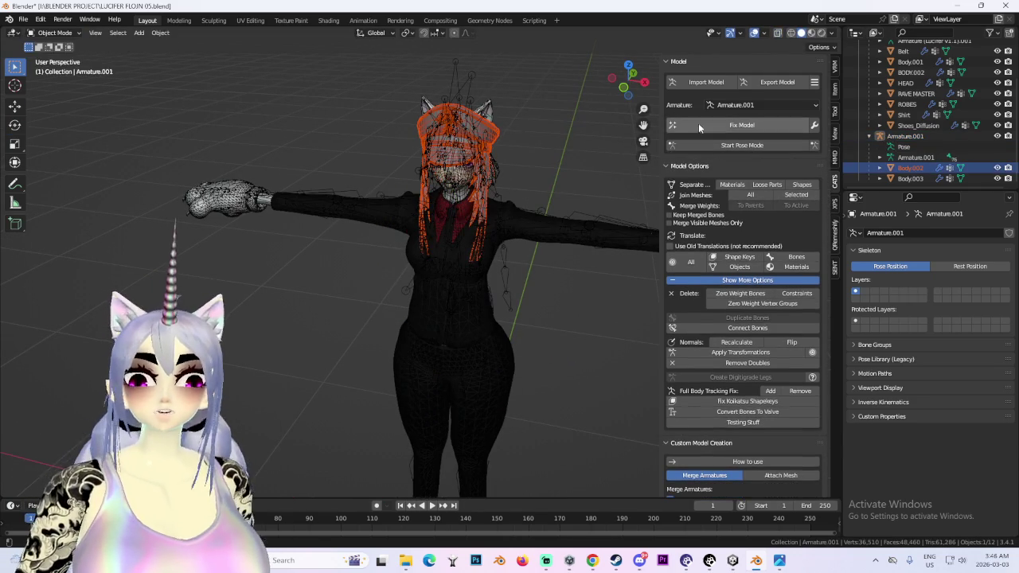
left_click(909, 168)
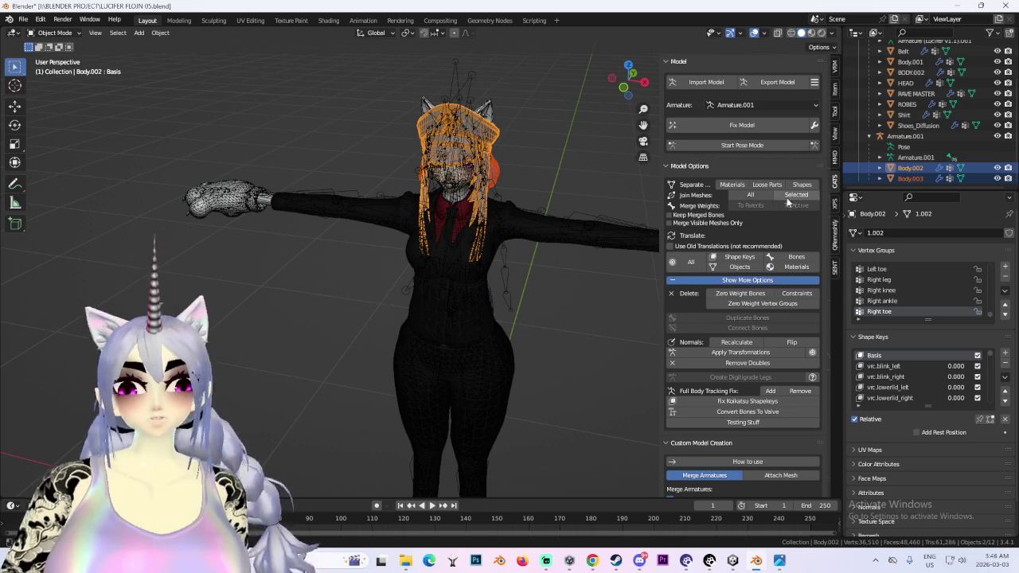
key("ctrl+j")
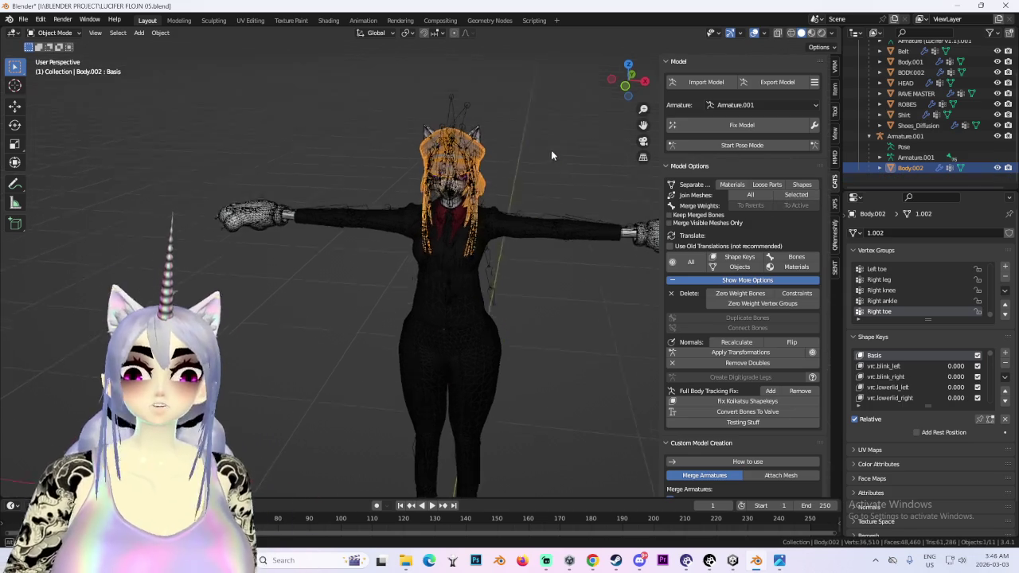
scroll(518, 236, "up", 3)
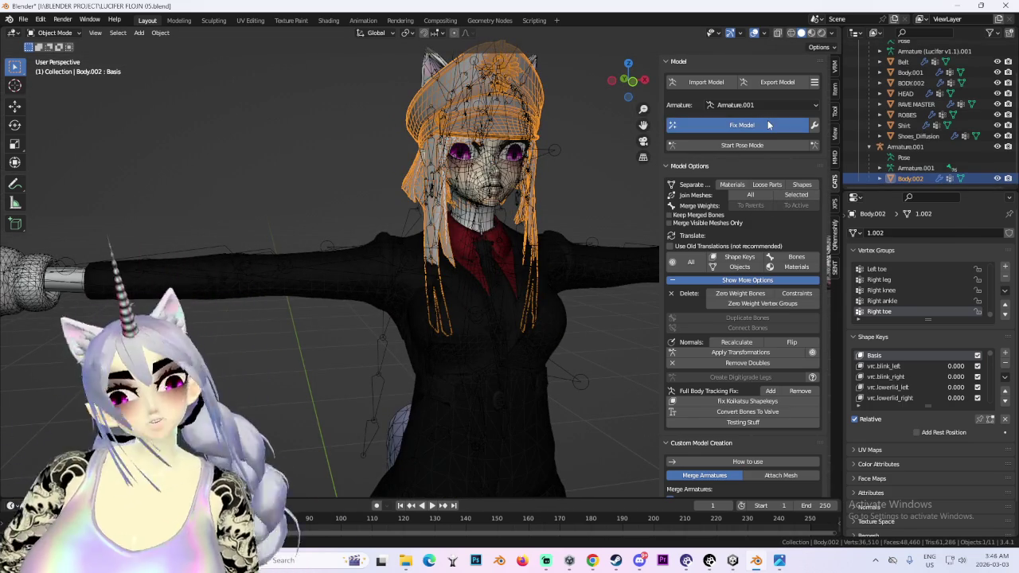
- Run CATS Fix Model and compare the result against the earlier model with undo/redo
left_click(767, 124)
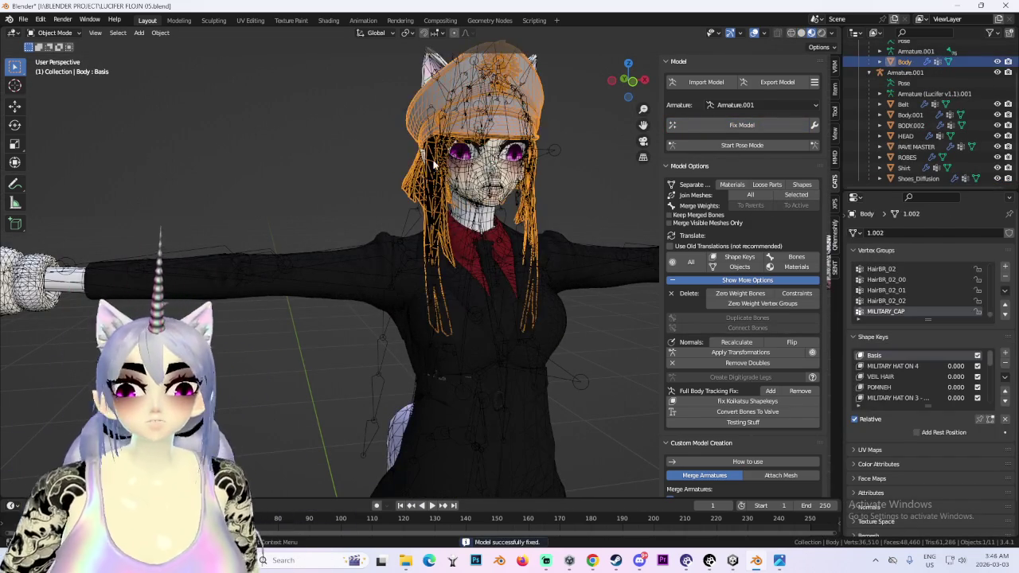
middle_click_drag(435, 164, 494, 171)
left_click(630, 86)
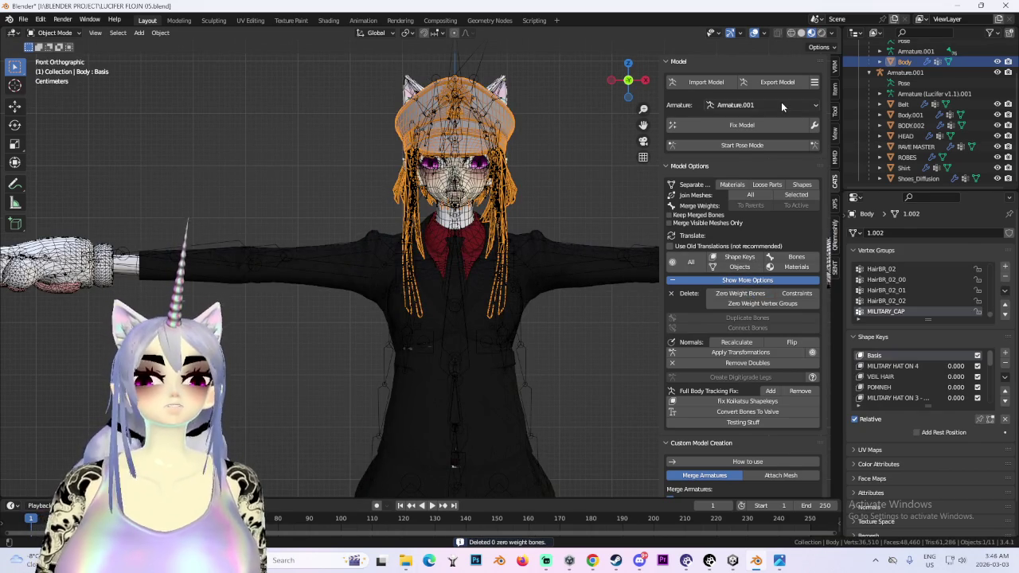
left_click(760, 105)
left_click(759, 110)
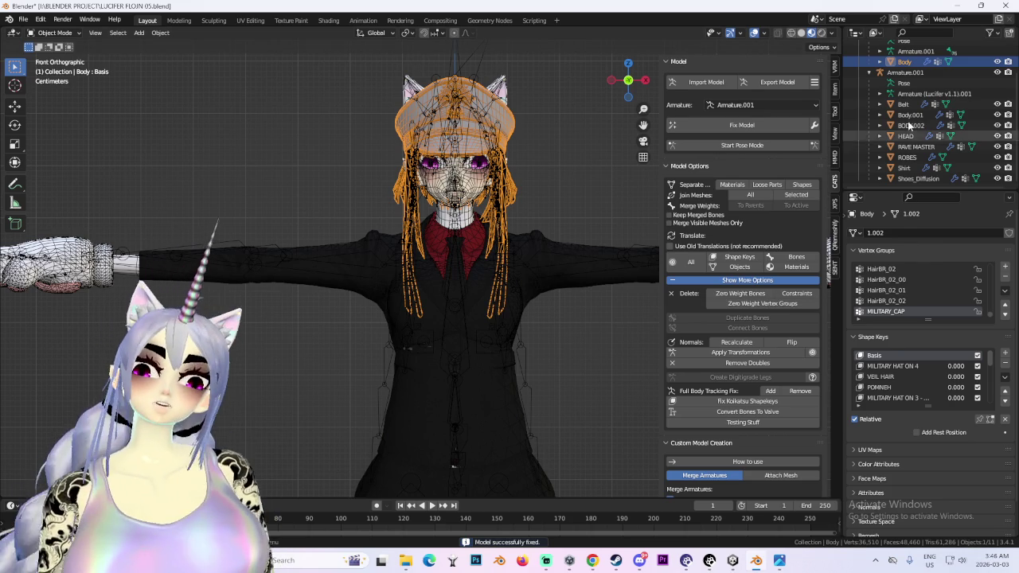
key("ctrl+z")
key("ctrl+shift+z")
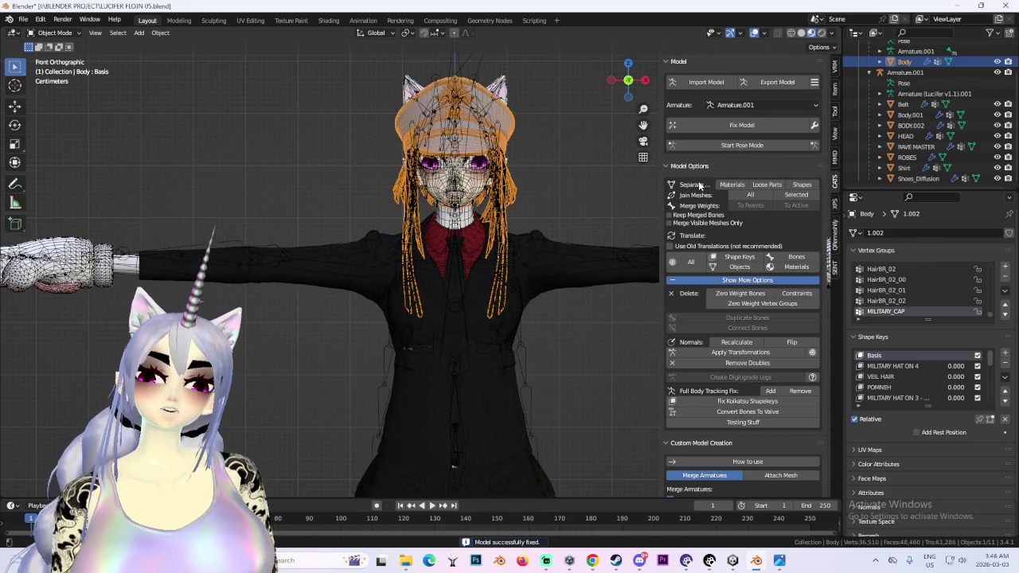
- Pick the Lucifer v1.1.00 armature and delete its 51 zero-weight bones
left_click(748, 106)
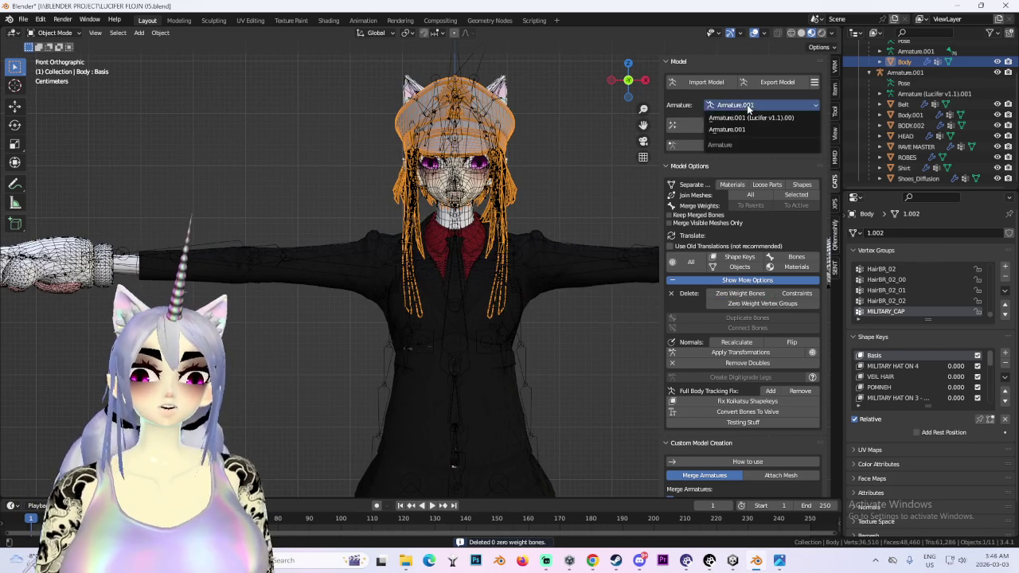
left_click(747, 118)
left_click(740, 294)
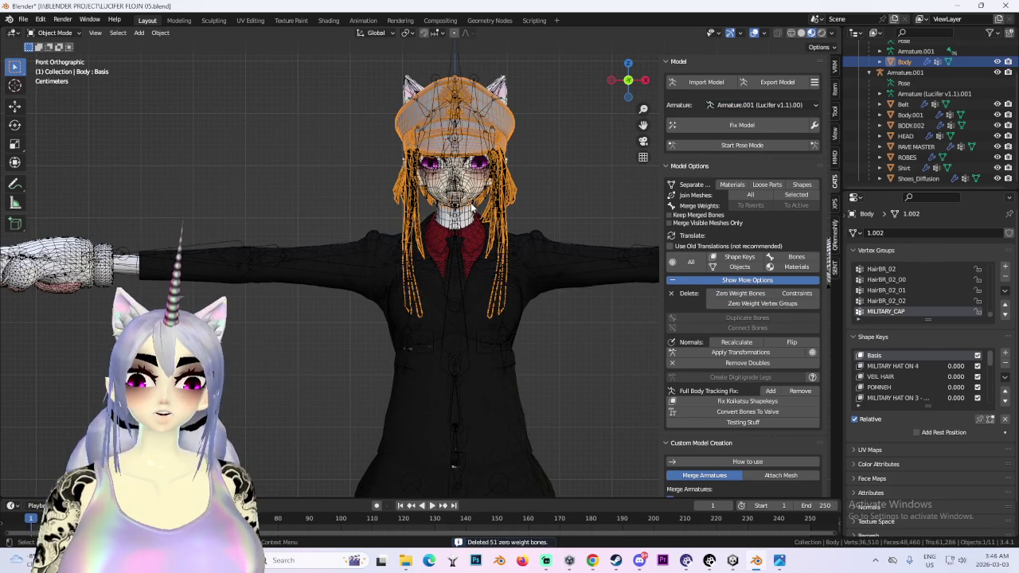
left_click(461, 200)
left_click(457, 199)
mouse_move(458, 199)
middle_mouse_down()
mouse_move(553, 241)
mouse_move(535, 263)
middle_mouse_up()
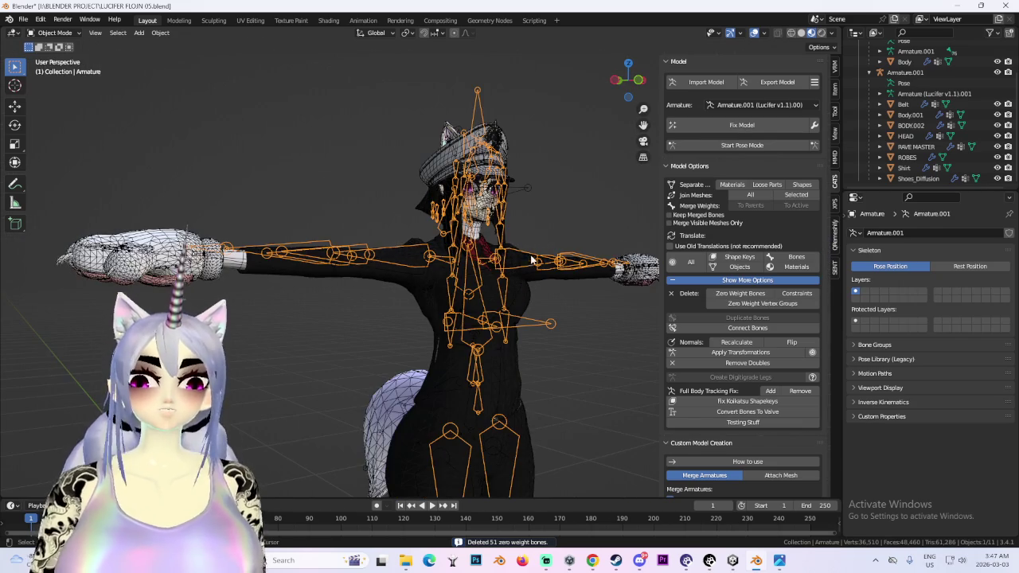
- Make the second Armature active and switch it to Edit Mode
left_click(905, 73)
scroll(912, 79, "up", 2)
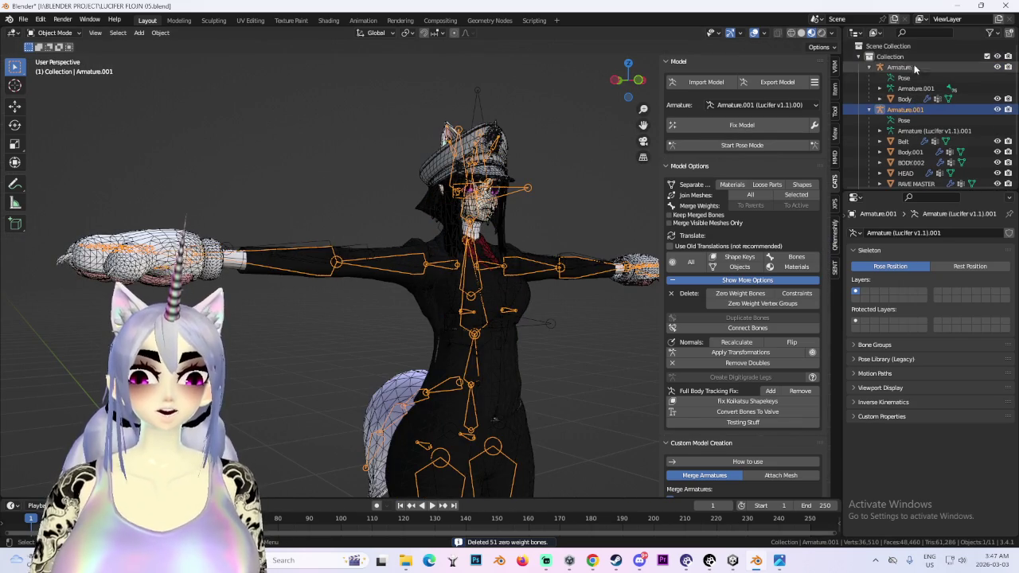
left_click(914, 67)
middle_click_drag(583, 186, 482, 252)
left_click(54, 32)
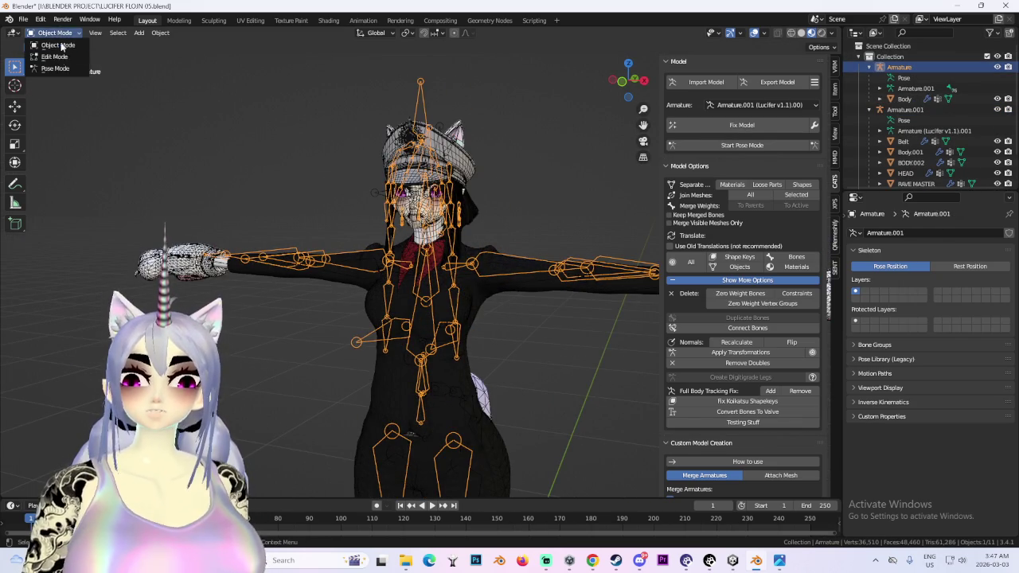
left_click(48, 56)
- Box-select the right and left arm bones, with the Right elbow active
left_click_drag(66, 165, 380, 326)
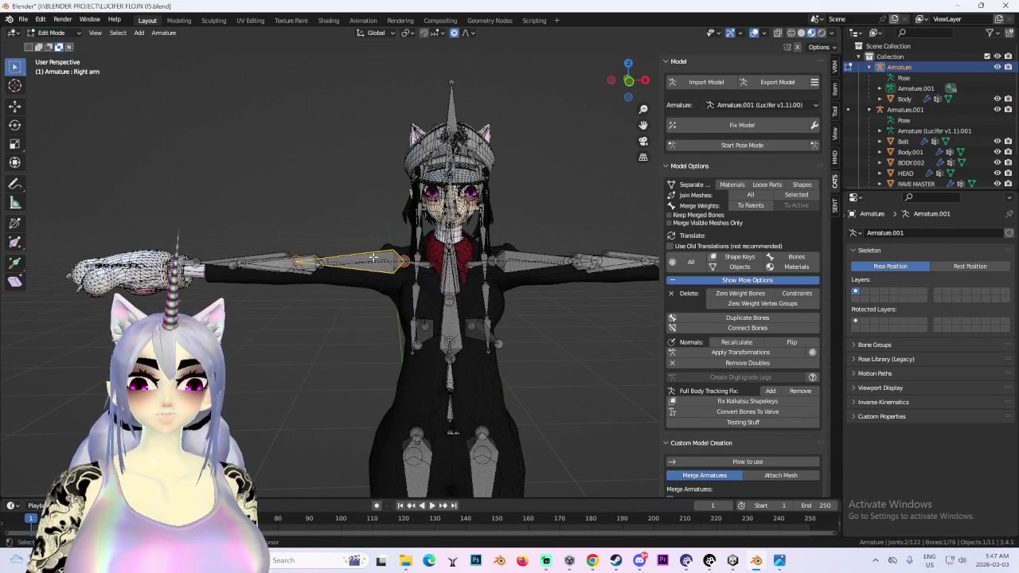
left_click_drag(145, 195, 315, 312)
middle_click_drag(360, 281, 285, 295)
left_click(276, 269, "shift")
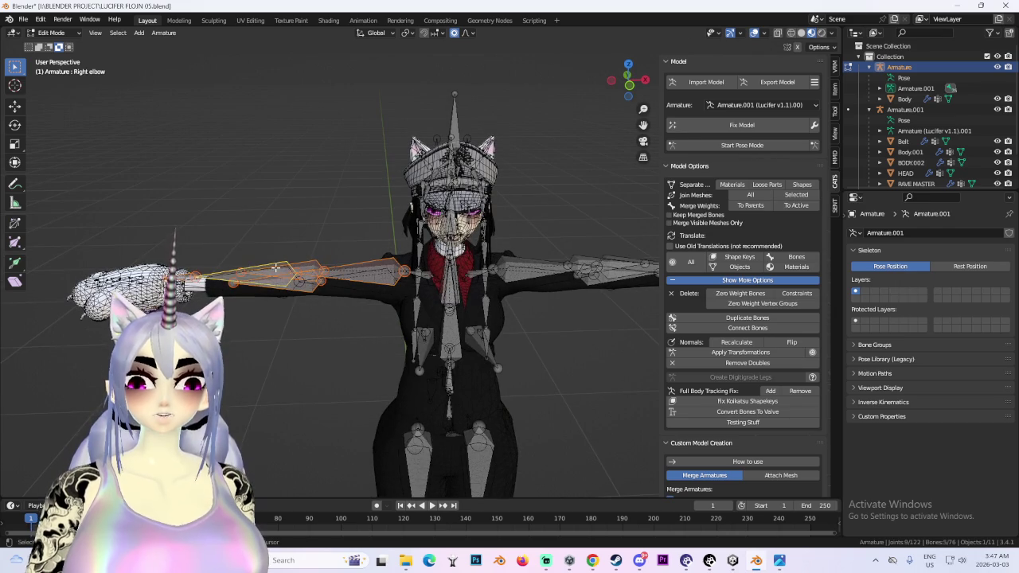
scroll(518, 267, "down", 3)
left_click_drag(434, 218, 557, 335, "shift")
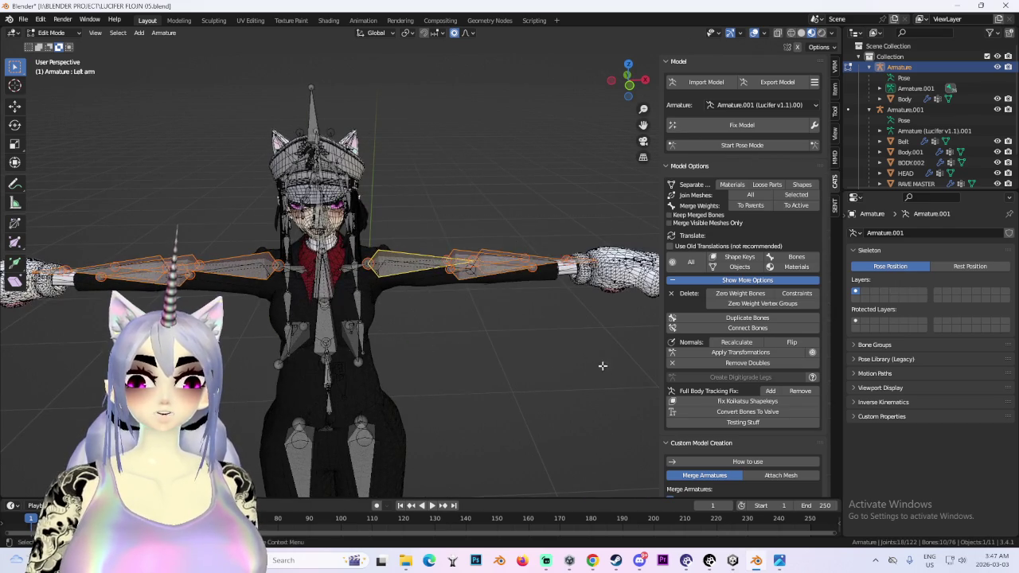
scroll(478, 239, "down", 1)
- Reframe the head, clear the bone selection via the context menu, and scroll to Merge Armatures
middle_click_drag(523, 373, 262, 257)
scroll(378, 242, "up", 5)
scroll(415, 241, "up", 3)
scroll(331, 265, "down", 2)
mouse_move(331, 265)
middle_mouse_down()
mouse_move(446, 230)
mouse_move(518, 328)
middle_mouse_up()
right_click(445, 230)
left_click(487, 233)
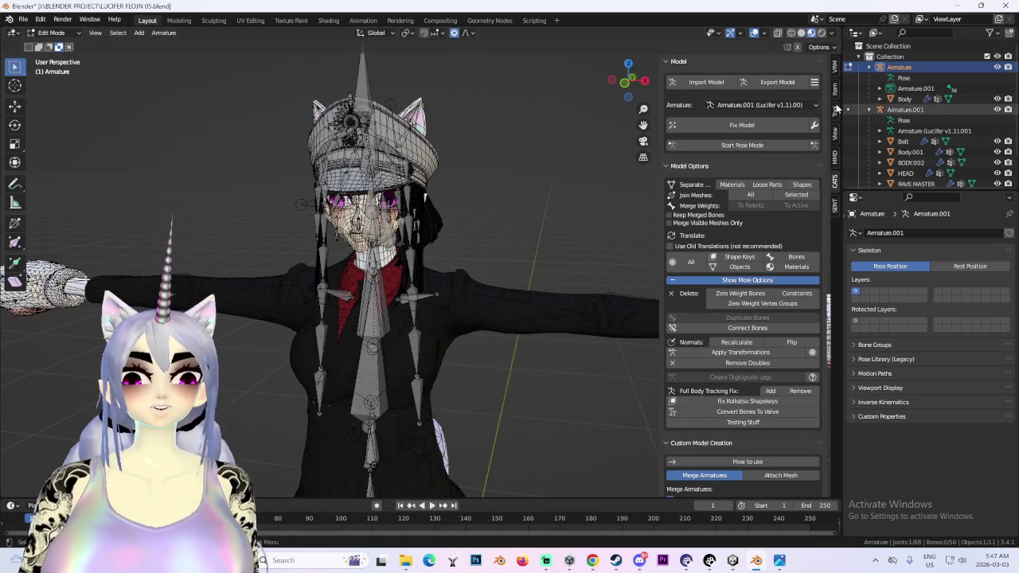
scroll(766, 440, "down", 5)
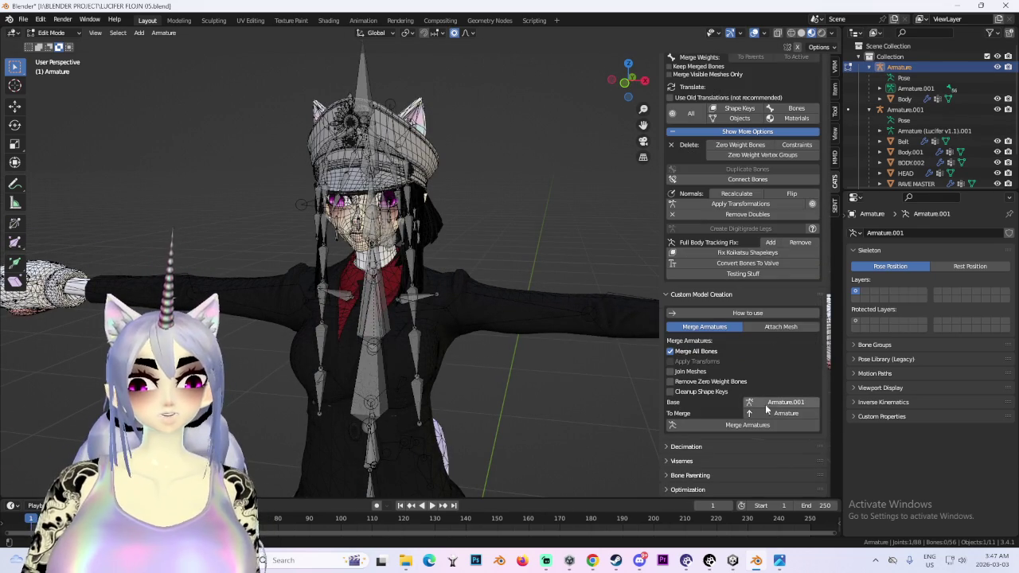
- Set Armature.001 as the merge base and hide the bones in front view
left_click(797, 407)
left_click(844, 422)
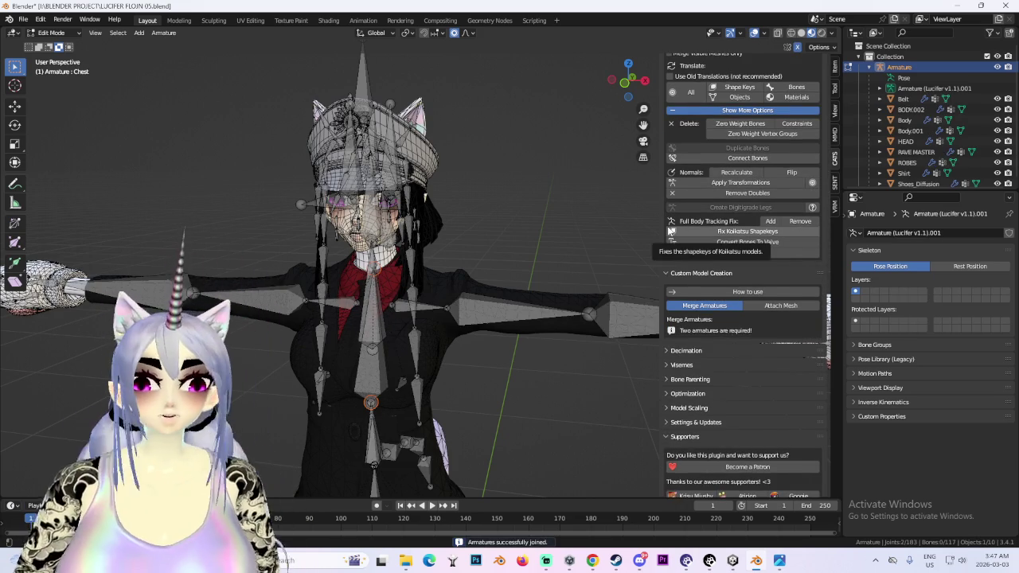
key("Delete")
scroll(432, 366, "down", 4)
key("KP_1")
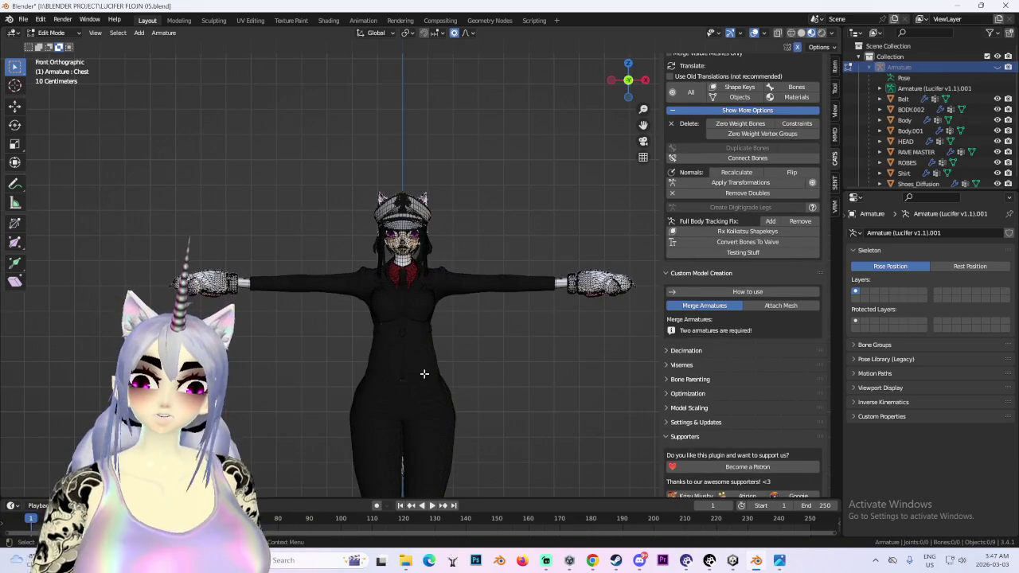
scroll(425, 373, "down", 3)
scroll(486, 277, "up", 5)
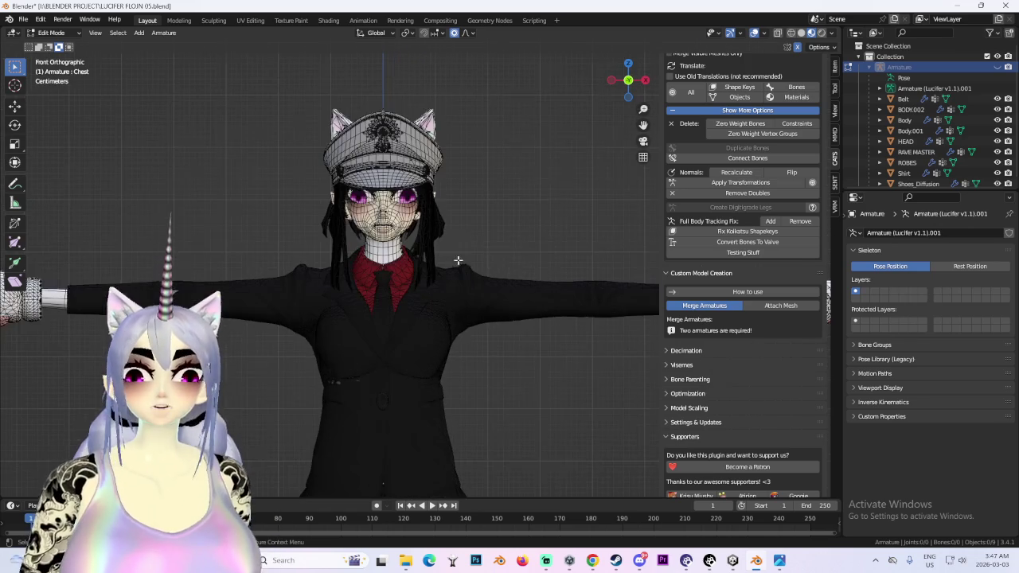
- Turn off X-ray and check the character from side and front views
left_click(754, 34)
middle_click_drag(477, 326, 516, 329)
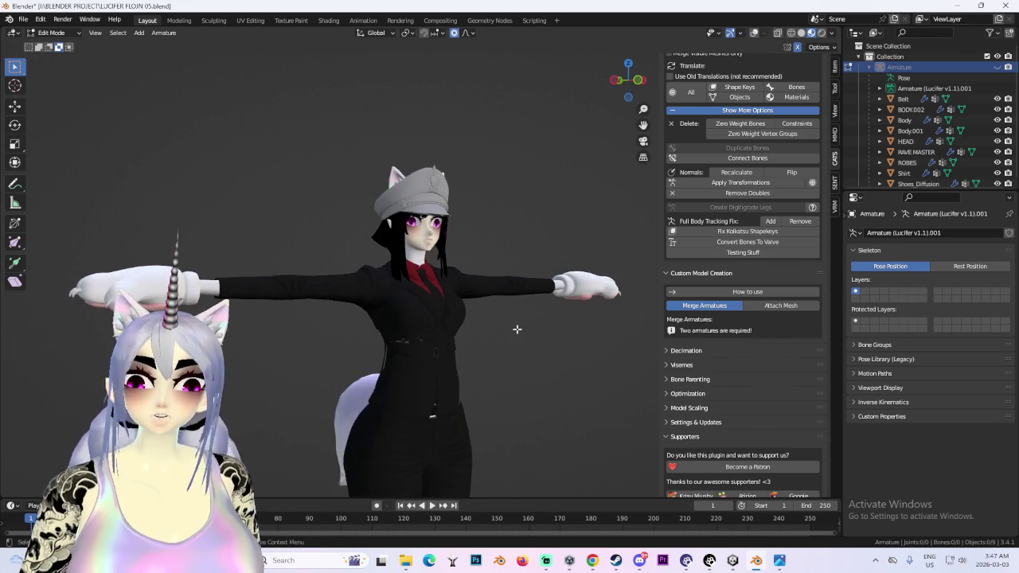
scroll(534, 388, "down", 2)
mouse_move(546, 422)
middle_mouse_down()
mouse_move(526, 309)
mouse_move(564, 308)
middle_mouse_up()
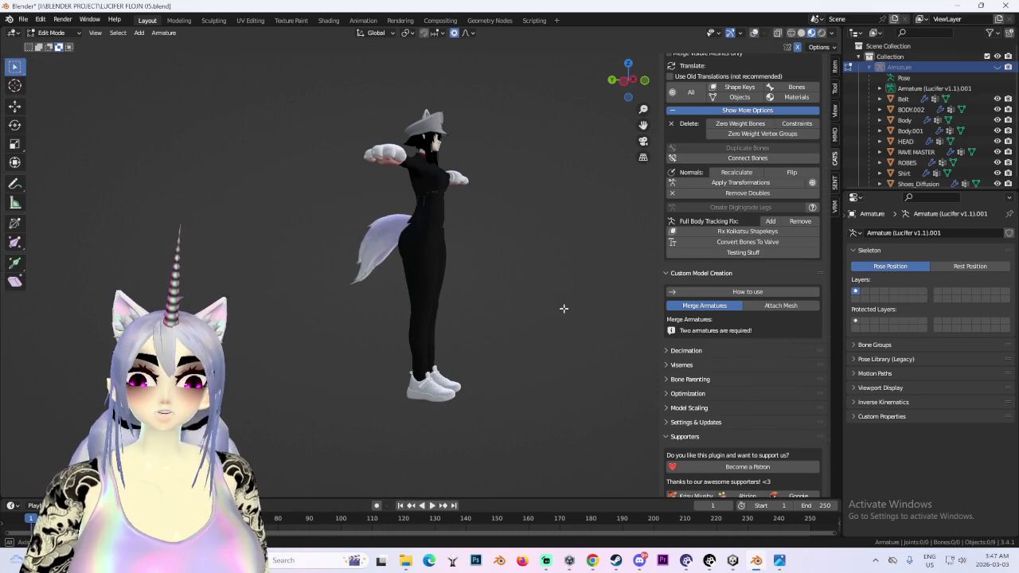
left_click(622, 81)
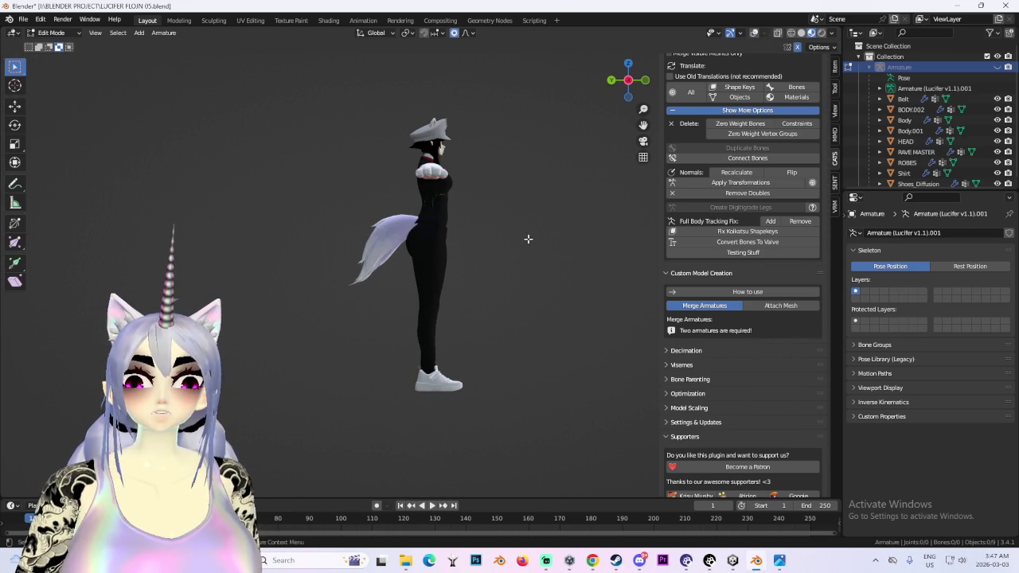
scroll(580, 212, "up", 4, "shift")
left_click(646, 82)
scroll(467, 275, "up", 3)
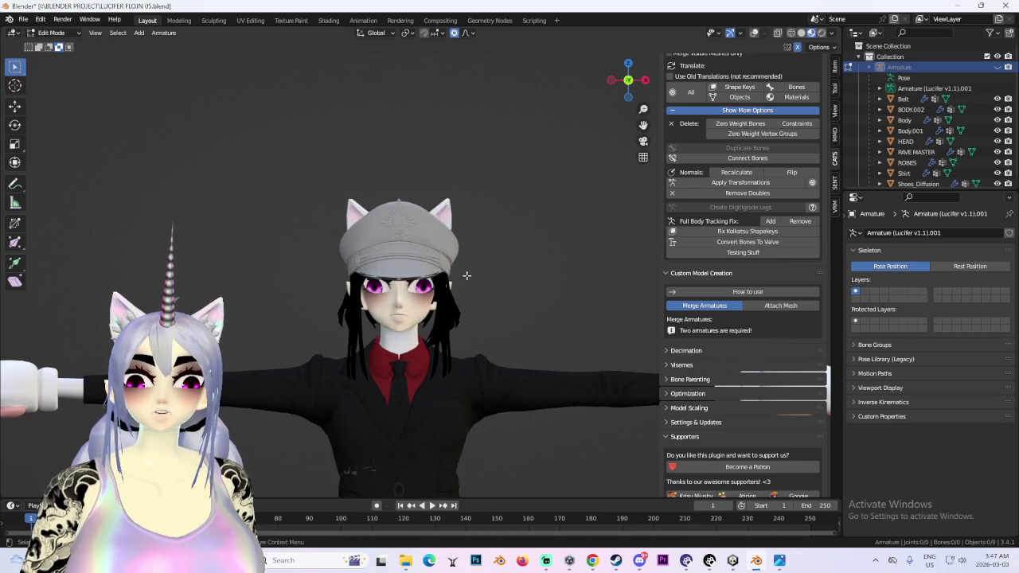
- Return to Object Mode and switch to Material Preview shading
left_click(51, 33)
left_click(49, 41)
mouse_move(454, 295)
middle_mouse_down()
mouse_move(422, 279)
mouse_move(540, 228)
mouse_move(528, 238)
middle_mouse_up()
left_click(801, 33)
- Select the Body mesh and start CATS pose mode with bone overlays shown
left_click(361, 242)
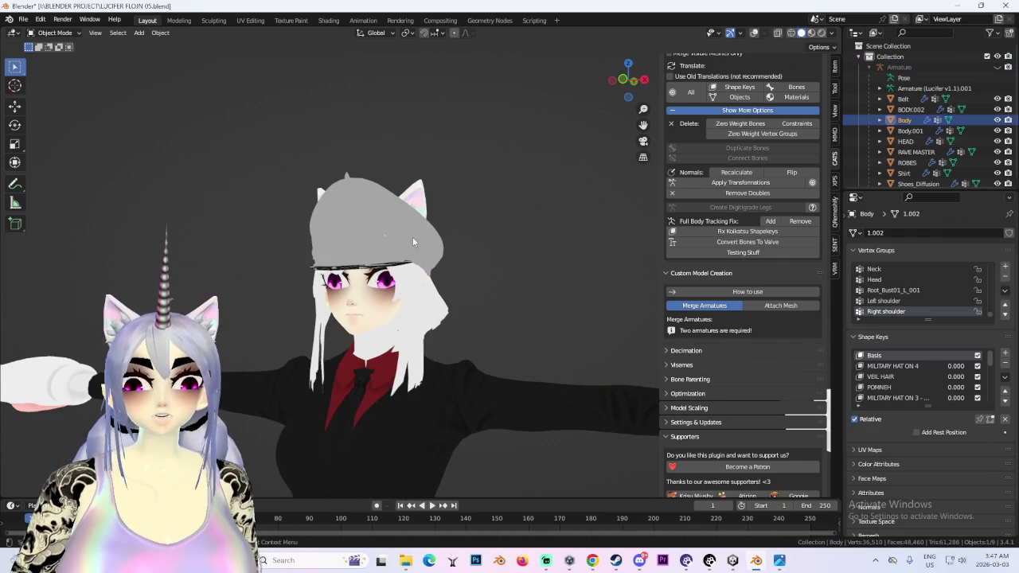
left_click(624, 84)
scroll(764, 104, "up", 3)
scroll(756, 127, "up", 2)
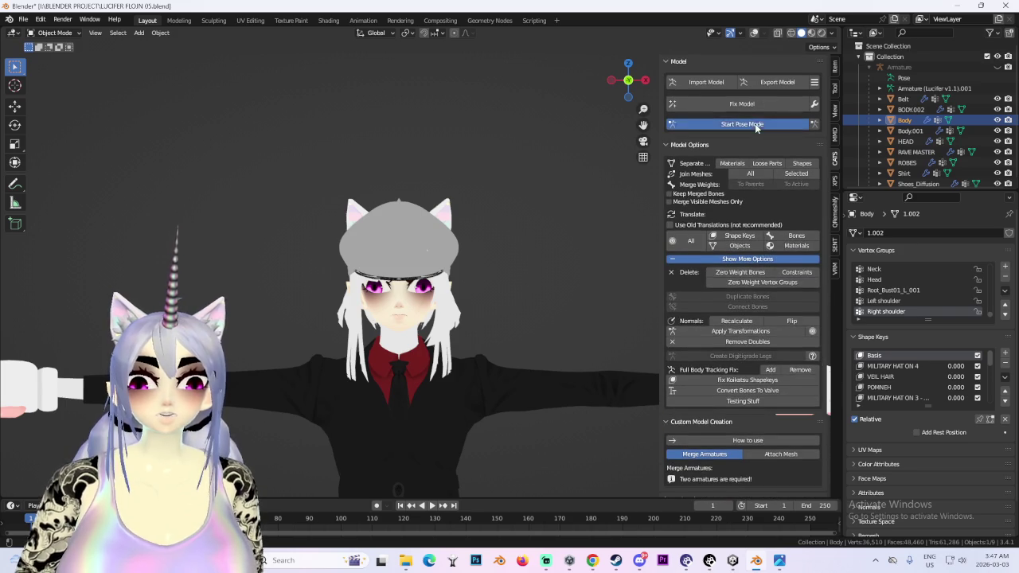
left_click(756, 125)
left_click(755, 34)
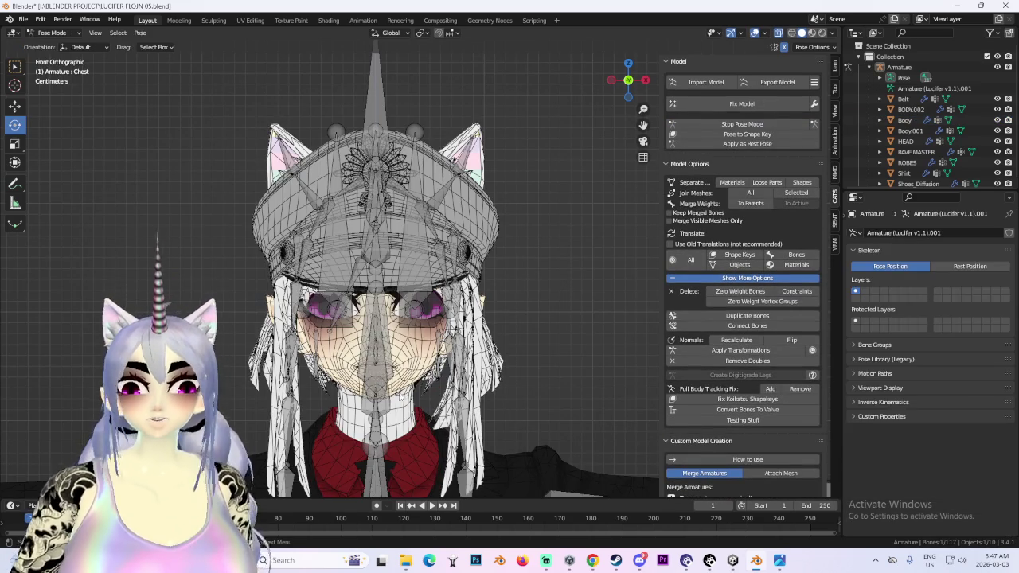
- Select the Head bone and frame it in front view
left_click(410, 394)
middle_click_drag(374, 358, 374, 243, "shift")
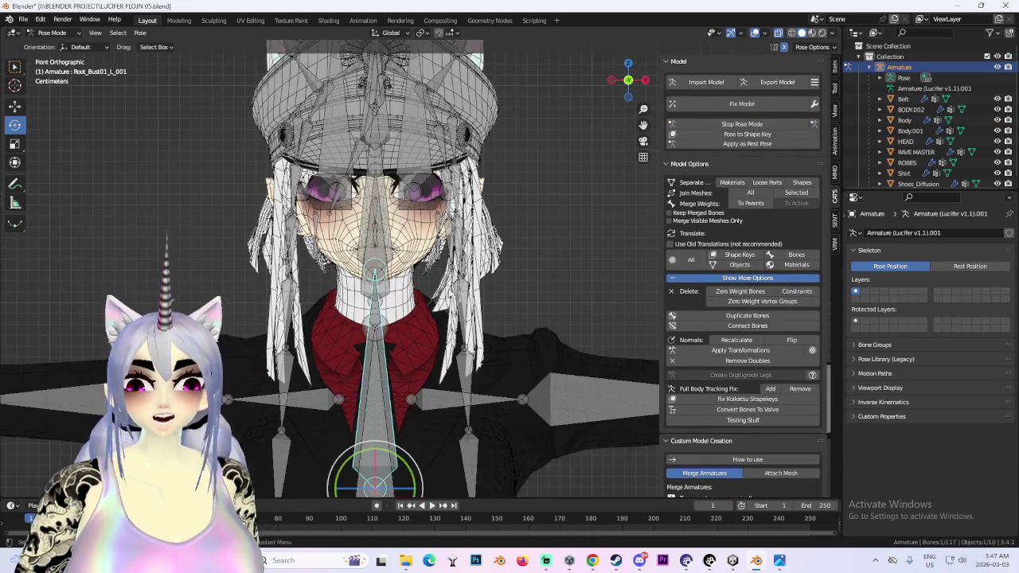
middle_click_drag(383, 282, 485, 266)
left_click(486, 265)
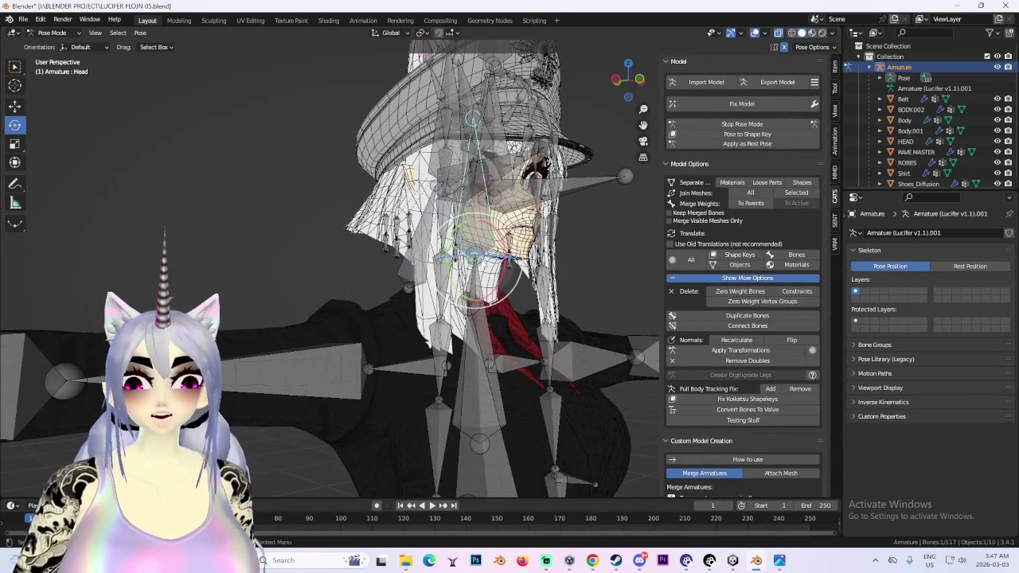
left_click(640, 79)
scroll(586, 282, "down", 1)
scroll(607, 280, "down", 2)
- Scale the Head bone up slightly
key("s")
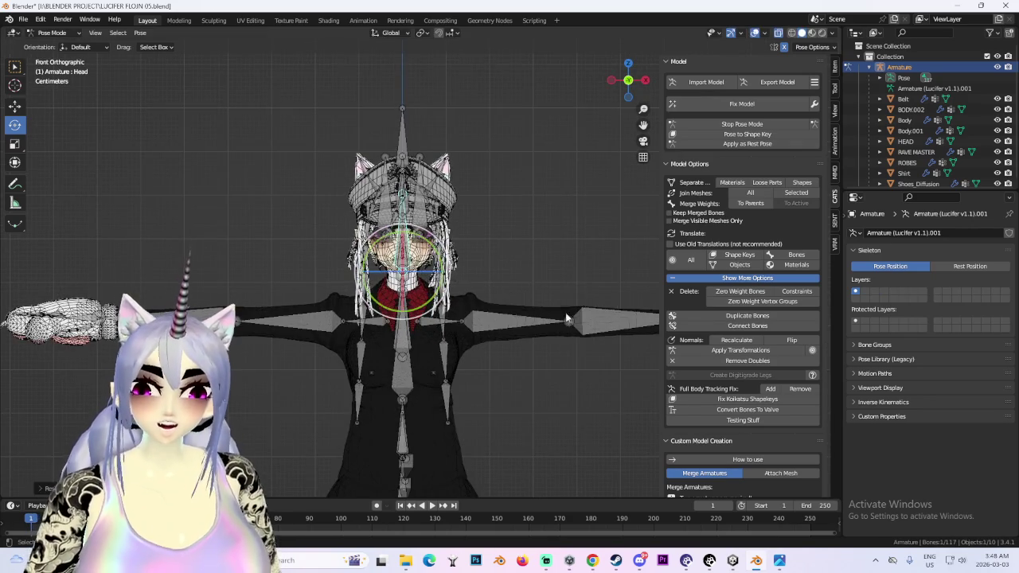
scroll(592, 310, "up", 3)
left_click(559, 304)
left_click(554, 303)
scroll(577, 302, "down", 3)
mouse_move(533, 393)
middle_mouse_down()
mouse_move(510, 246)
mouse_move(556, 262)
middle_mouse_up()
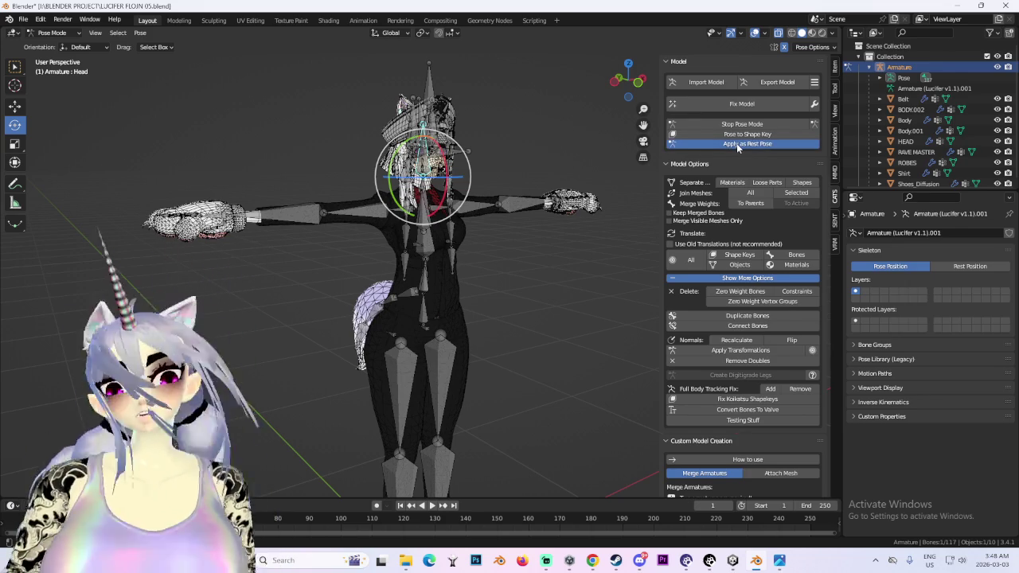
- Apply the pose as the new rest pose and return to a front view
left_click(738, 144)
left_click(998, 66)
scroll(502, 320, "down", 2)
mouse_move(502, 320)
middle_mouse_down()
mouse_move(453, 315)
mouse_move(493, 333)
middle_mouse_up()
left_click(625, 83)
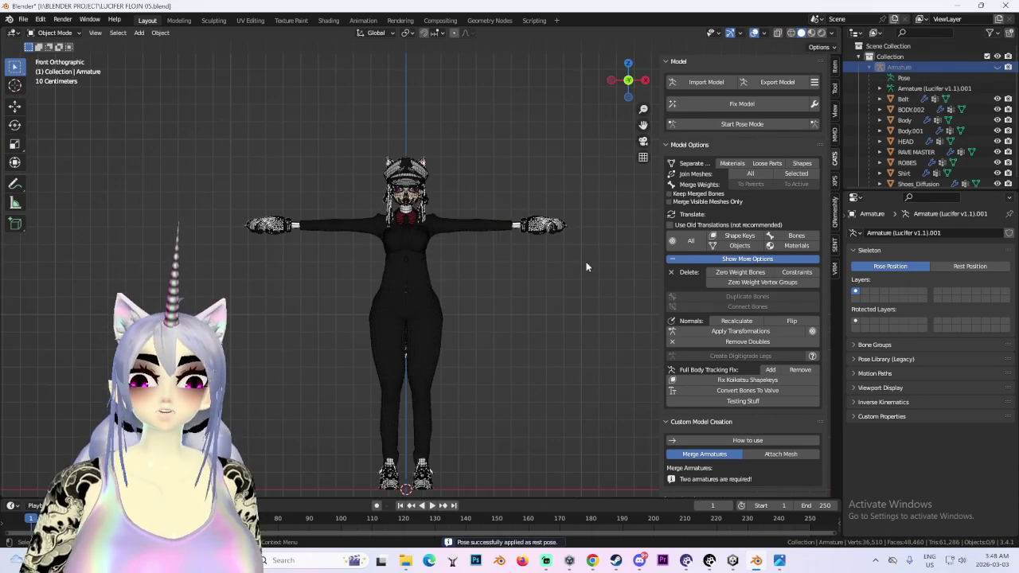
- Hide the overlays and zoom in on the character's face, checking back and front views
left_click(754, 33)
mouse_move(518, 408)
middle_mouse_down()
mouse_move(520, 246)
mouse_move(318, 160)
middle_mouse_up()
scroll(218, 120, "up", 2)
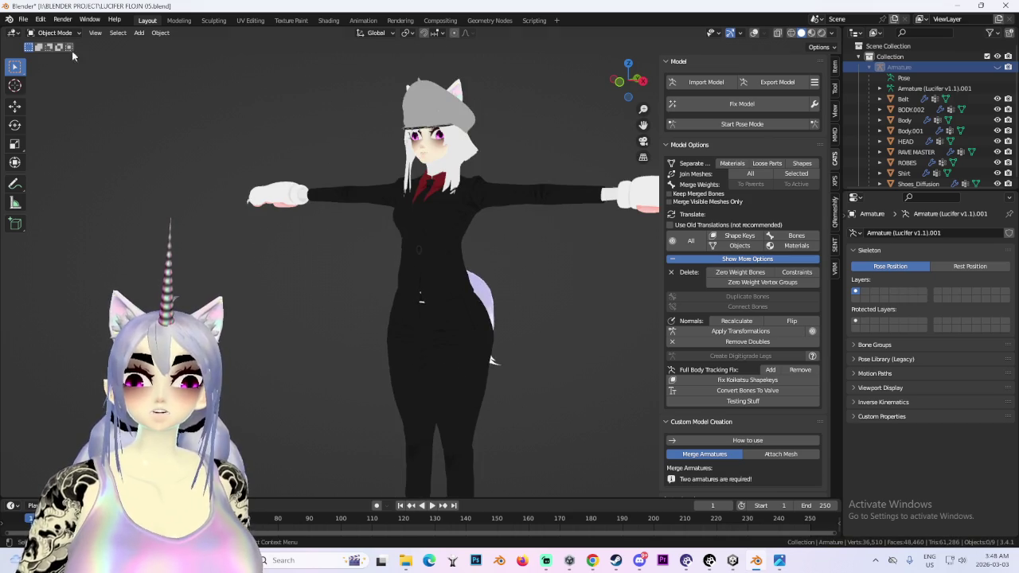
middle_click_drag(218, 120, 485, 180)
scroll(427, 240, "up", 4)
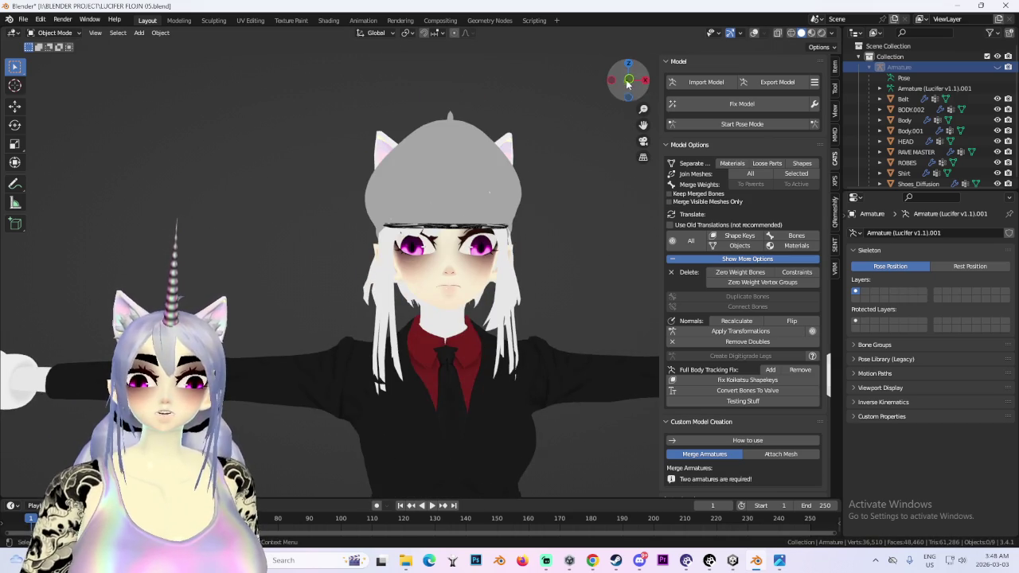
left_click(626, 82)
left_click(628, 80)
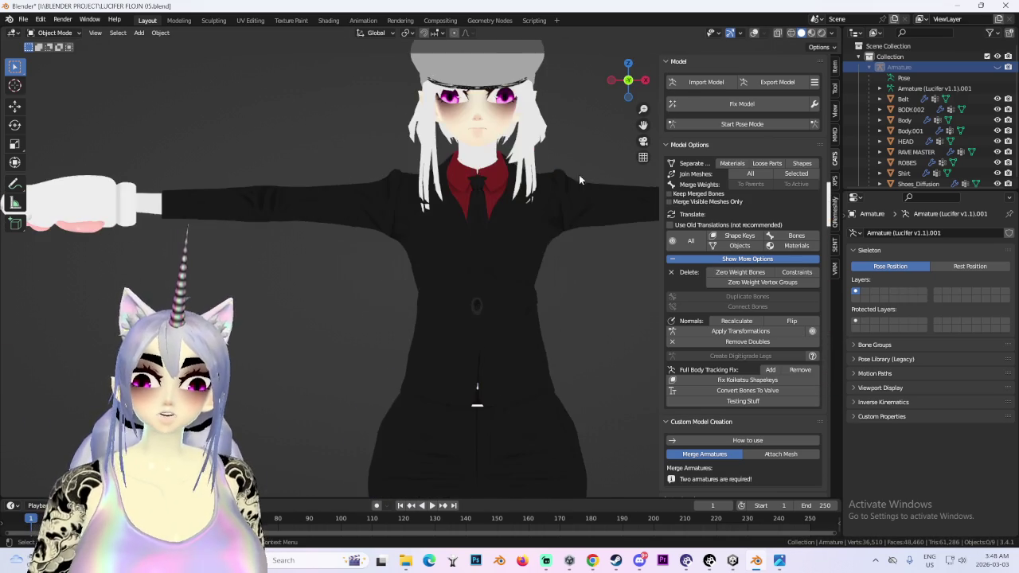
- Reframe a front orthographic view of the head with the wireframe overlay back on
mouse_move(462, 270)
middle_mouse_down()
mouse_move(501, 272)
mouse_move(434, 319)
middle_mouse_up()
scroll(502, 272, "down", 4)
scroll(434, 319, "up", 3)
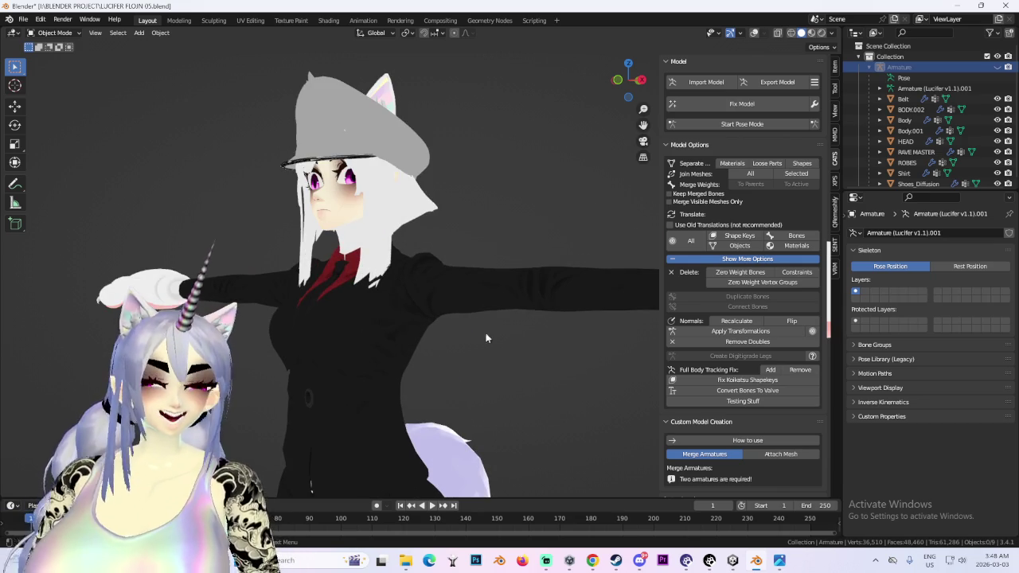
left_click(629, 80)
scroll(420, 256, "up", 4)
middle_click_drag(420, 256, 483, 248)
left_click(754, 32)
middle_click_drag(605, 302, 446, 304)
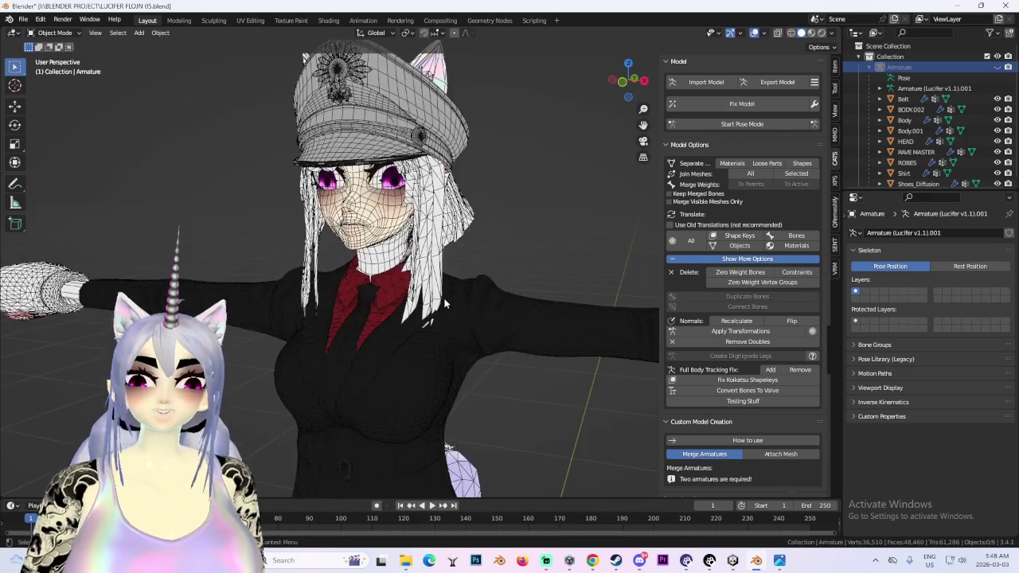
left_click(623, 83)
scroll(523, 325, "up", 3)
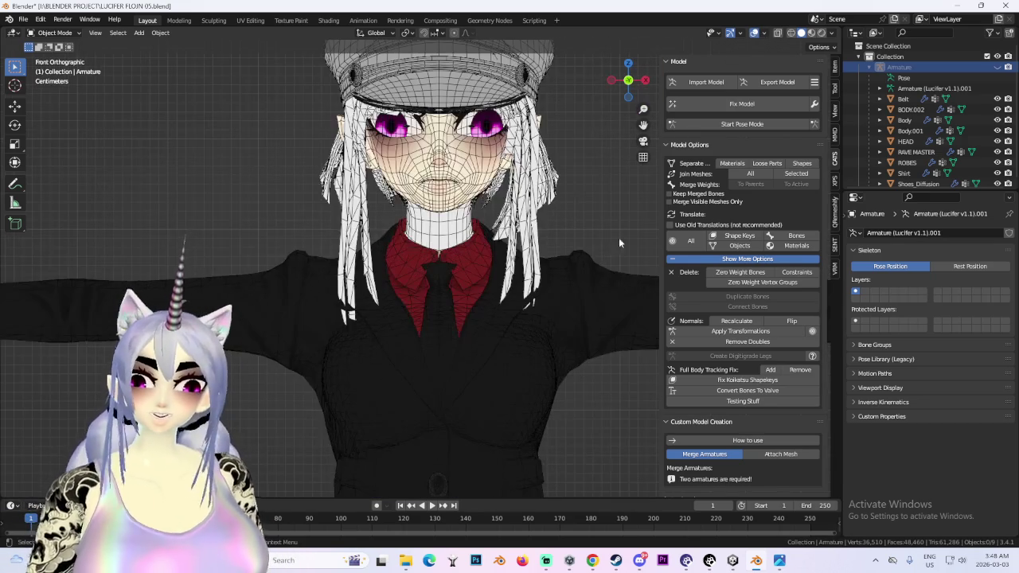
- In Pose Mode, scale the Head bone down slightly in two passes
left_click(748, 125)
scroll(423, 238, "up", 3)
left_click(419, 199)
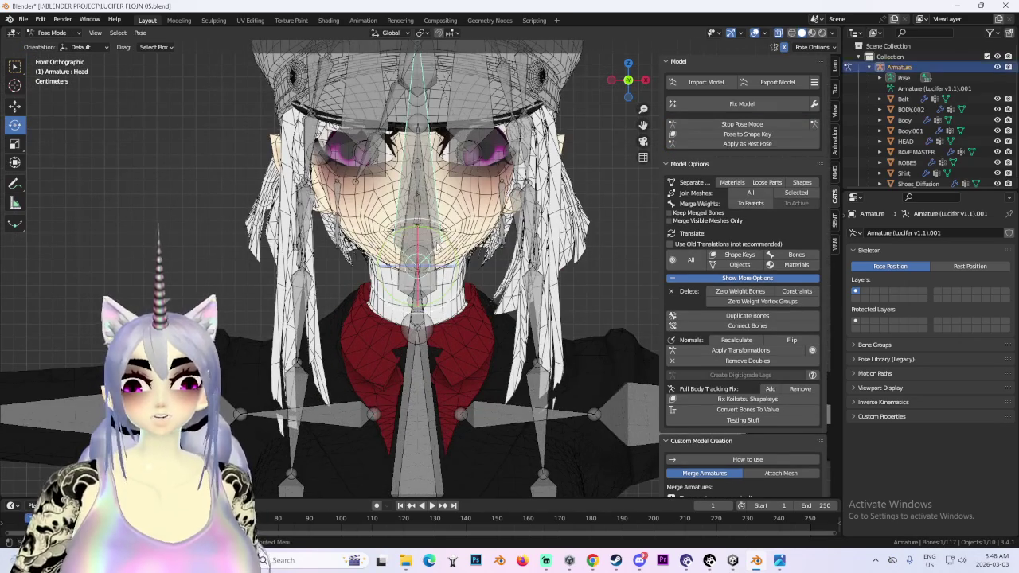
key("s")
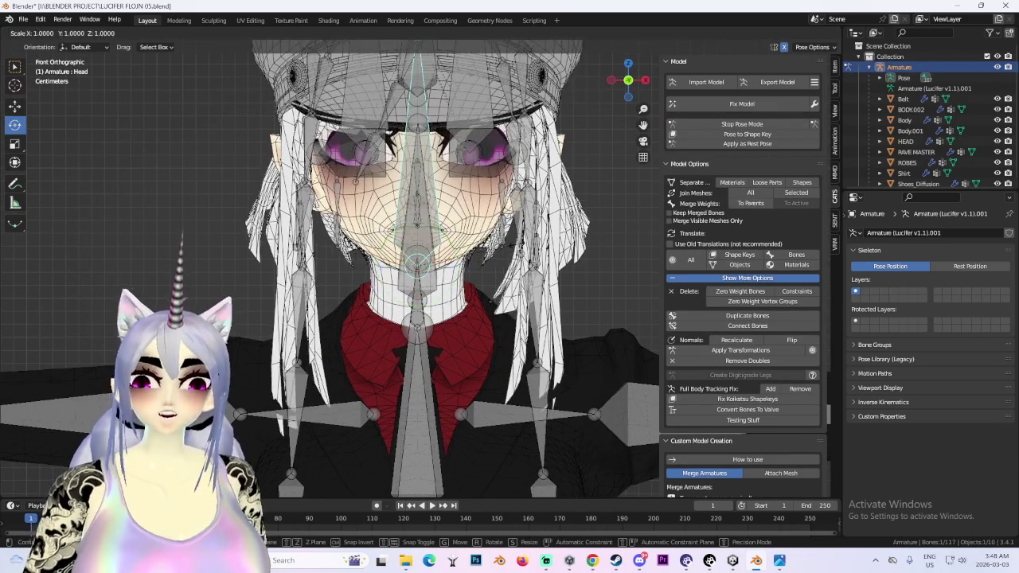
left_click(507, 273)
key("s")
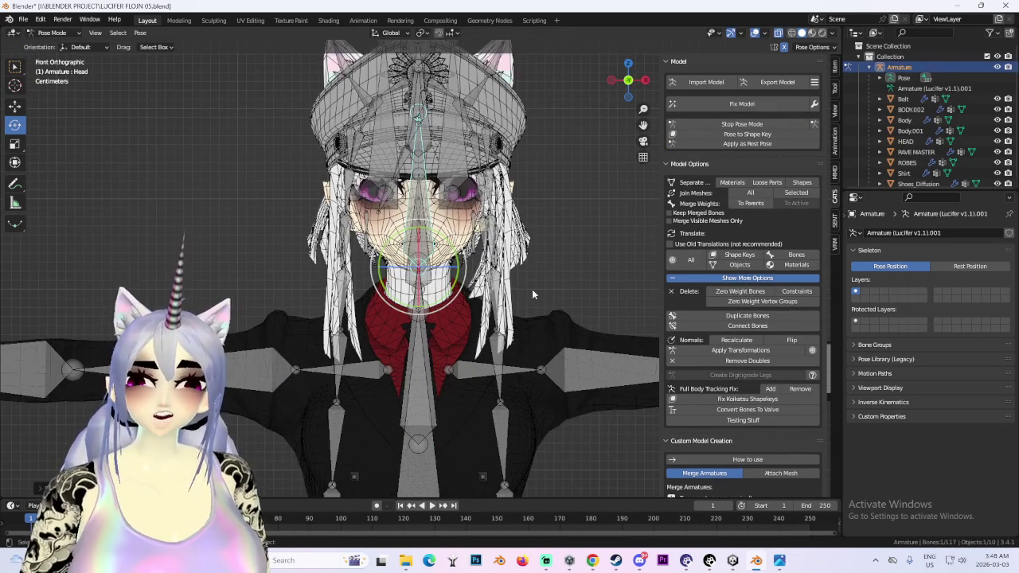
left_click(586, 293)
- Check the smaller head from a side view and reselect the armature
scroll(587, 294, "down", 3)
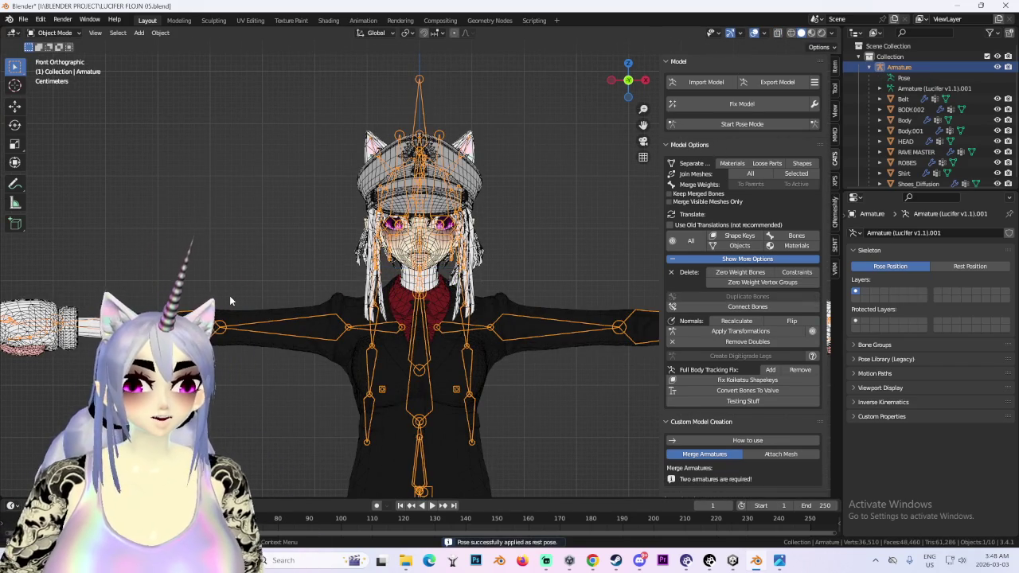
middle_click_drag(331, 273, 466, 278)
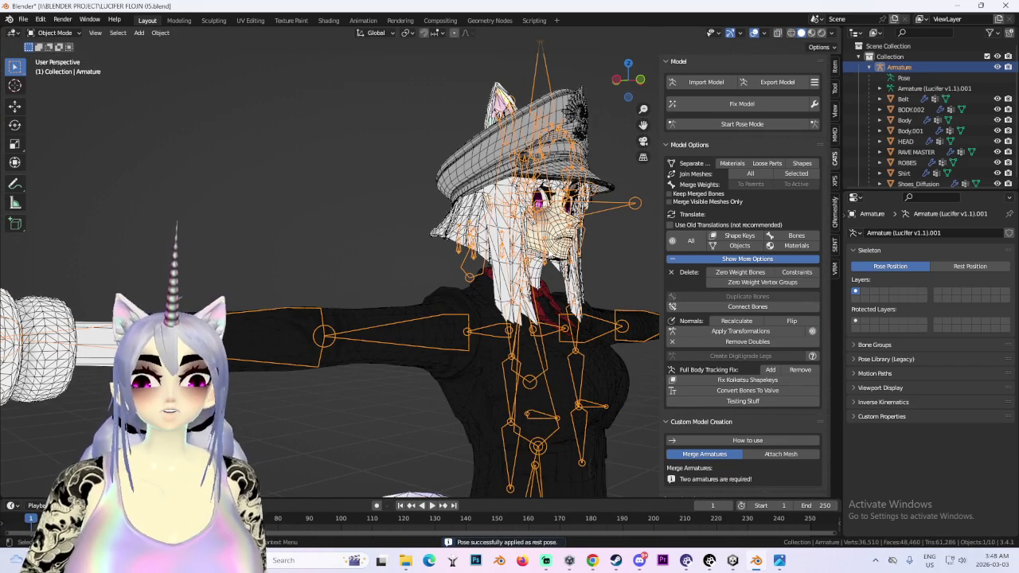
left_click(479, 166)
left_click(899, 66)
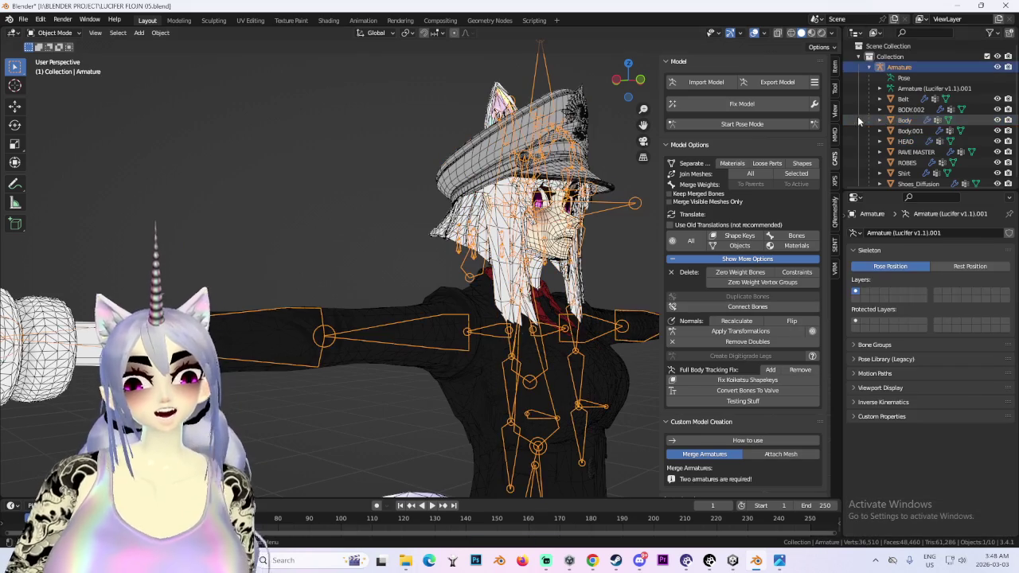
scroll(915, 143, "down", 1)
- Select all meshes from Belt to Shoes_Diffusion, then return the browser to the Nichijou results
left_click(917, 178)
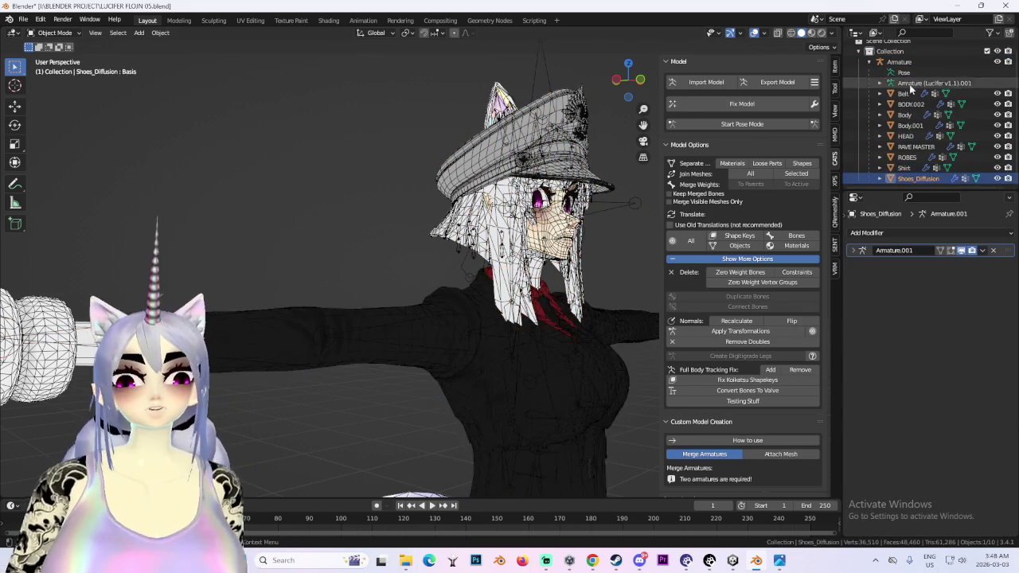
left_click(902, 93, "shift")
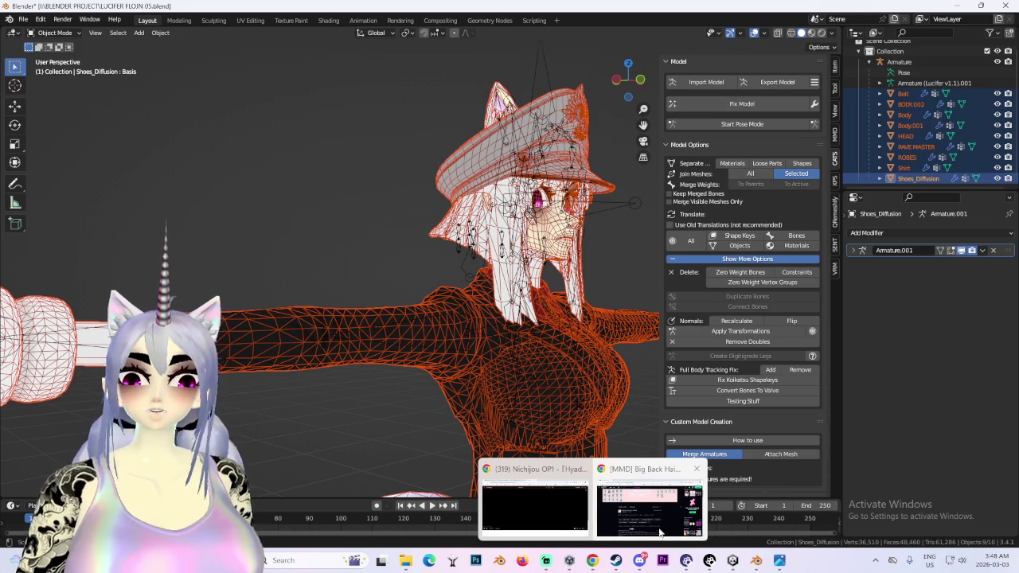
left_click(543, 508)
left_click(11, 33)
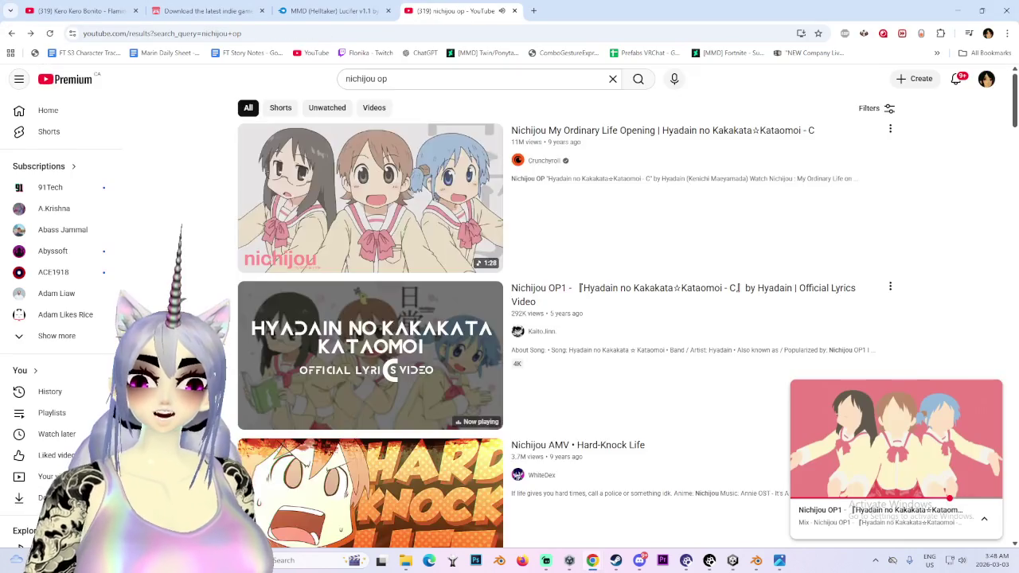
- Start the 'Nichijou AMV • Hard-Knock Life' video, switching between Blender and the browser
scroll(510, 287, "down", 3)
left_click(517, 239)
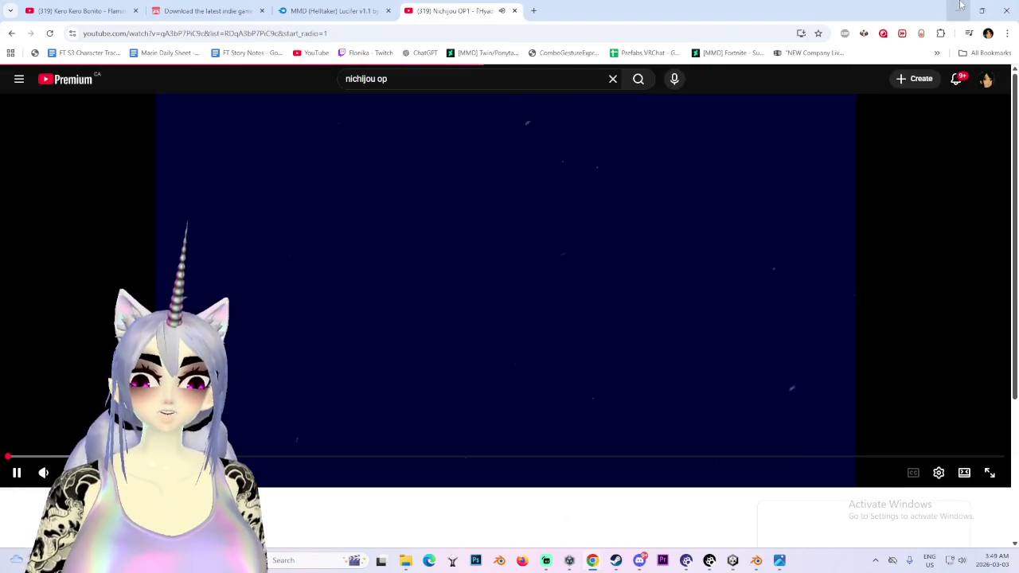
left_click(961, 5)
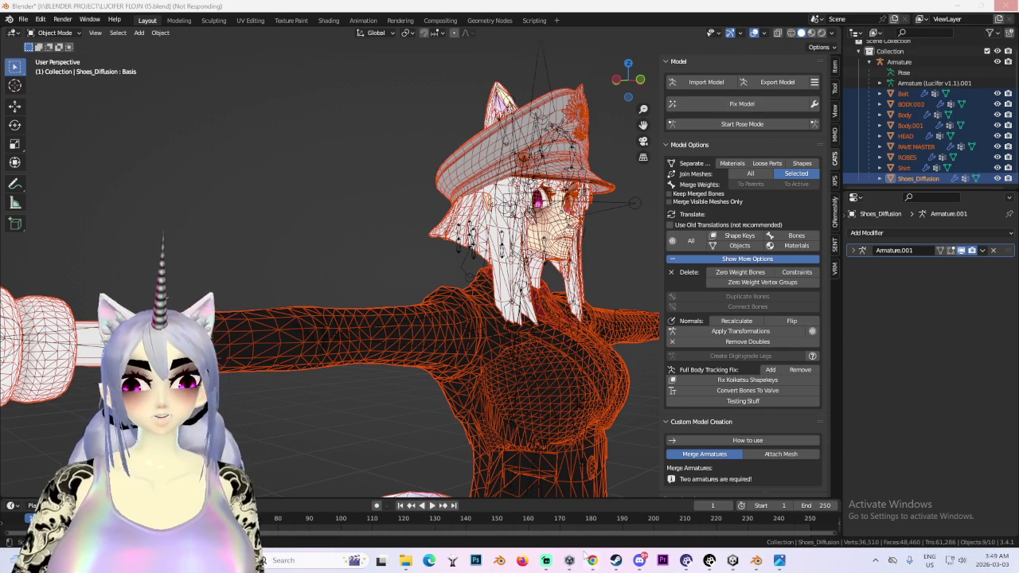
mouse_move(592, 561)
left_click(532, 498)
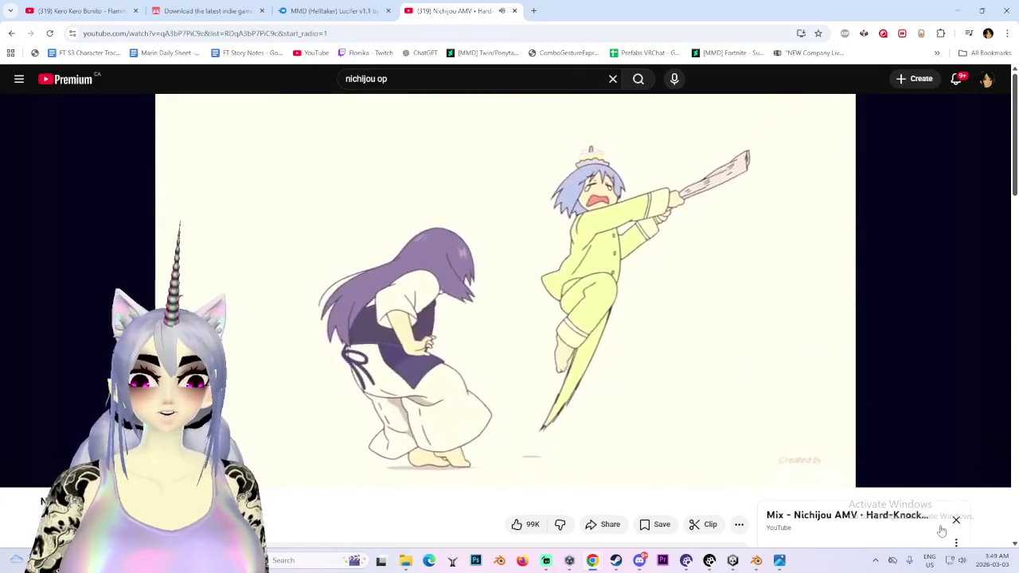
left_click(757, 561)
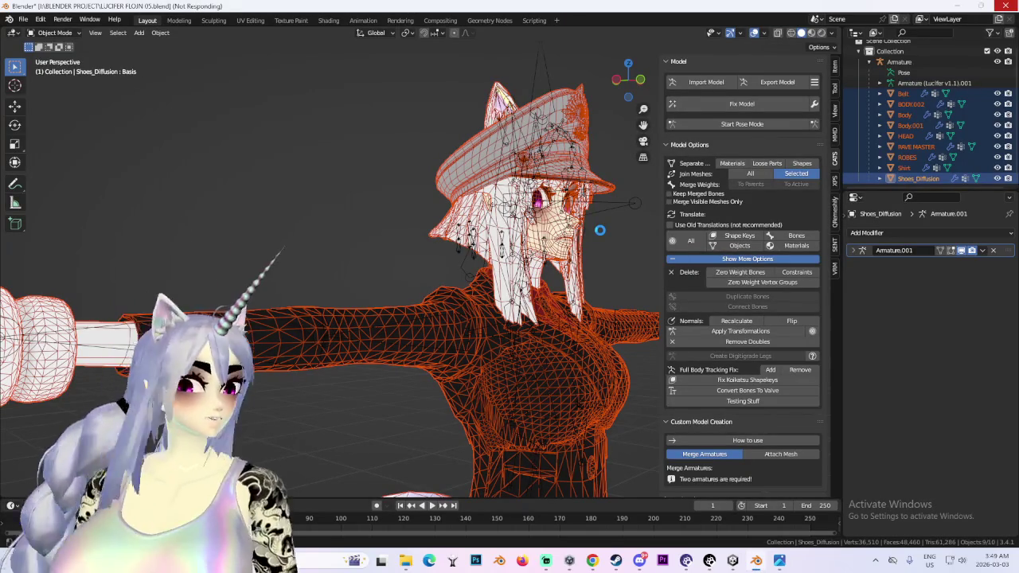
mouse_move(592, 560)
left_click(514, 497)
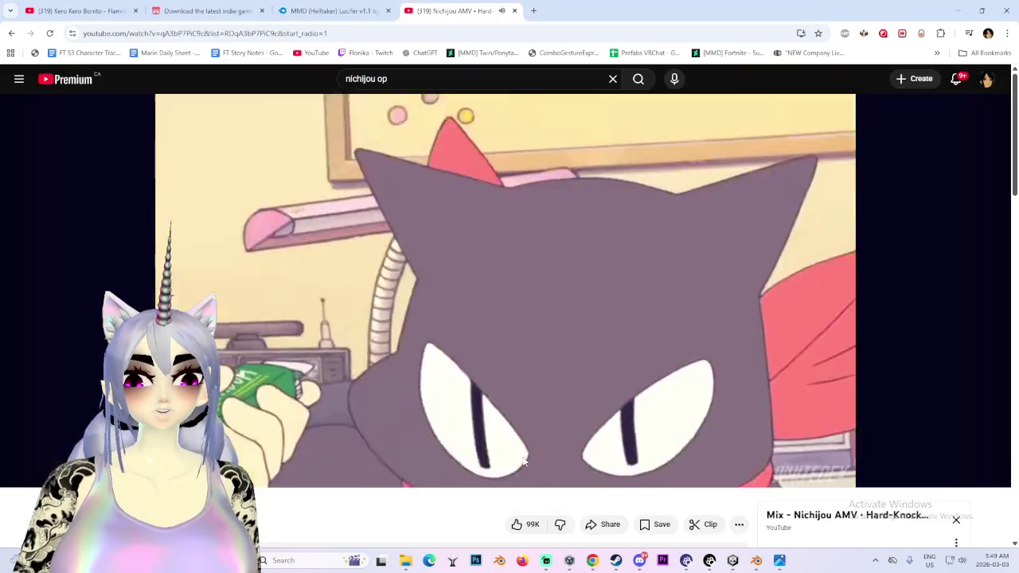
left_click(495, 83)
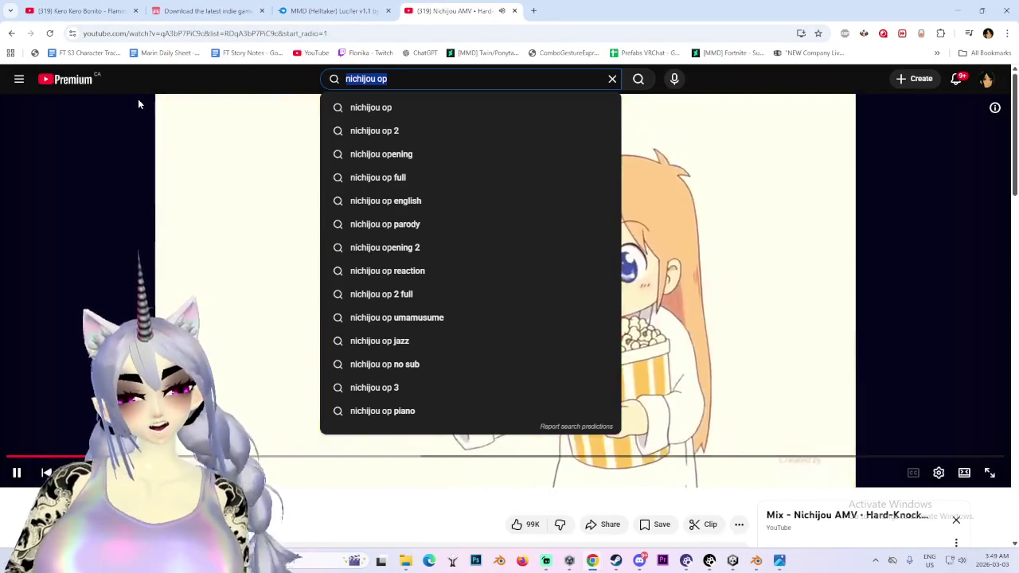
- Search 'hard knock life' and open its music video, then pause it
type("hard no")
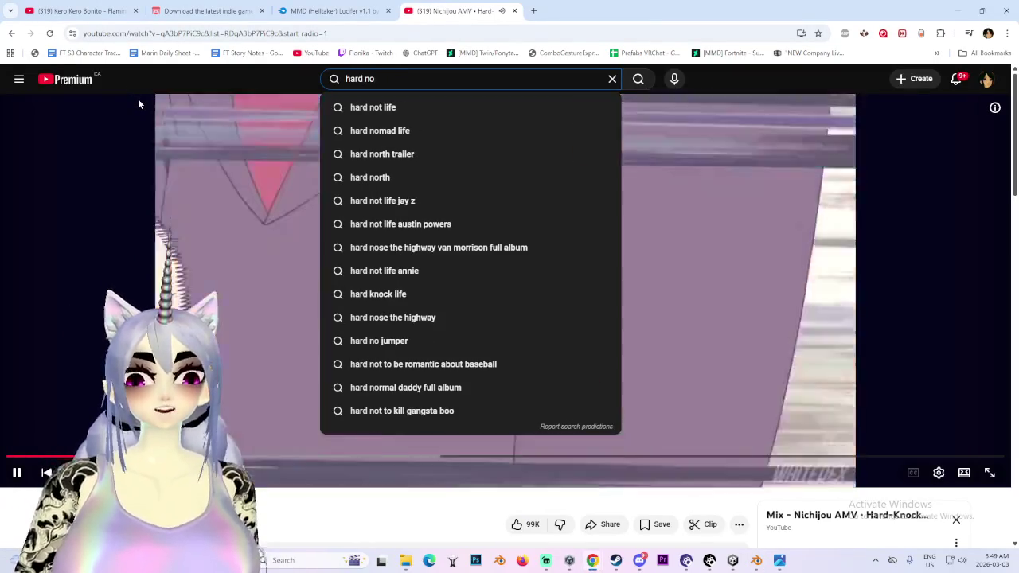
key("BackSpace")
key("BackSpace")
type("knock")
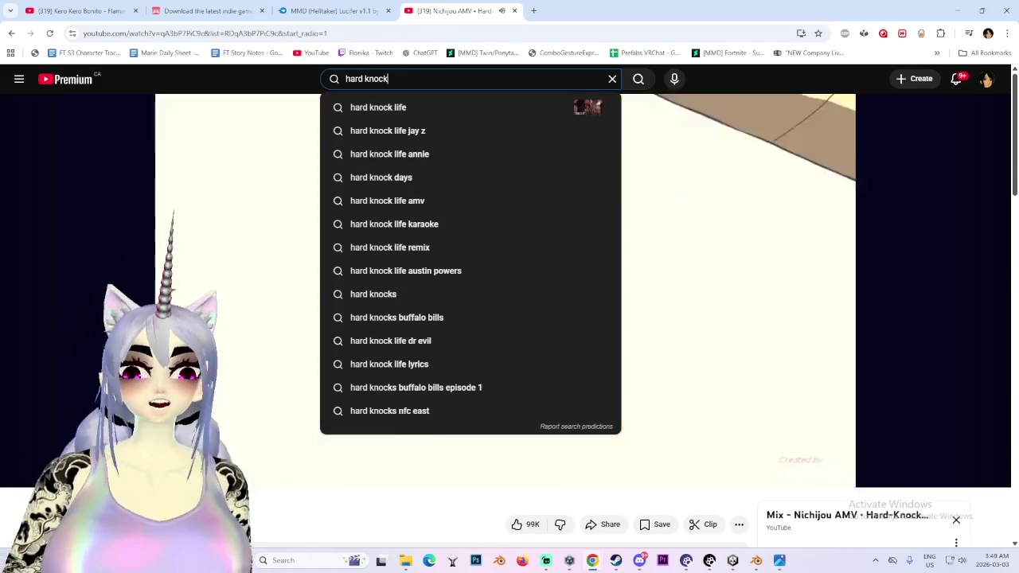
left_click(422, 130)
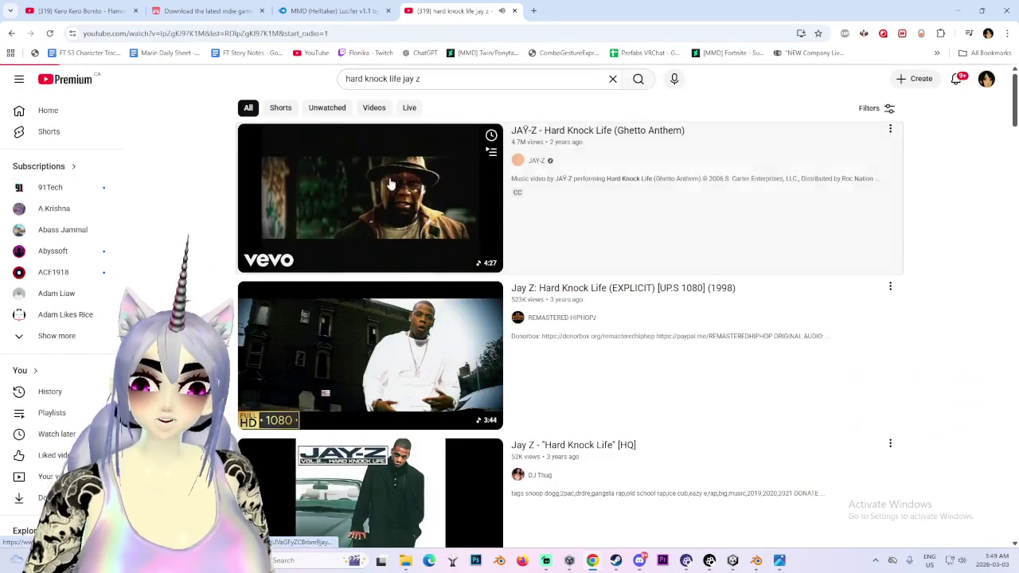
left_click(388, 173)
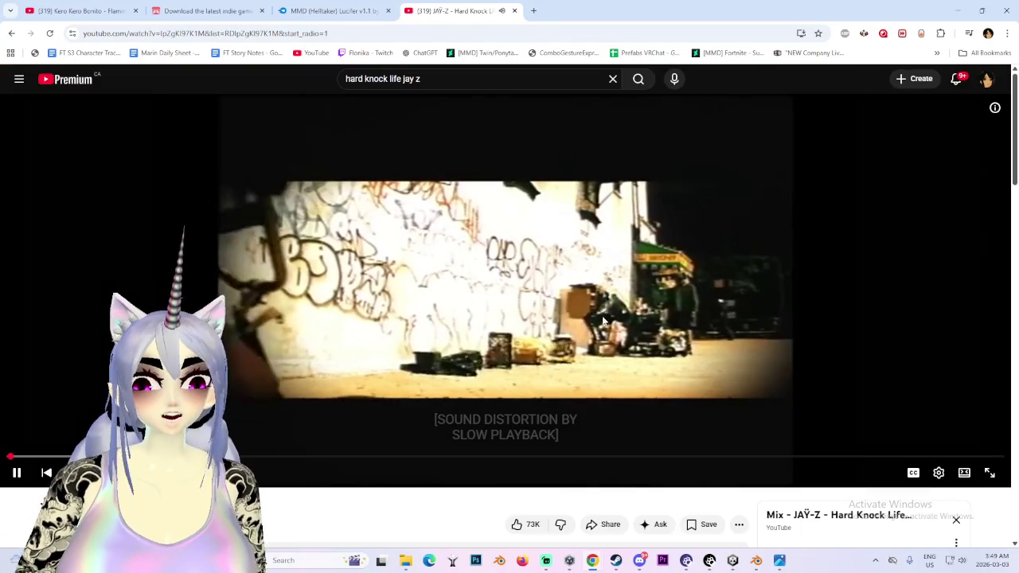
key("space")
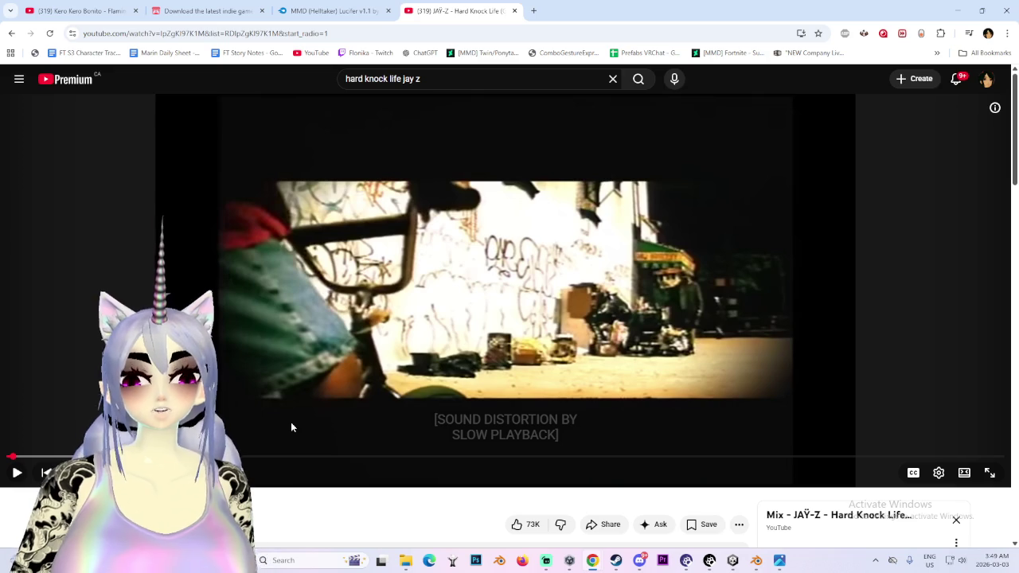
- Close the Lucifer MediaFire download tab and resume the Hard Knock Life video
left_click(335, 11)
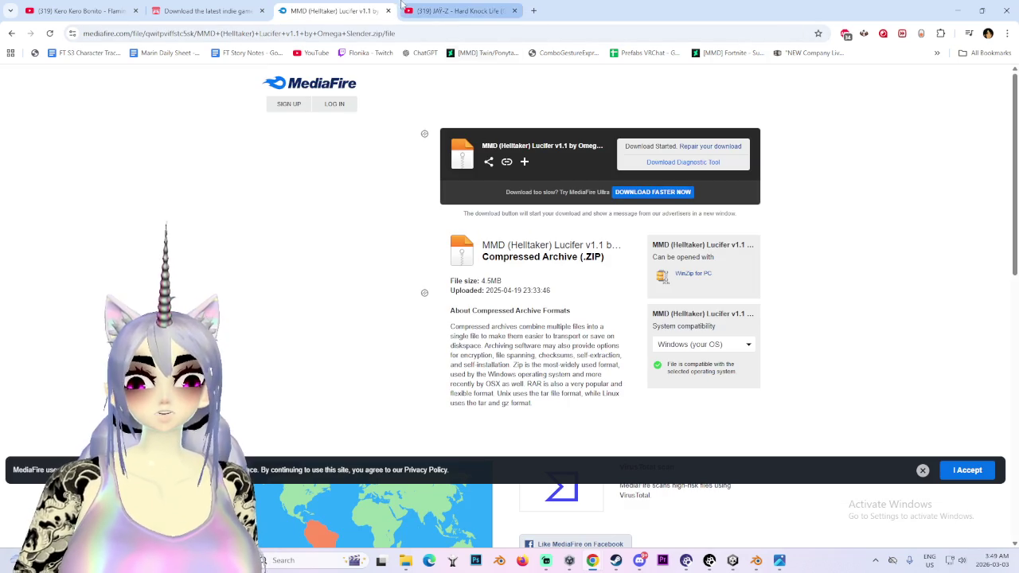
left_click(414, 10)
left_click(388, 10)
key("space")
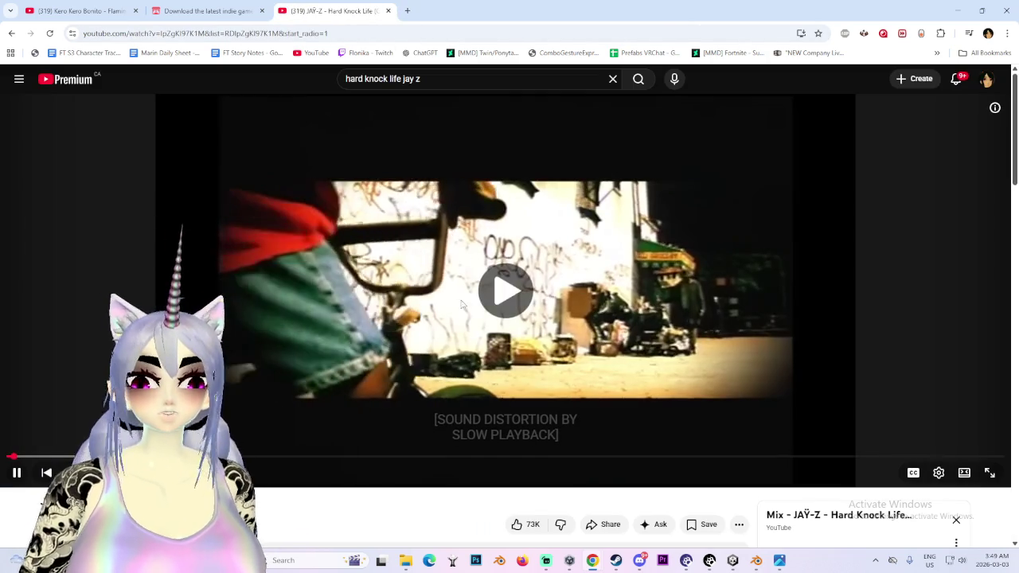
key("alt+Tab")
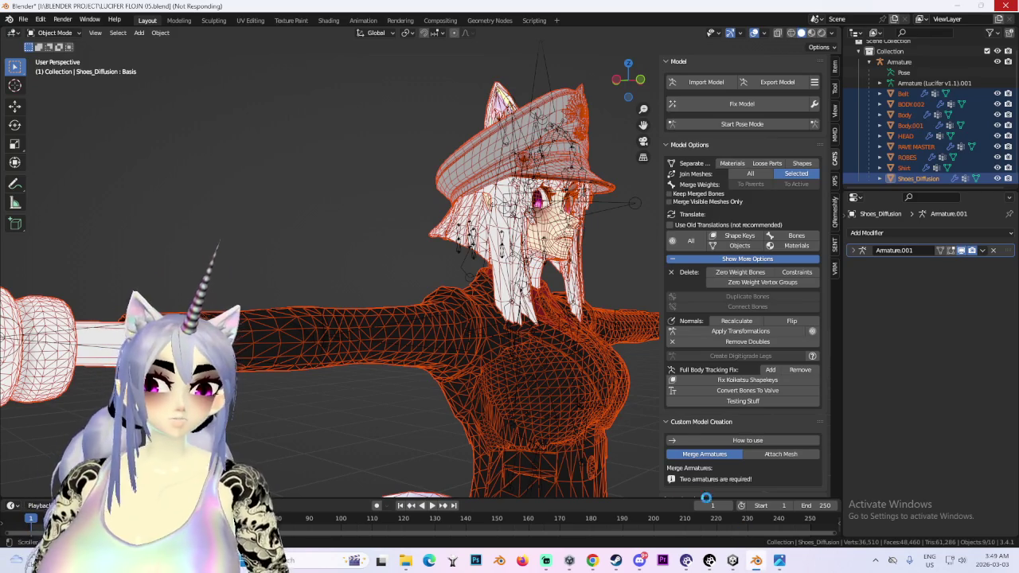
left_click(592, 561)
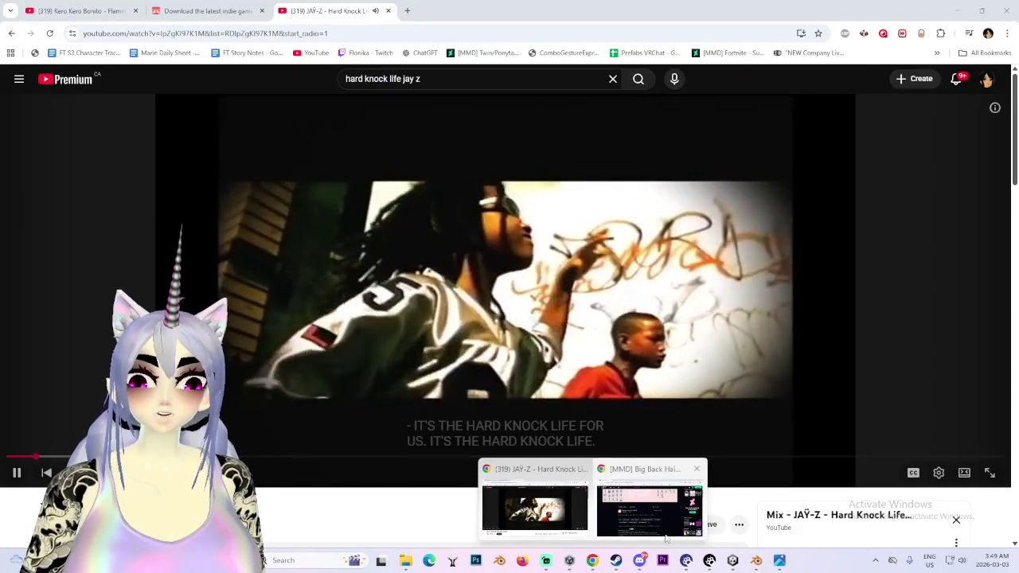
- Browse the DeviantArt Big Back Hair Pack page, minimize it, and return to Blender
left_click(637, 510)
scroll(468, 266, "down", 3)
scroll(675, 414, "down", 1)
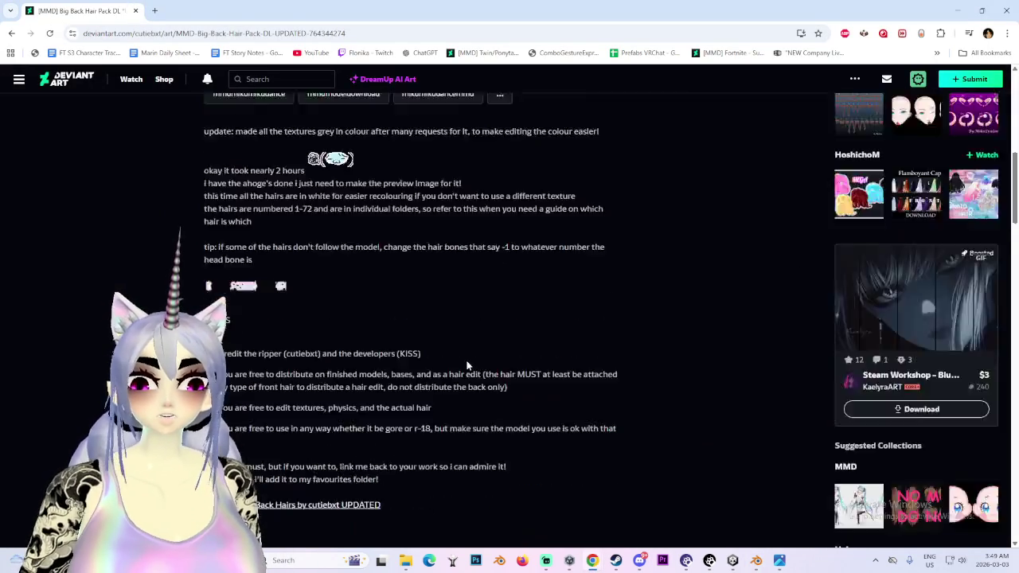
scroll(673, 414, "up", 2)
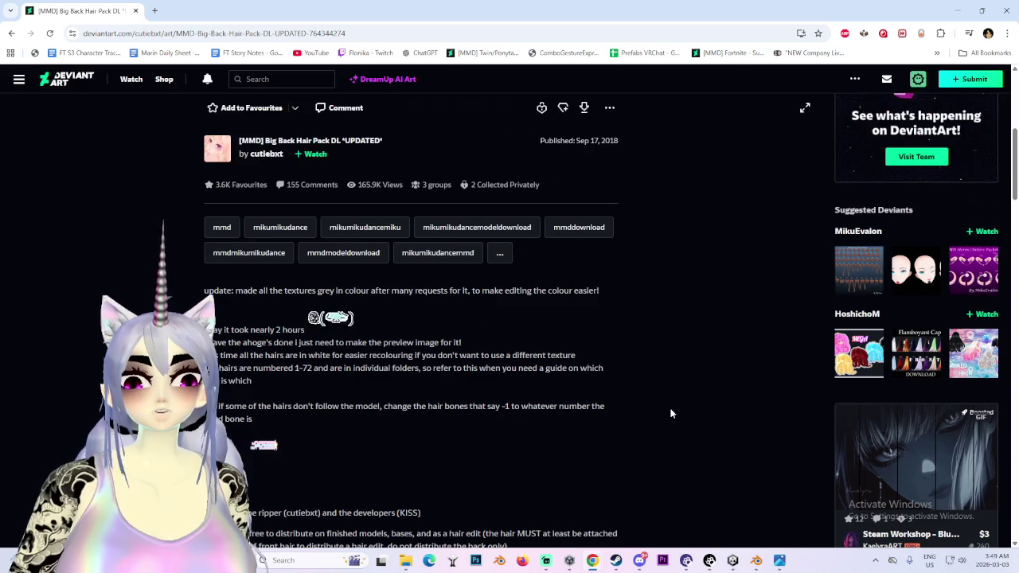
left_click(958, 11)
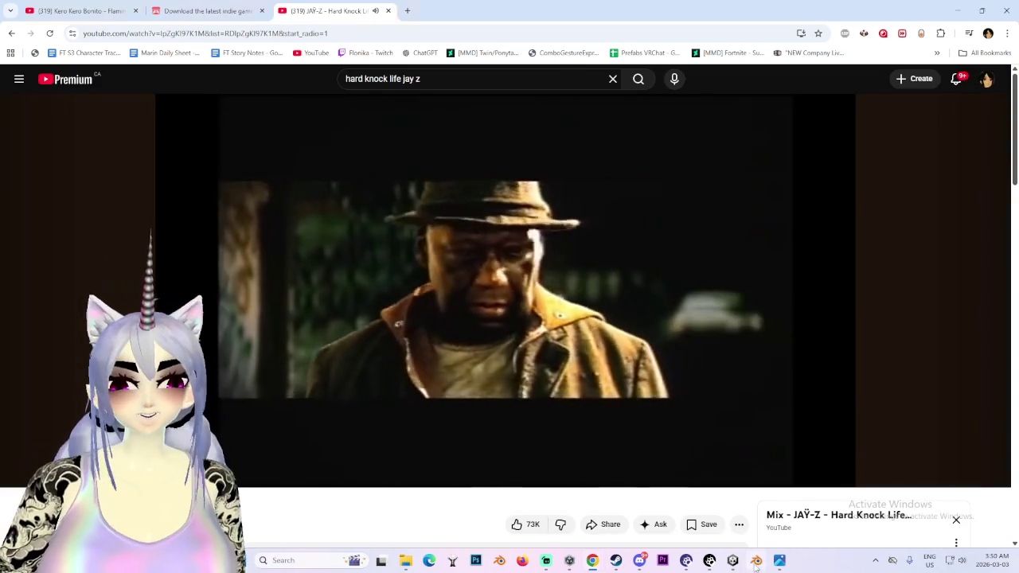
key("alt+Tab")
middle_click_drag(446, 263, 482, 267)
scroll(482, 268, "down", 2)
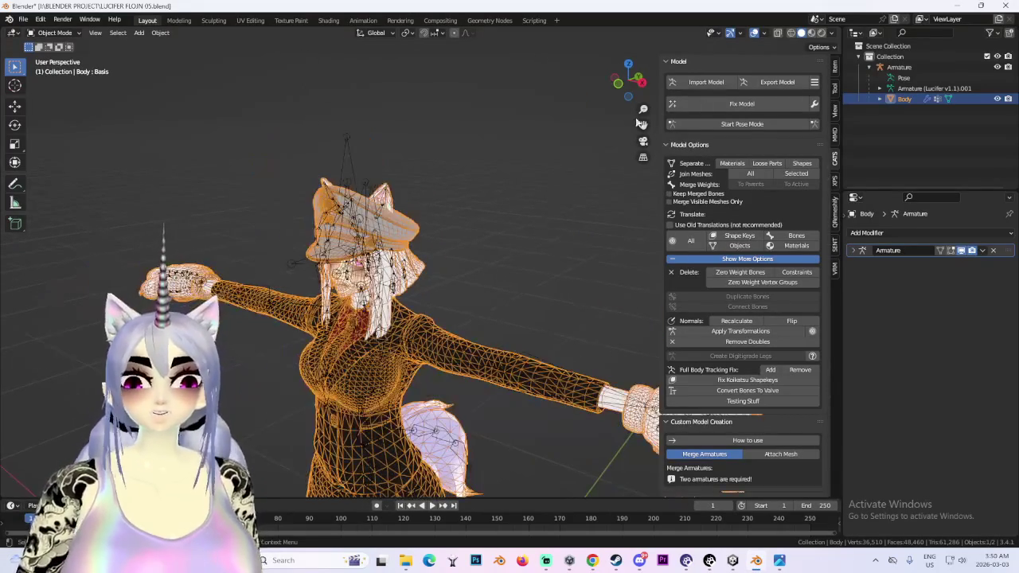
- View the model from the front, toggling the wireframe overlays off and on
left_click(618, 85)
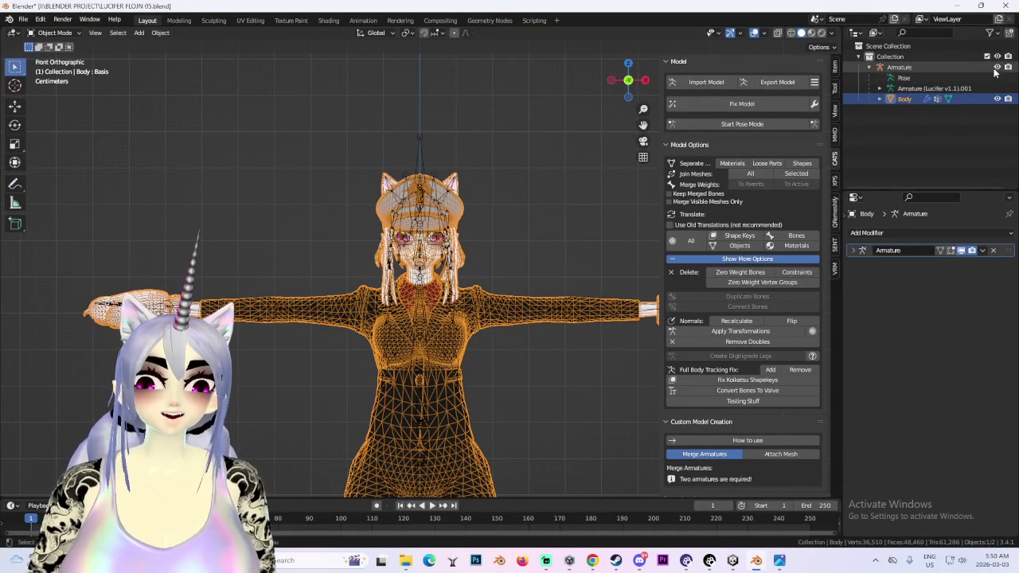
left_click(763, 34)
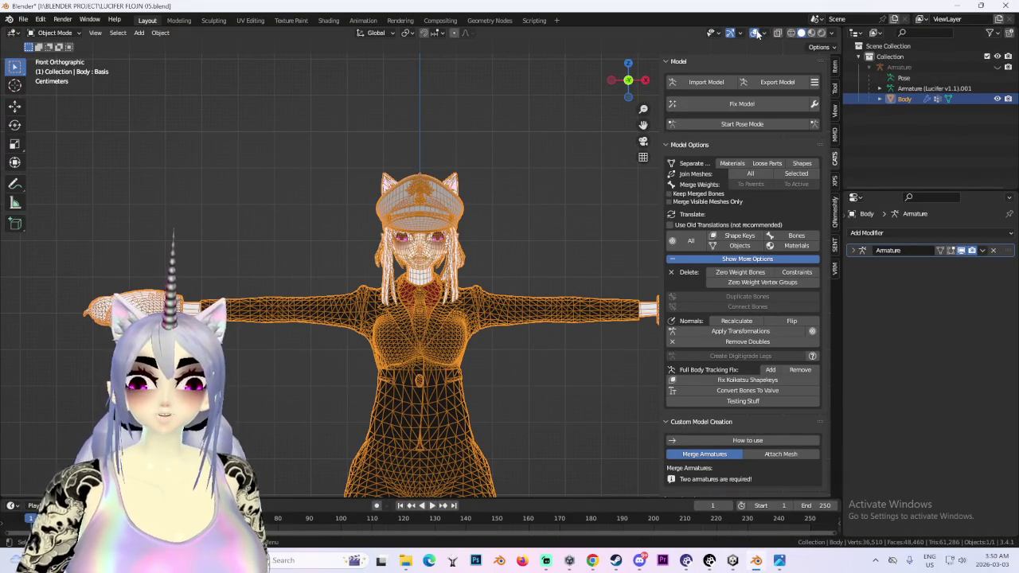
left_click(753, 32)
scroll(425, 270, "up", 1)
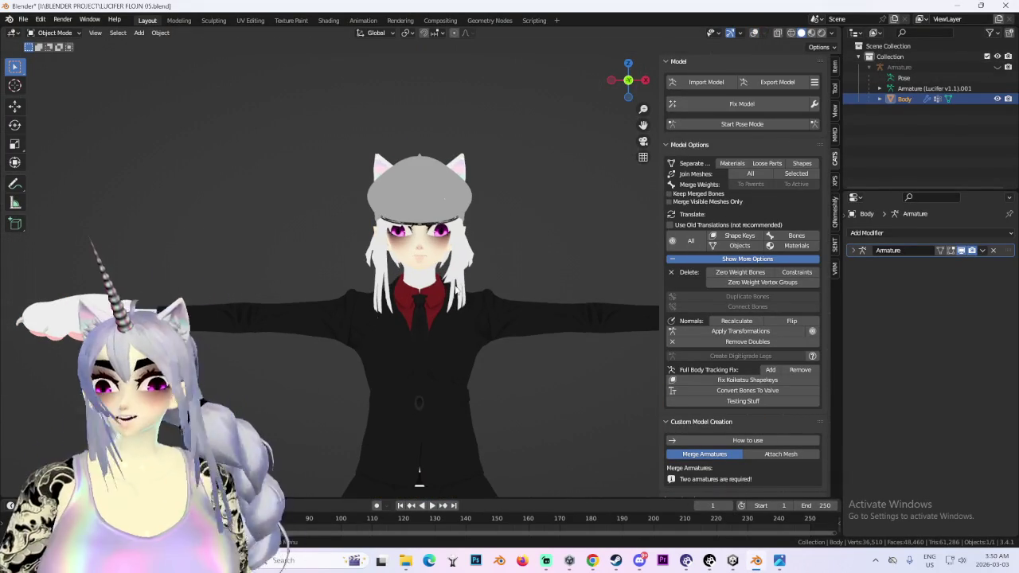
left_click(754, 33)
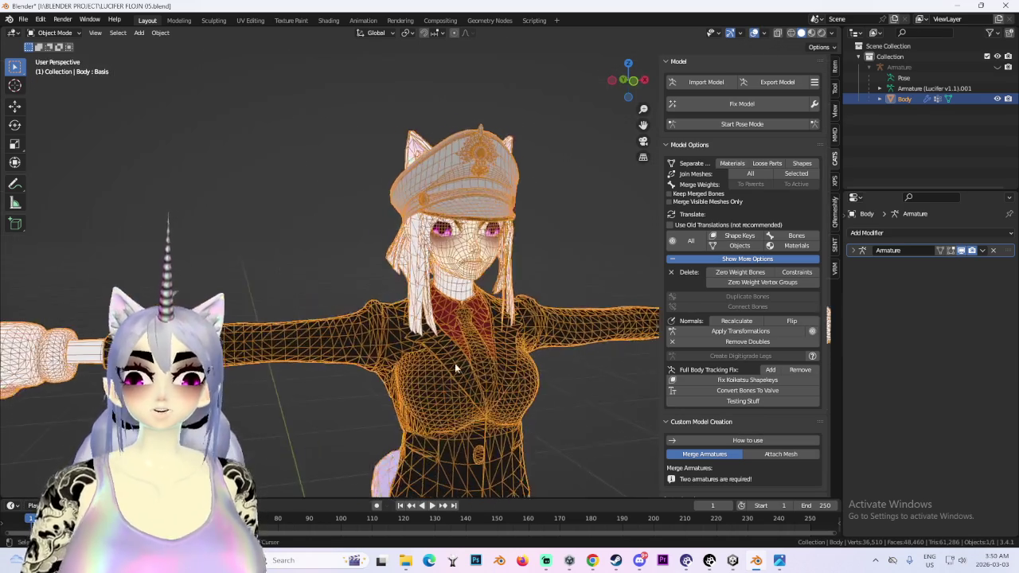
- Orbit around the full body, then close in on the head and hat
middle_click_drag(455, 348, 448, 289)
scroll(469, 255, "up", 2)
middle_click_drag(490, 204, 489, 317)
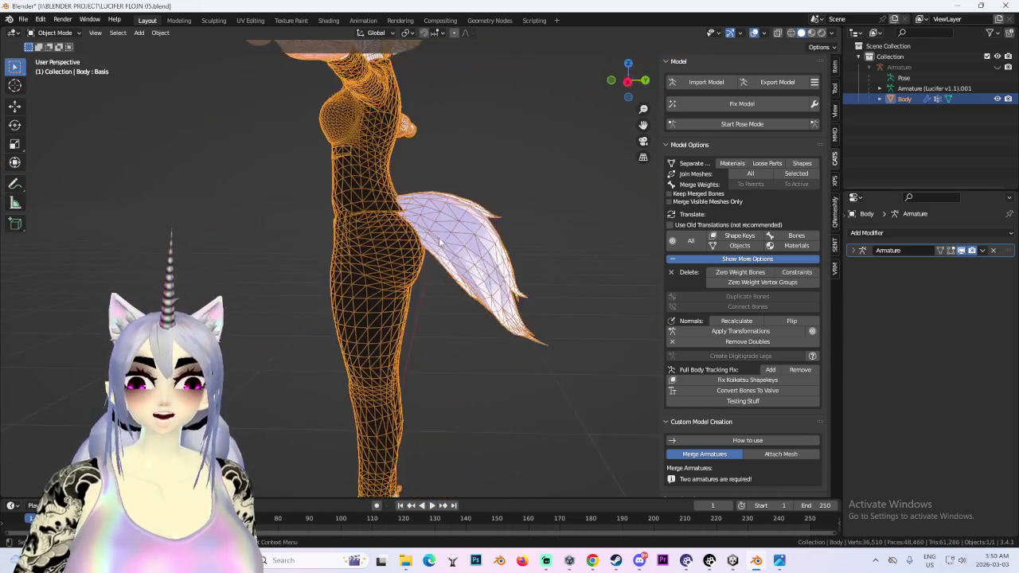
scroll(490, 317, "up", 2)
scroll(489, 317, "up", 2)
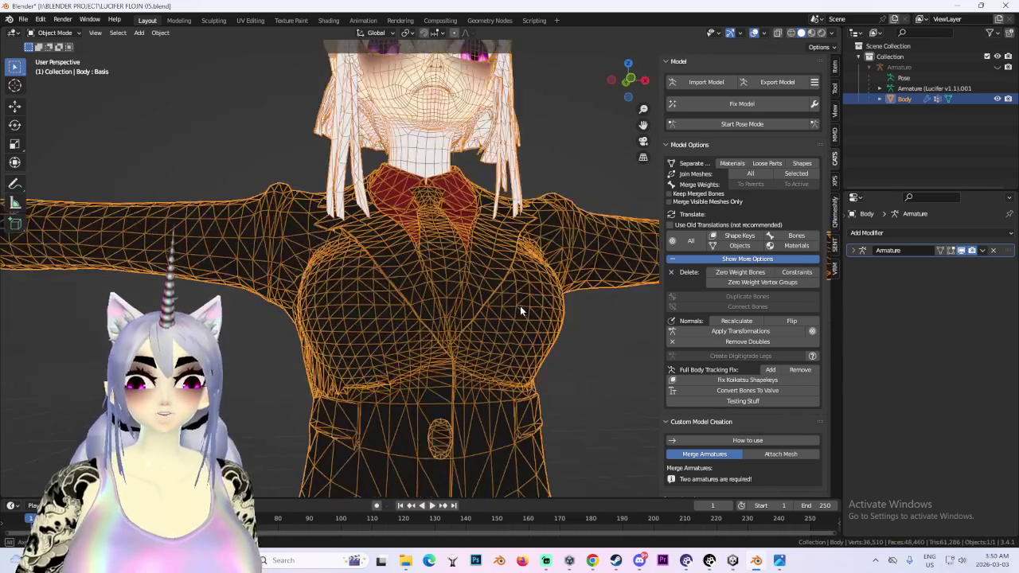
middle_click_drag(520, 314, 480, 357)
scroll(601, 105, "down", 1)
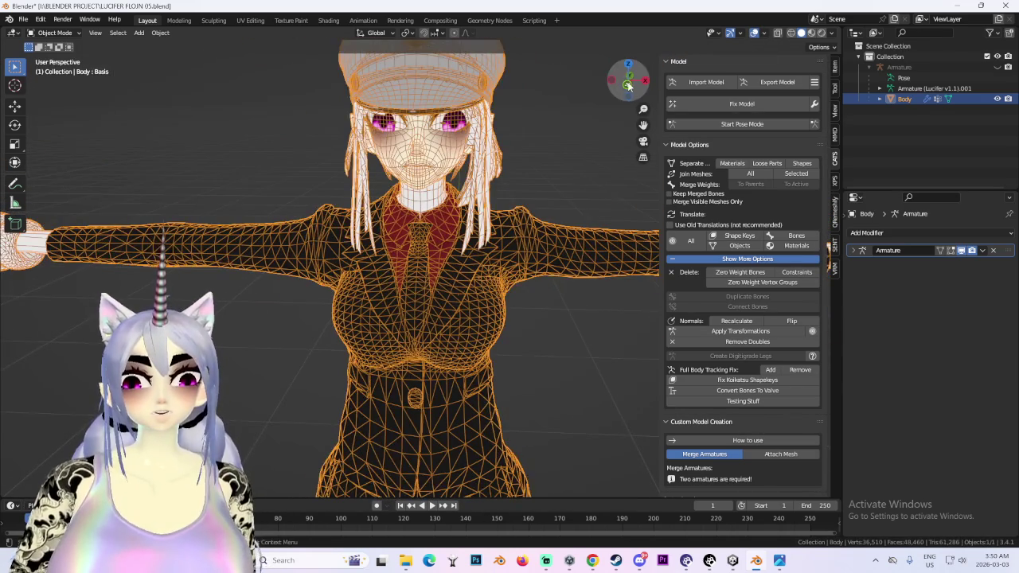
scroll(497, 292, "up", 2)
- View the face straight on with overlays hidden, looking over the hat too
key("KP_1")
scroll(553, 354, "up", 3)
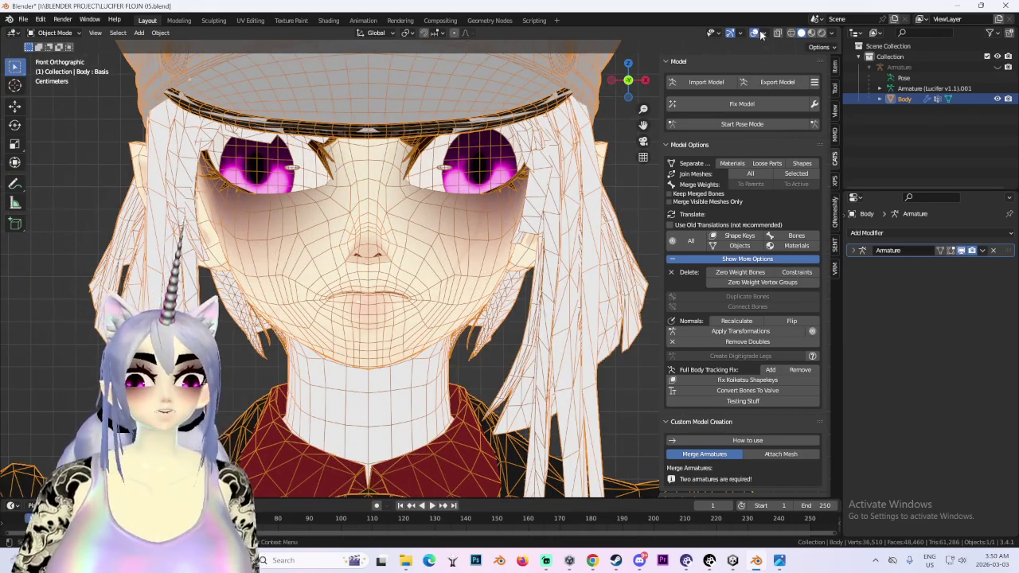
left_click(759, 34)
scroll(458, 352, "down", 2)
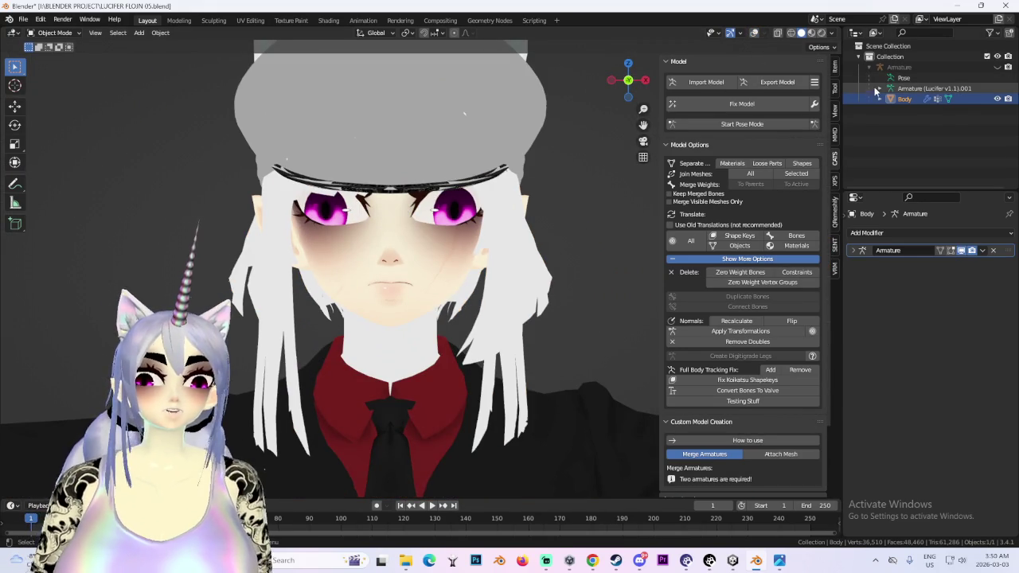
mouse_move(362, 180)
middle_mouse_down()
mouse_move(503, 244)
mouse_move(496, 253)
middle_mouse_up()
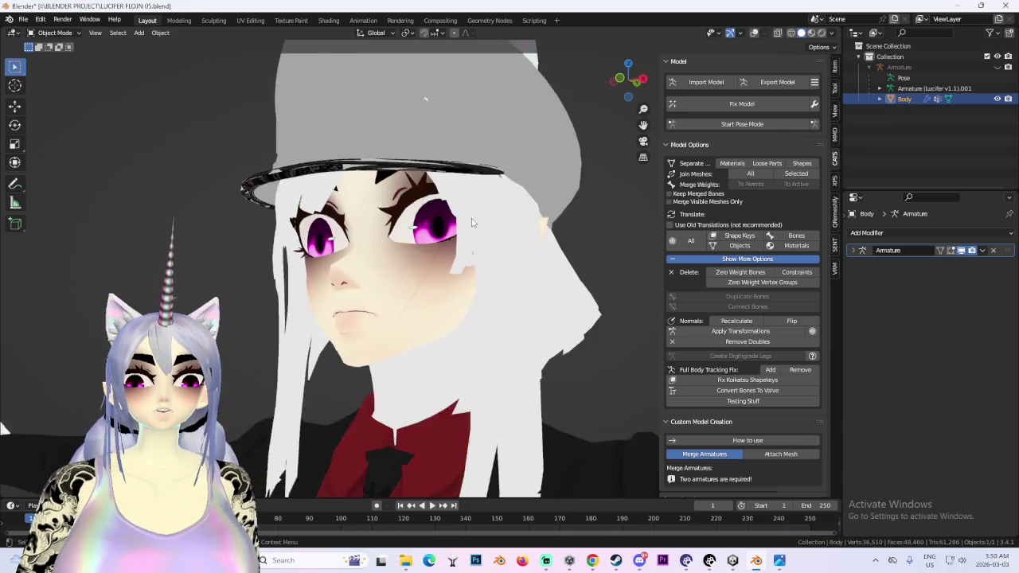
middle_click_drag(602, 82, 535, 309)
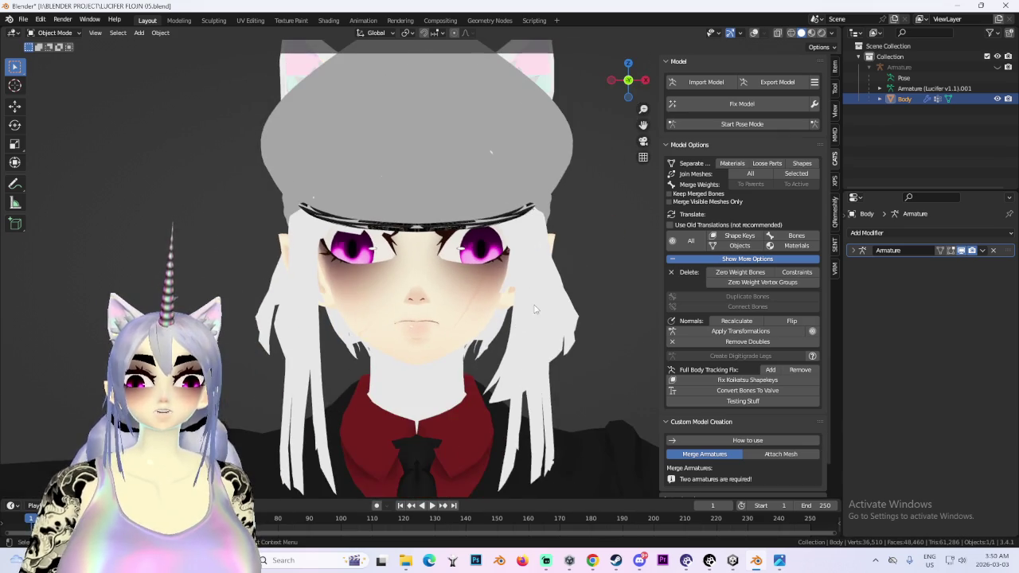
left_click(56, 33)
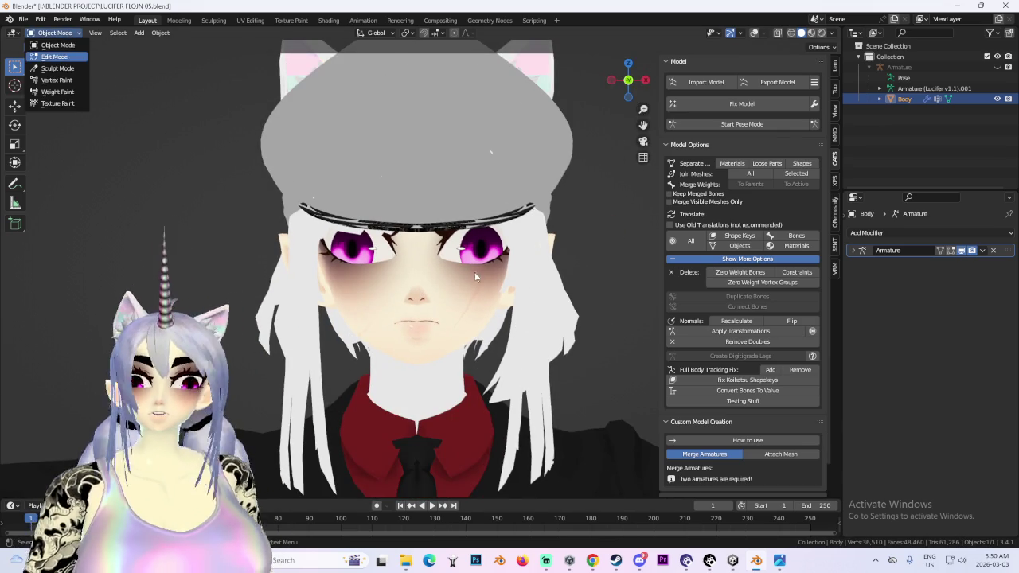
- In Edit Mode, select the linked face geometry and separate it into Body.001
left_click(54, 56)
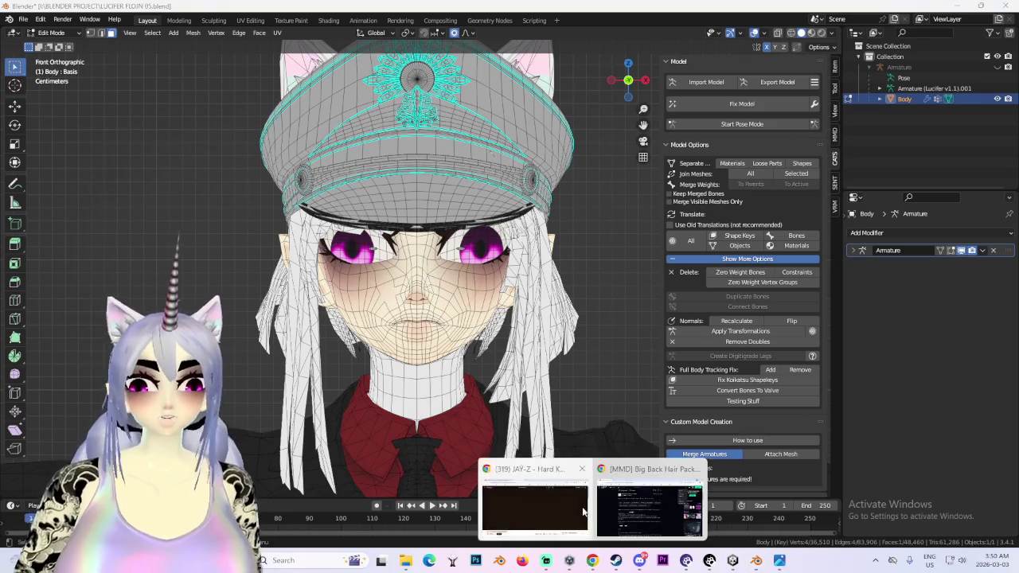
mouse_move(592, 561)
left_click(594, 529)
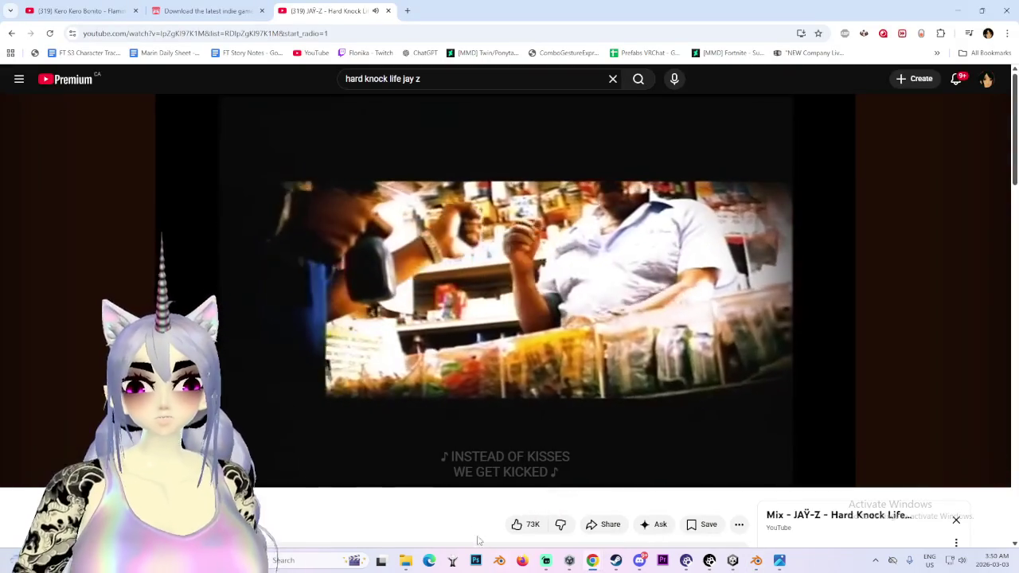
key("alt+Tab")
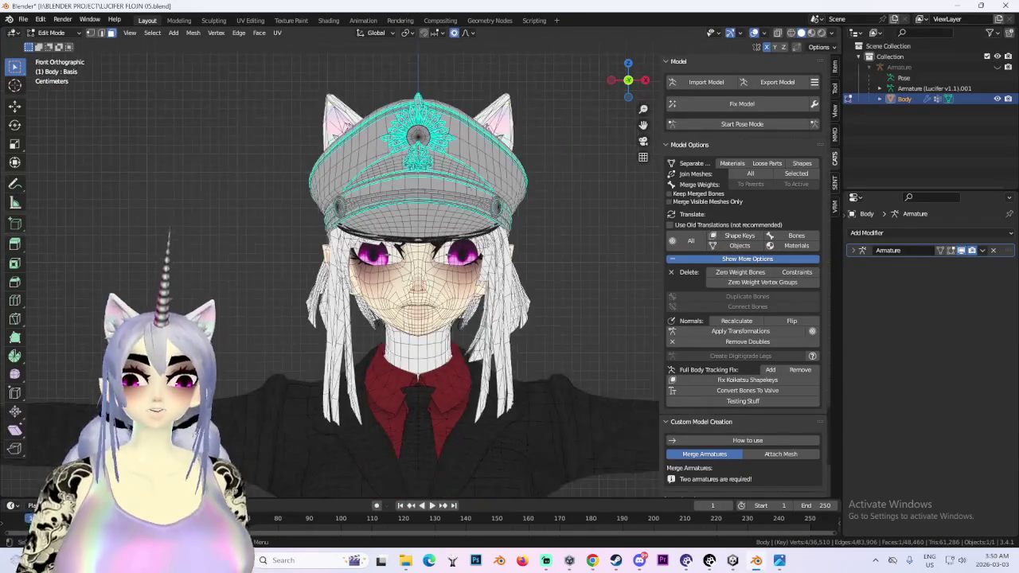
scroll(409, 282, "up", 3)
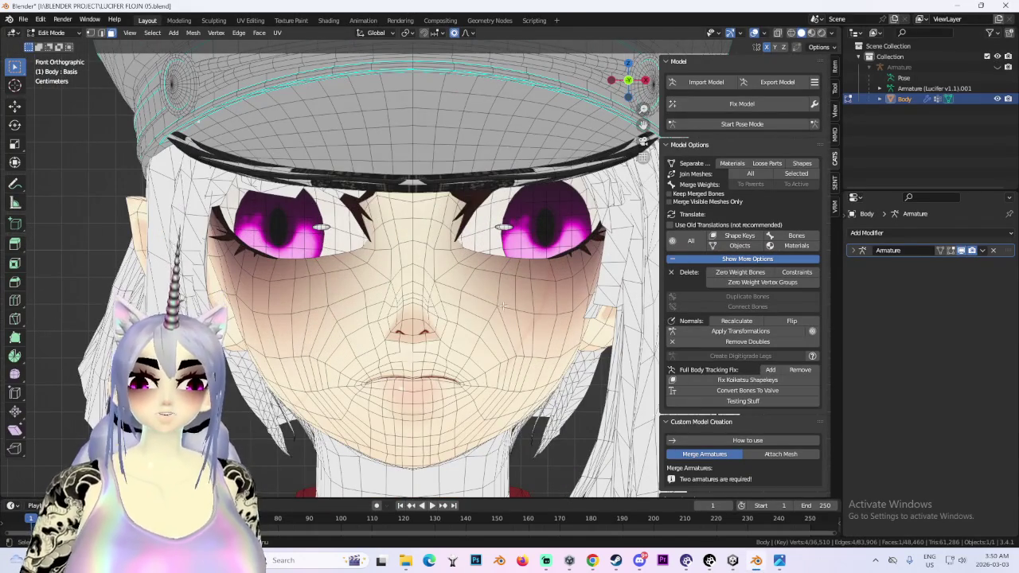
left_click(152, 33)
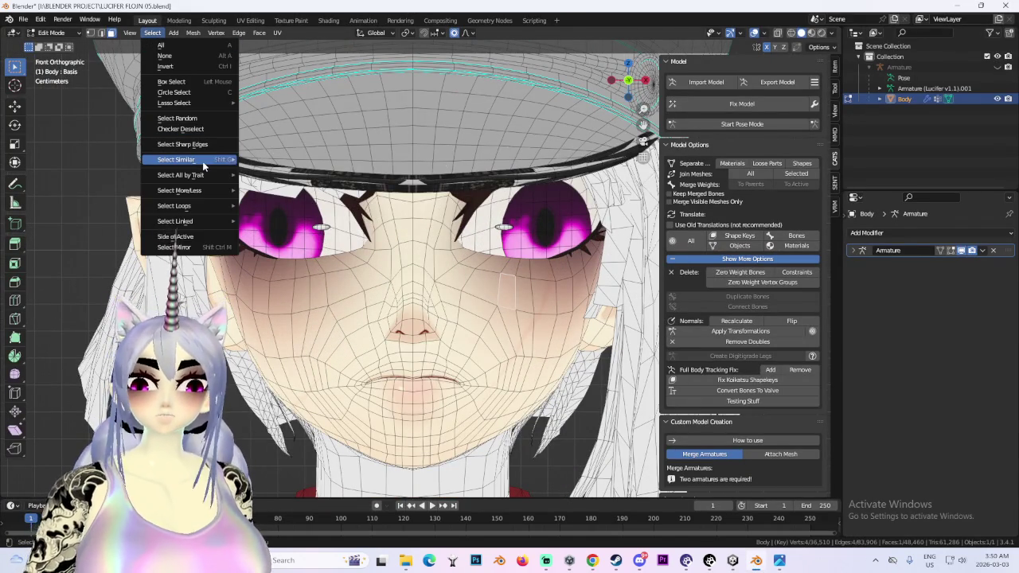
left_click(296, 160)
key("p")
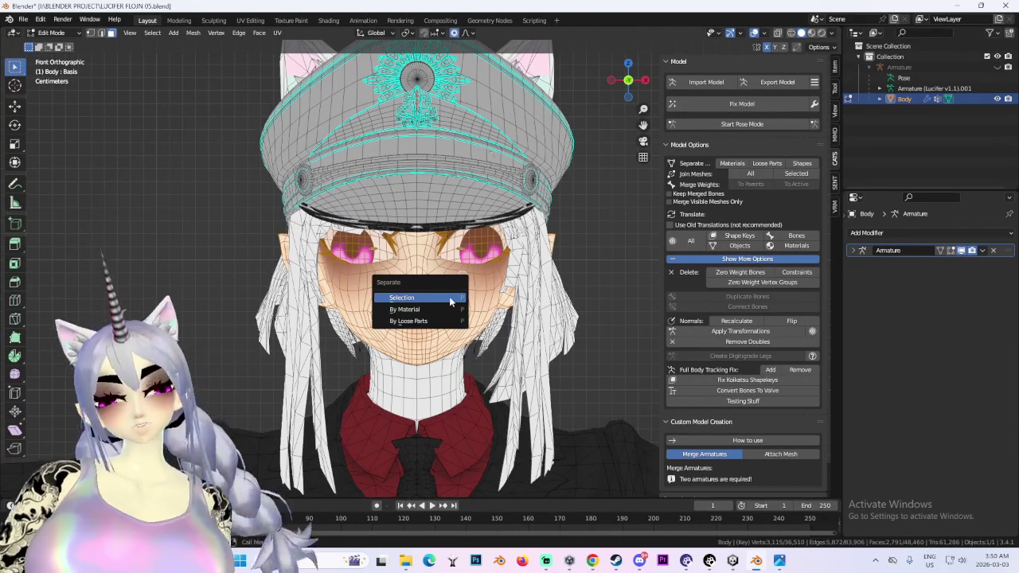
left_click(451, 297)
- Hide the hat and hair object, then enter Edit Mode on Body.001
left_click(997, 109)
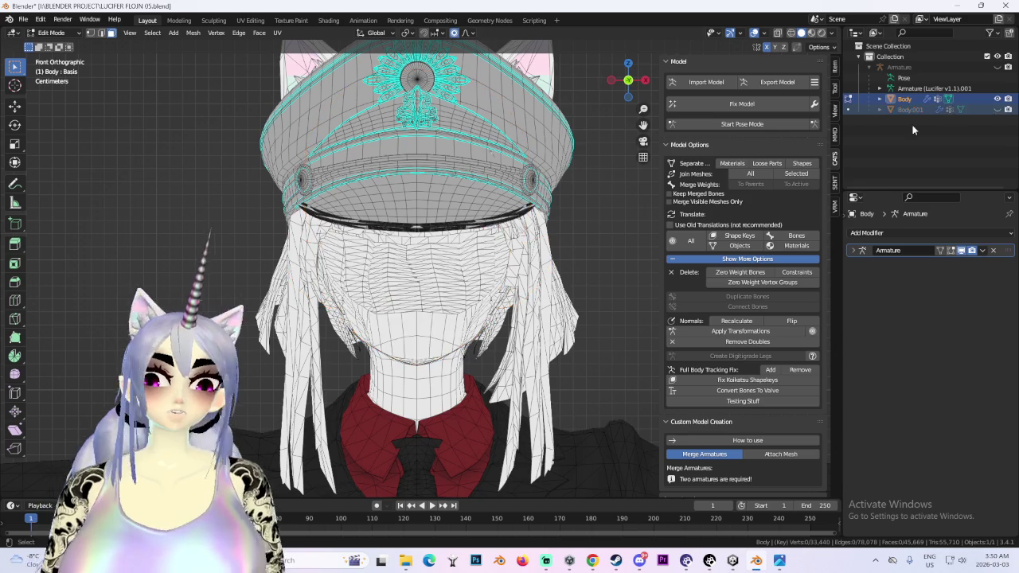
left_click(996, 110)
left_click(996, 99)
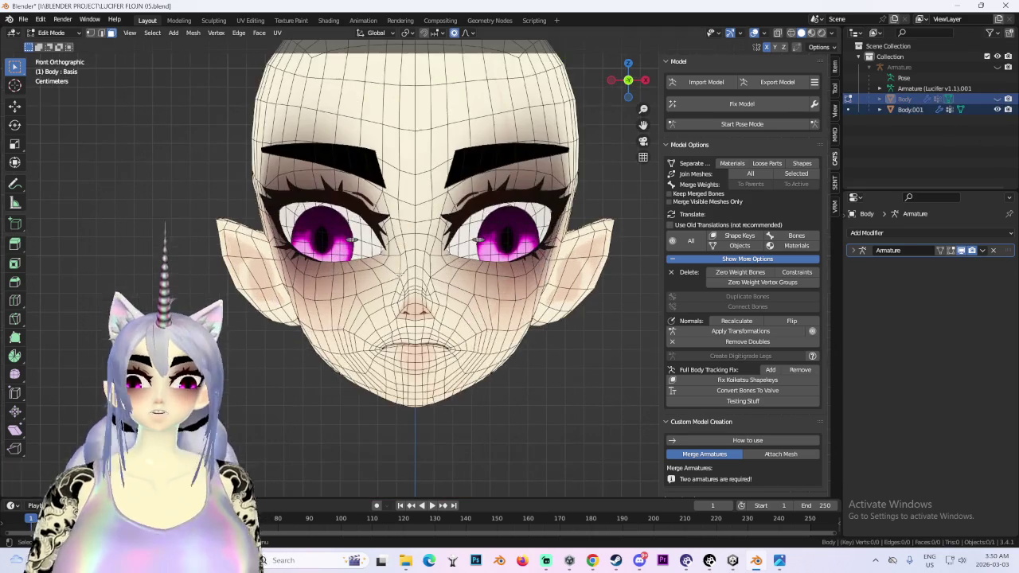
left_click(51, 32)
left_click(66, 47)
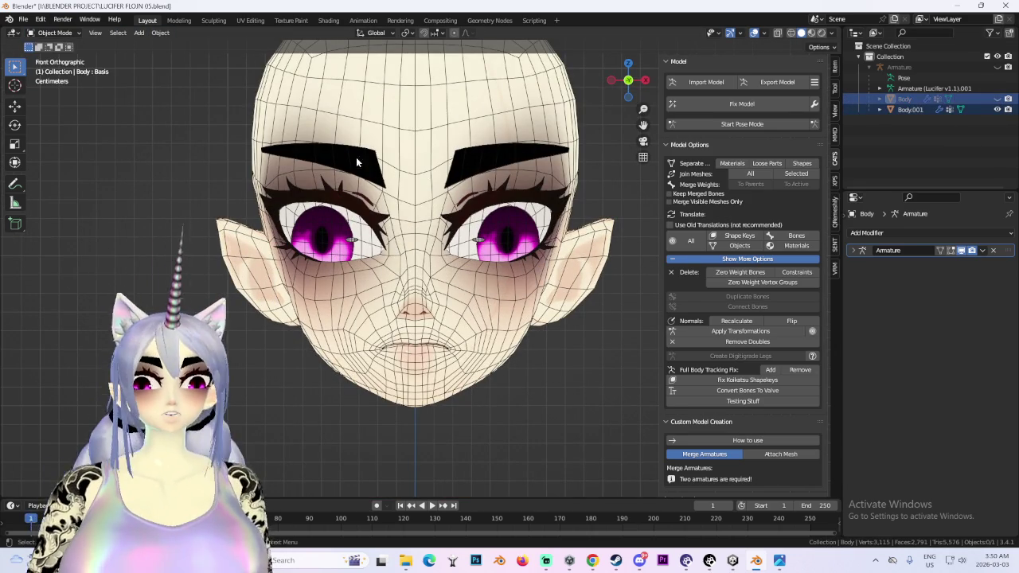
left_click(468, 188)
left_click(54, 33)
left_click(57, 56)
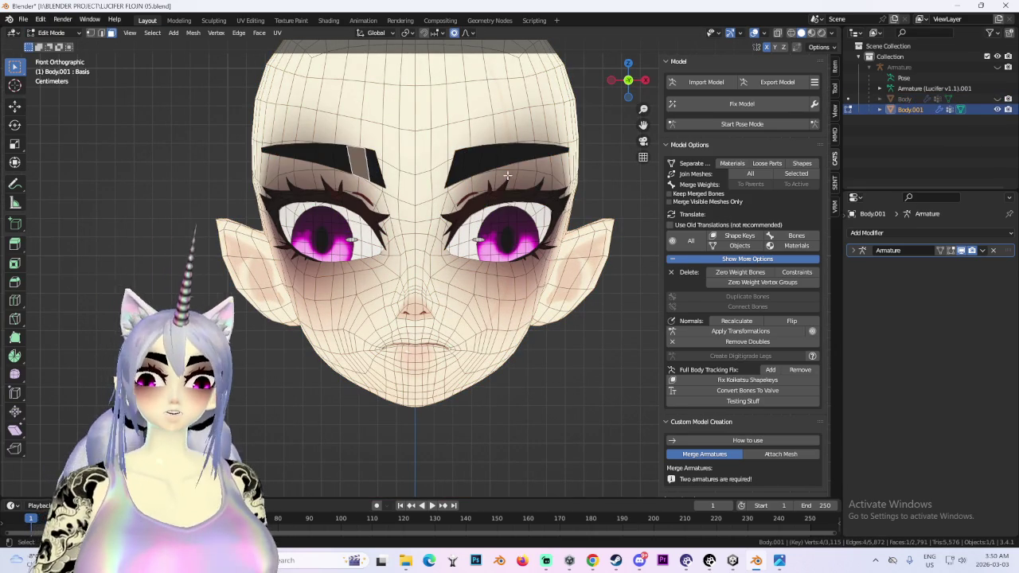
- Hide the eyebrows, select both eyes, and separate them into Body.002
key("h")
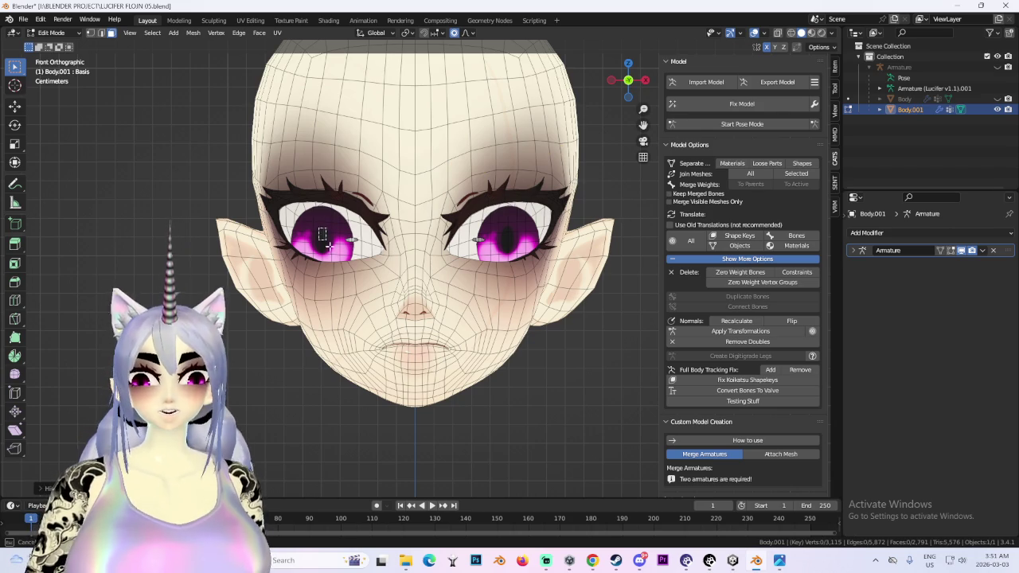
left_click_drag(319, 229, 350, 253)
scroll(538, 228, "up", 3)
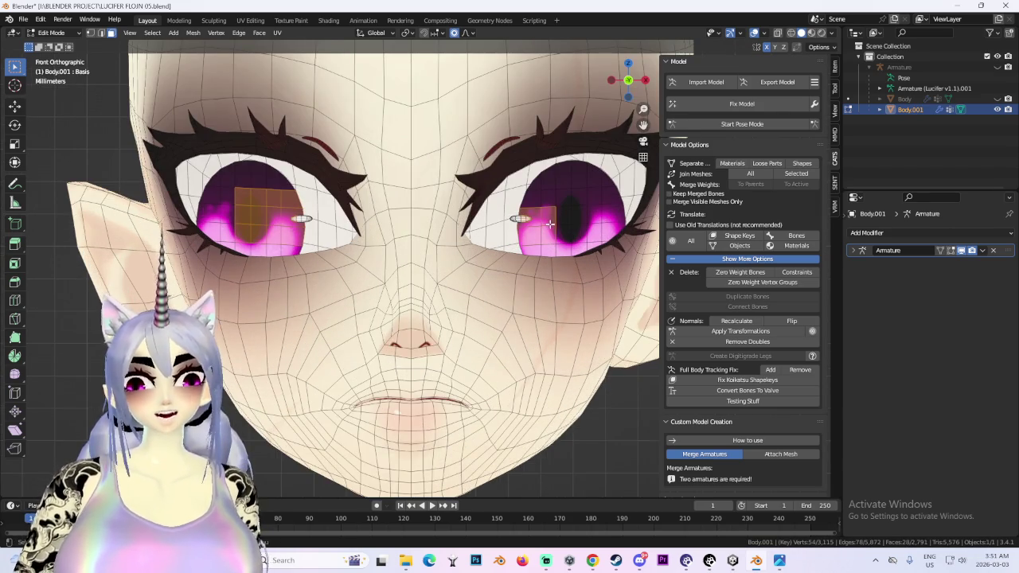
scroll(549, 224, "down", 3)
key("ctrl+l")
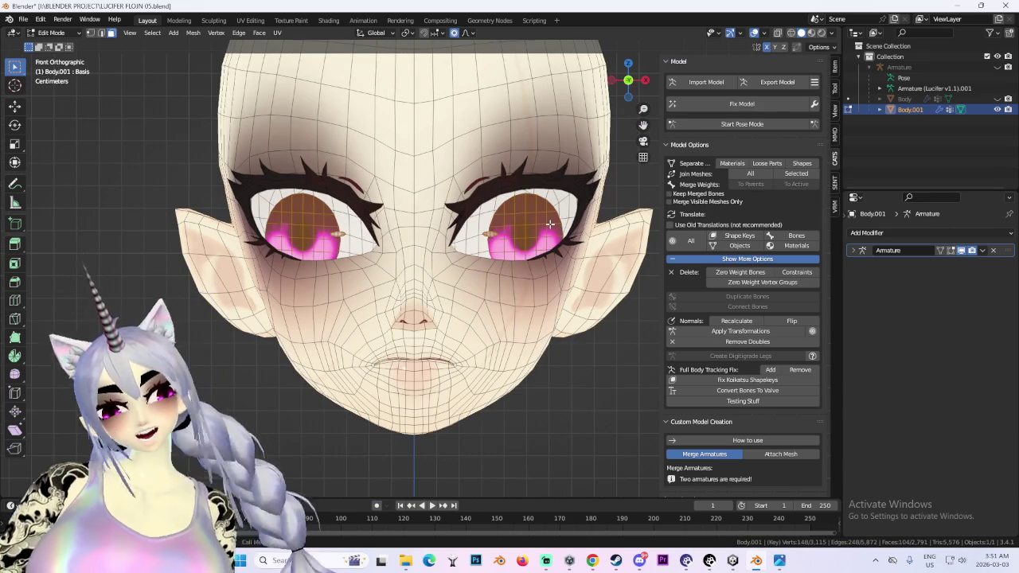
key("p")
left_click(549, 221)
- Return to Object Mode and pan to bring the eyebrow into view
left_click(52, 33)
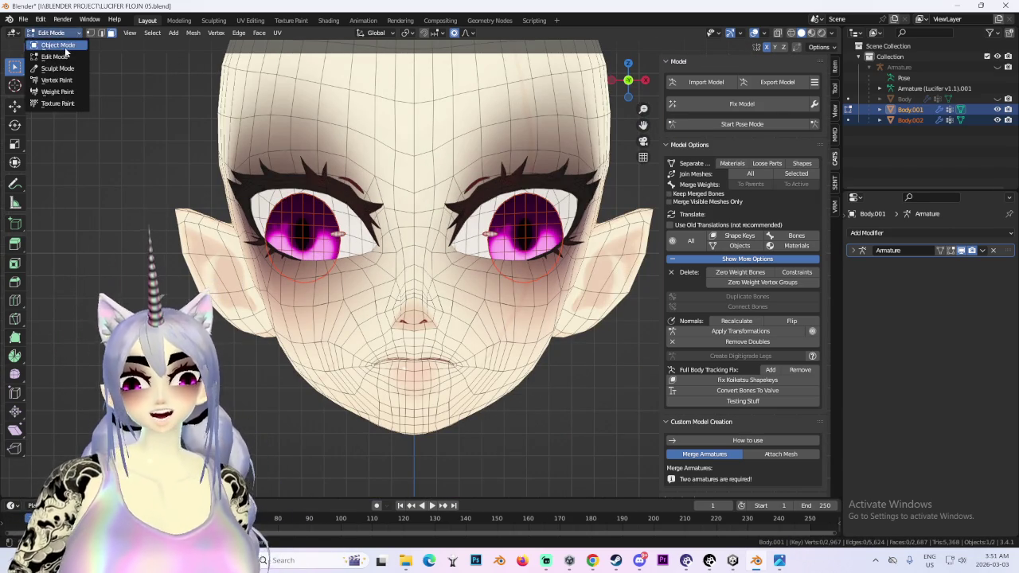
left_click(52, 44)
scroll(437, 248, "up", 3)
scroll(437, 248, "up", 3)
middle_click_drag(436, 248, 544, 444, "shift")
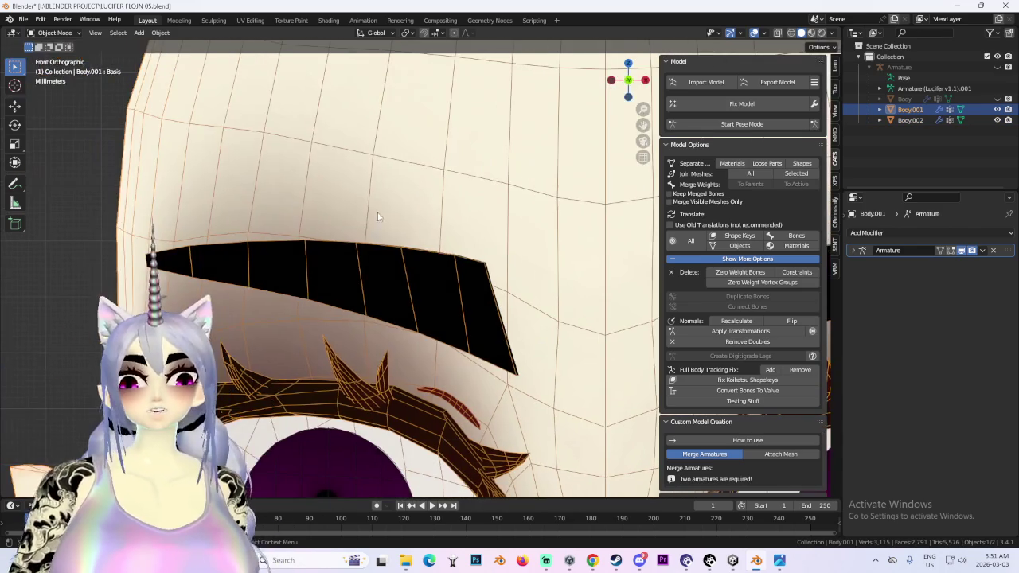
- Hide the hat, hair and armature, select the face mesh Body.001, and view it from the front
scroll(535, 316, "down", 6)
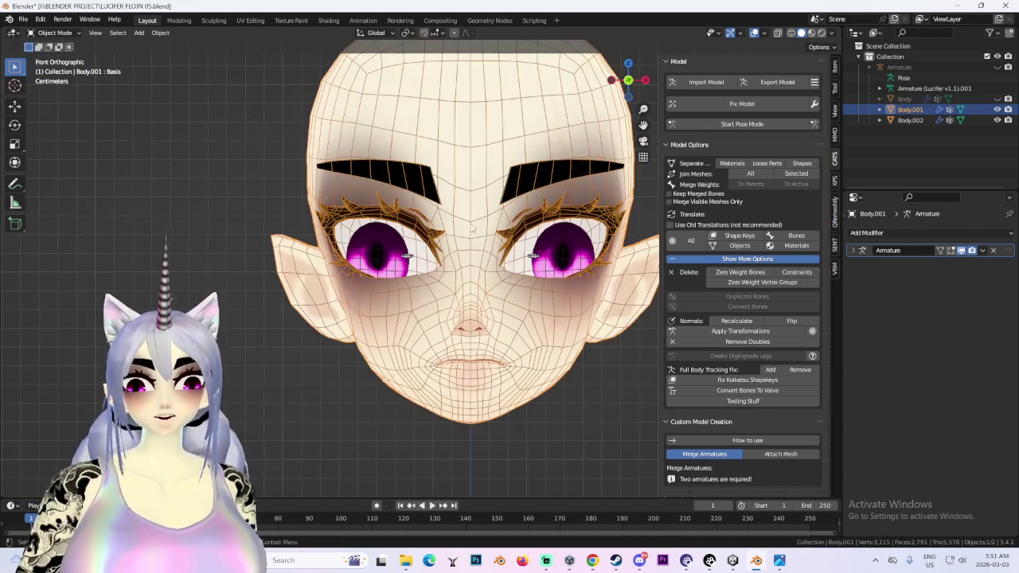
key("alt+h")
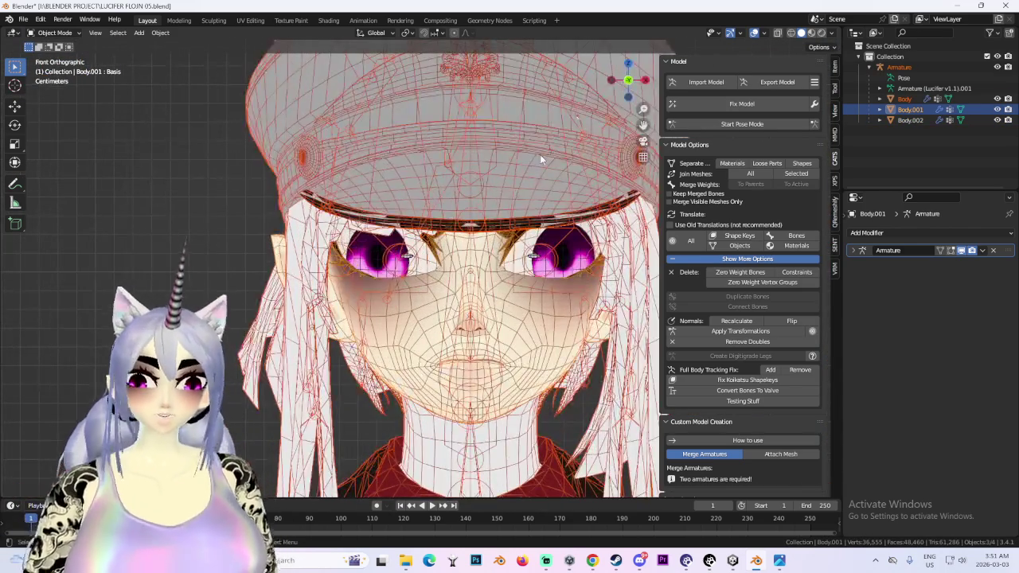
left_click(539, 156)
left_click(910, 109)
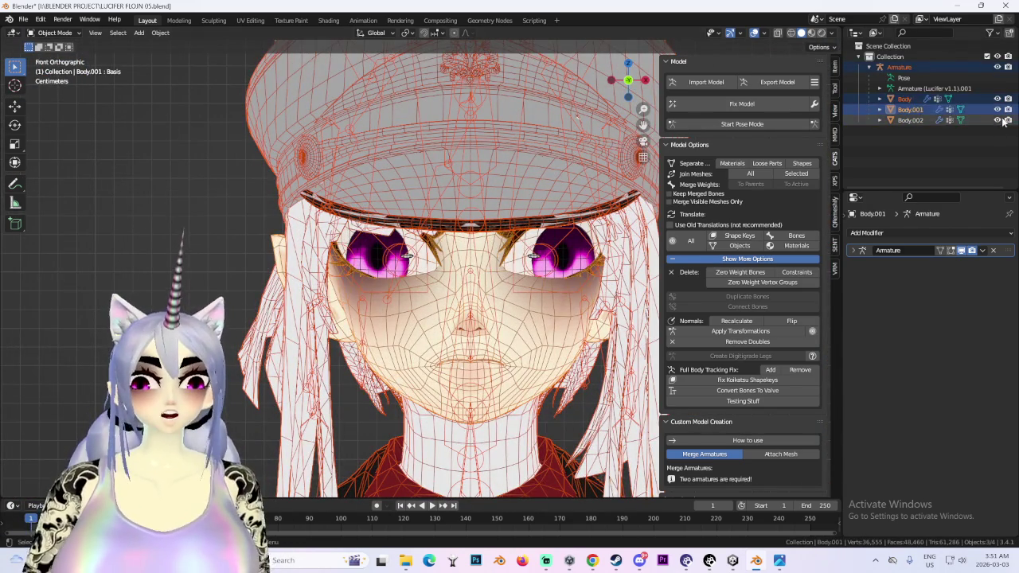
left_click(997, 119)
left_click(996, 99)
left_click(492, 155)
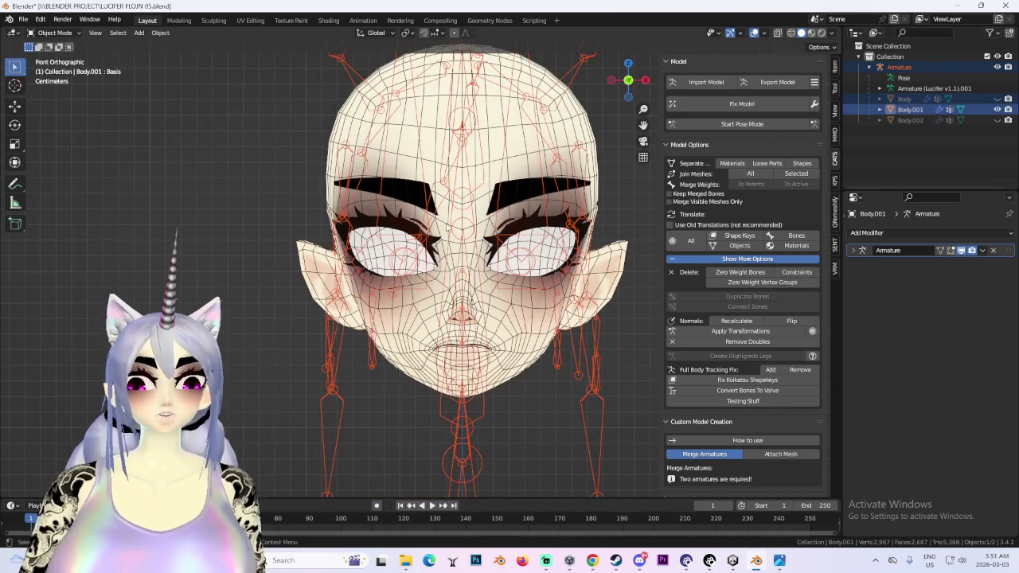
left_click(997, 120)
scroll(626, 136, "down", 1)
left_click(997, 67)
scroll(562, 210, "up", 2)
scroll(534, 253, "down", 4)
left_click(534, 253)
middle_click_drag(534, 253, 649, 70)
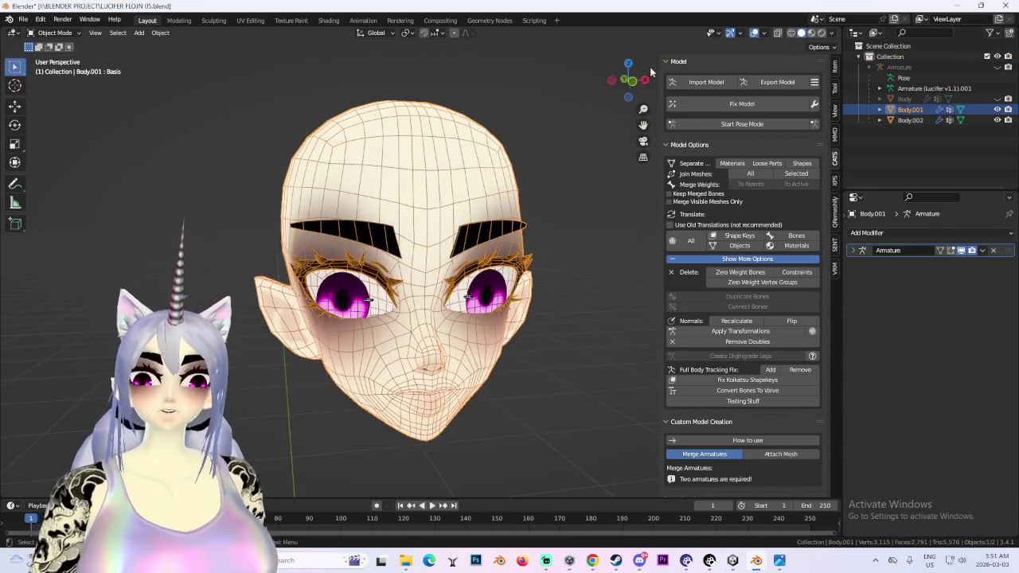
key("KP_1")
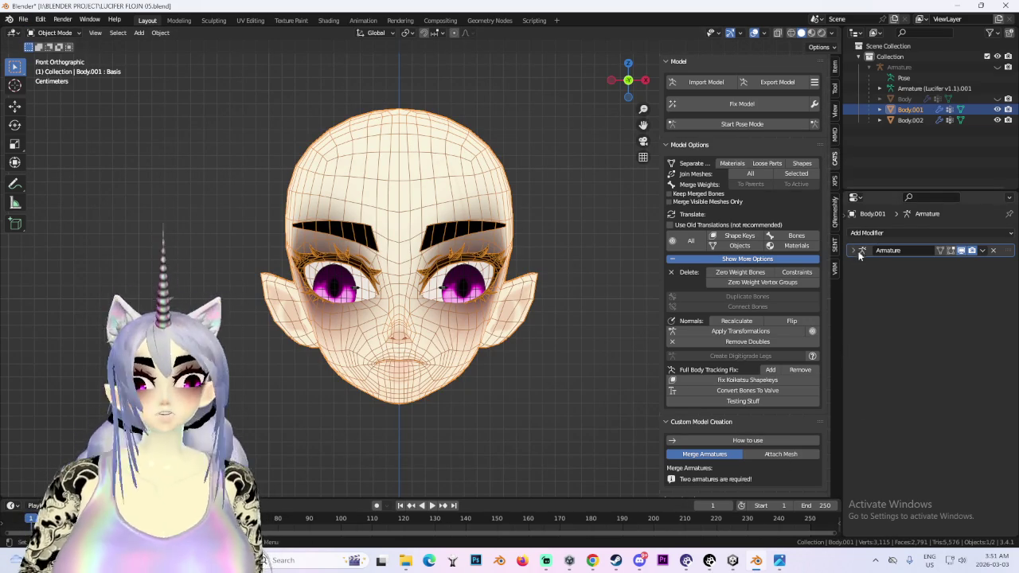
- Add a new shape key to Body.001 and switch it to Edit Mode
left_click(844, 215)
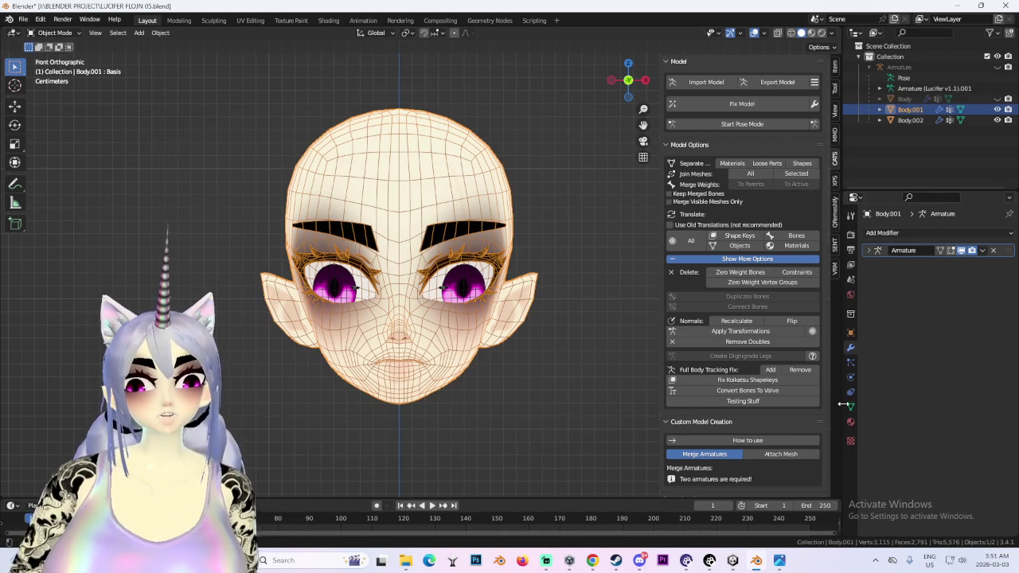
left_click(851, 407)
left_click(1004, 354)
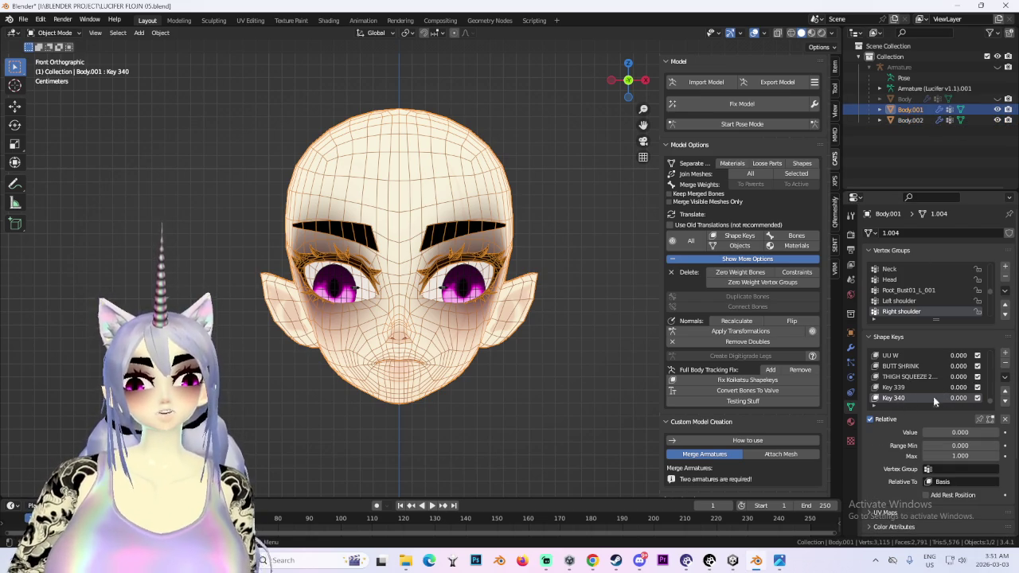
left_click(54, 36)
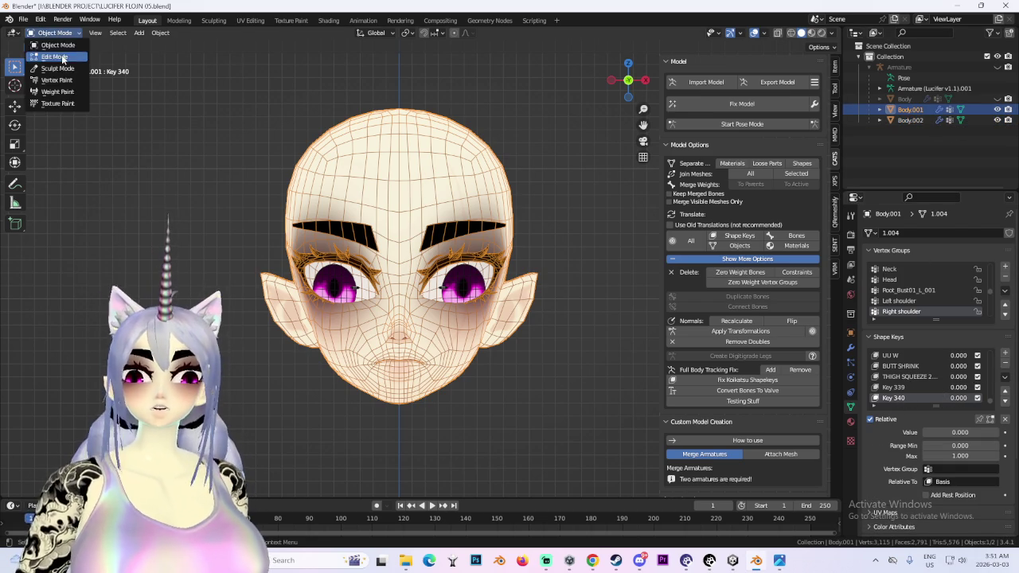
left_click(57, 45)
- Select the whole left-hand eyebrow and lower it vertically with proportional editing
scroll(211, 276, "up", 1)
scroll(210, 276, "up", 3)
middle_click_drag(210, 277, 322, 259, "shift")
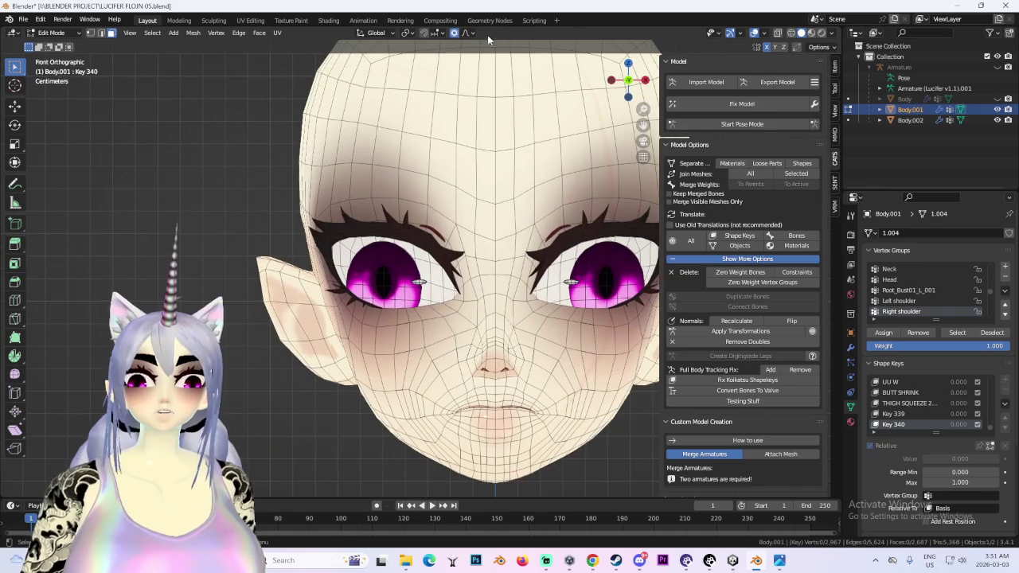
left_click(470, 34)
left_click(468, 33)
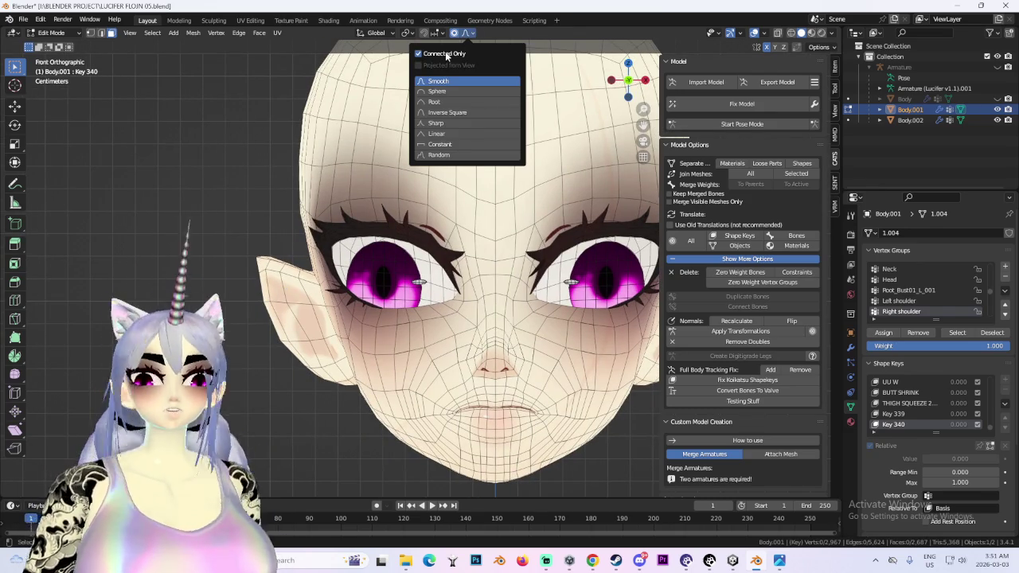
key("c")
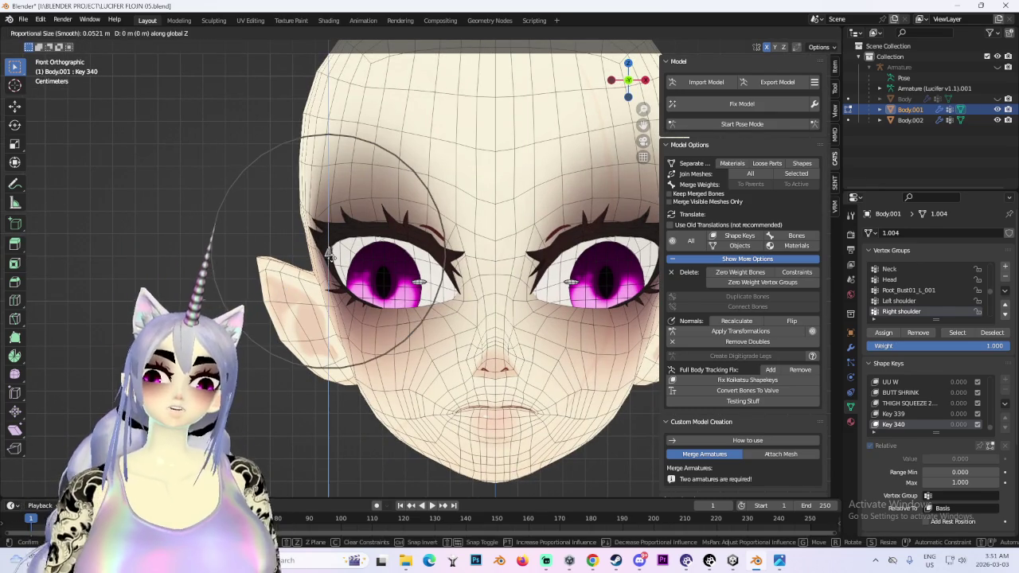
left_click(328, 269)
key("Escape")
key("l")
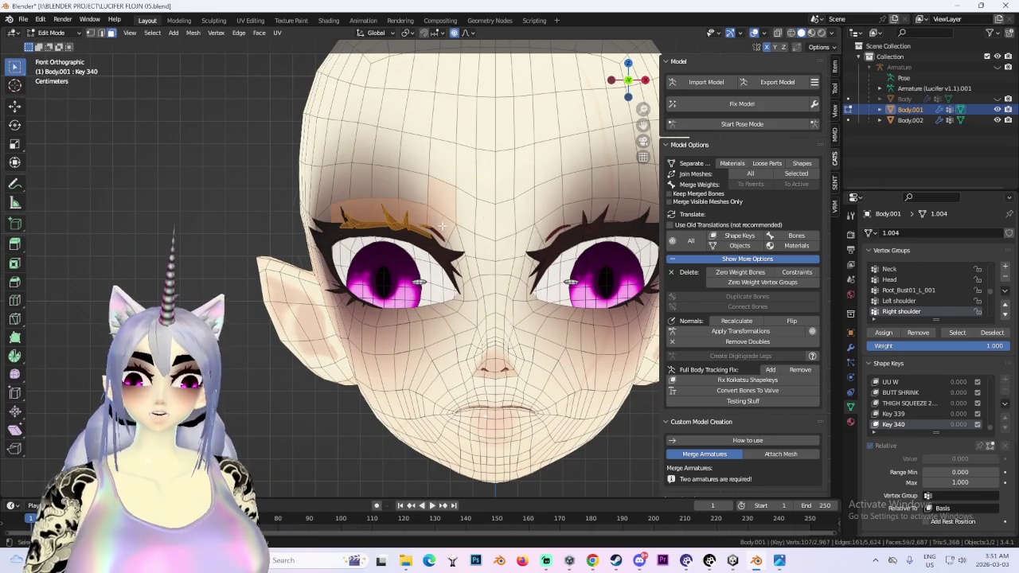
key("g")
key("z")
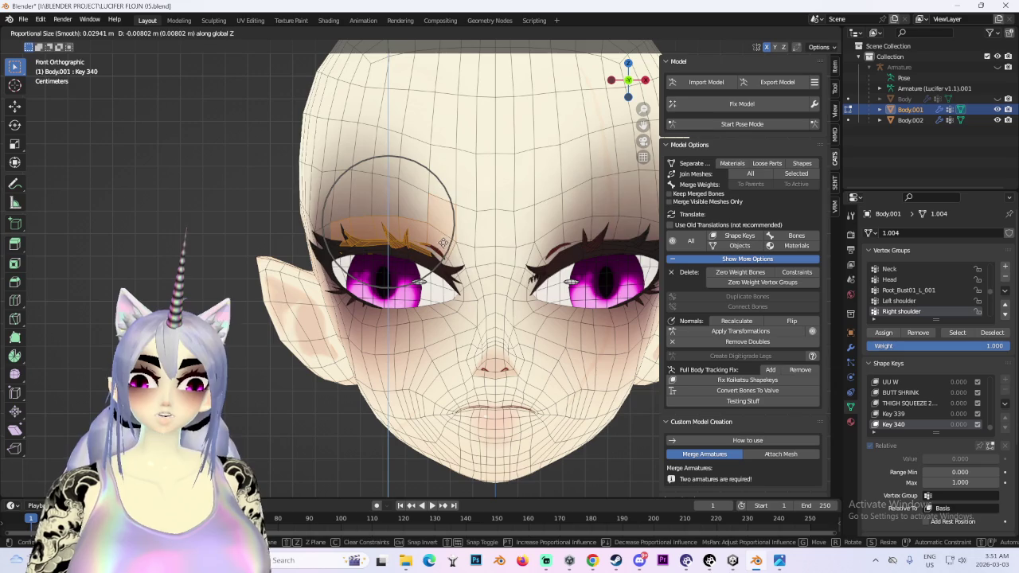
left_click(434, 267)
- Lower the skin under the left eye vertically, then check it from several angles
left_click(394, 315)
key("g")
key("z")
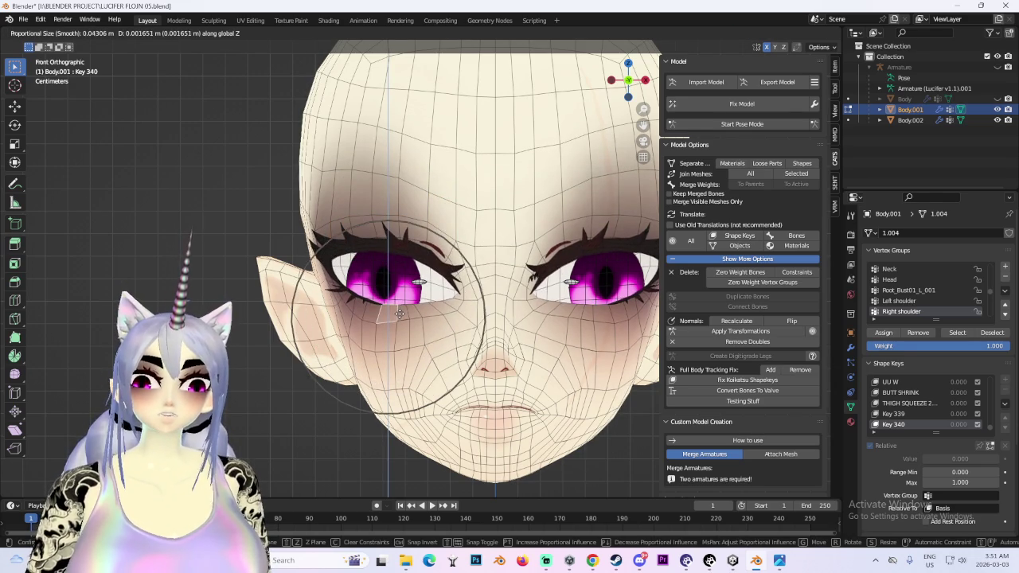
left_click(399, 312)
scroll(399, 312, "down", 3)
middle_click_drag(399, 312, 495, 294)
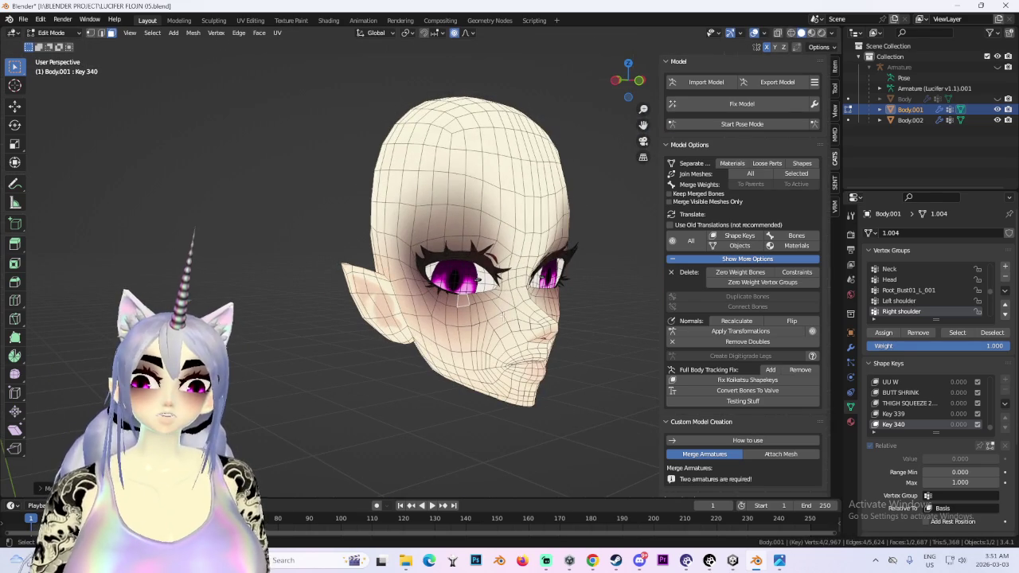
mouse_move(587, 281)
middle_mouse_down()
mouse_move(605, 350)
mouse_move(634, 317)
mouse_move(644, 319)
mouse_move(609, 346)
middle_mouse_up()
scroll(605, 350, "up", 2)
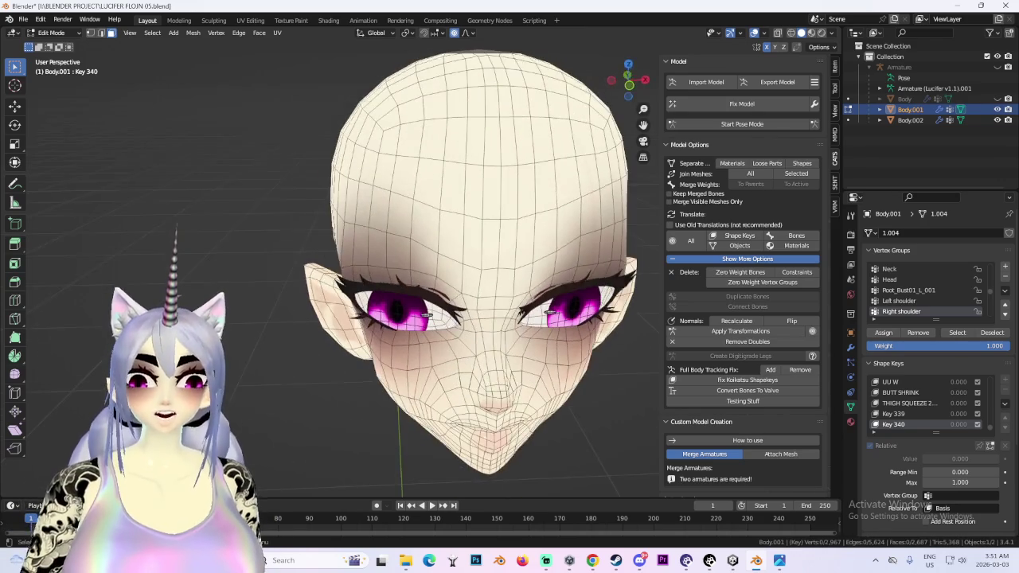
left_click(628, 84)
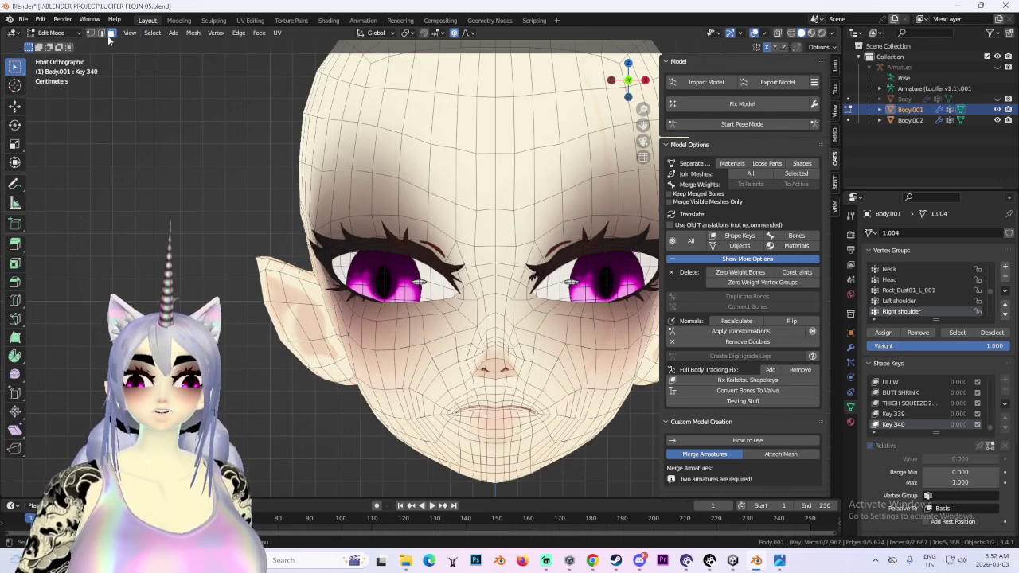
- Try several further moves of the eye selection, cancelling each so the mesh stays unchanged
key("g")
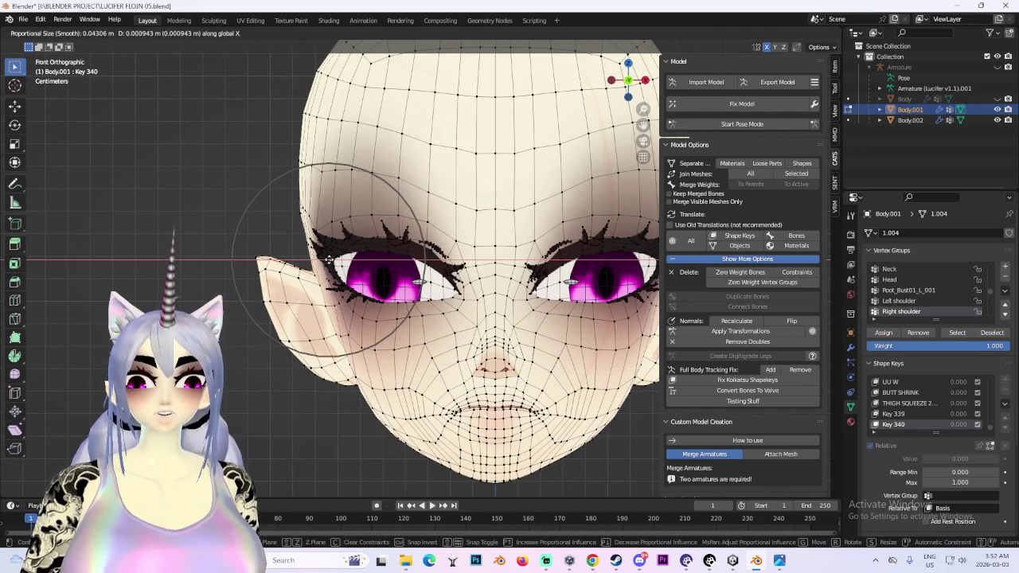
scroll(361, 261, "down", 3)
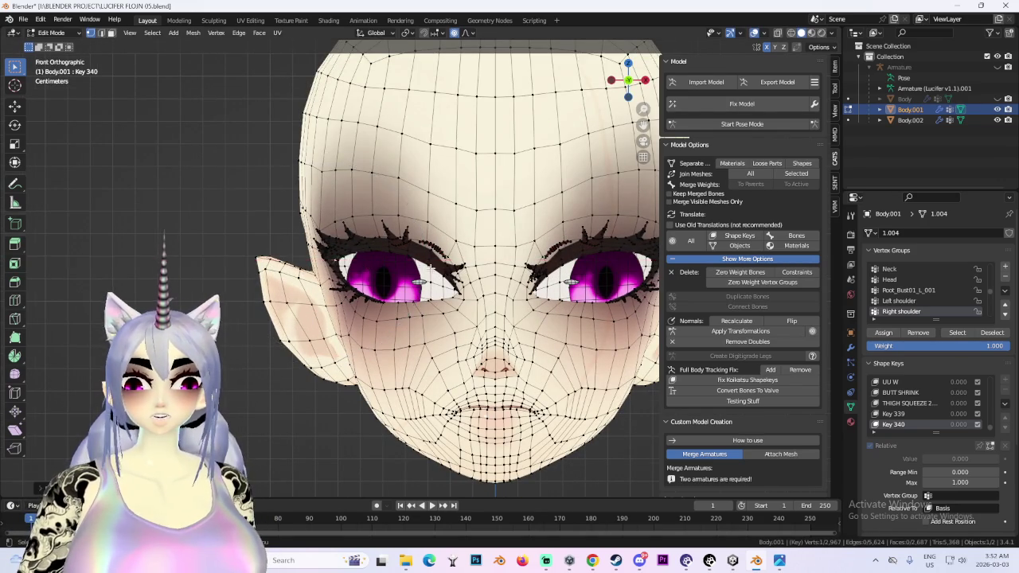
right_click(496, 276)
mouse_move(538, 295)
middle_mouse_down()
mouse_move(493, 296)
mouse_move(517, 299)
middle_mouse_up()
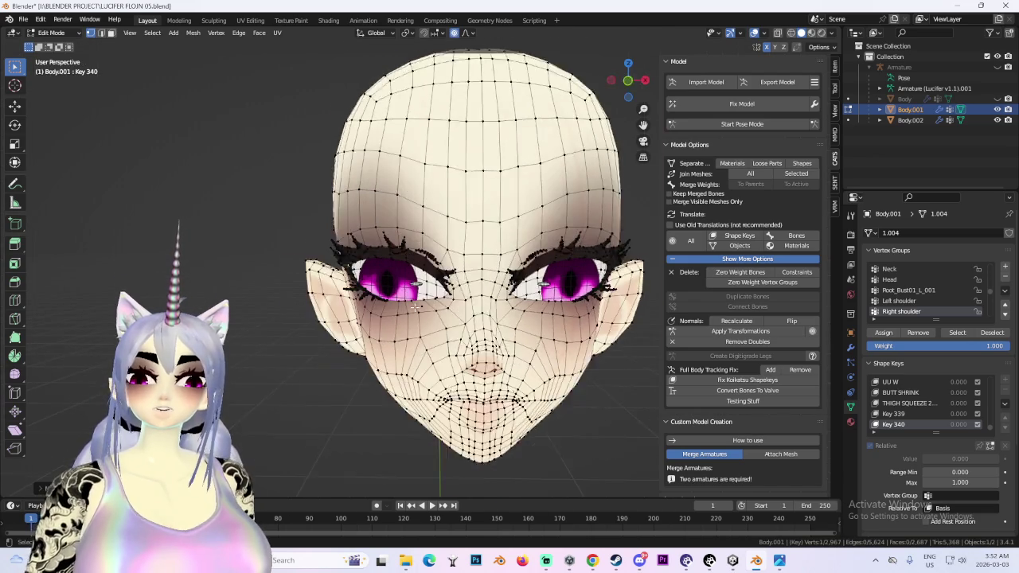
scroll(477, 303, "up", 3)
key("g")
right_click(406, 310)
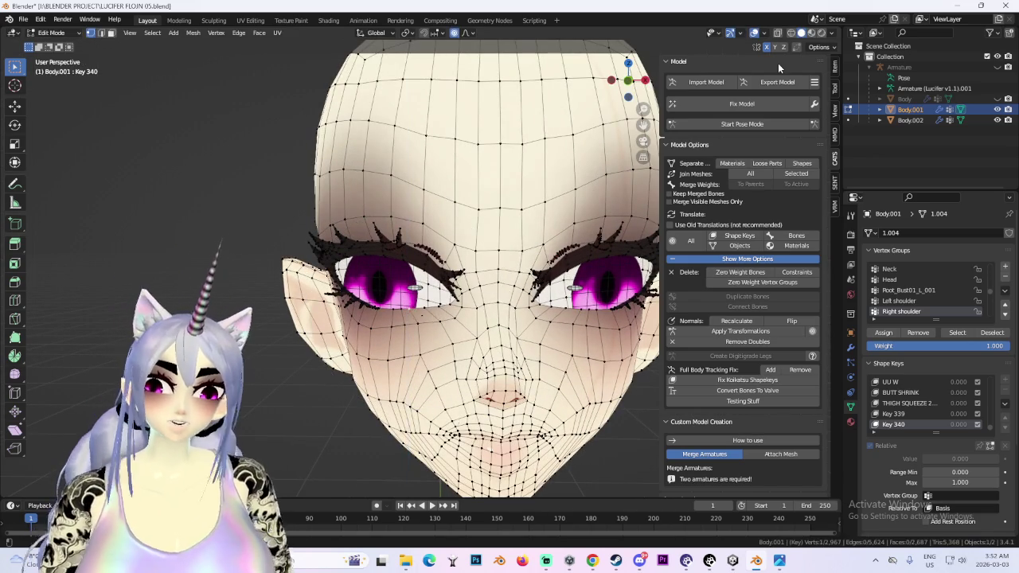
key("KP_1")
scroll(438, 274, "up", 2)
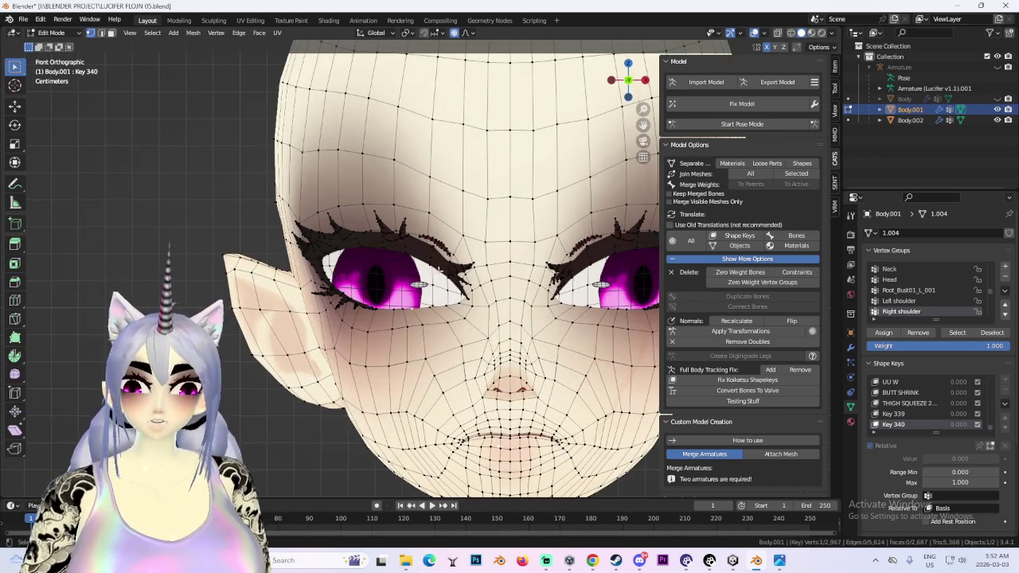
key("g")
right_click(390, 239)
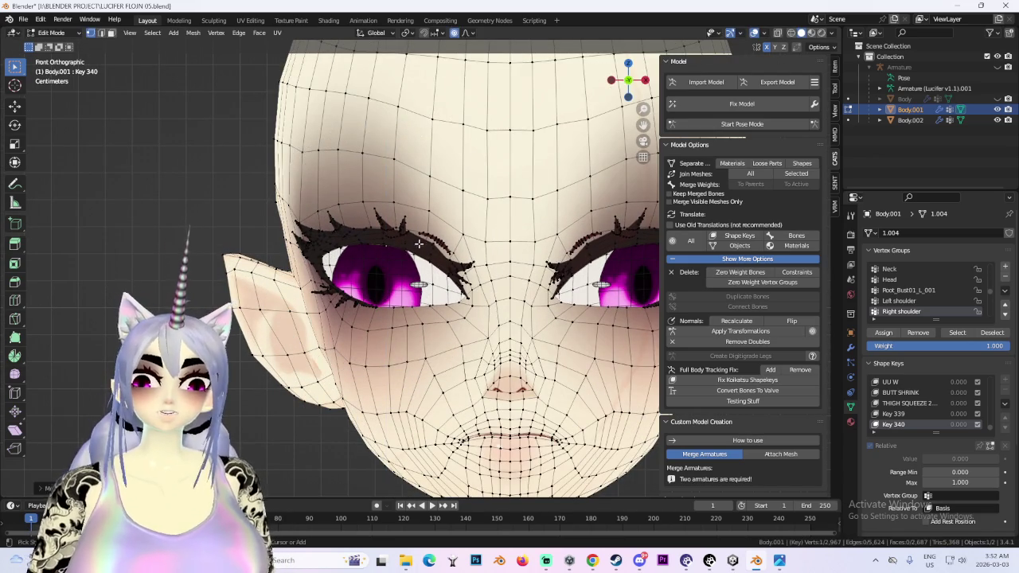
key("g")
key("x")
right_click(430, 247)
key("g")
right_click(420, 313)
key("g")
right_click(418, 312)
key("g")
key("z")
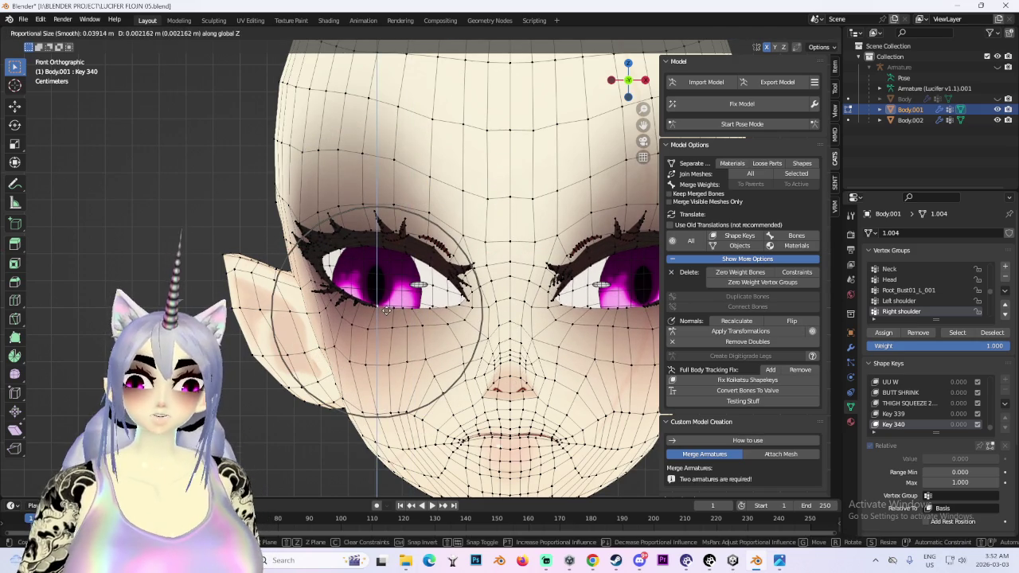
right_click(386, 310)
- Inspect the face with overlays off, then start Pose Mode on the armature
scroll(386, 311, "down", 3)
middle_click_drag(446, 262, 667, 113)
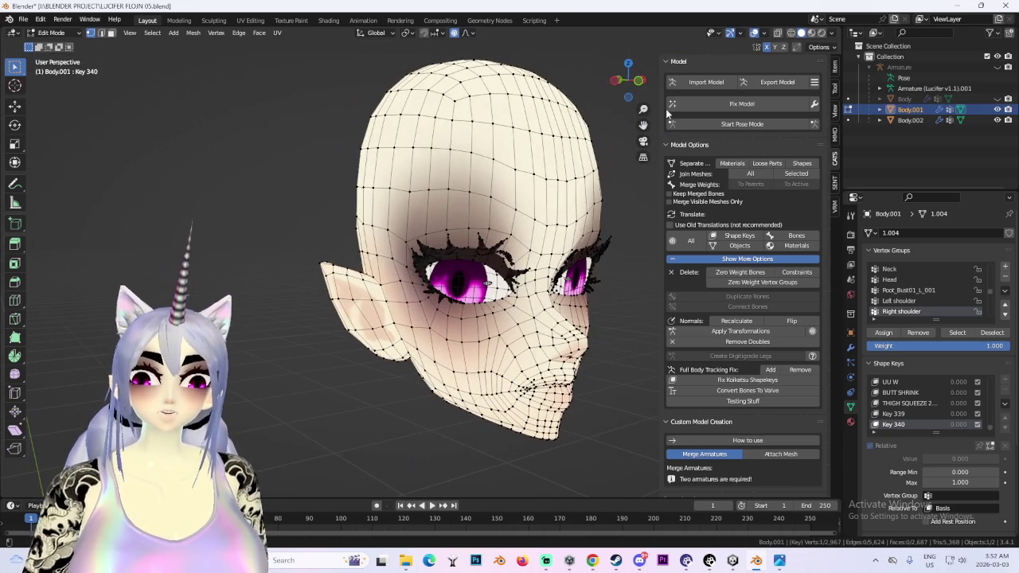
left_click(754, 33)
mouse_move(509, 263)
middle_mouse_down()
mouse_move(458, 273)
mouse_move(444, 255)
mouse_move(535, 233)
middle_mouse_up()
key("g")
right_click(474, 239)
left_click(634, 82)
scroll(517, 248, "up", 2)
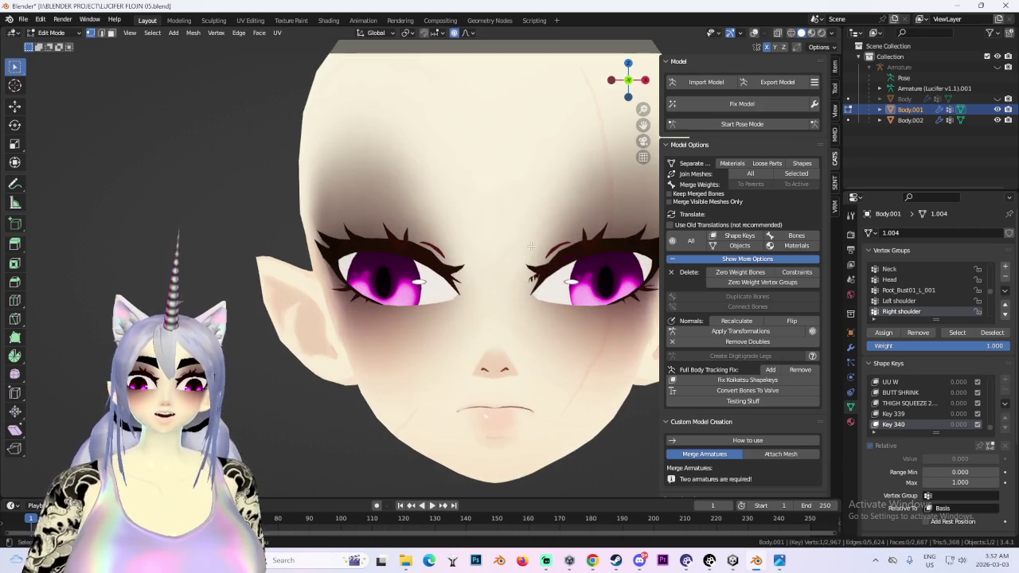
left_click(769, 126)
scroll(526, 302, "down", 2)
- Return to Object Mode and select the face mesh Body.001, then the Body mesh
scroll(526, 303, "down", 1)
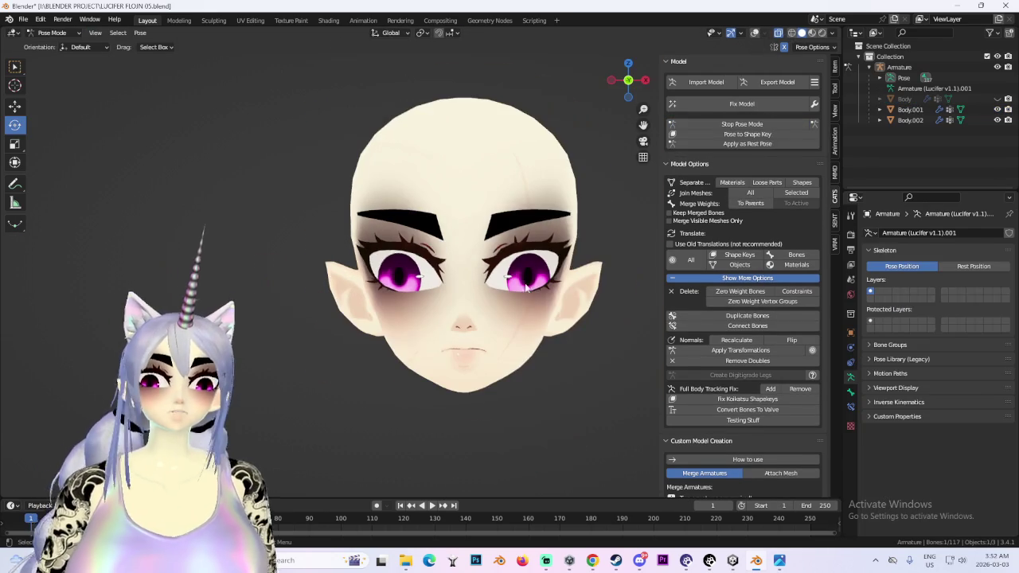
left_click(909, 109)
left_click(54, 32)
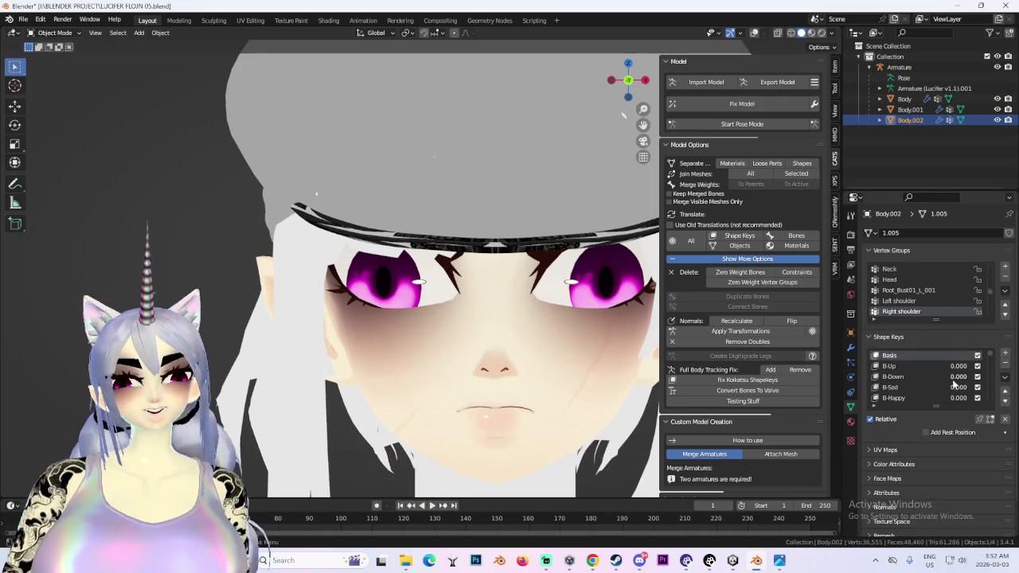
scroll(953, 385, "down", 3)
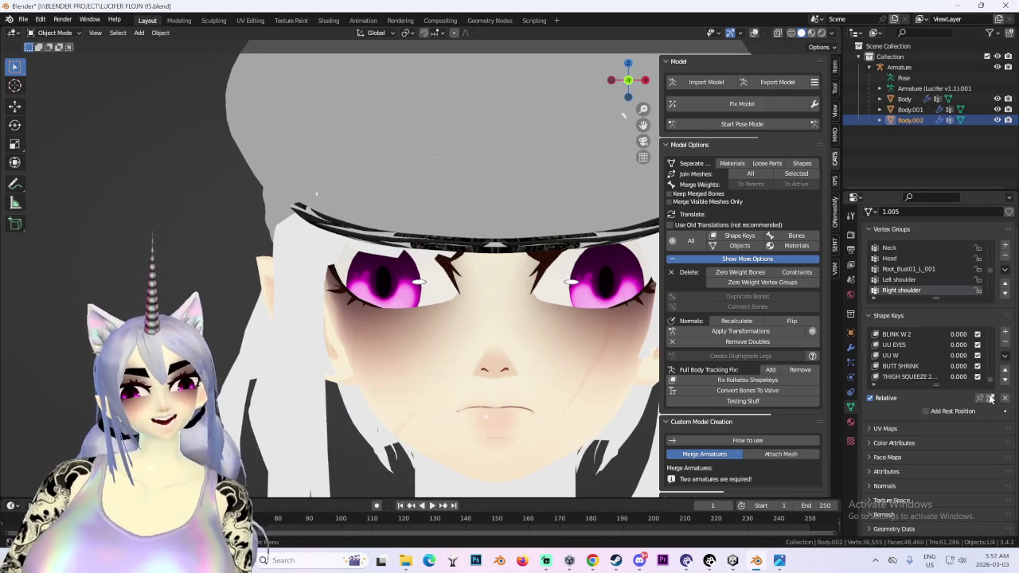
left_click(910, 109)
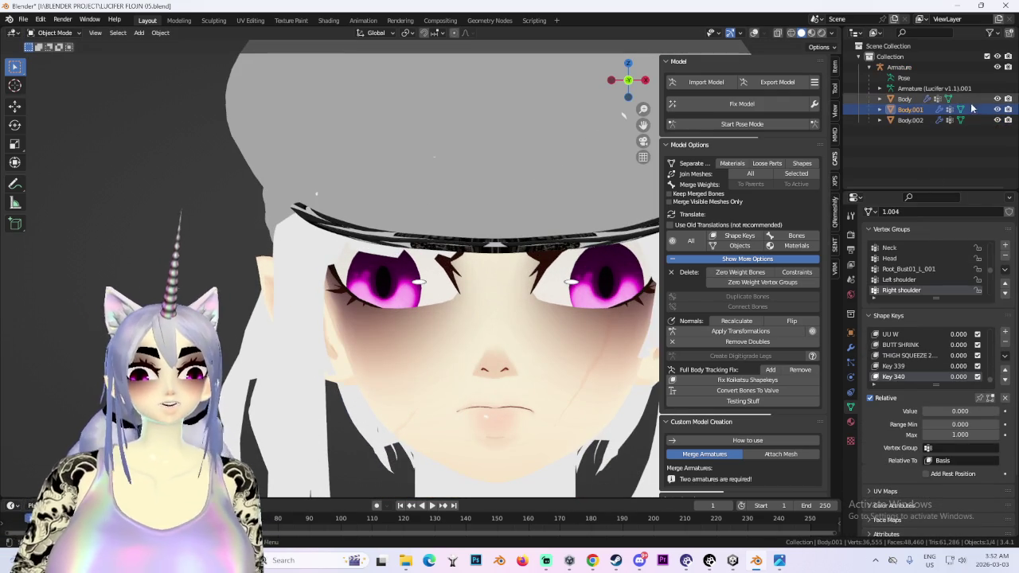
left_click(908, 102, "ctrl")
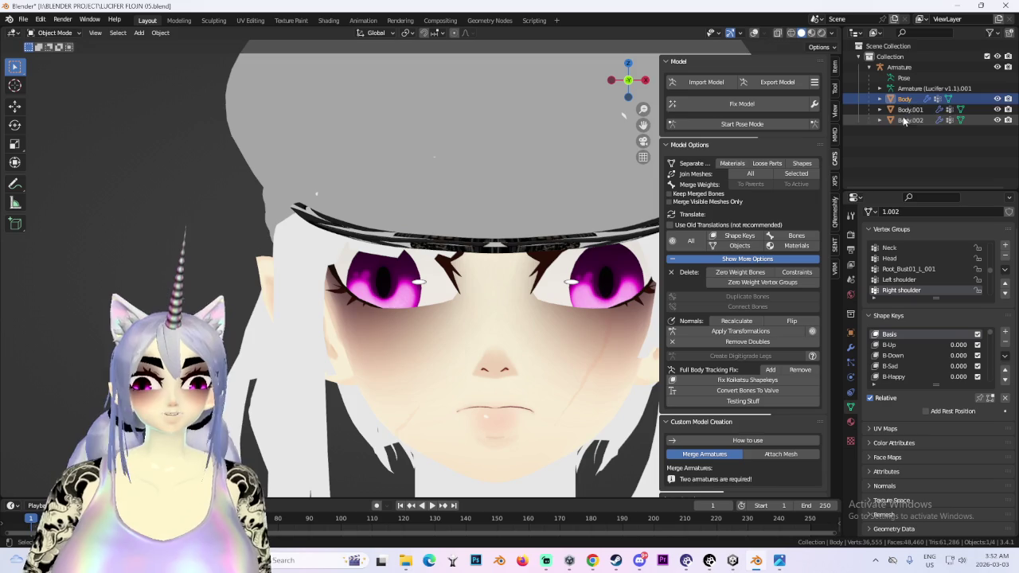
scroll(427, 276, "down", 3)
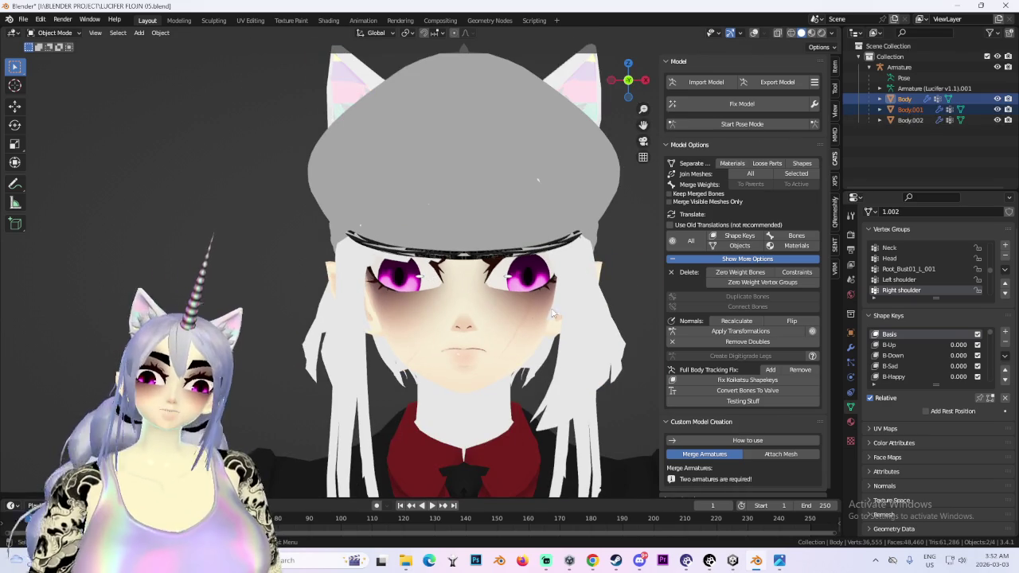
left_click(712, 32)
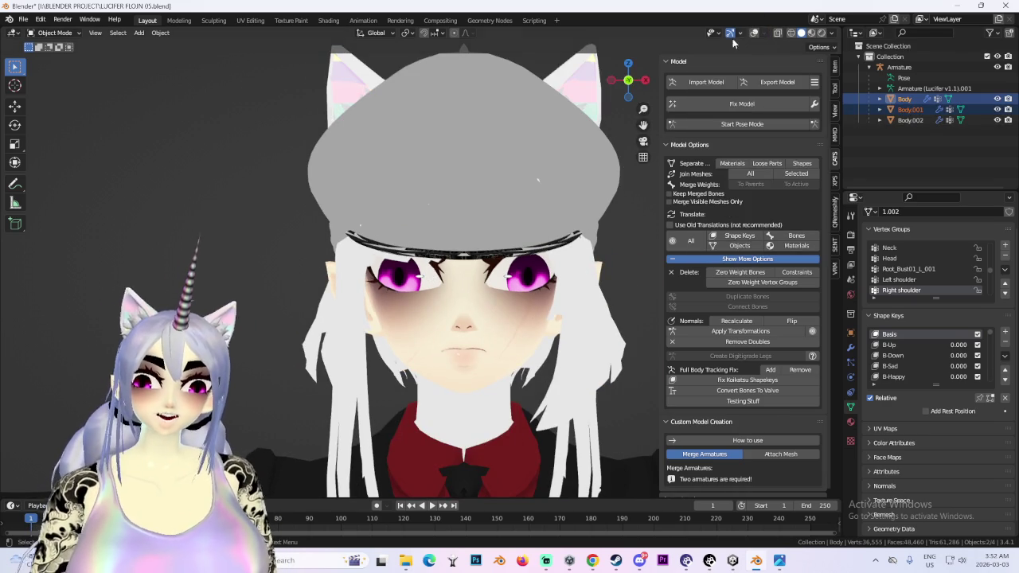
- Turn on X-Ray, pick Body.002 under the hat, and put the armature in Pose Mode in front view
middle_click_drag(629, 223, 574, 287)
left_click(754, 33)
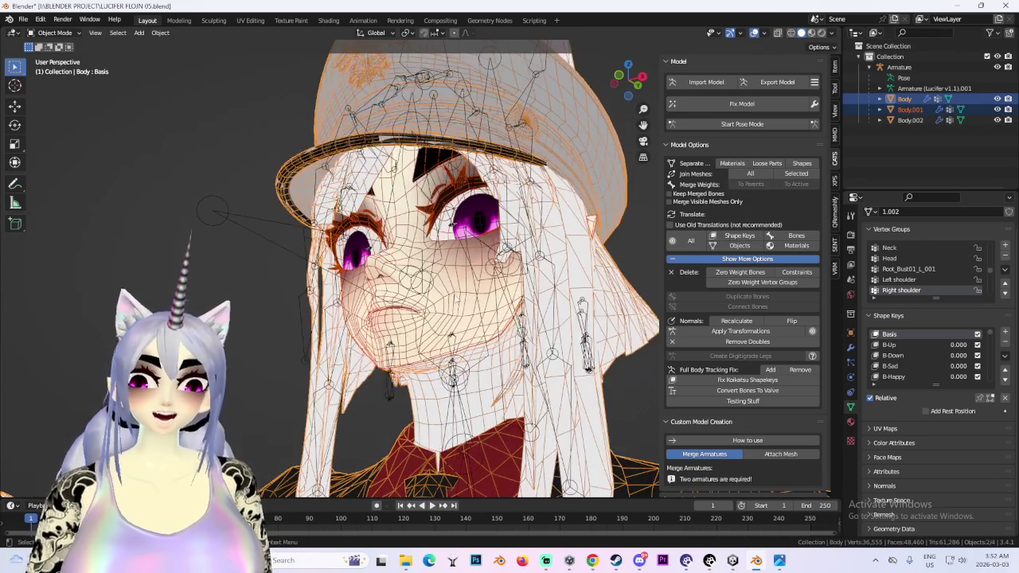
left_click(493, 290)
scroll(493, 289, "up", 2)
left_click(493, 290)
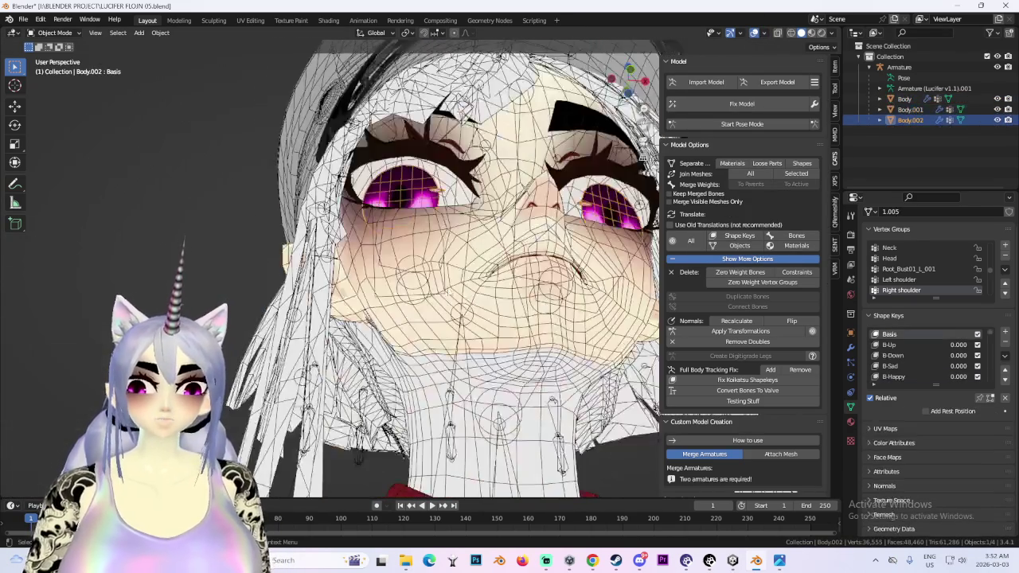
middle_click_drag(493, 239, 493, 289)
key("KP_1")
left_click(742, 123)
scroll(387, 319, "up", 2)
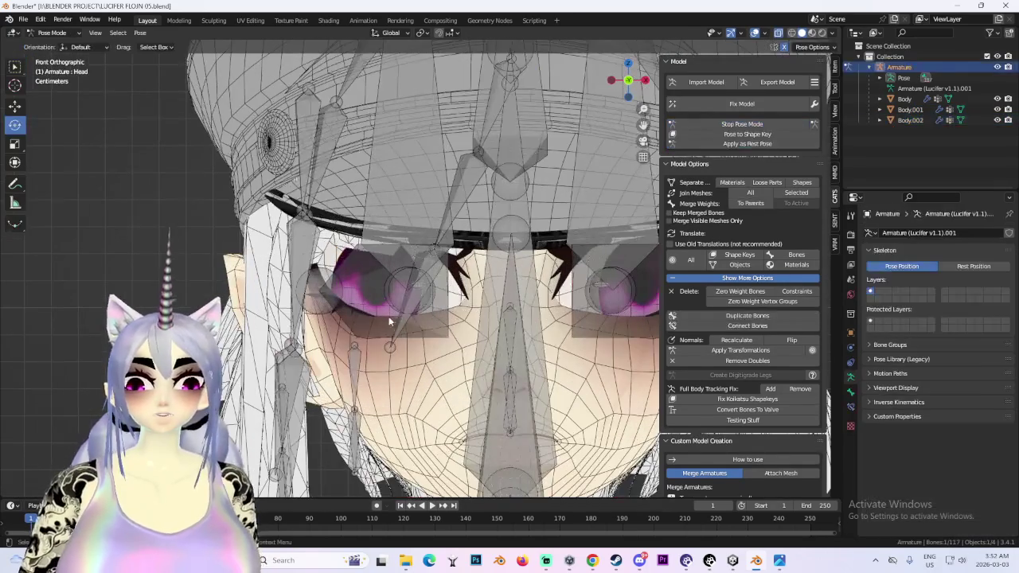
- Select the RightEye bone and view it from a front orthographic angle
left_click(371, 296)
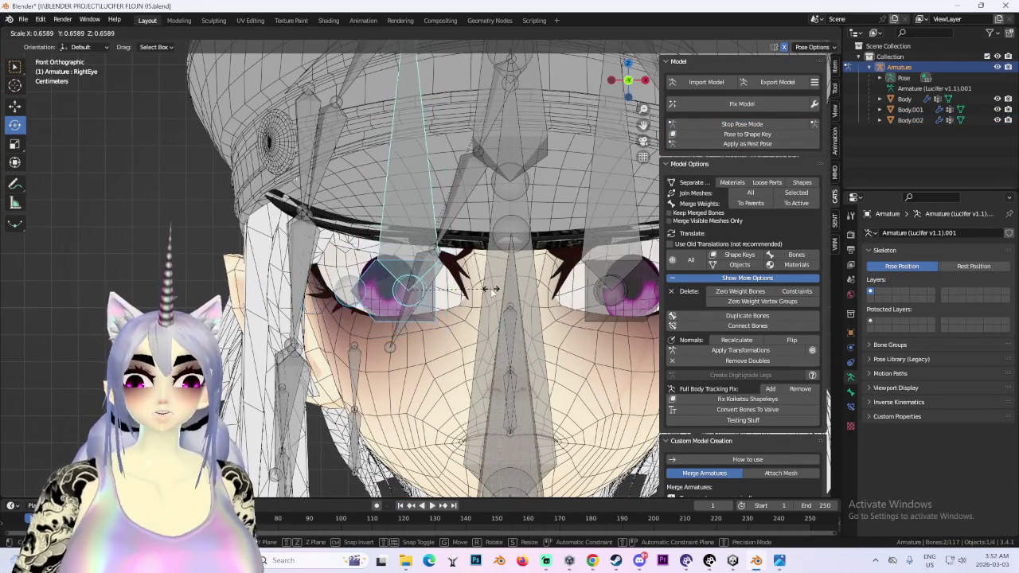
scroll(494, 294, "down", 2)
scroll(493, 293, "up", 1)
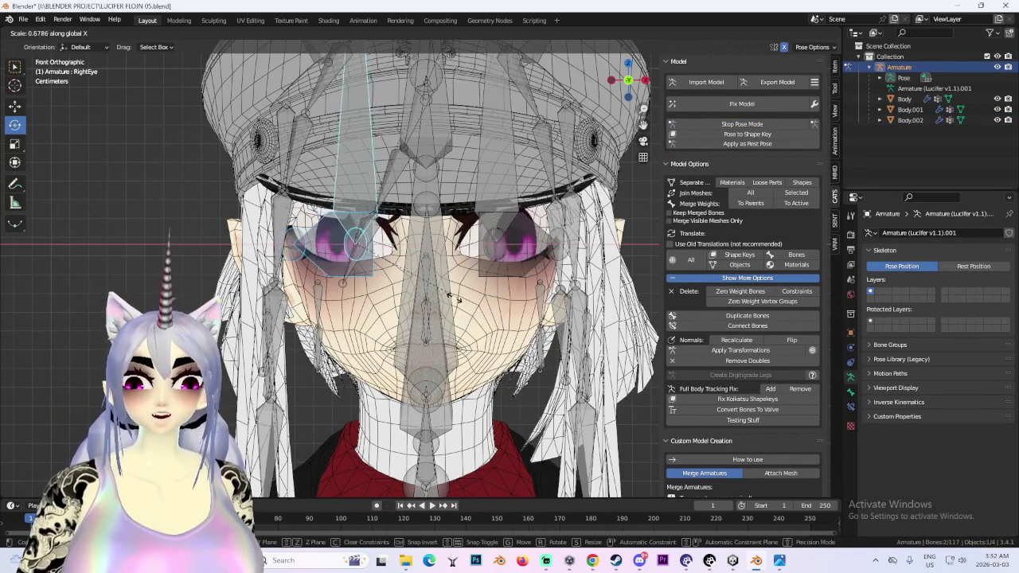
scroll(540, 285, "up", 1)
scroll(540, 284, "down", 3)
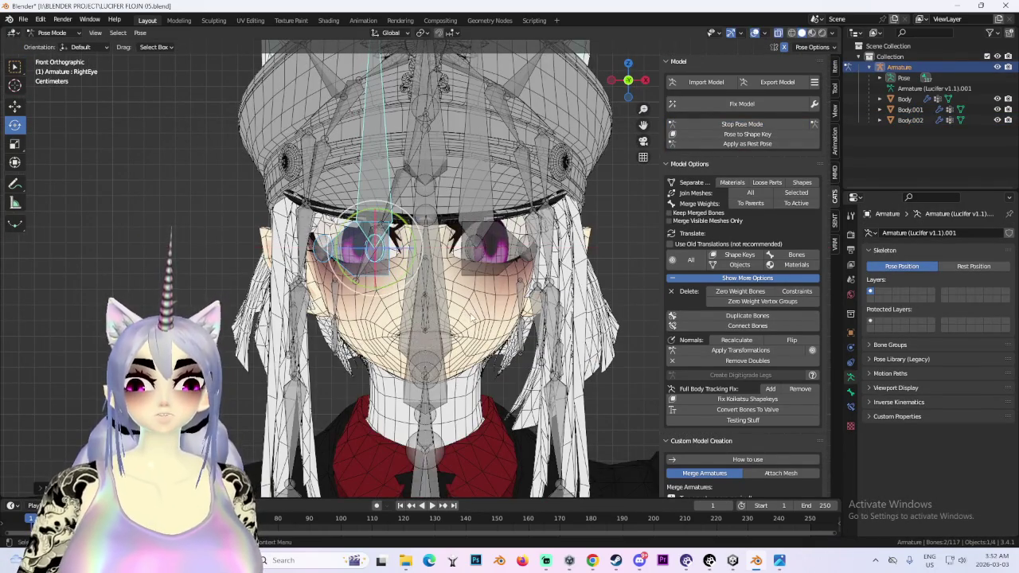
scroll(540, 285, "up", 2)
mouse_move(541, 285)
middle_mouse_down()
mouse_move(541, 231)
mouse_move(541, 262)
middle_mouse_up()
scroll(540, 262, "up", 1)
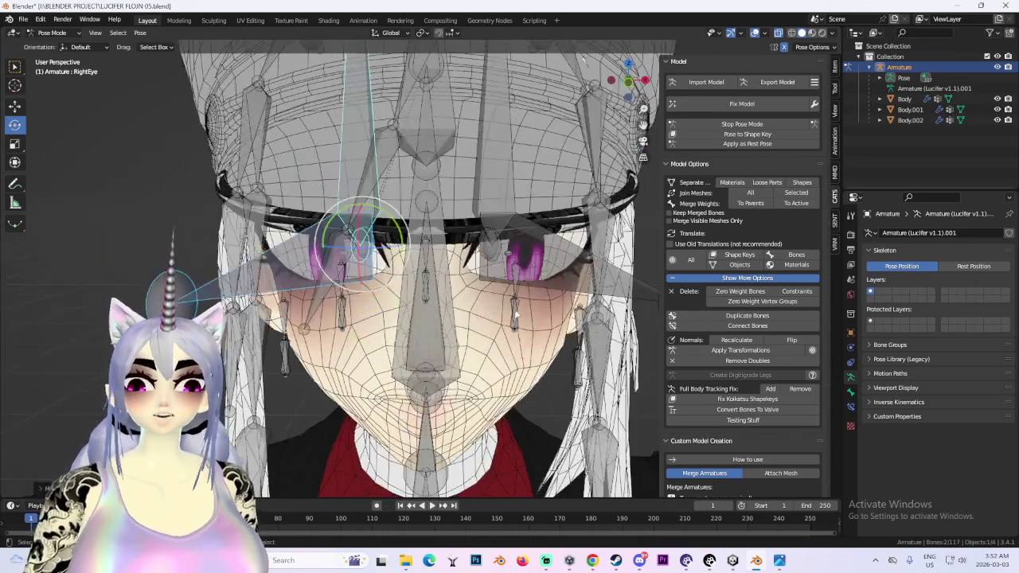
left_click(617, 88)
- Hide the armature to inspect the bare eyes, then reveal it again
left_click(997, 67)
scroll(533, 100, "down", 1)
scroll(533, 99, "up", 1)
mouse_move(533, 99)
middle_mouse_down()
mouse_move(541, 239)
mouse_move(572, 313)
mouse_move(540, 305)
middle_mouse_up()
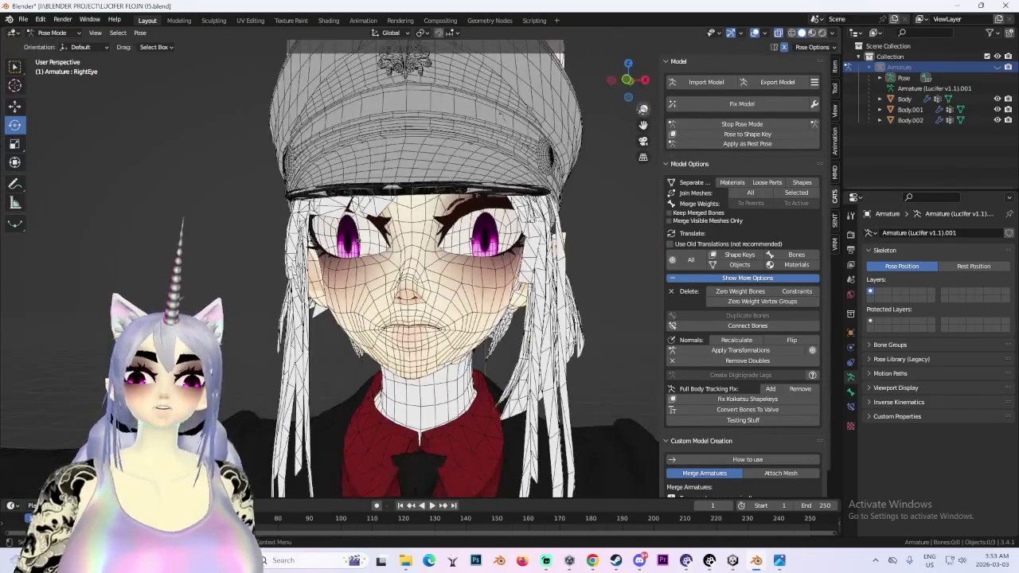
left_click(629, 76)
scroll(492, 303, "up", 2)
key("alt+h")
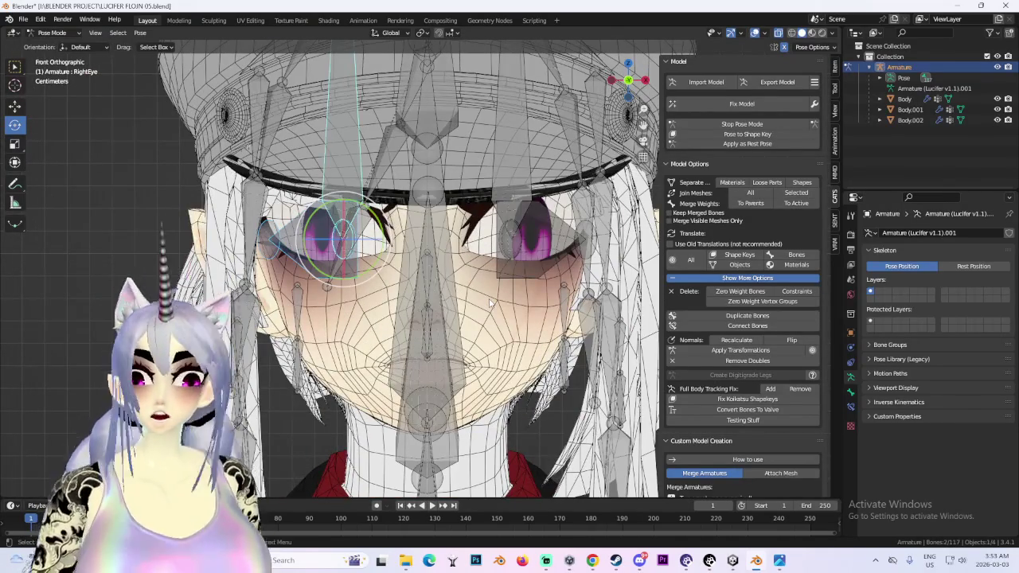
scroll(491, 302, "down", 2)
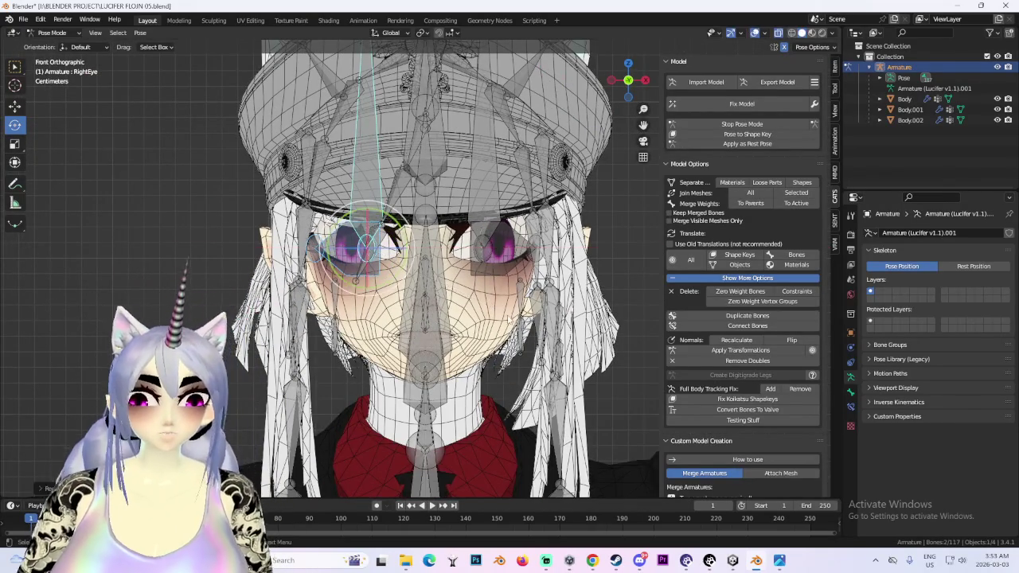
scroll(490, 303, "up", 2)
scroll(502, 314, "up", 2)
- Scale the RightEye bone along X and hide the armature to check the eye shape
key("g")
key("x")
key("Escape")
key("s")
key("x")
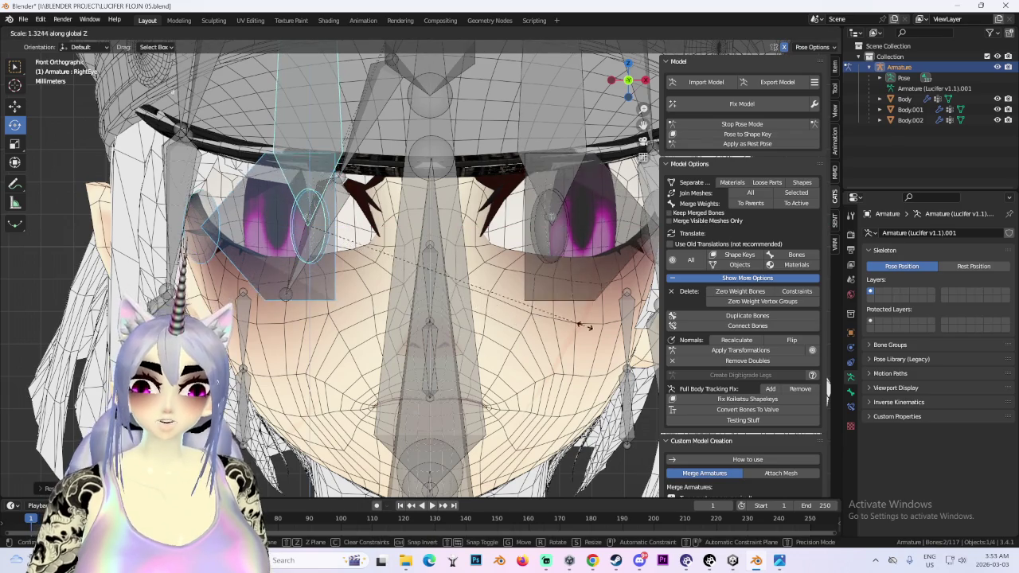
left_click(521, 322)
scroll(521, 322, "down", 3)
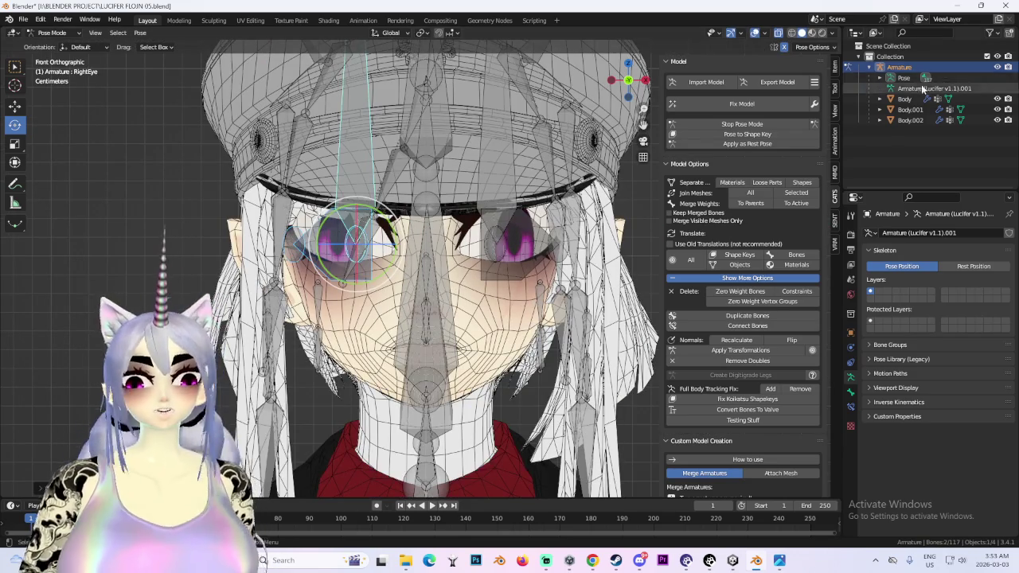
left_click(996, 66)
mouse_move(445, 262)
middle_mouse_down()
mouse_move(393, 242)
mouse_move(449, 241)
middle_mouse_up()
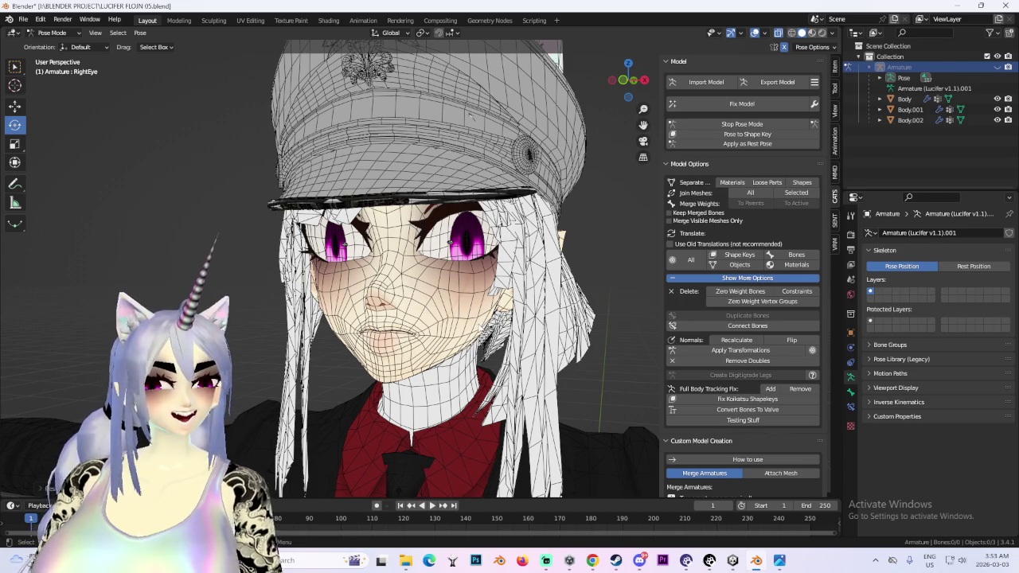
- Unhide the armature, rescale the RightEye bone along X again, and hide it to view the result
scroll(450, 242, "down", 3)
key("alt+h")
scroll(462, 254, "up", 3)
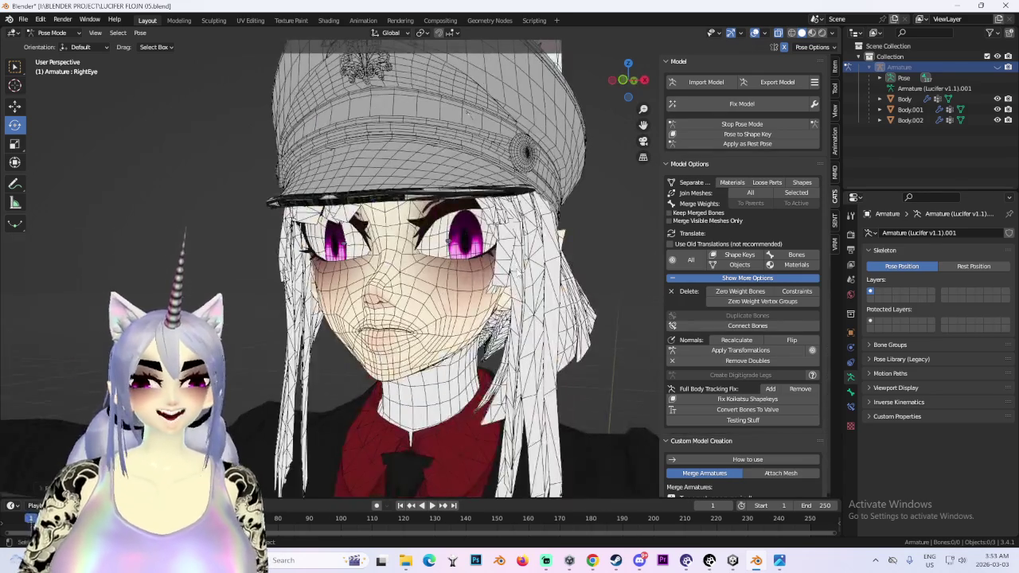
scroll(470, 265, "up", 2)
mouse_move(470, 264)
middle_mouse_down()
mouse_move(557, 263)
mouse_move(510, 262)
mouse_move(518, 271)
middle_mouse_up()
key("s")
key("x")
left_click(499, 270)
scroll(499, 270, "down", 2)
left_click(997, 67)
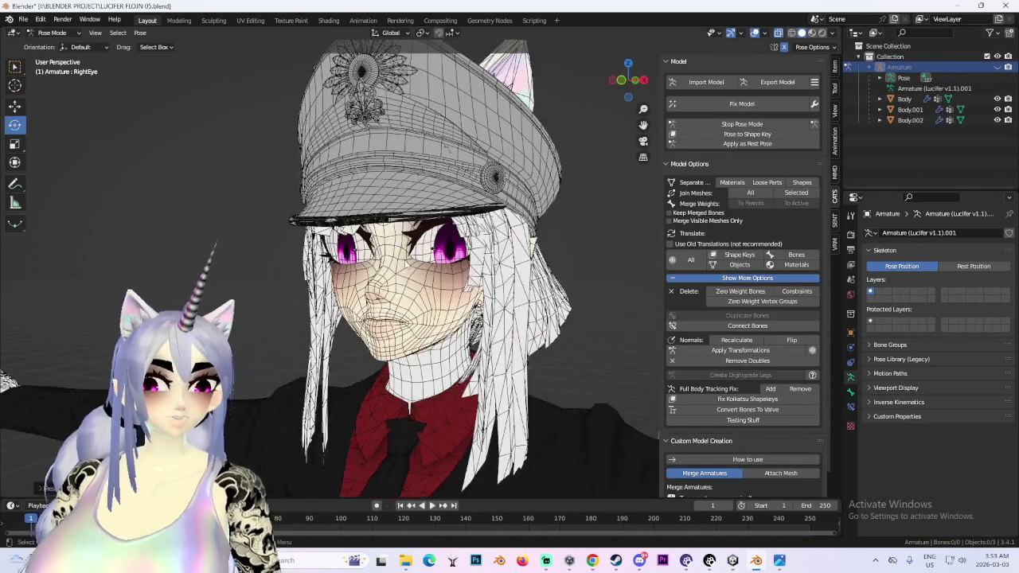
- Return to Object Mode, put the armature back into Pose Mode, and bring up the YouTube window
key("KP_1")
scroll(414, 263, "up", 3)
left_click(51, 32)
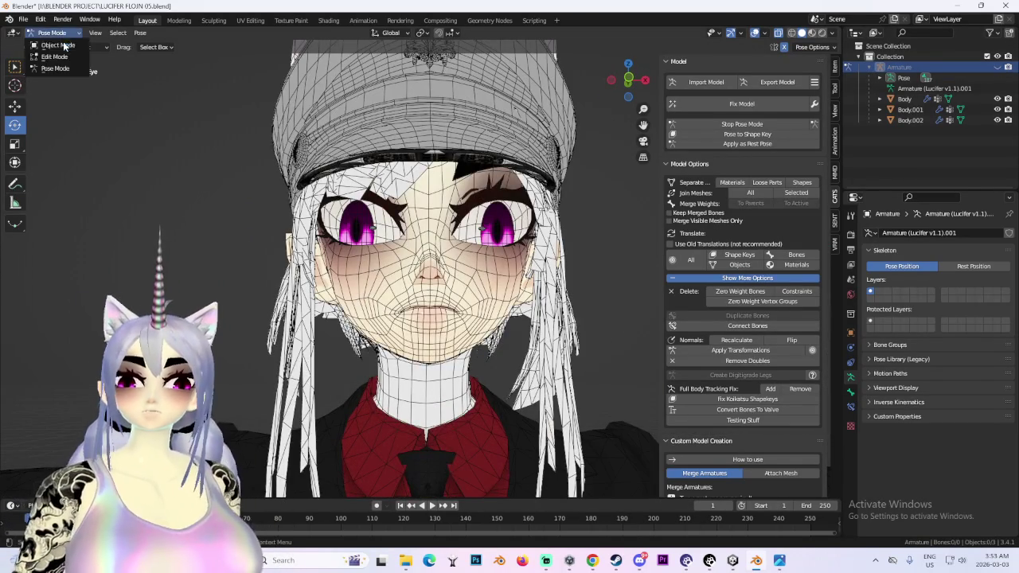
left_click(57, 45)
middle_click_drag(358, 239, 398, 207)
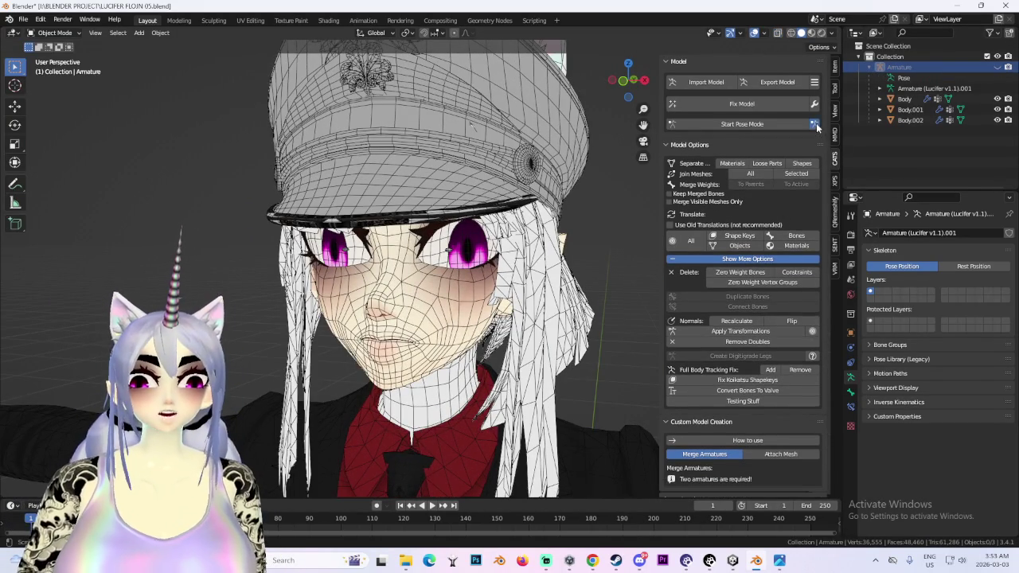
left_click(810, 125)
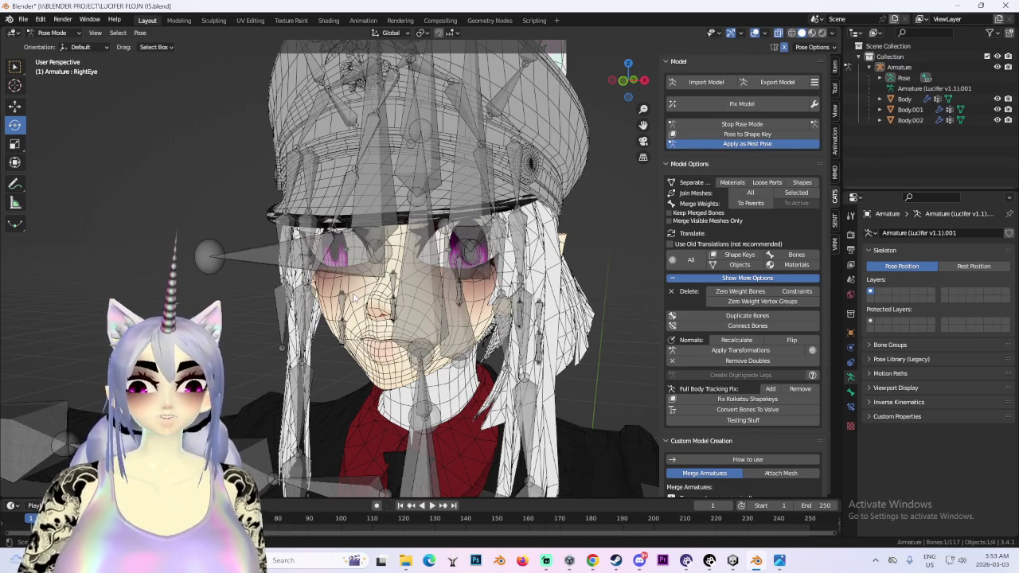
mouse_move(593, 560)
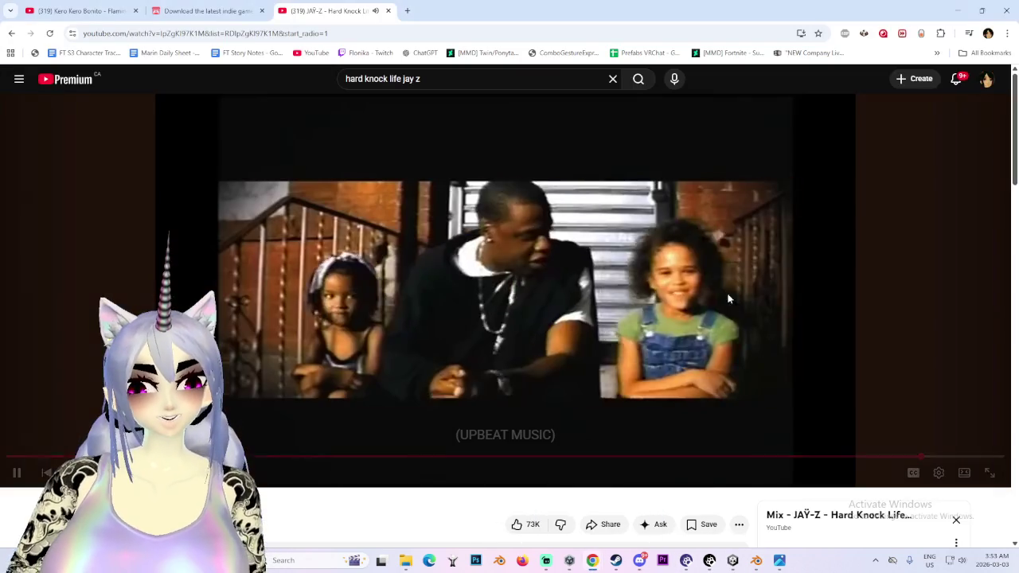
left_click(537, 498)
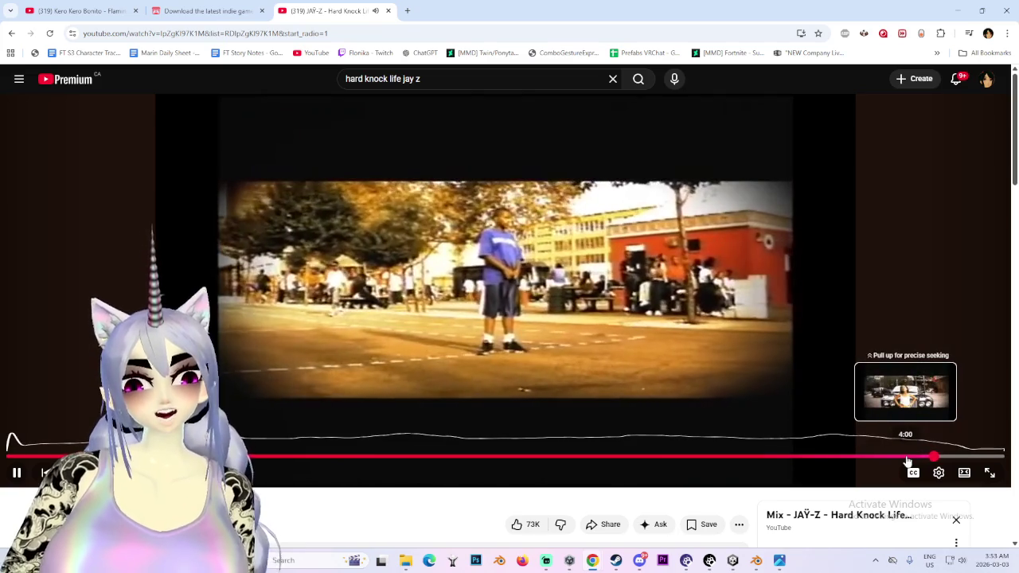
- Rewind the JAY-Z video from 4:00 to about 3:52, then go back to Blender
left_click(905, 461)
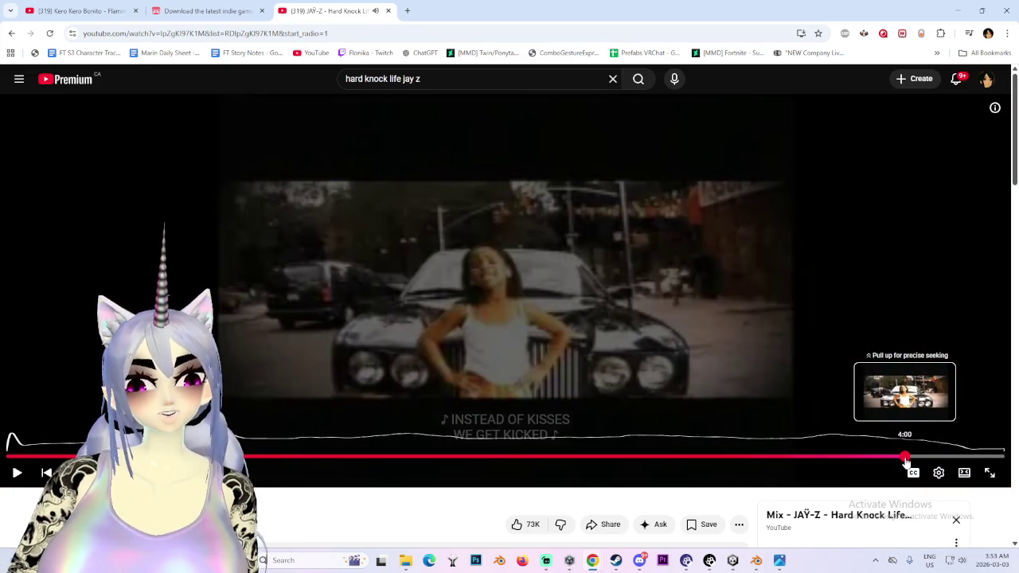
left_click_drag(905, 461, 878, 463)
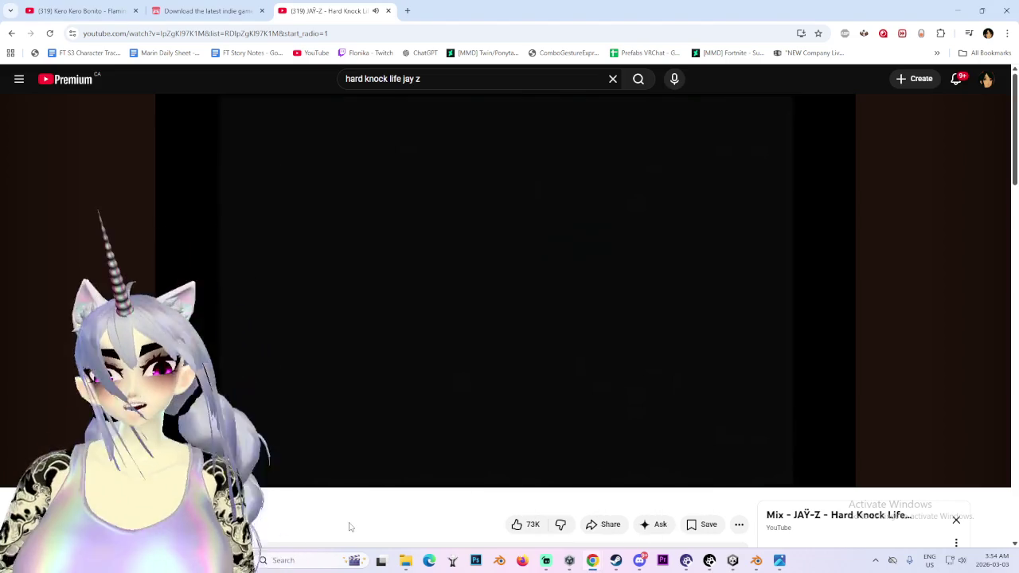
key("alt+Tab")
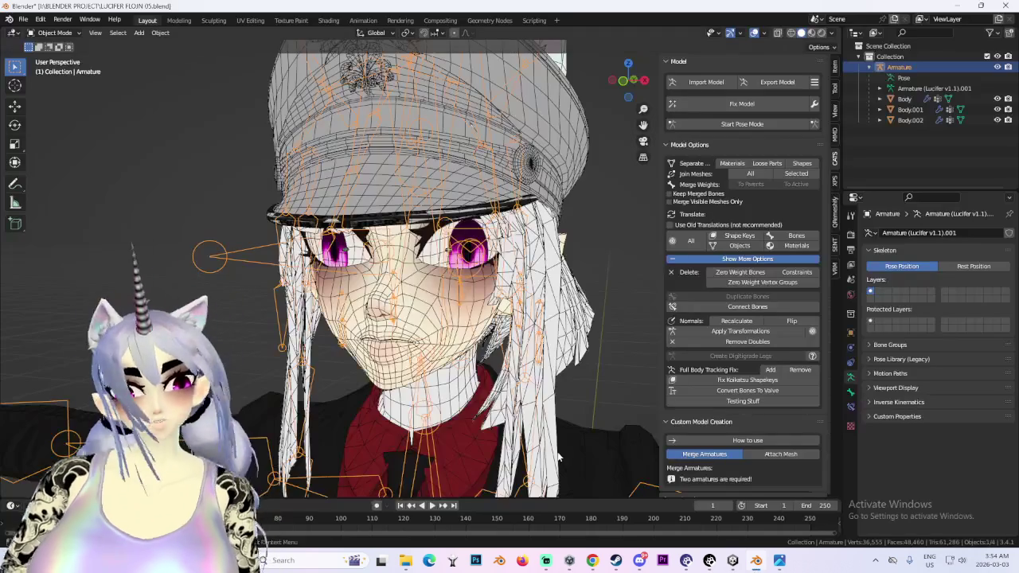
- Select Body.001 and set its Key 340 shape key to 1.000
left_click(425, 305)
middle_click_drag(425, 305, 444, 284)
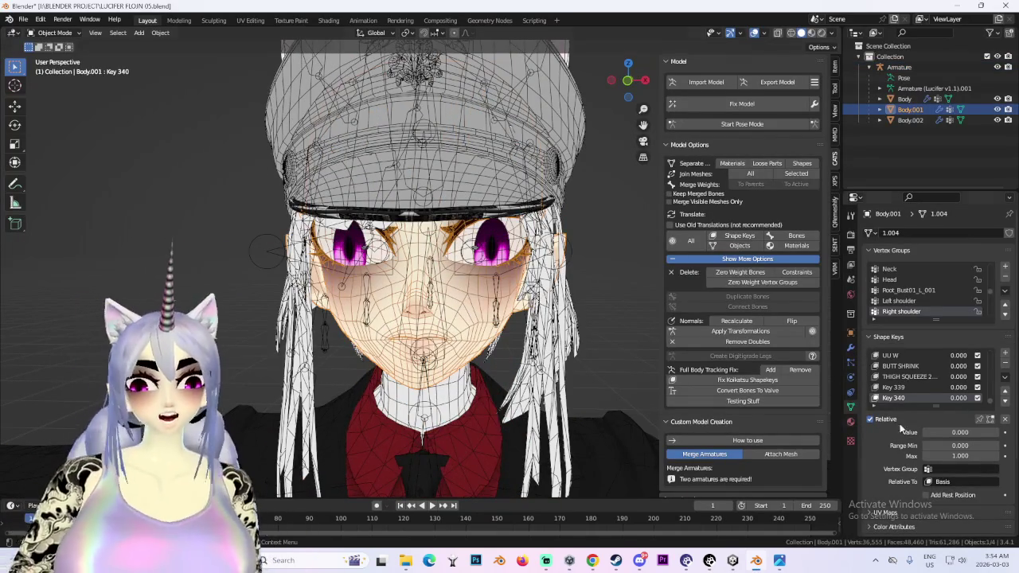
left_click_drag(960, 432, 996, 432)
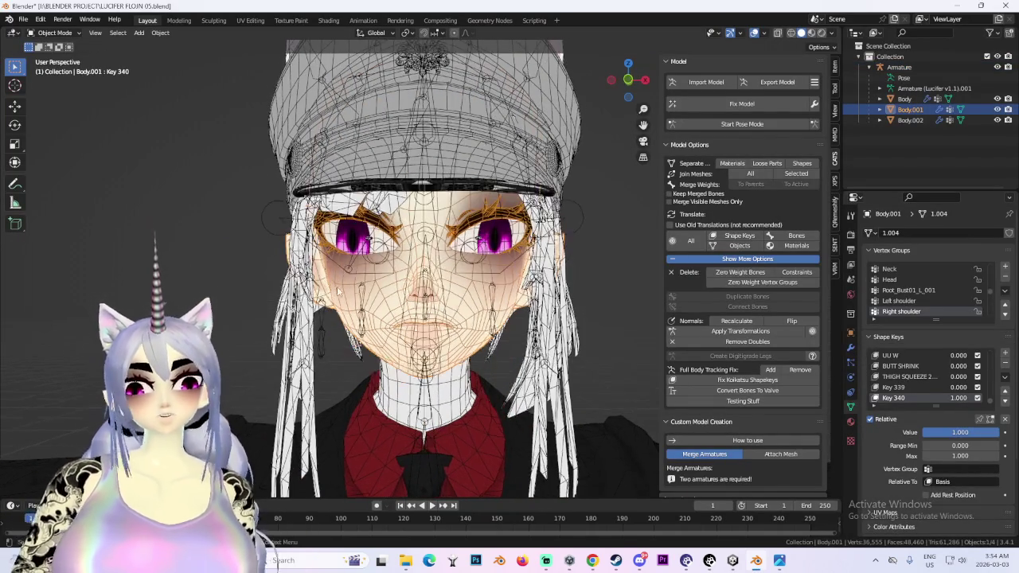
middle_click_drag(484, 158, 522, 275)
scroll(523, 276, "up", 2)
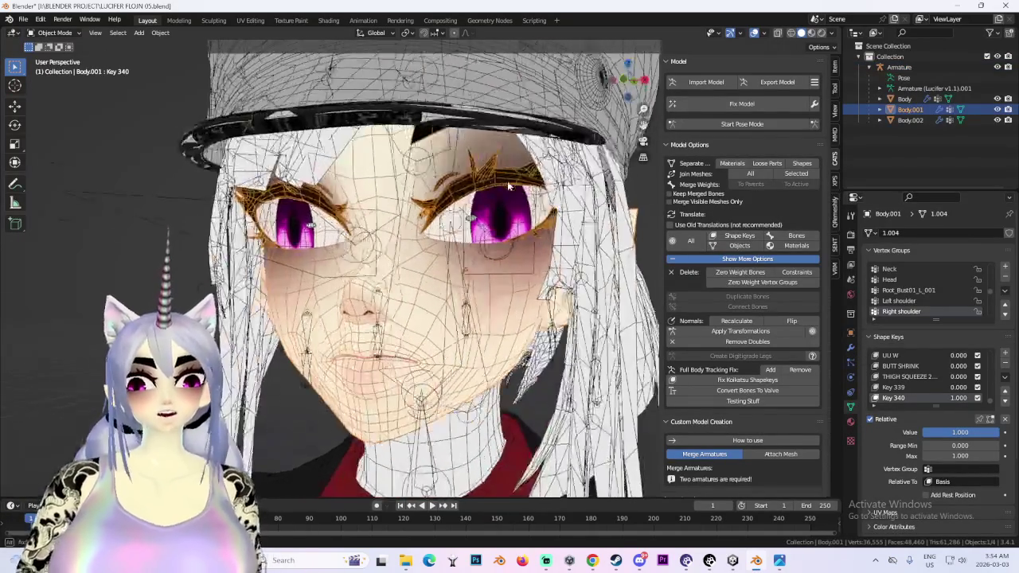
scroll(572, 255, "down", 2)
mouse_move(572, 256)
middle_mouse_down()
mouse_move(605, 270)
mouse_move(549, 274)
middle_mouse_up()
- Turn off viewport overlays and orbit around the fully shaded face to inspect it
left_click(621, 274)
left_click(910, 109)
left_click(757, 35)
scroll(547, 273, "down", 2)
scroll(450, 312, "up", 3)
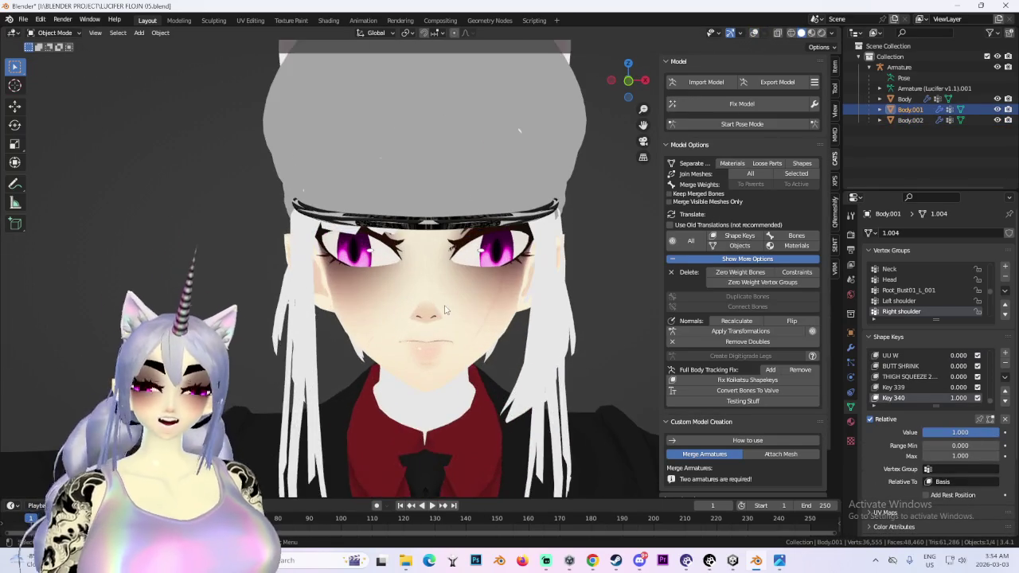
scroll(450, 312, "up", 2)
middle_click_drag(449, 312, 614, 110)
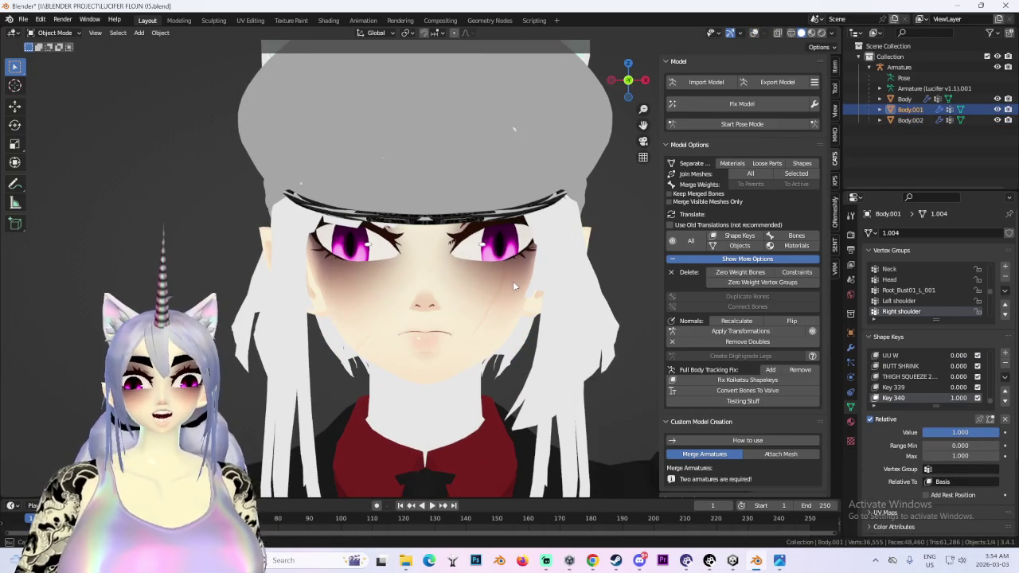
scroll(513, 283, "down", 3)
middle_click_drag(513, 284, 491, 339)
scroll(488, 291, "down", 1)
scroll(480, 273, "up", 1)
- Change the viewport shading lighting away from Flat and return to a front view
scroll(470, 348, "up", 2)
scroll(461, 335, "up", 2)
scroll(451, 326, "up", 3)
scroll(451, 327, "down", 1)
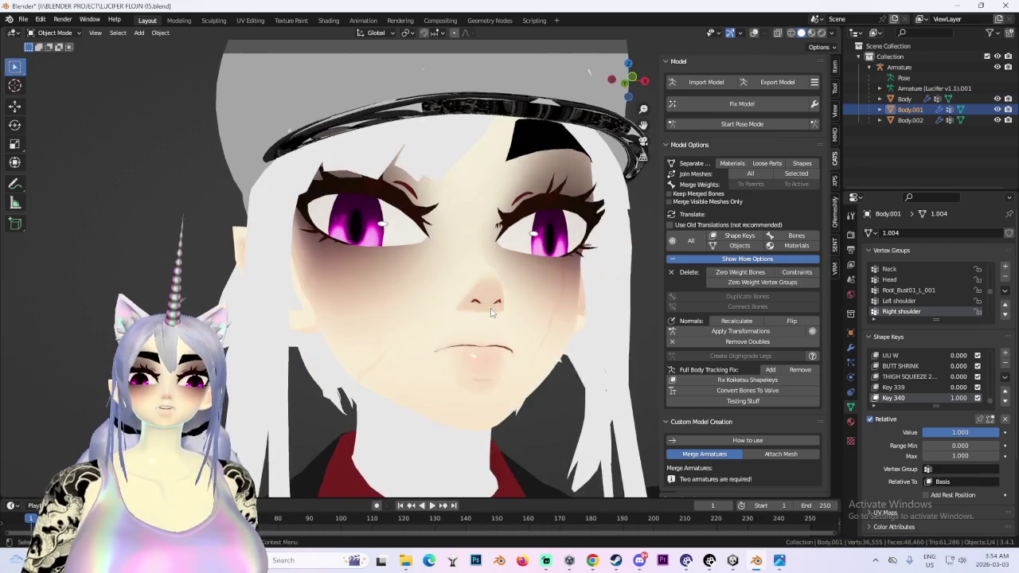
scroll(451, 327, "down", 2)
left_click(832, 32)
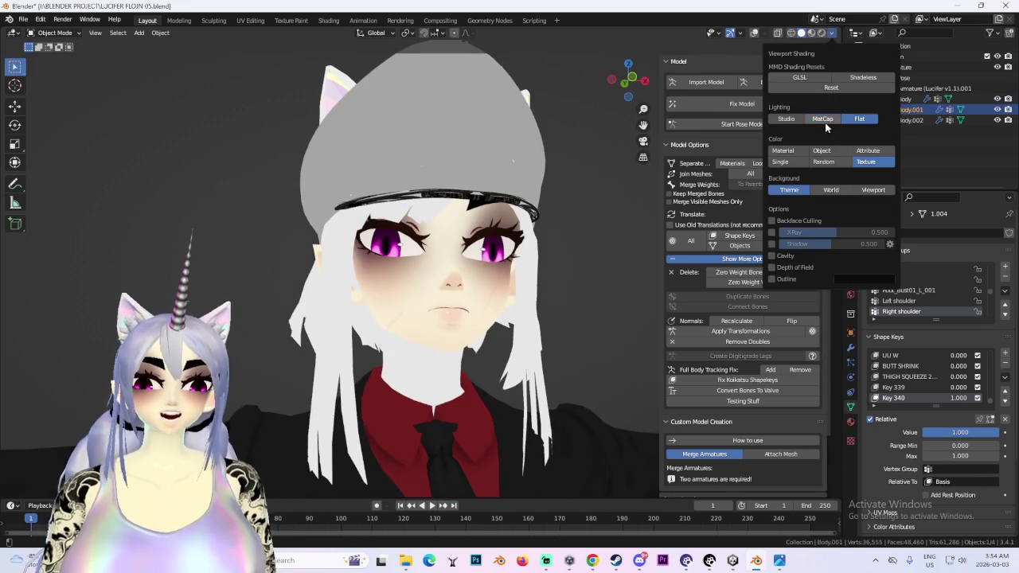
left_click(824, 121)
mouse_move(583, 278)
middle_mouse_down()
mouse_move(492, 297)
mouse_move(518, 305)
mouse_move(505, 302)
middle_mouse_up()
- Switch the body mesh to Sculpt Mode and try two face deformations, undoing both
left_click(56, 33)
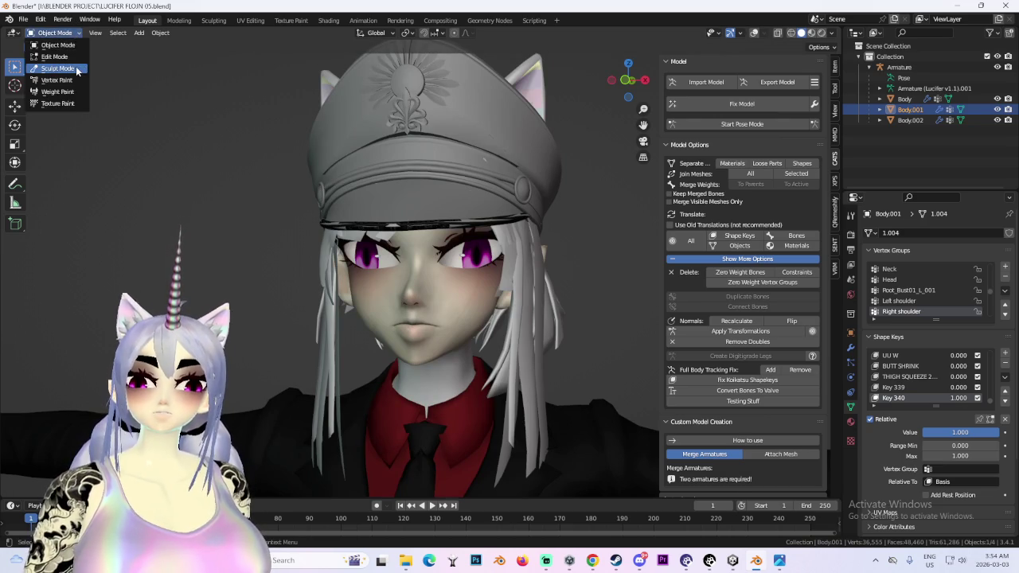
left_click(47, 70)
scroll(398, 239, "up", 2)
scroll(358, 274, "up", 2)
mouse_move(358, 300)
left_mouse_down()
mouse_move(352, 266)
mouse_move(367, 278)
mouse_move(354, 282)
left_mouse_up()
key("ctrl+z")
key("ctrl+z")
key("ctrl+z")
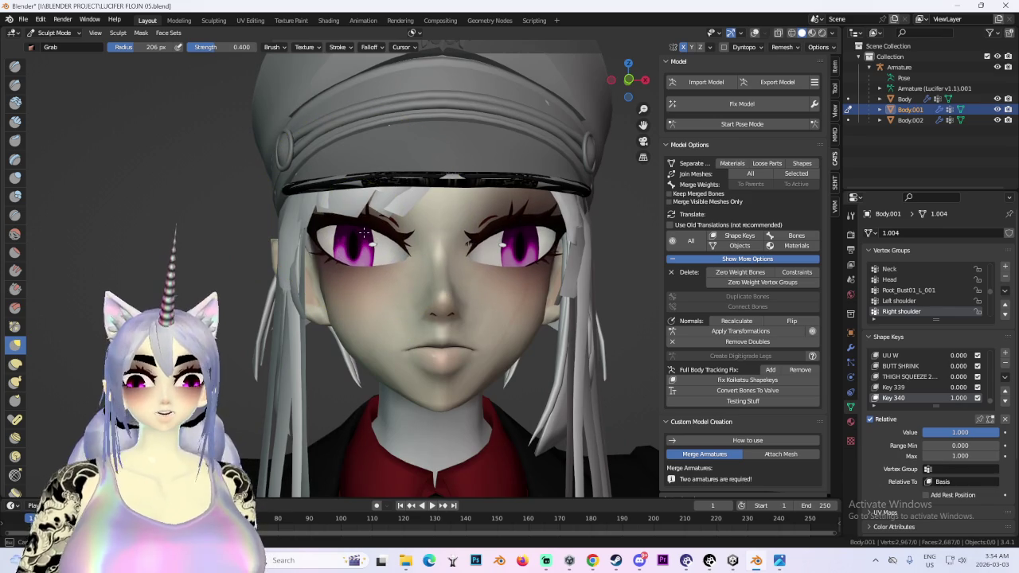
left_click_drag(368, 249, 375, 227)
key("ctrl+z")
- Grab-sculpt the left eye from the front view, lifting the upper lid and raising its lower edge
mouse_move(375, 239)
middle_mouse_down()
mouse_move(451, 273)
mouse_move(364, 258)
mouse_move(478, 273)
middle_mouse_up()
scroll(412, 269, "up", 2)
mouse_move(400, 289)
middle_mouse_down()
mouse_move(421, 329)
mouse_move(388, 267)
mouse_move(412, 275)
middle_mouse_up()
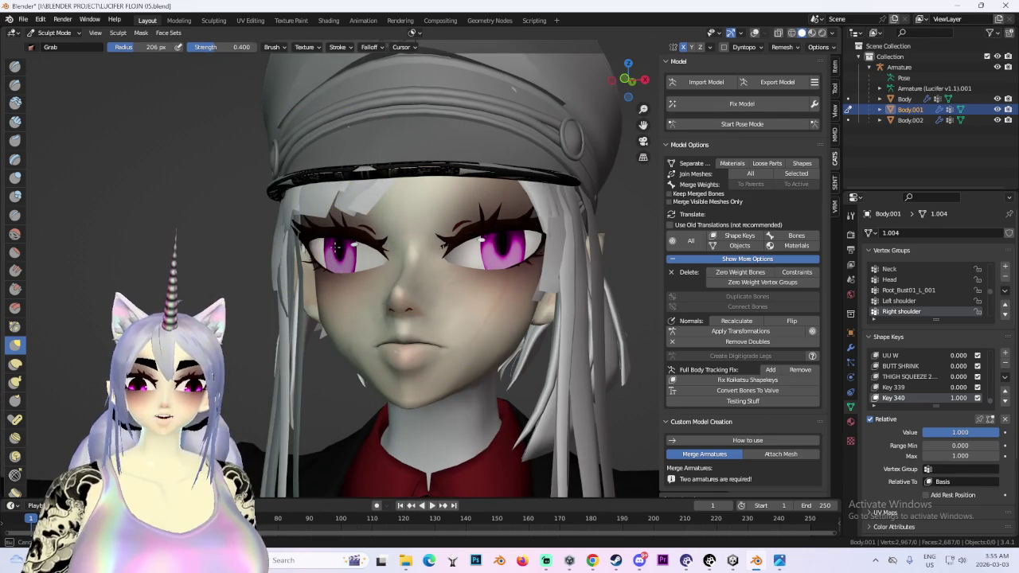
mouse_move(506, 247)
middle_mouse_down()
mouse_move(534, 250)
mouse_move(489, 317)
middle_mouse_up()
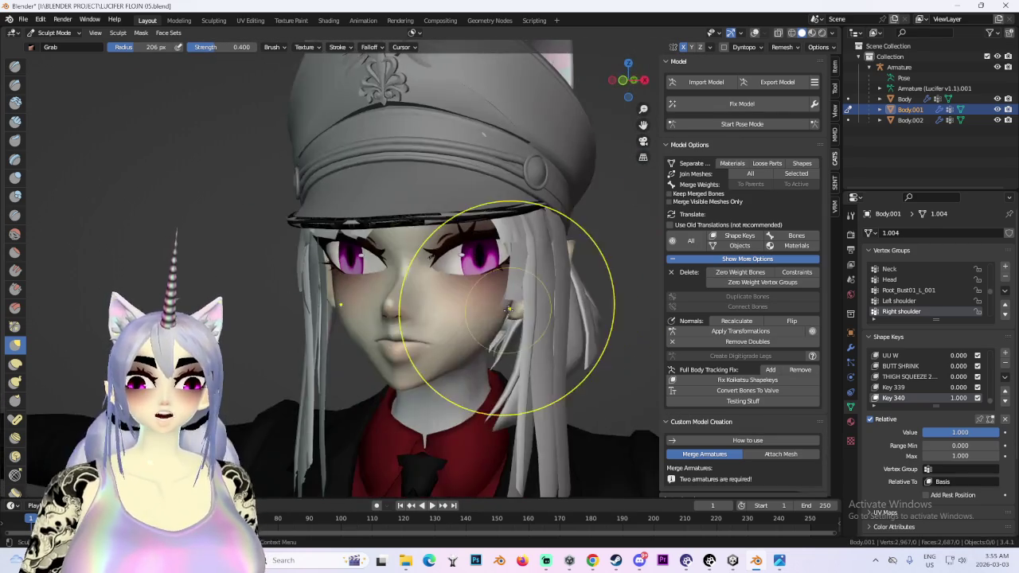
key("KP_1")
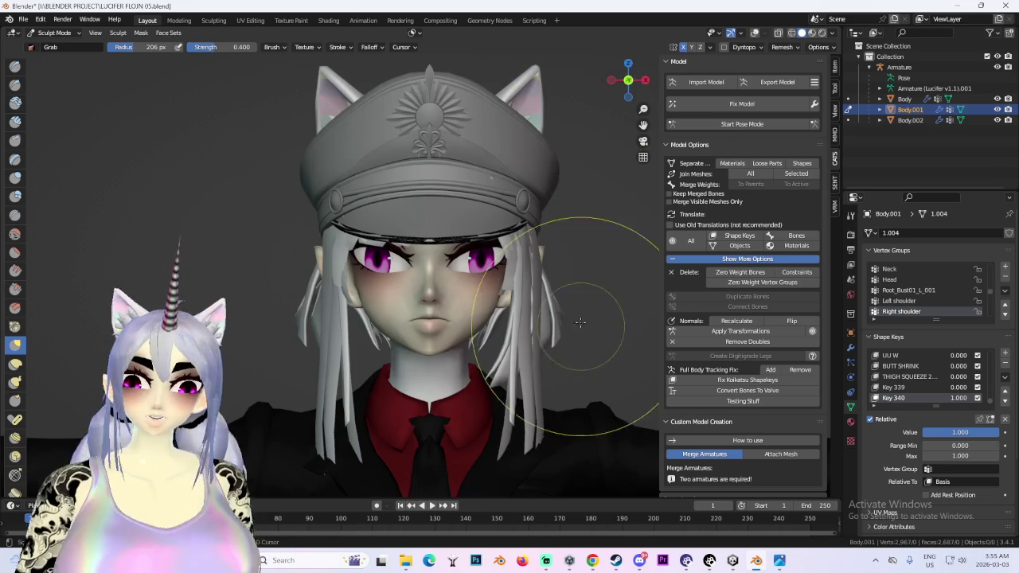
scroll(430, 262, "up", 5)
mouse_move(374, 239)
left_mouse_down()
mouse_move(393, 193)
mouse_move(400, 203)
left_mouse_up()
scroll(330, 274, "up", 2)
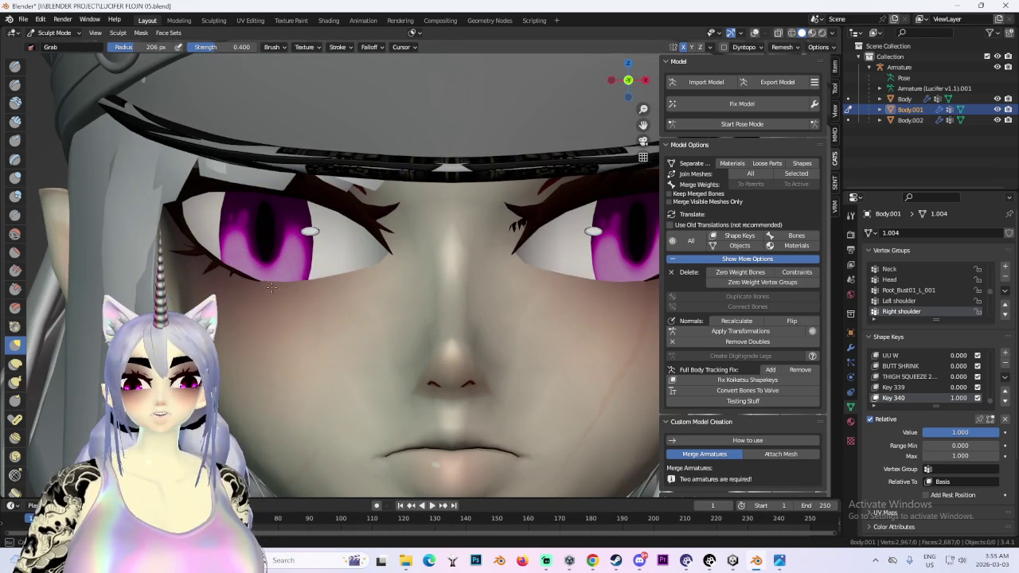
left_click_drag(271, 293, 273, 278)
- Check the eye at three-quarter view, then play milkman.mp4 full screen in Discord
scroll(293, 269, "down", 5)
mouse_move(595, 295)
middle_mouse_down()
mouse_move(520, 311)
mouse_move(521, 344)
middle_mouse_up()
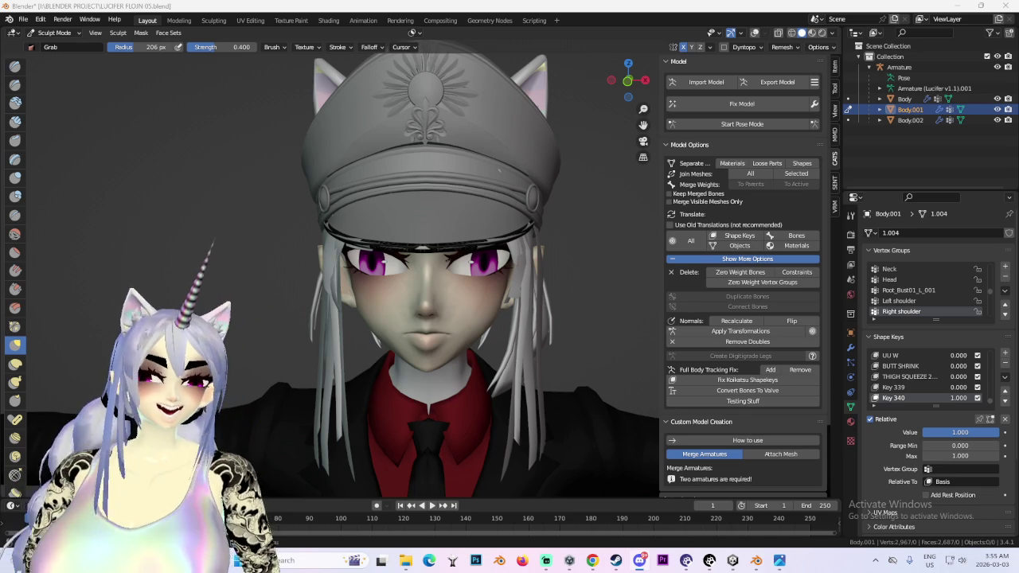
left_click(640, 560)
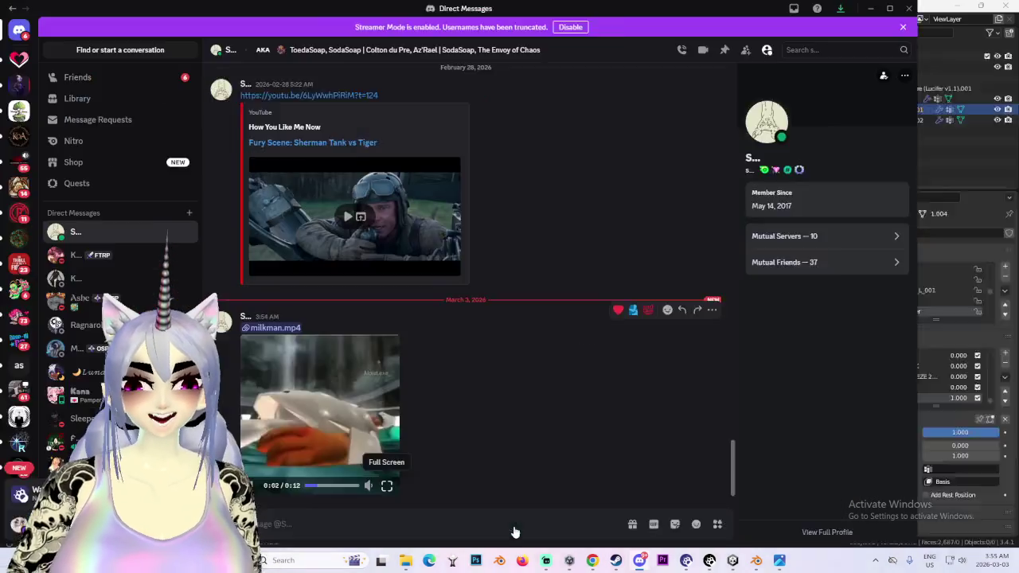
left_click(386, 486)
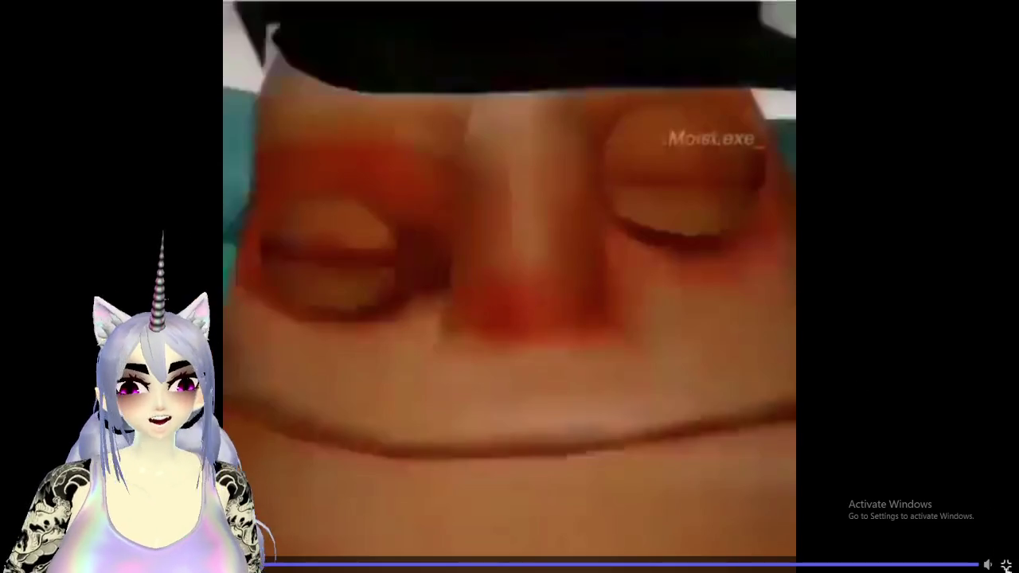
- Exit the finished milkman.mp4 full-screen video and return to Blender's sculpt view
left_click(1005, 565)
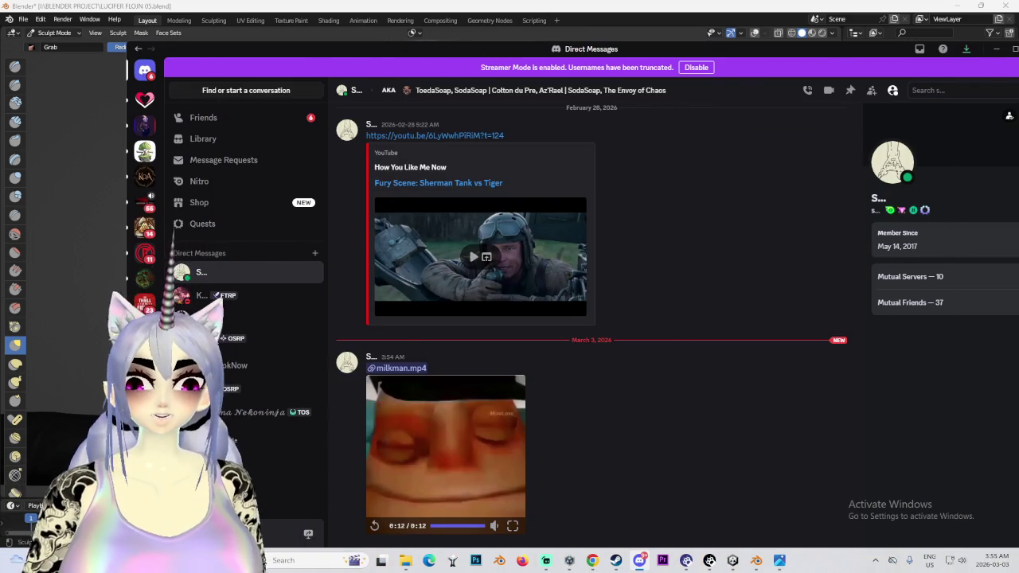
key("alt+Tab")
scroll(414, 222, "down", 3)
- Play the animation briefly up to frame 40 and stop it
scroll(421, 228, "up", 3)
scroll(477, 216, "up", 3)
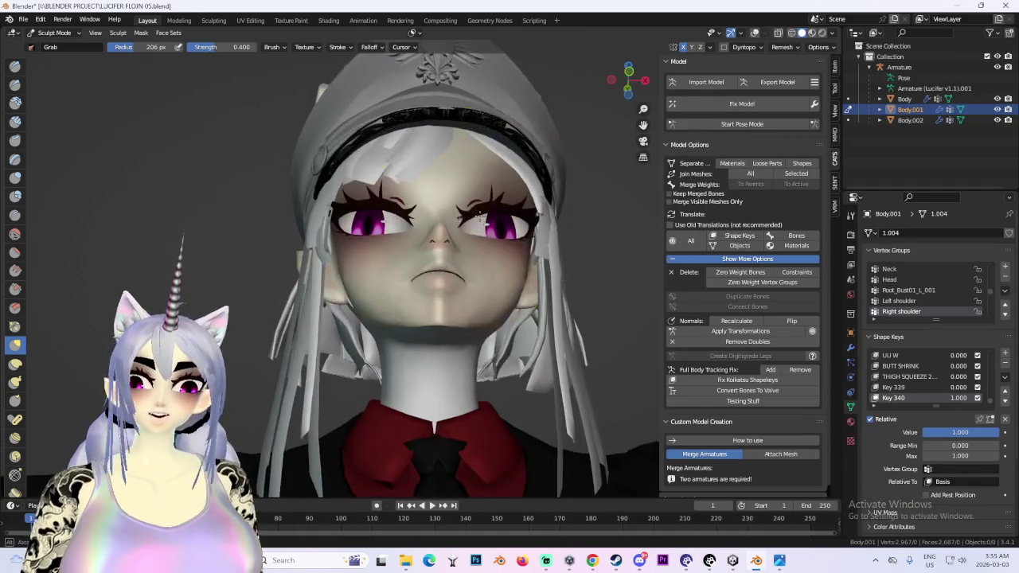
middle_click_drag(479, 216, 475, 249)
key("space")
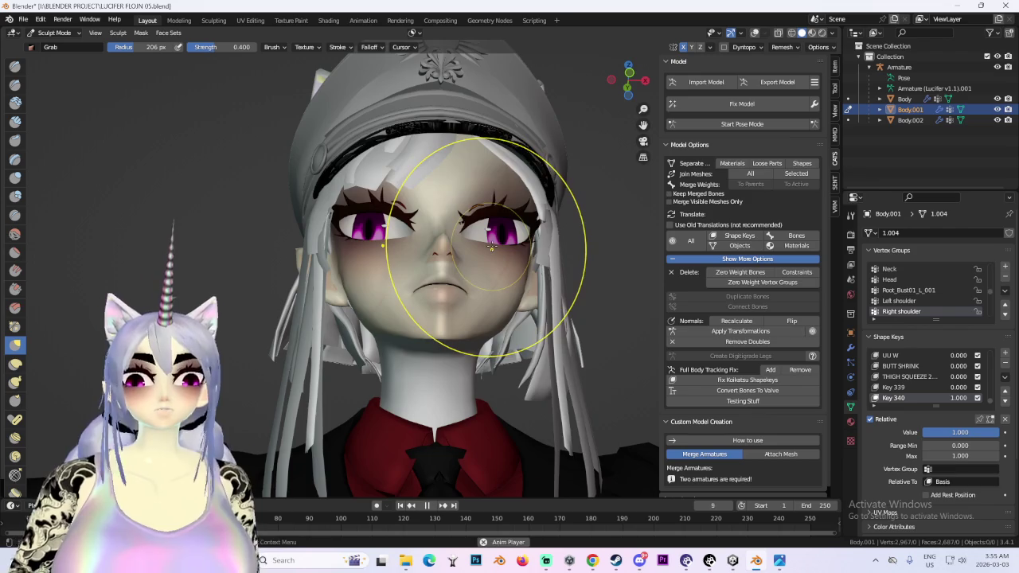
key("space")
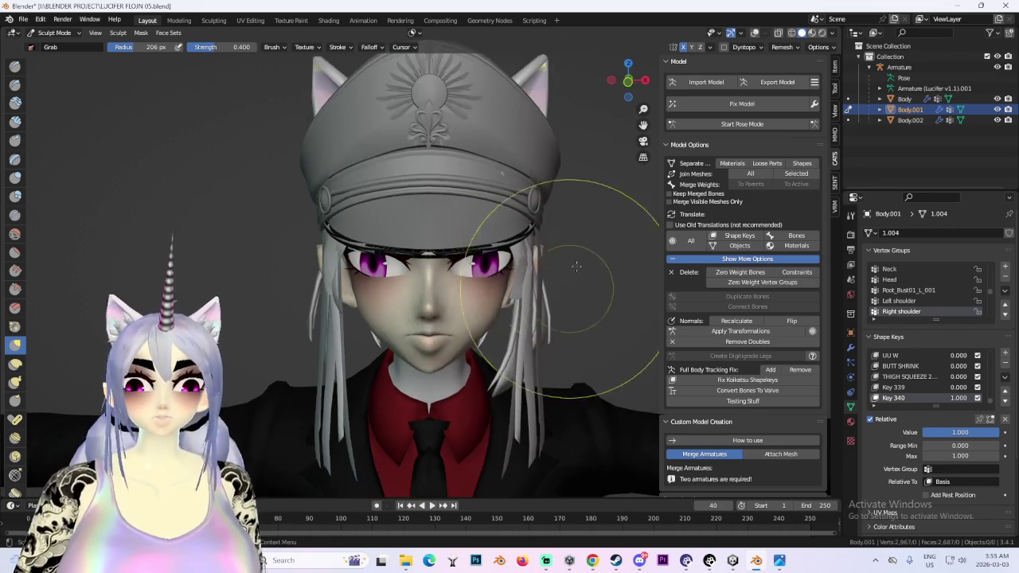
- Grab-brush a subtle tweak around the eyes and check it from three-quarter and front views
scroll(477, 295, "down", 2)
scroll(517, 295, "down", 3)
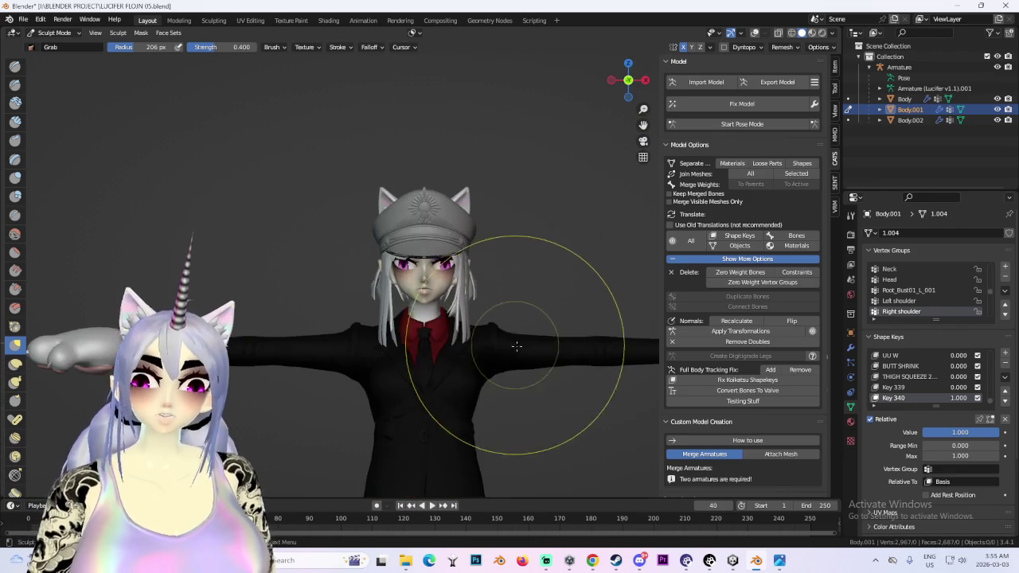
scroll(432, 227, "up", 2)
scroll(353, 183, "up", 4)
scroll(205, 193, "up", 3)
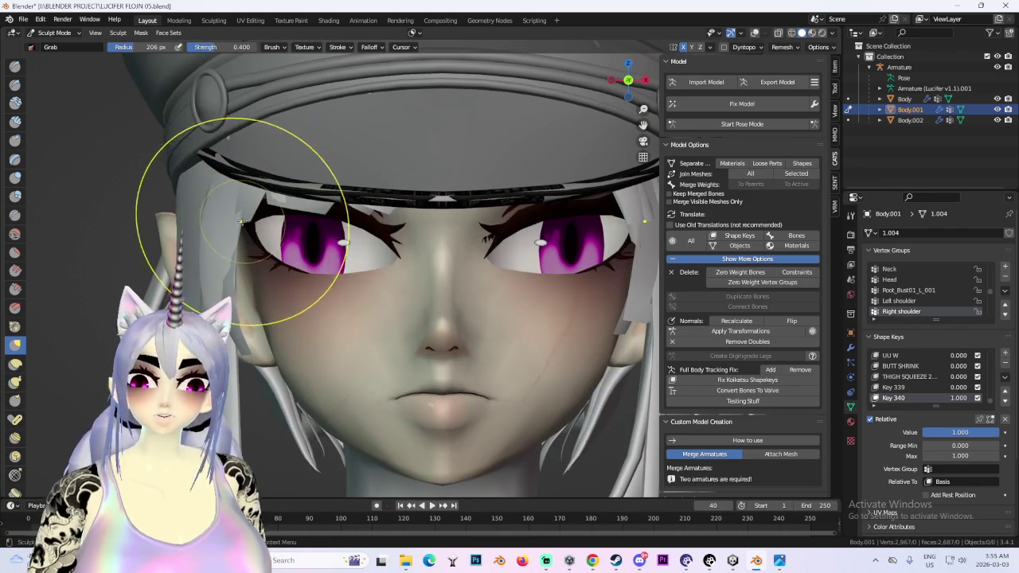
scroll(247, 265, "up", 1)
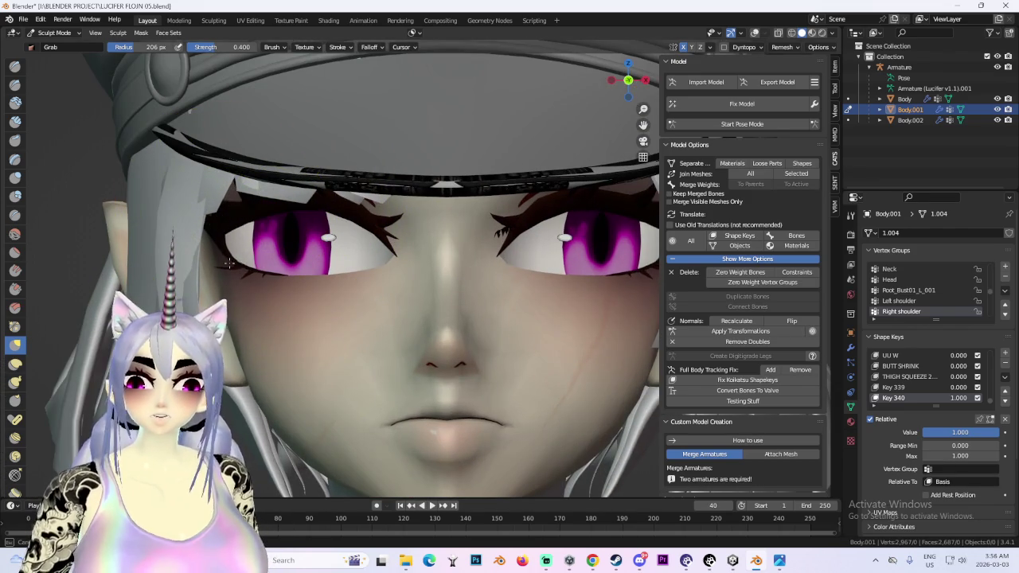
scroll(353, 295, "down", 2)
scroll(375, 295, "down", 1)
scroll(341, 182, "up", 2)
scroll(338, 248, "up", 1)
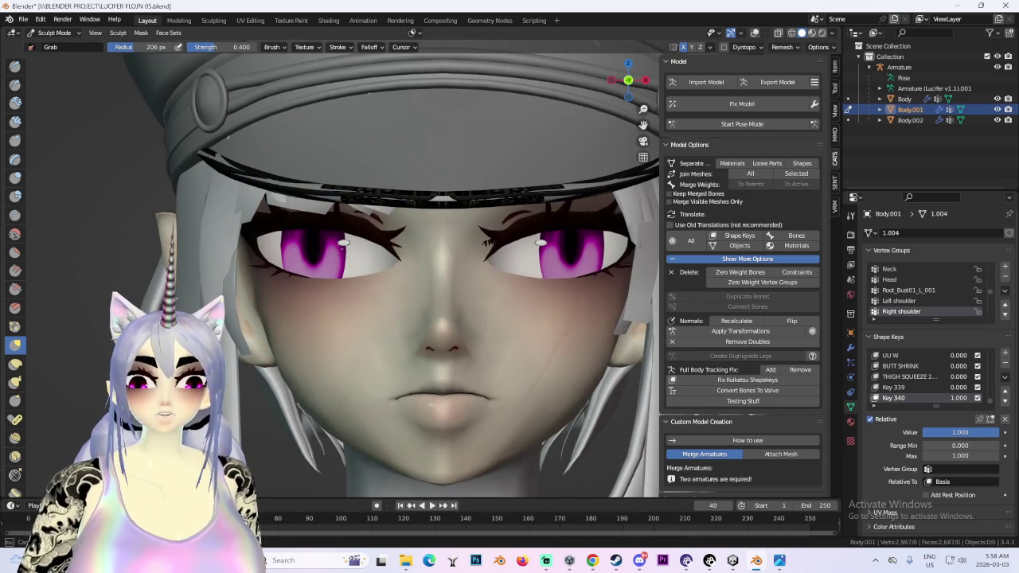
left_click_drag(356, 273, 344, 264)
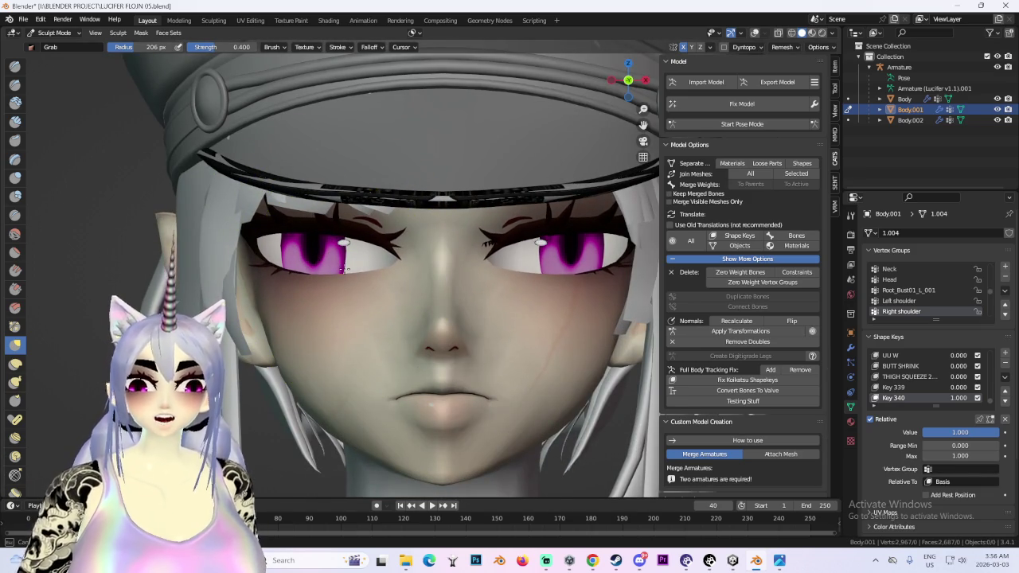
scroll(350, 239, "down", 3)
scroll(587, 300, "down", 1)
middle_click_drag(587, 300, 555, 298)
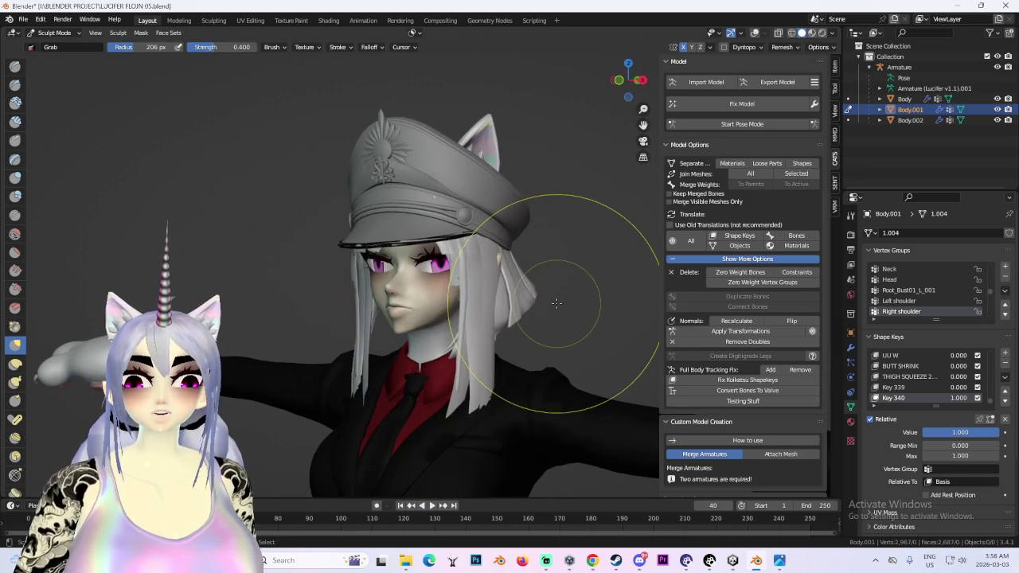
scroll(398, 304, "up", 2)
mouse_move(466, 250)
middle_mouse_down()
mouse_move(483, 295)
mouse_move(390, 245)
middle_mouse_up()
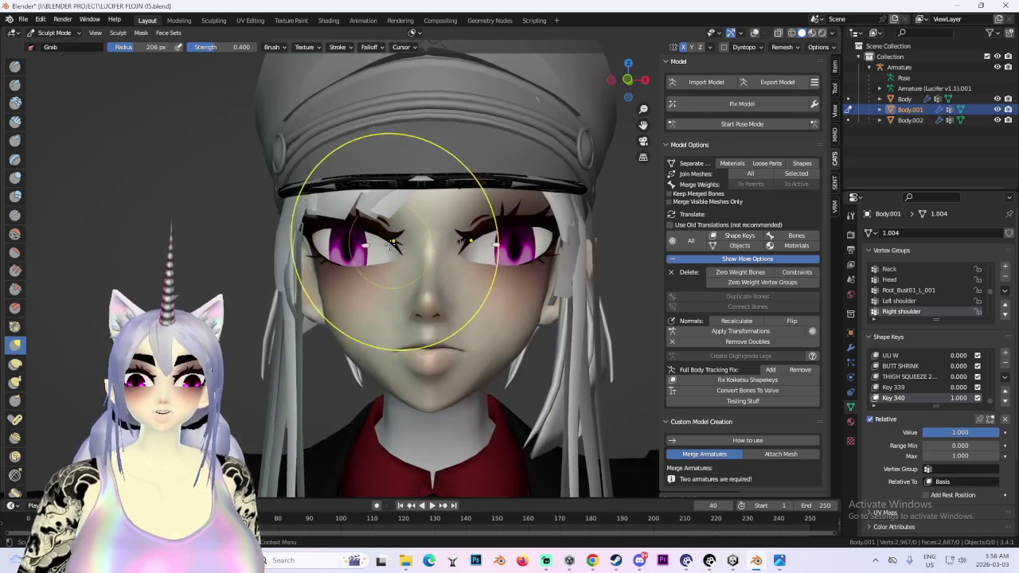
- Switch Body.001 from Sculpt Mode into Edit Mode
scroll(557, 170, "up", 2)
scroll(90, 125, "up", 2)
left_click(51, 33)
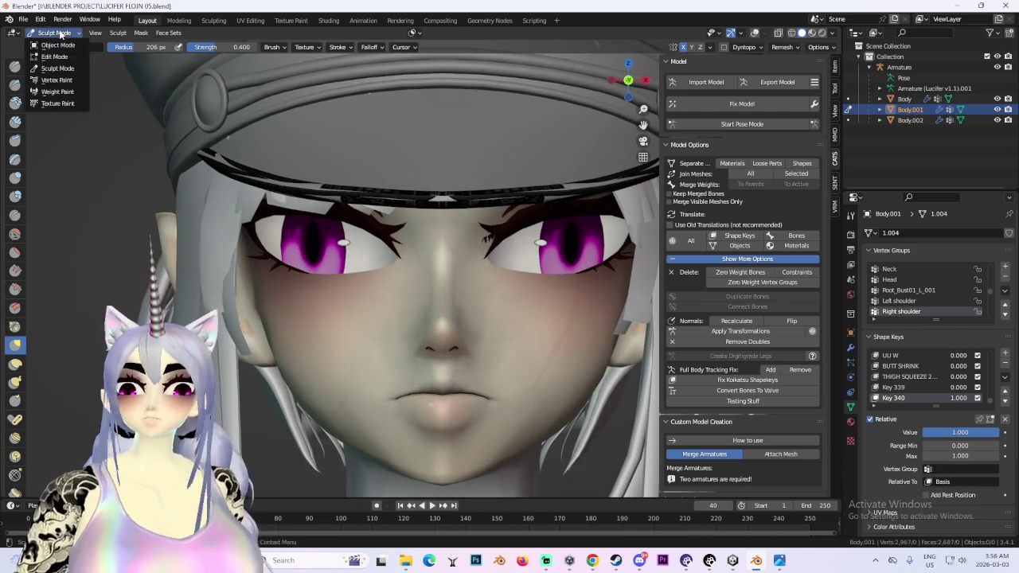
left_click(56, 59)
scroll(593, 95, "up", 2)
left_click(756, 35)
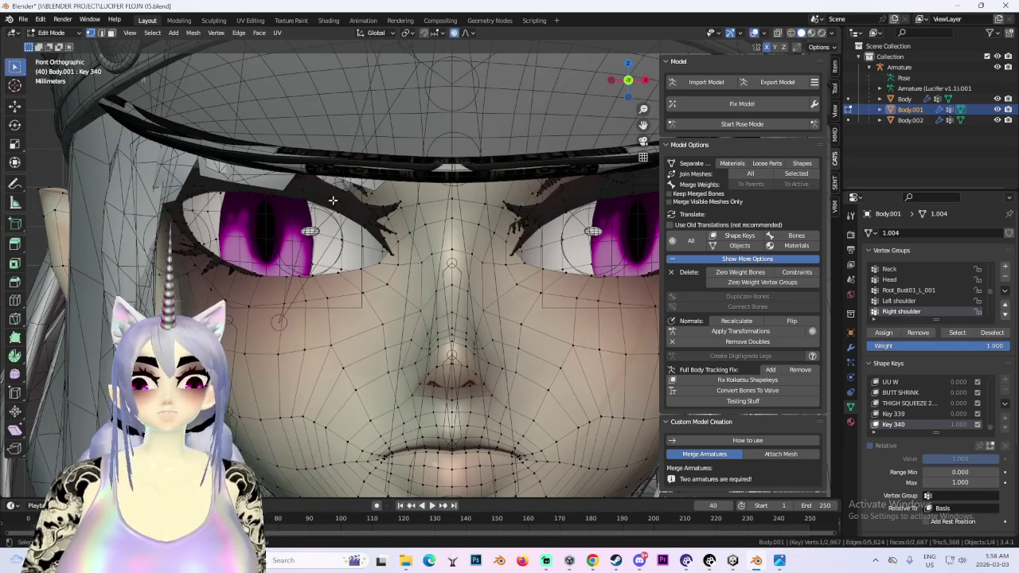
left_click(351, 195)
key("g")
key("z")
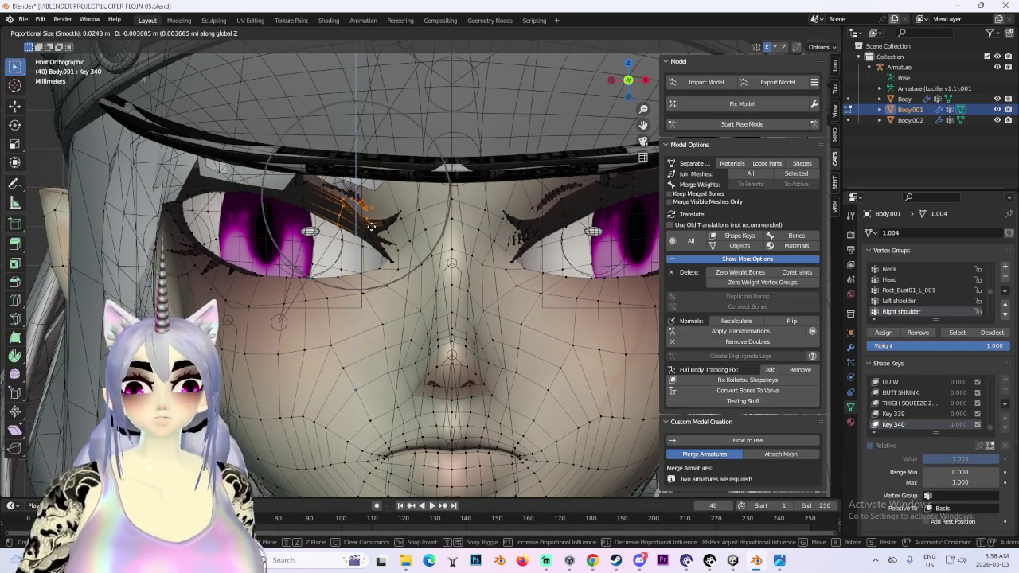
left_click(371, 231)
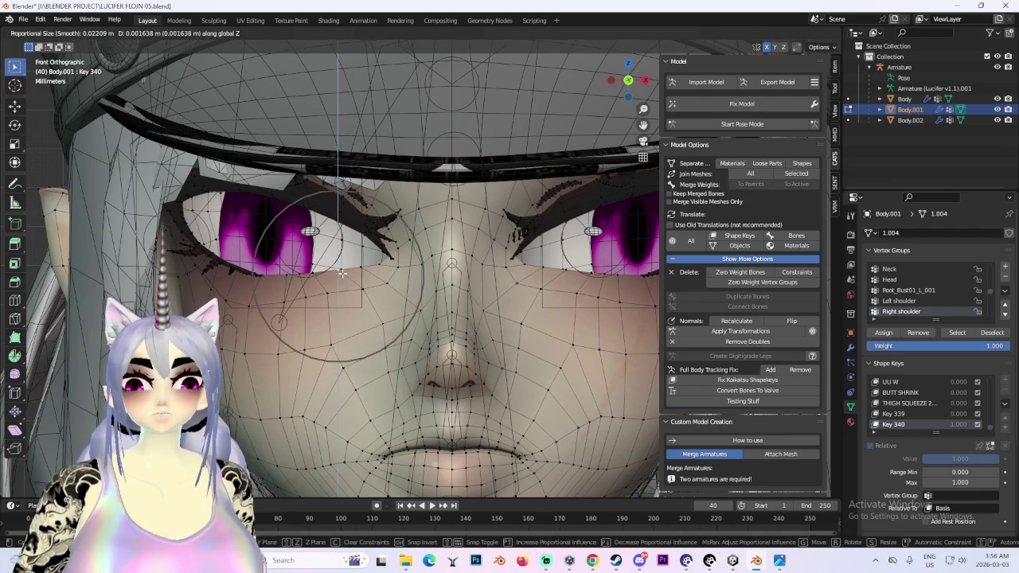
scroll(359, 269, "down", 4)
key("g")
key("z")
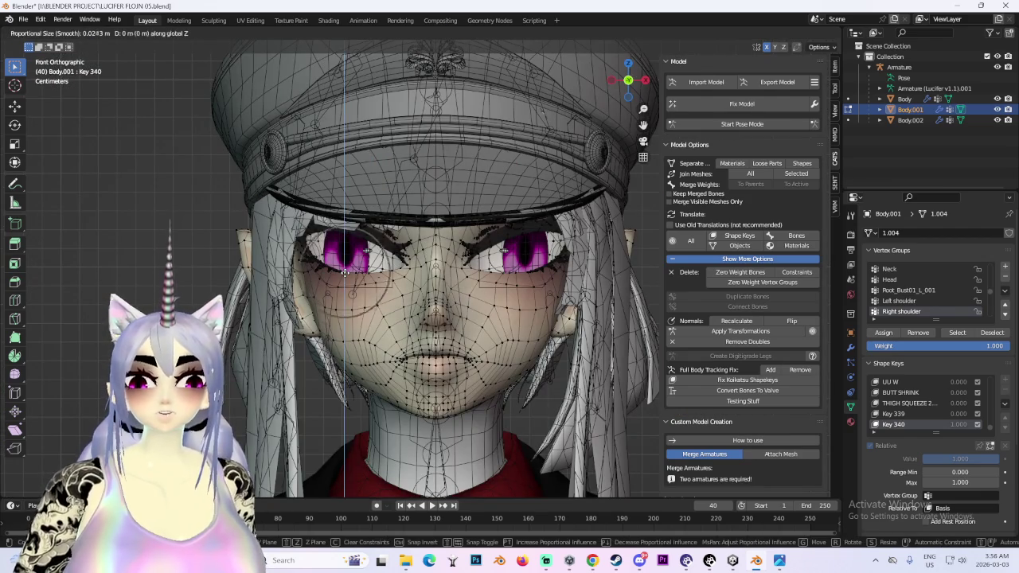
left_click(344, 271)
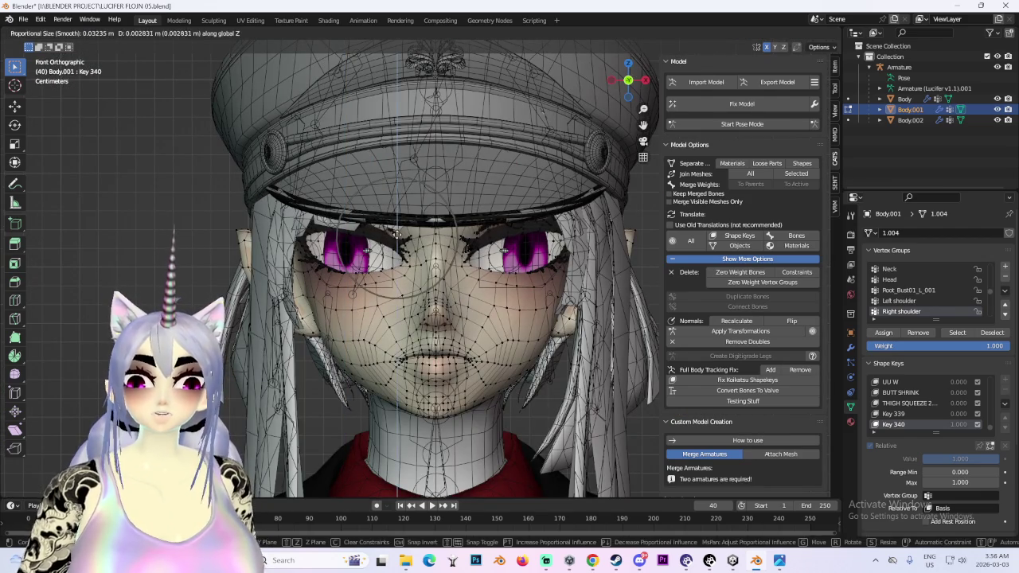
scroll(596, 320, "down", 3)
middle_click_drag(596, 320, 565, 319)
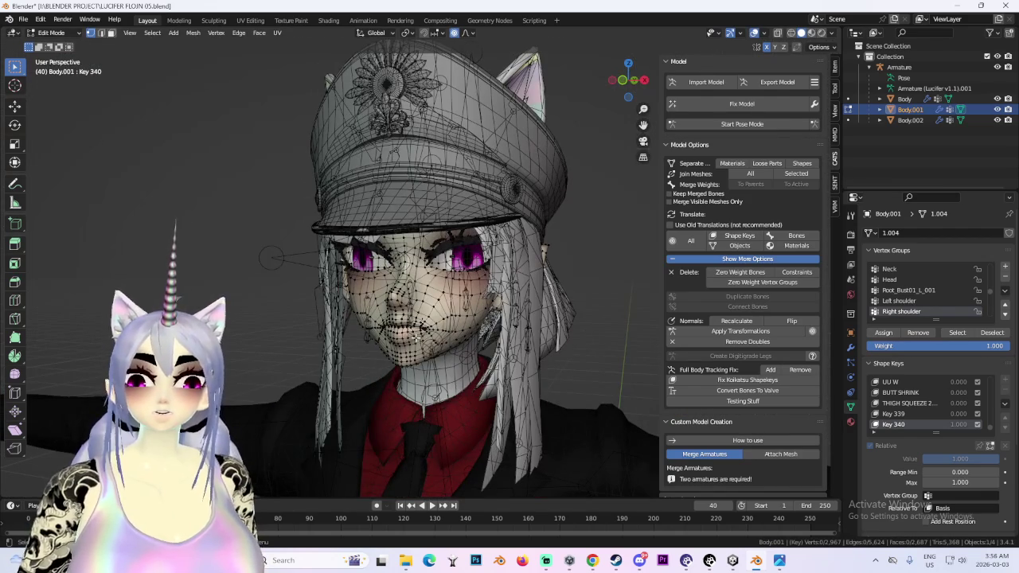
middle_click_drag(437, 327, 478, 318)
scroll(478, 318, "down", 1)
left_click(754, 32)
mouse_move(539, 218)
middle_mouse_down()
mouse_move(587, 257)
mouse_move(632, 253)
middle_mouse_up()
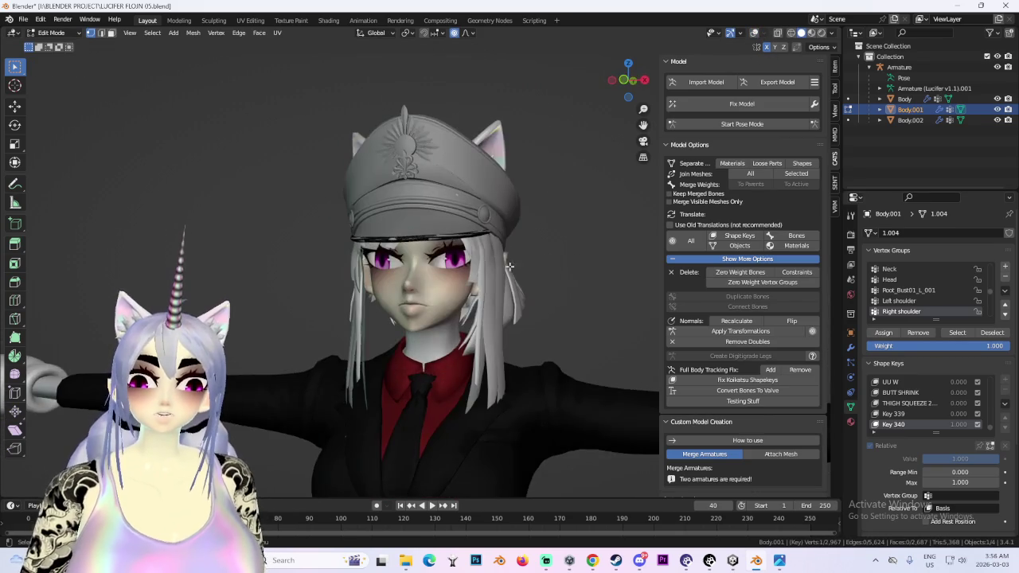
scroll(391, 272, "up", 3)
scroll(390, 272, "up", 2)
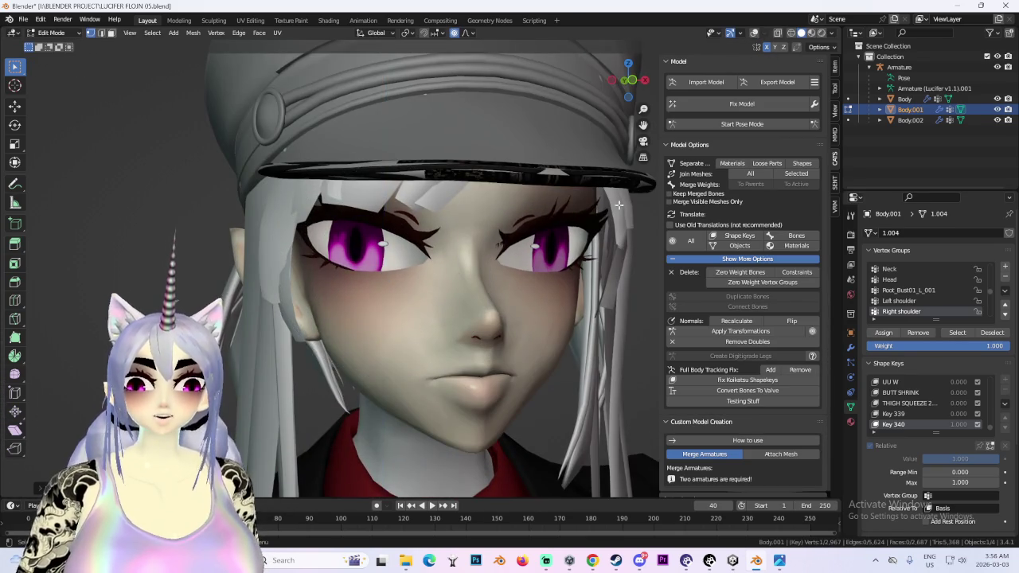
scroll(494, 231, "up", 2)
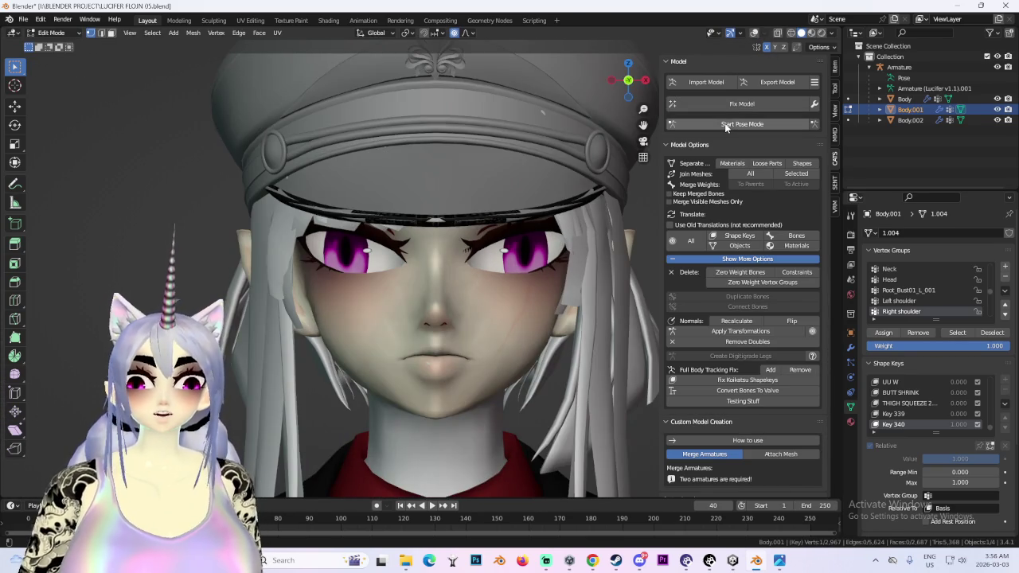
scroll(428, 263, "down", 3)
scroll(427, 263, "down", 2)
middle_click_drag(382, 262, 427, 263)
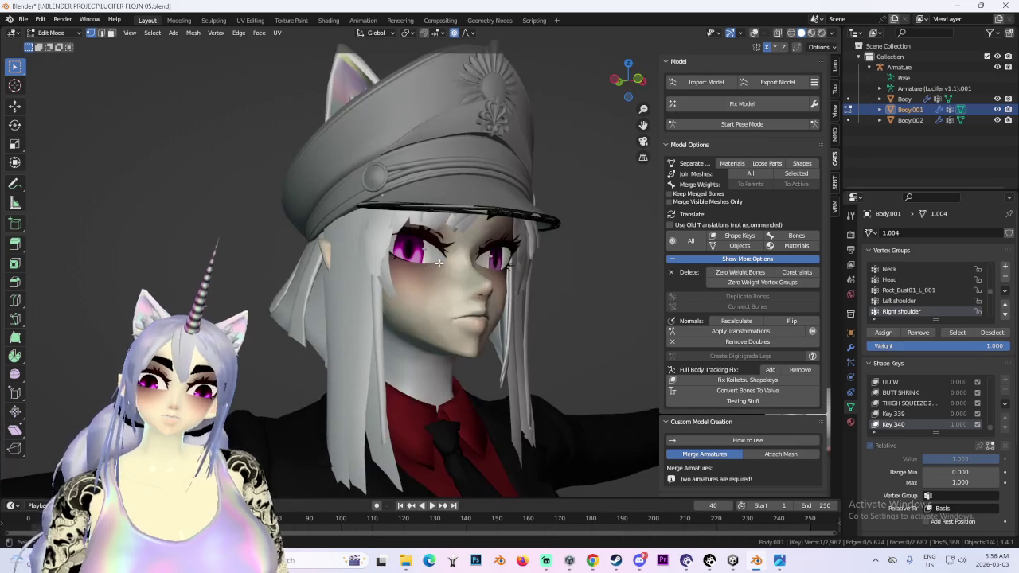
left_click(635, 82)
mouse_move(550, 380)
middle_mouse_down()
mouse_move(528, 350)
mouse_move(512, 283)
mouse_move(554, 254)
middle_mouse_up()
scroll(524, 263, "up", 2)
scroll(446, 267, "up", 3)
scroll(398, 270, "up", 3)
scroll(376, 273, "up", 2)
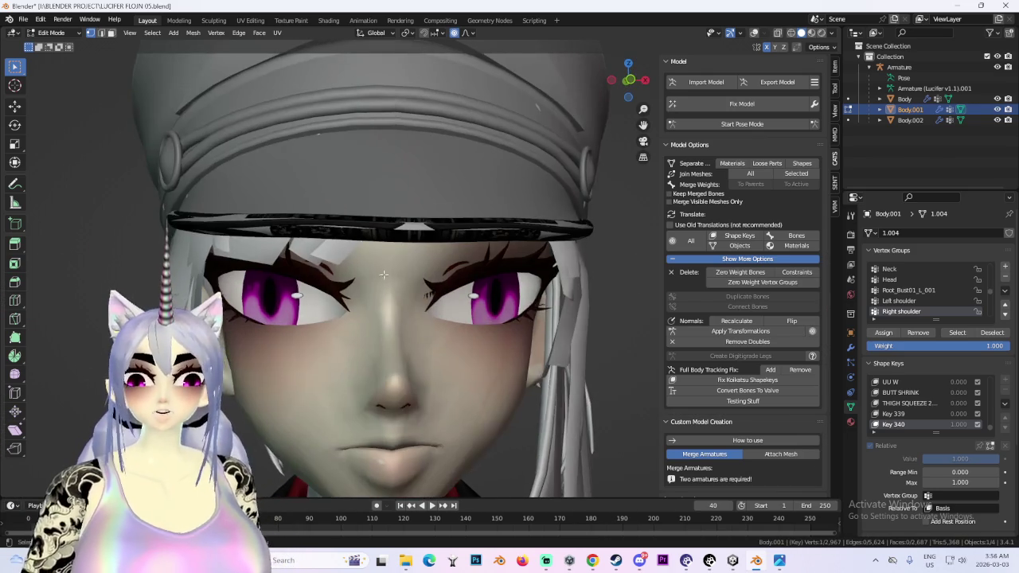
scroll(435, 249, "down", 2)
scroll(505, 230, "down", 4)
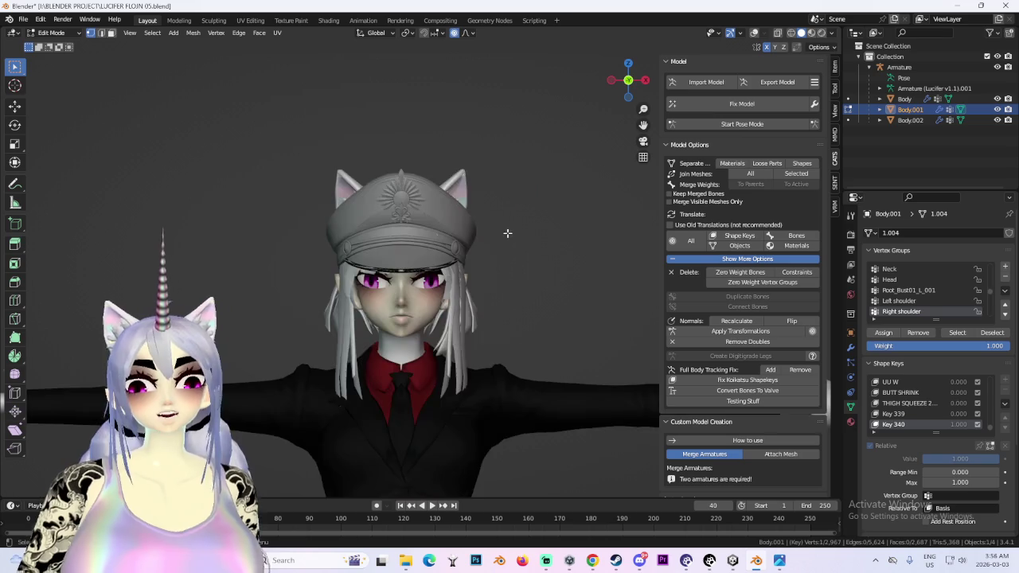
middle_click_drag(504, 230, 506, 253)
scroll(466, 353, "up", 2)
scroll(467, 353, "up", 2)
mouse_move(466, 352)
middle_mouse_down()
mouse_move(494, 343)
mouse_move(665, 121)
middle_mouse_up()
scroll(510, 336, "up", 2)
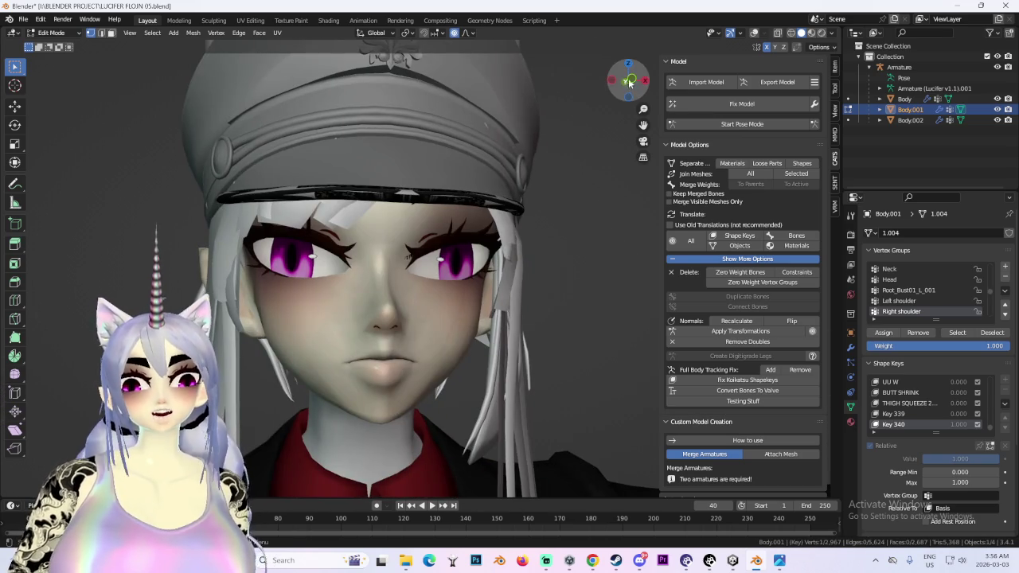
left_click(626, 82)
left_click(742, 124)
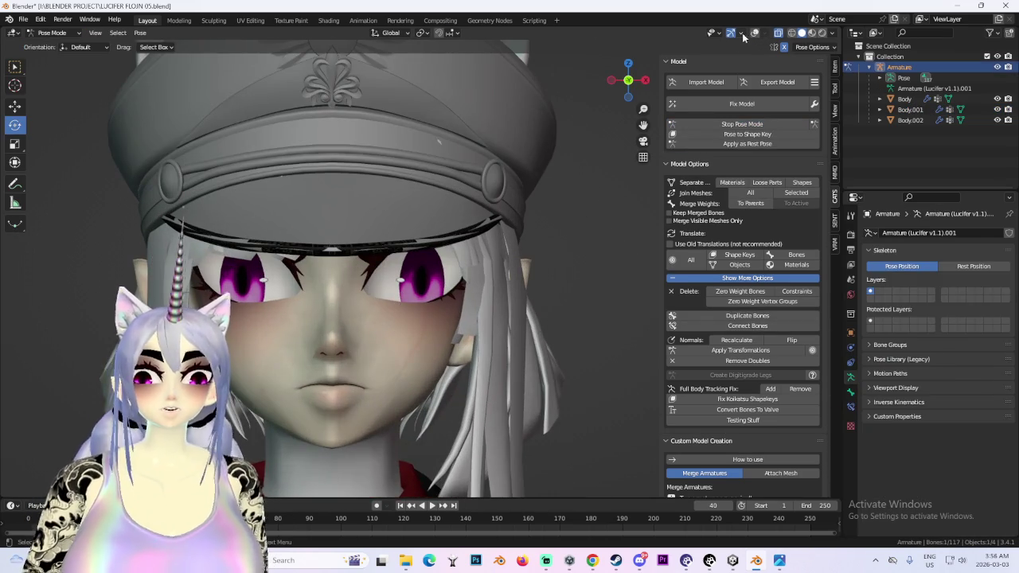
- Orbit and zoom around the face to inspect the edited mesh
scroll(479, 278, "up", 3)
scroll(476, 286, "down", 4)
mouse_move(476, 286)
middle_mouse_down()
mouse_move(428, 287)
mouse_move(482, 309)
middle_mouse_up()
scroll(482, 309, "down", 1)
scroll(509, 314, "down", 2)
scroll(549, 322, "down", 2)
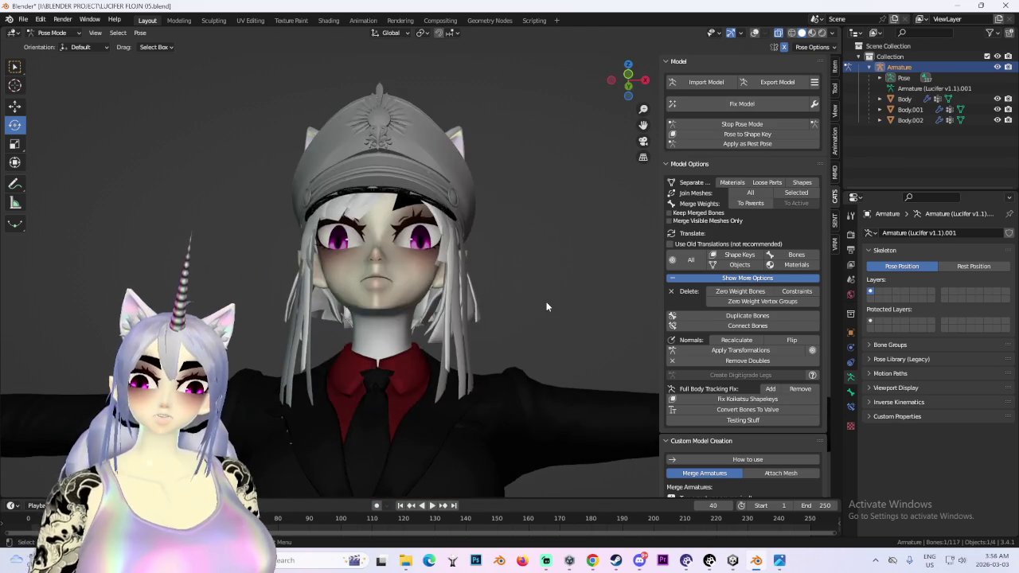
scroll(546, 307, "up", 1)
scroll(513, 308, "up", 1)
scroll(536, 324, "up", 2)
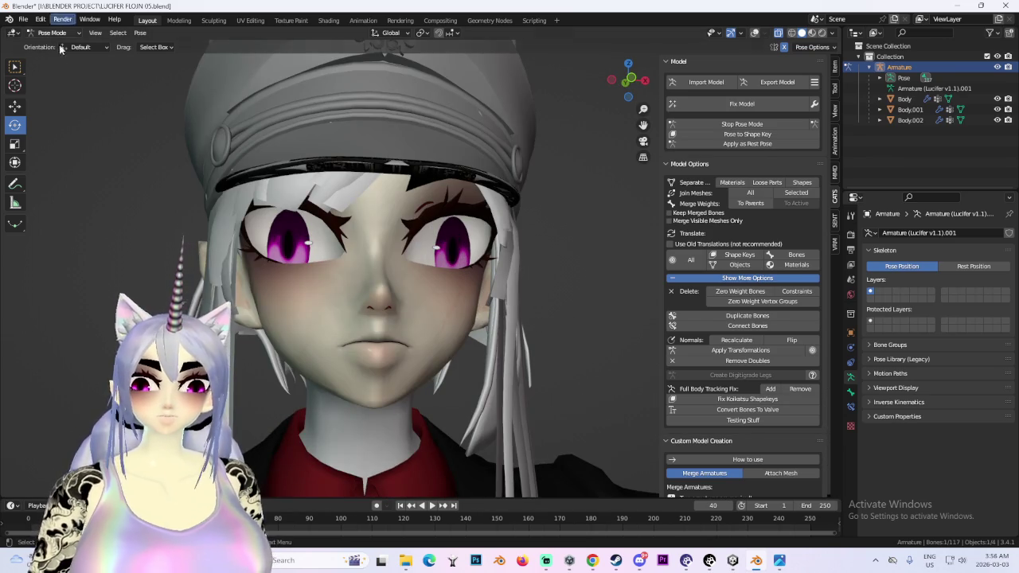
- Return to Object Mode with Ctrl+Tab and select Body.001, checking the head from several angles
key("ctrl+Tab")
scroll(398, 328, "down", 2)
left_click(398, 328)
middle_click_drag(398, 328, 520, 336)
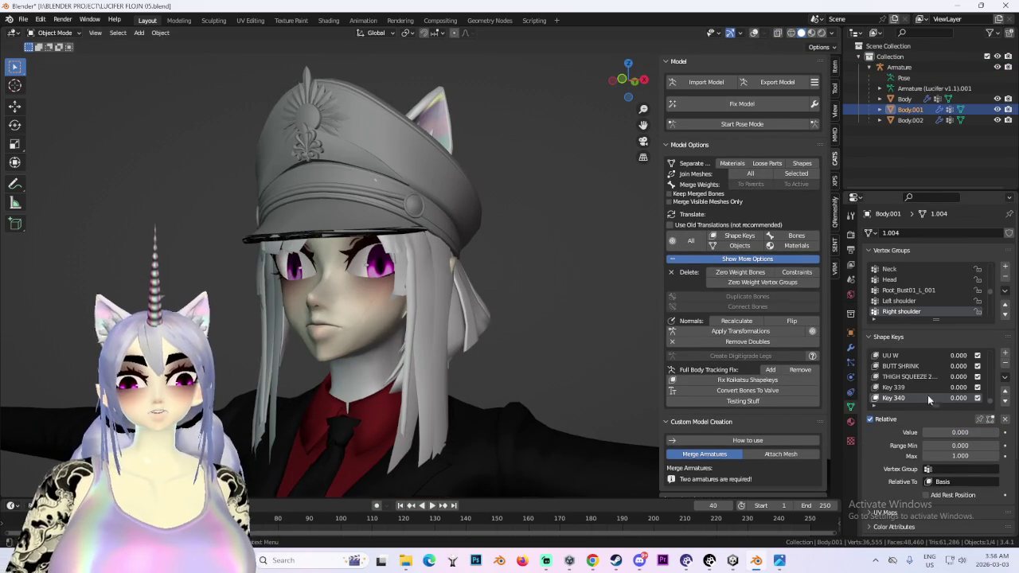
mouse_move(417, 371)
middle_mouse_down()
mouse_move(483, 379)
mouse_move(481, 349)
mouse_move(469, 386)
mouse_move(494, 382)
middle_mouse_up()
scroll(482, 379, "down", 1)
scroll(482, 379, "down", 1)
scroll(470, 386, "down", 1)
scroll(493, 382, "down", 1)
scroll(494, 383, "up", 2)
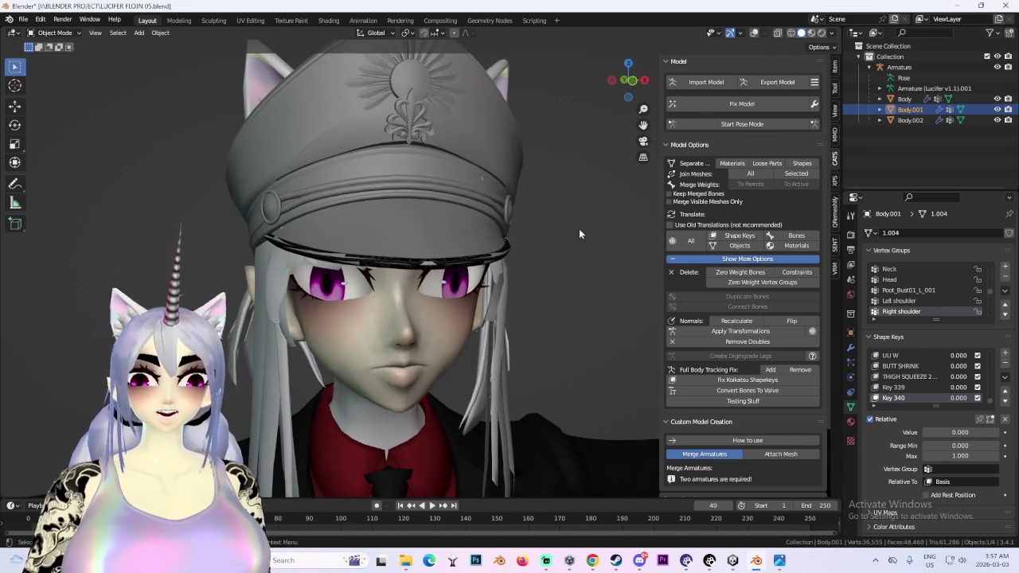
scroll(376, 344, "down", 4)
scroll(448, 378, "up", 5)
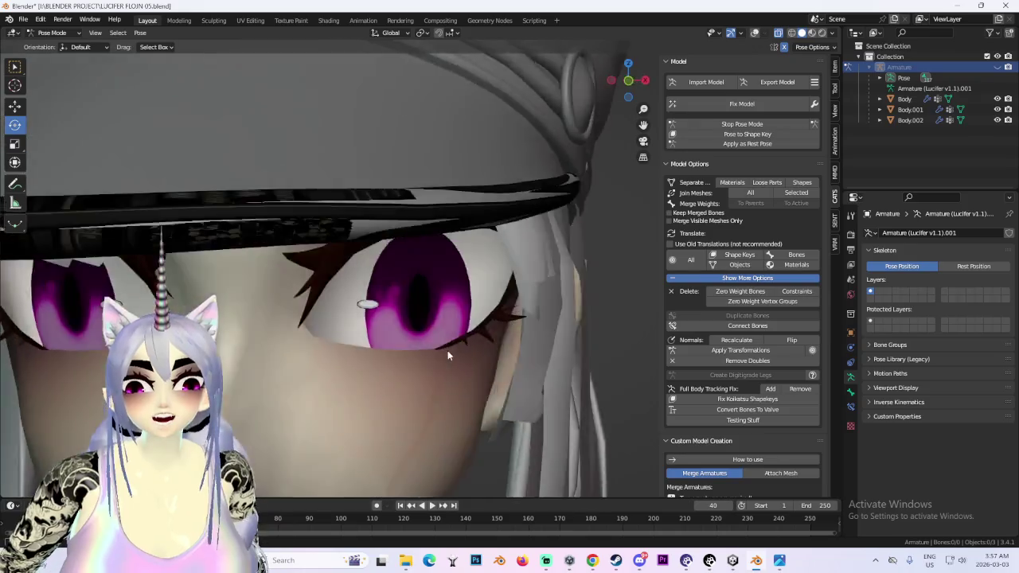
- Inspect the eyes up close and stop CATS pose mode on the armature
scroll(447, 350, "up", 2)
mouse_move(503, 366)
middle_mouse_down()
mouse_move(482, 355)
mouse_move(510, 360)
mouse_move(269, 384)
mouse_move(470, 374)
mouse_move(475, 347)
mouse_move(439, 354)
mouse_move(438, 379)
mouse_move(270, 401)
mouse_move(253, 360)
mouse_move(352, 372)
mouse_move(375, 398)
mouse_move(343, 410)
mouse_move(540, 206)
middle_mouse_up()
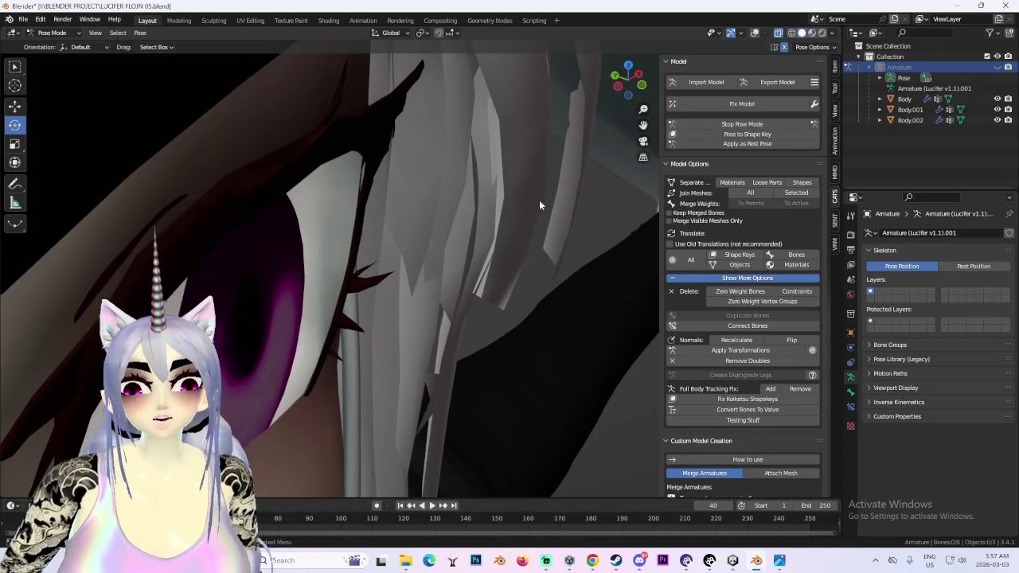
left_click(796, 124)
scroll(430, 278, "down", 4)
scroll(335, 284, "down", 4)
scroll(303, 291, "up", 3)
mouse_move(521, 318)
middle_mouse_down()
mouse_move(533, 360)
mouse_move(724, 143)
middle_mouse_up()
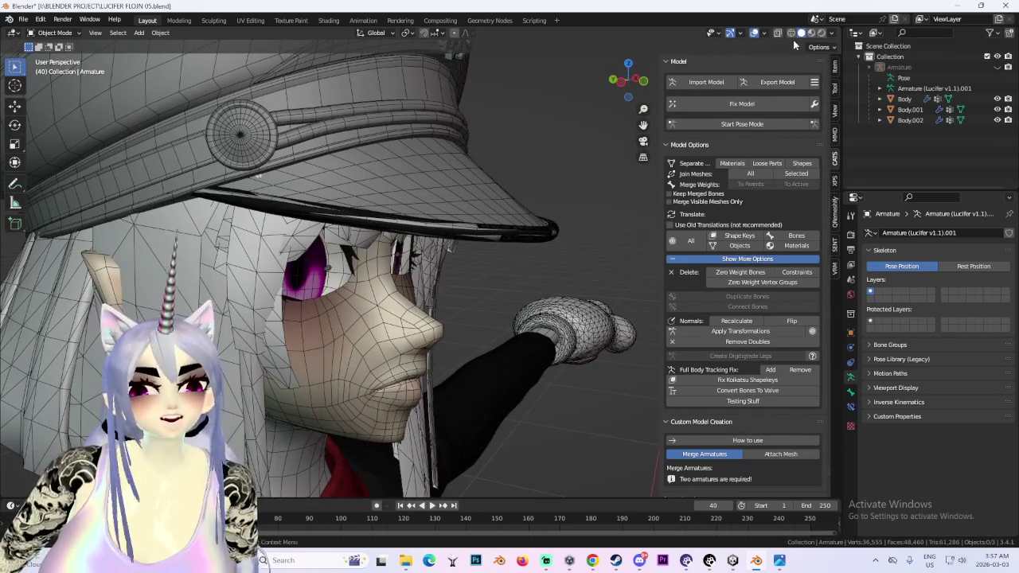
- Show the armature bones, start Pose Mode, and move the Eye_L bone along Y
left_click(998, 67)
scroll(424, 235, "up", 2)
left_click(742, 124)
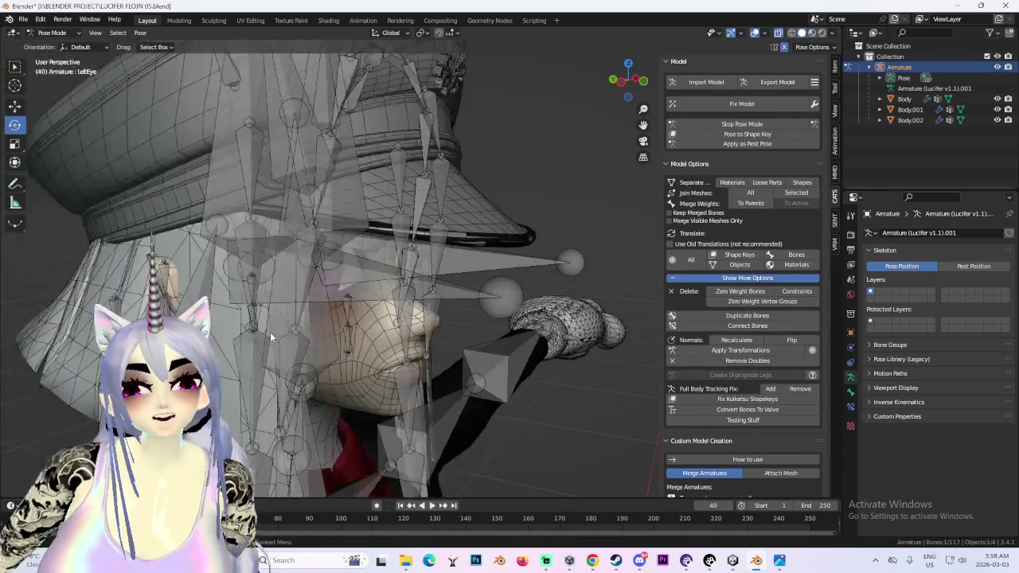
left_click(336, 240)
key("g")
key("y")
left_click(340, 255)
- View the face from the front, then start and cancel a second Y move of Eye_L
mouse_move(340, 255)
middle_mouse_down()
mouse_move(413, 327)
mouse_move(295, 357)
mouse_move(395, 296)
mouse_move(434, 296)
mouse_move(454, 363)
middle_mouse_up()
scroll(413, 327, "up", 5)
scroll(379, 273, "down", 3)
key("g")
key("y")
right_click(445, 303)
- Inspect the Eye_L bone in front orthographic and perspective views
mouse_move(500, 263)
middle_mouse_down()
mouse_move(403, 264)
mouse_move(419, 229)
mouse_move(397, 283)
mouse_move(478, 276)
mouse_move(527, 250)
mouse_move(609, 249)
mouse_move(535, 273)
middle_mouse_up()
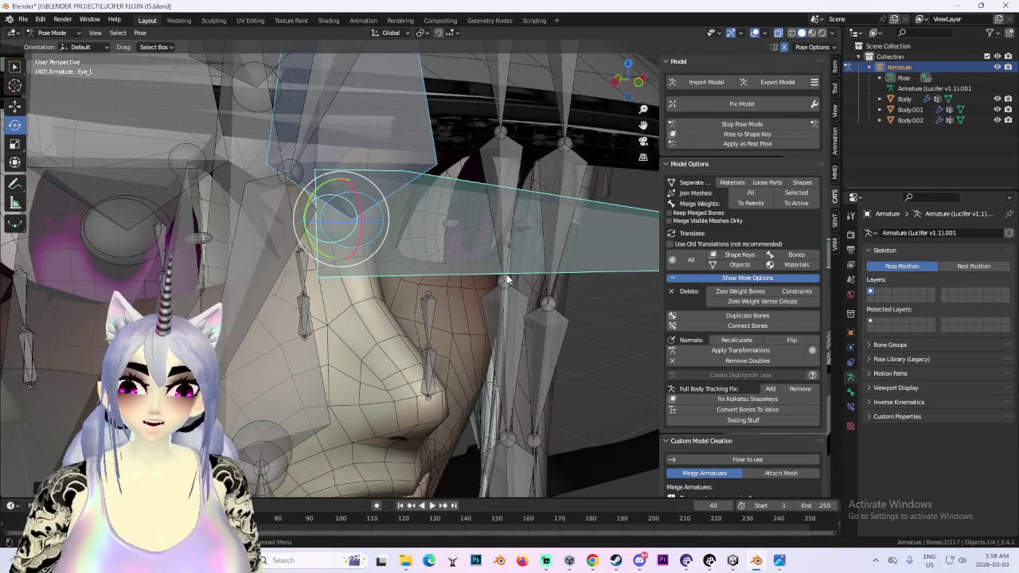
left_click(640, 84)
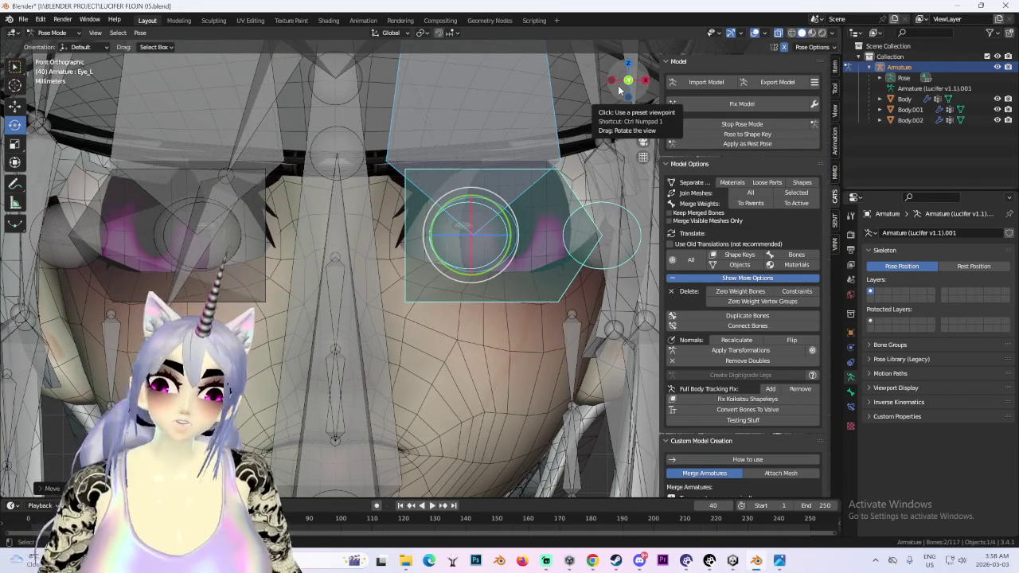
mouse_move(609, 247)
middle_mouse_down()
mouse_move(470, 241)
mouse_move(329, 198)
mouse_move(347, 243)
mouse_move(330, 220)
mouse_move(528, 222)
mouse_move(702, 137)
mouse_move(388, 255)
mouse_move(422, 237)
mouse_move(285, 335)
mouse_move(330, 301)
mouse_move(384, 288)
mouse_move(311, 268)
mouse_move(302, 255)
mouse_move(290, 318)
mouse_move(300, 282)
mouse_move(315, 312)
mouse_move(336, 306)
mouse_move(318, 311)
mouse_move(301, 289)
mouse_move(187, 297)
mouse_move(263, 279)
middle_mouse_up()
scroll(702, 137, "down", 1)
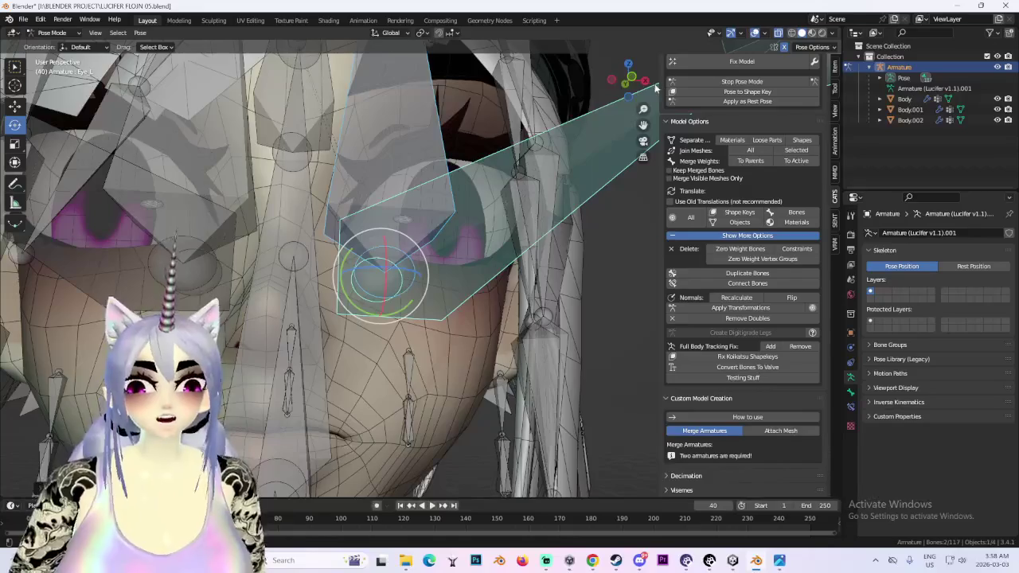
left_click(631, 77)
scroll(246, 214, "down", 3)
scroll(358, 227, "down", 3)
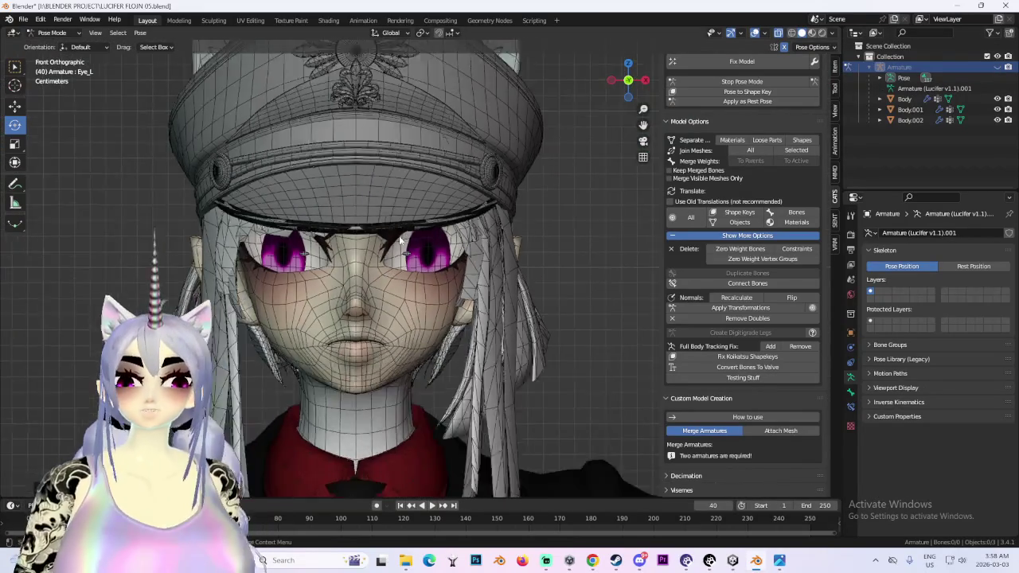
scroll(402, 271, "up", 3)
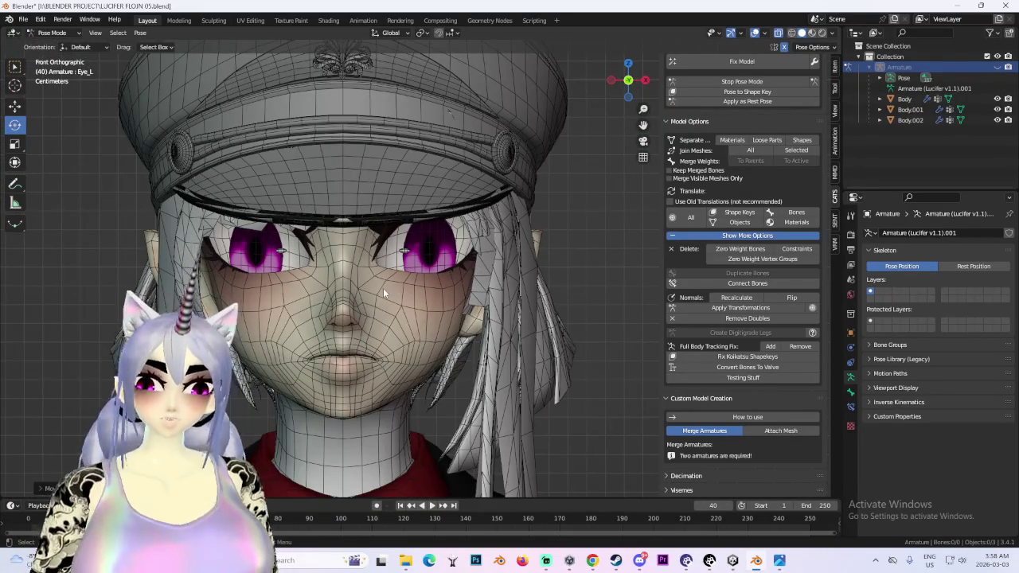
scroll(382, 288, "down", 2)
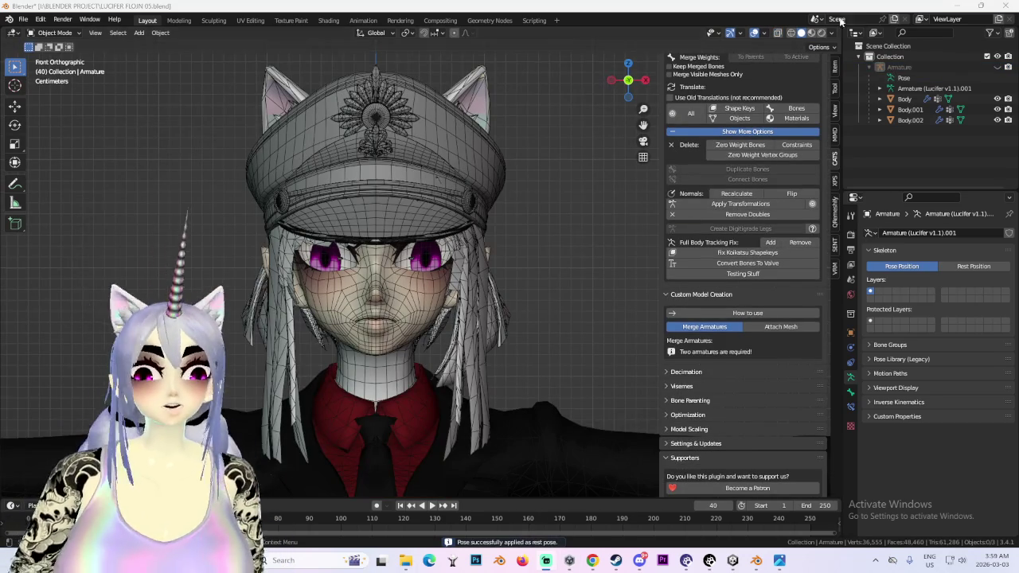
- Hide the viewport overlays and select the Body.001 mesh around the head
left_click(754, 33)
scroll(445, 338, "down", 4)
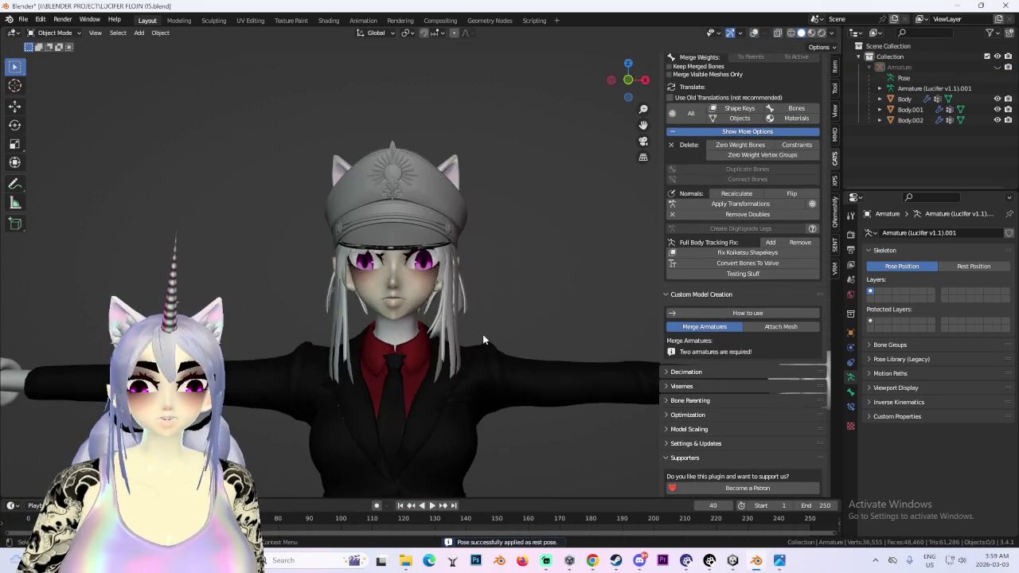
scroll(482, 340, "up", 3)
mouse_move(465, 355)
middle_mouse_down()
mouse_move(422, 361)
mouse_move(379, 334)
middle_mouse_up()
left_click(398, 286)
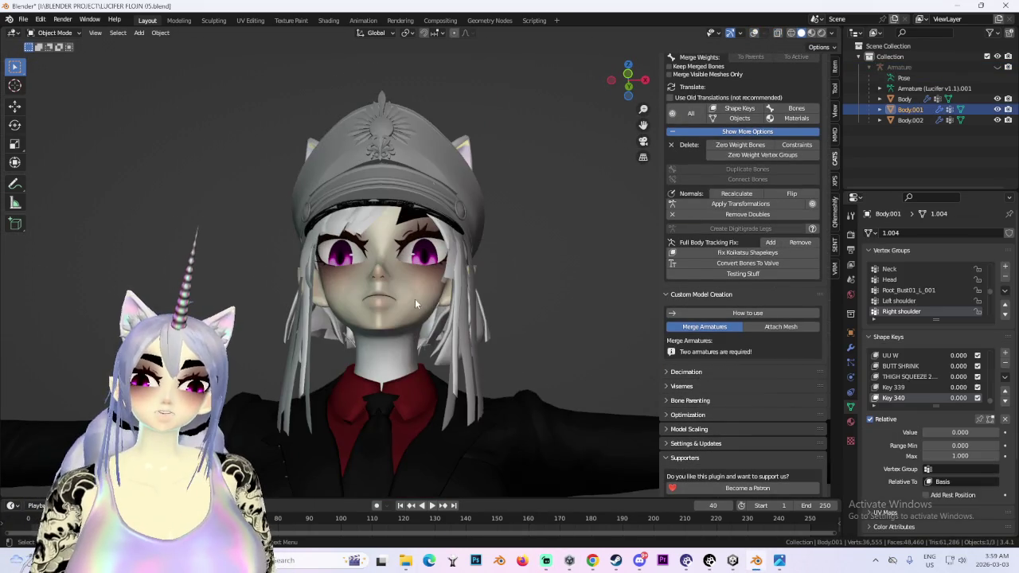
middle_click_drag(399, 282, 552, 395)
scroll(495, 384, "up", 1)
scroll(479, 375, "up", 2)
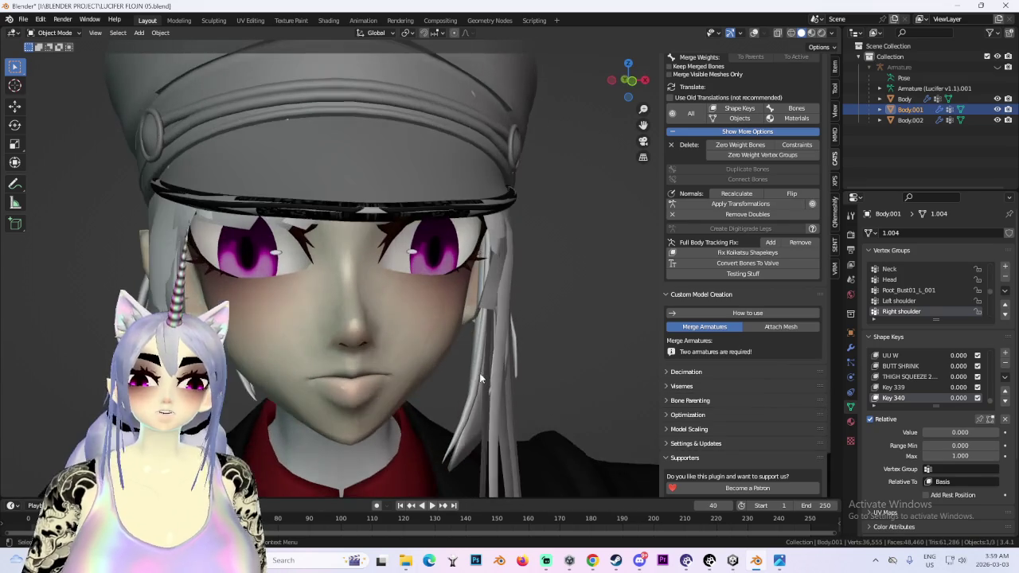
scroll(494, 283, "down", 1)
scroll(494, 283, "down", 1)
scroll(494, 283, "down", 1)
scroll(784, 88, "up", 2)
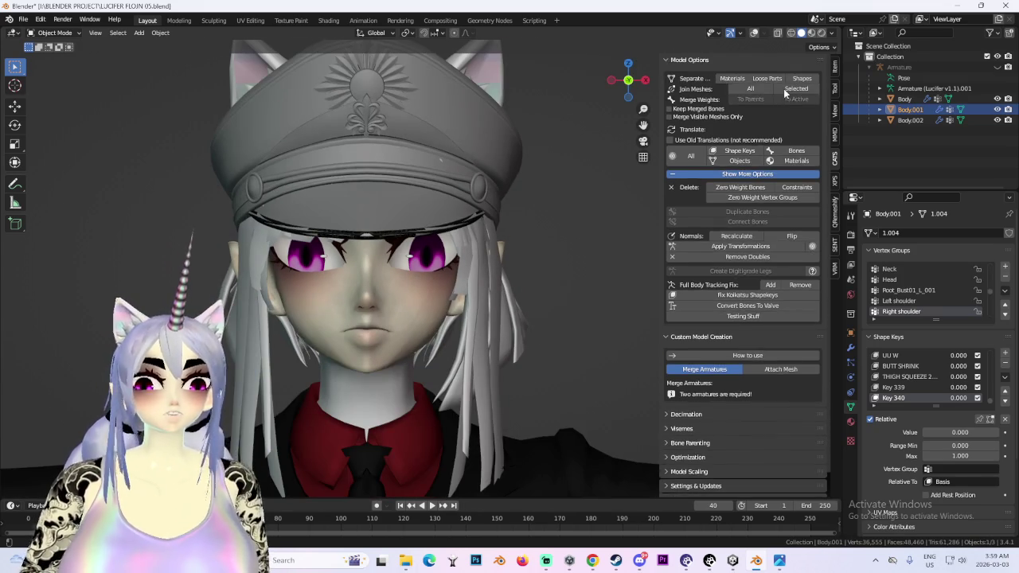
scroll(777, 96, "up", 1)
scroll(777, 97, "up", 3)
- Enter CATS pose mode and shift the LeftEye bone sideways along the X axis
left_click(762, 122)
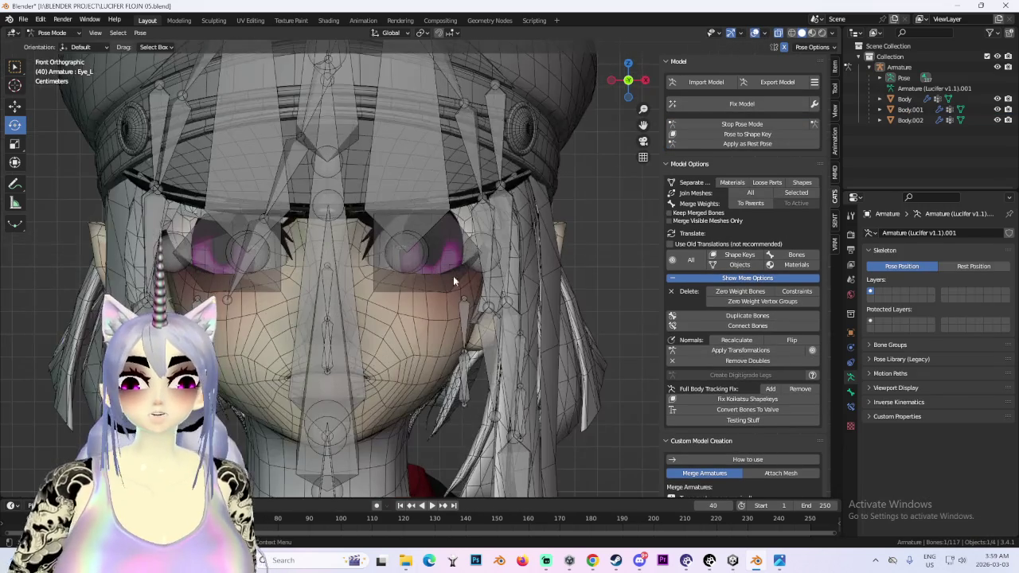
left_click(453, 275)
key("g")
key("x")
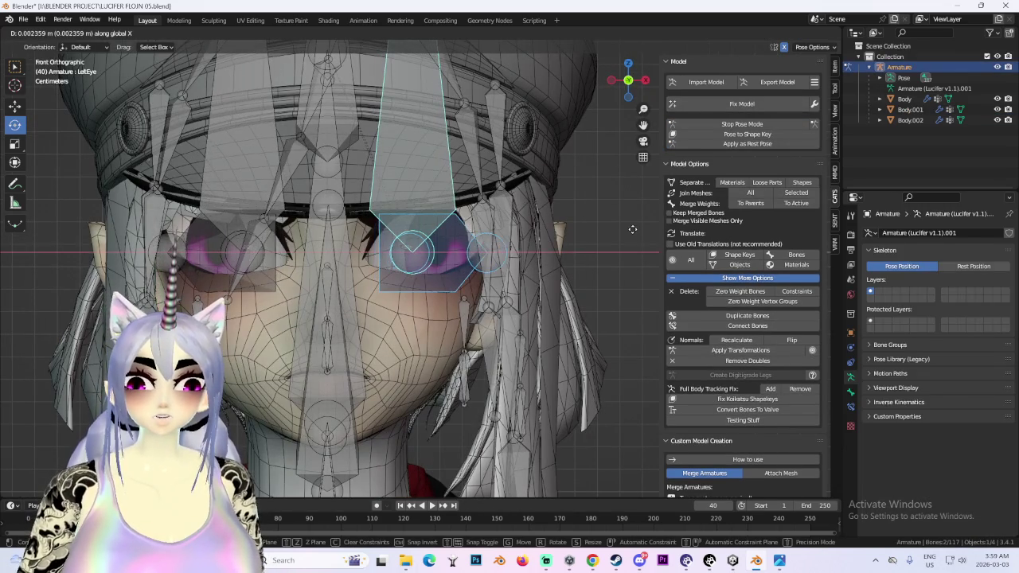
key("Escape")
key("g")
key("x")
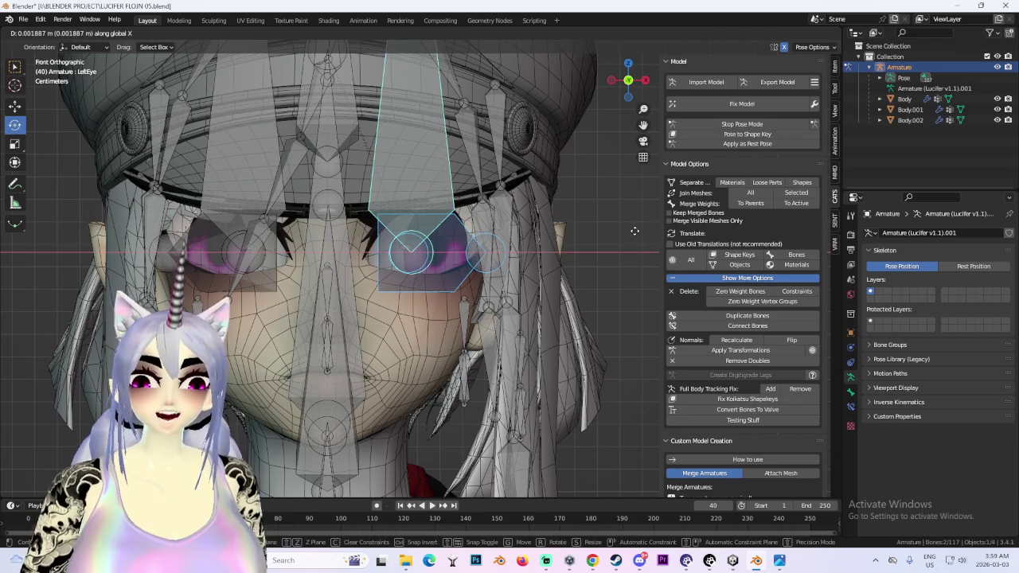
key("Escape")
scroll(633, 233, "down", 1)
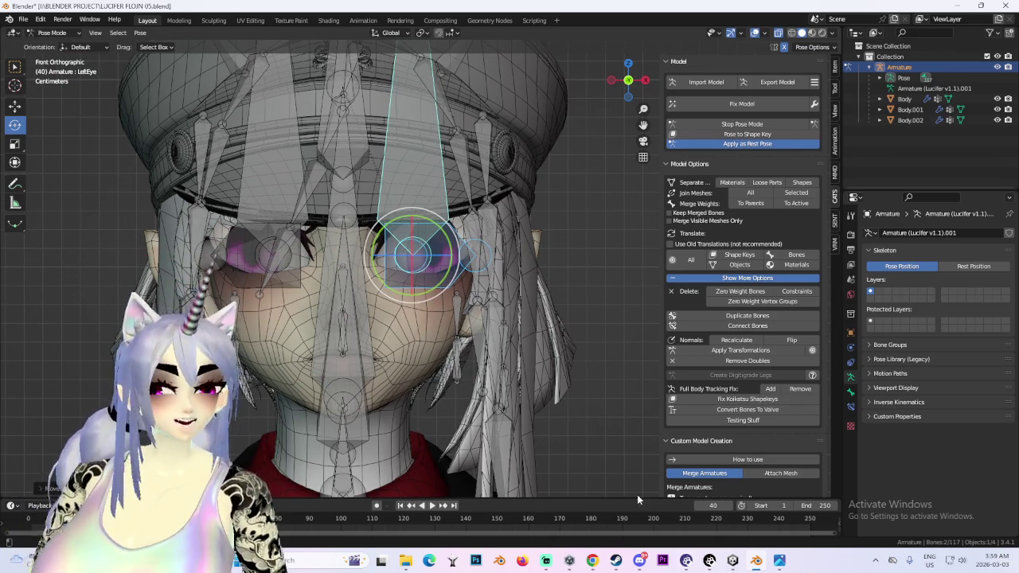
mouse_move(592, 561)
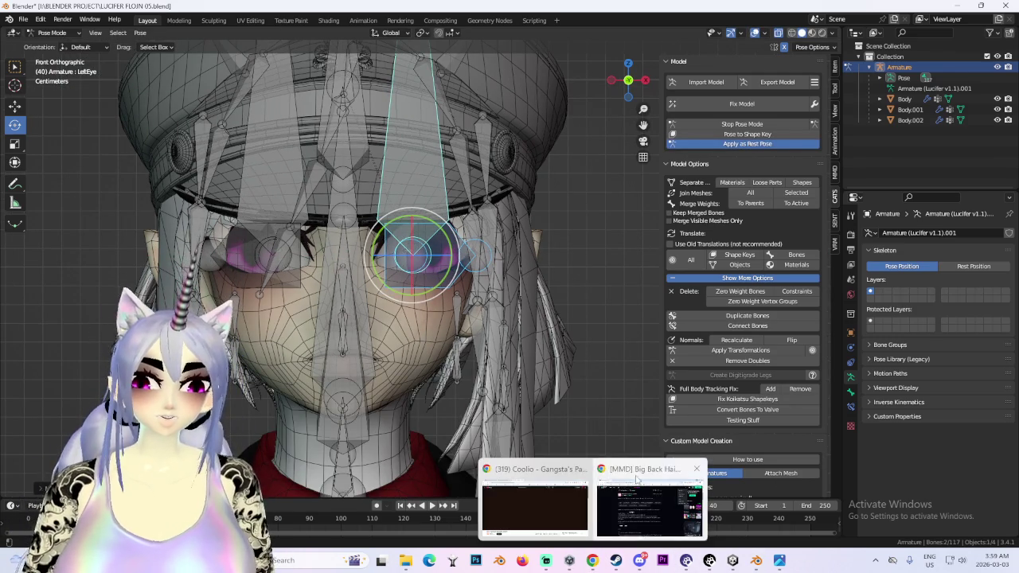
left_click(542, 499)
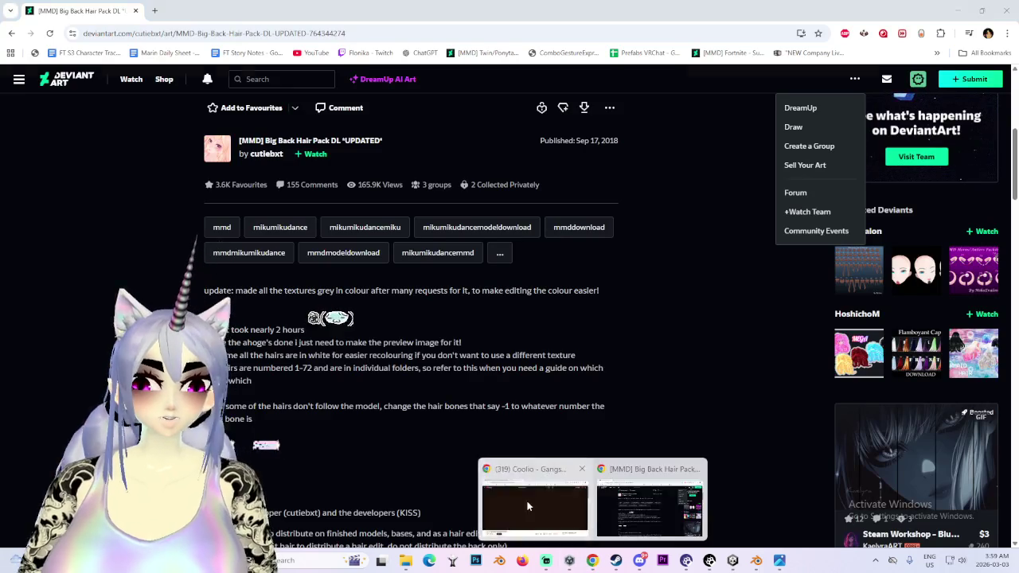
- Close the Coolio YouTube tab, play the recommended ハレ晴レユカイ video, and return to Blender
left_click(637, 509)
middle_click(321, 4)
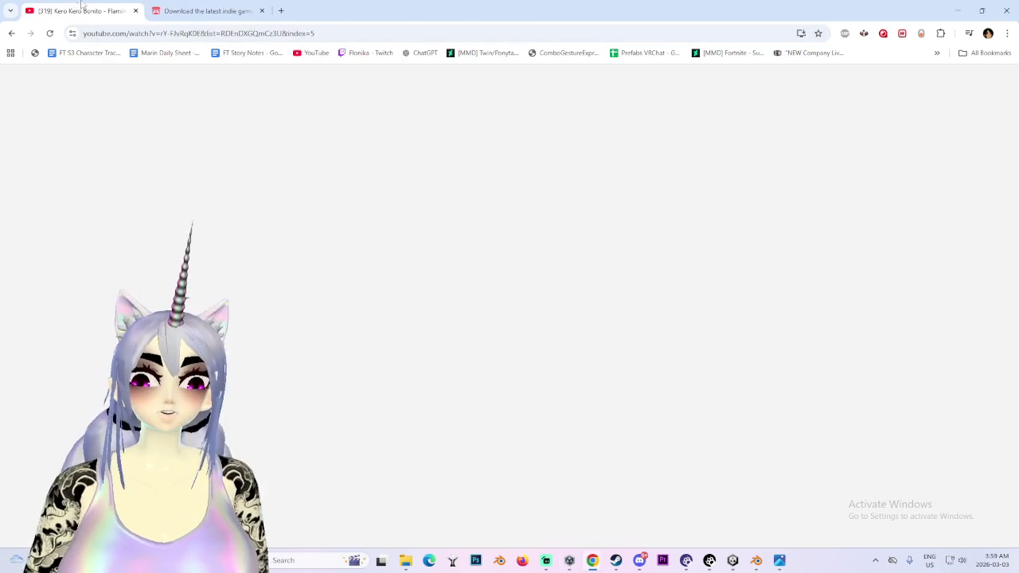
scroll(433, 328, "down", 3)
scroll(432, 328, "down", 2)
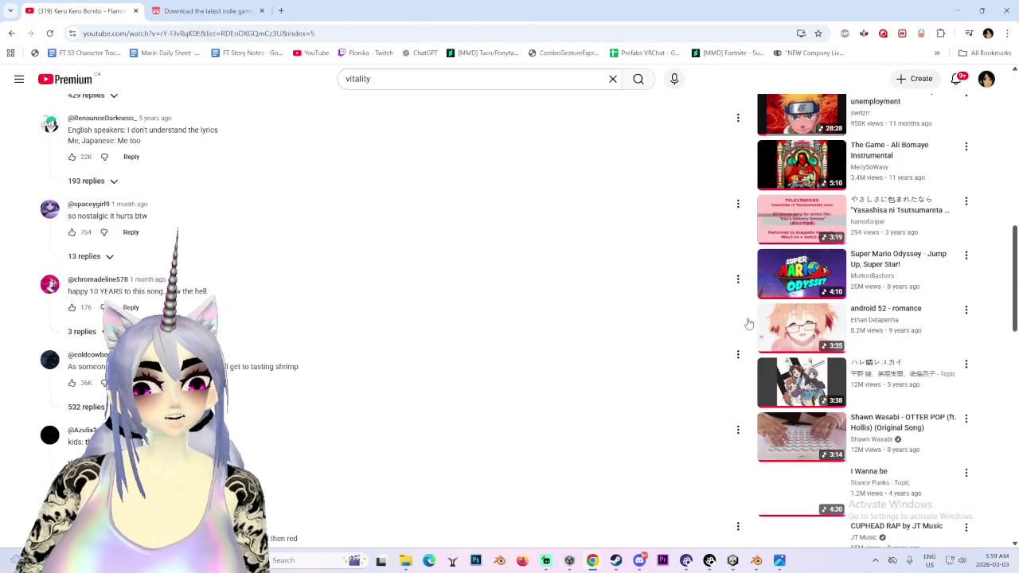
scroll(732, 317, "down", 1)
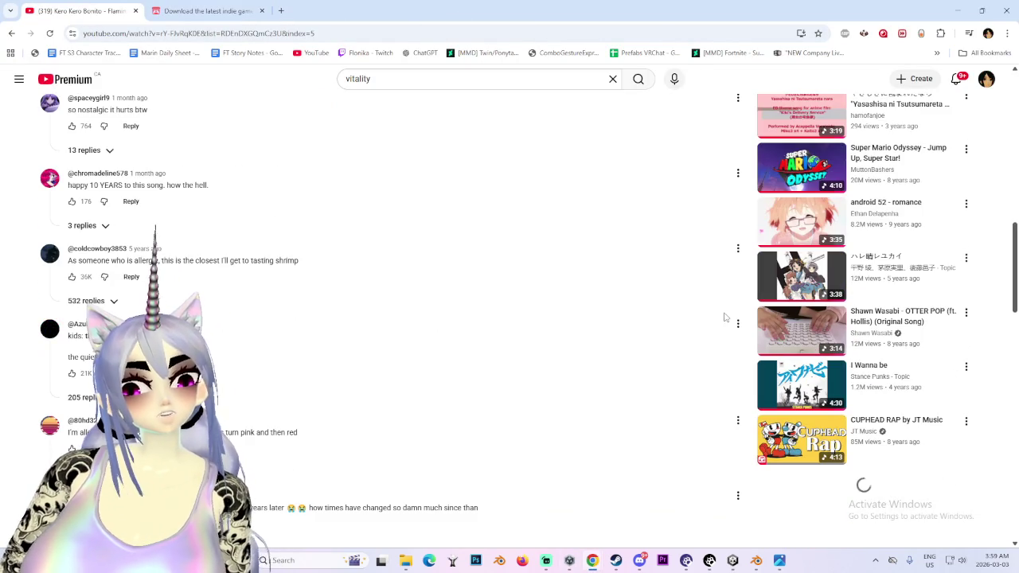
left_click(800, 277)
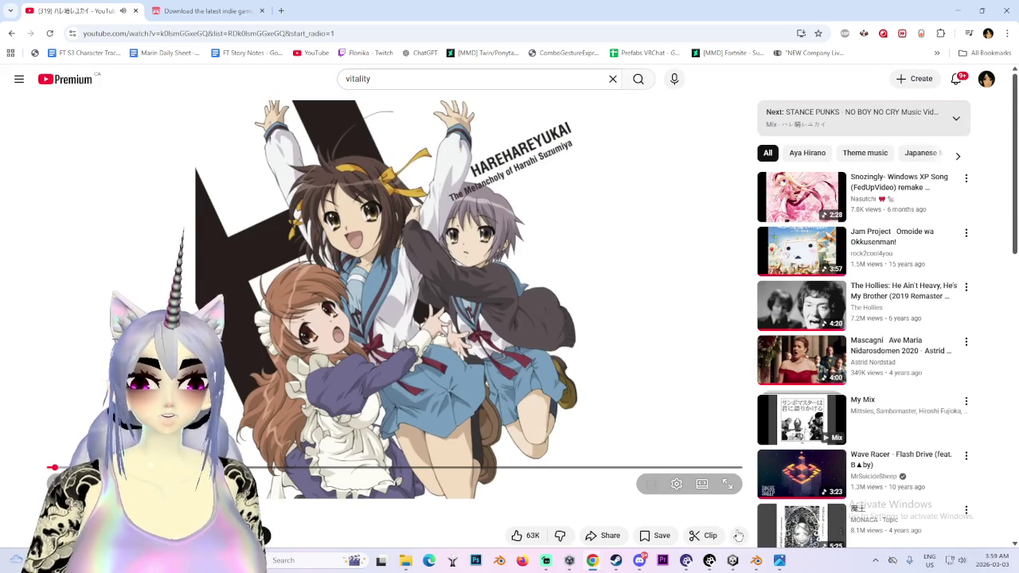
left_click(756, 560)
scroll(425, 321, "down", 3)
scroll(477, 303, "down", 3)
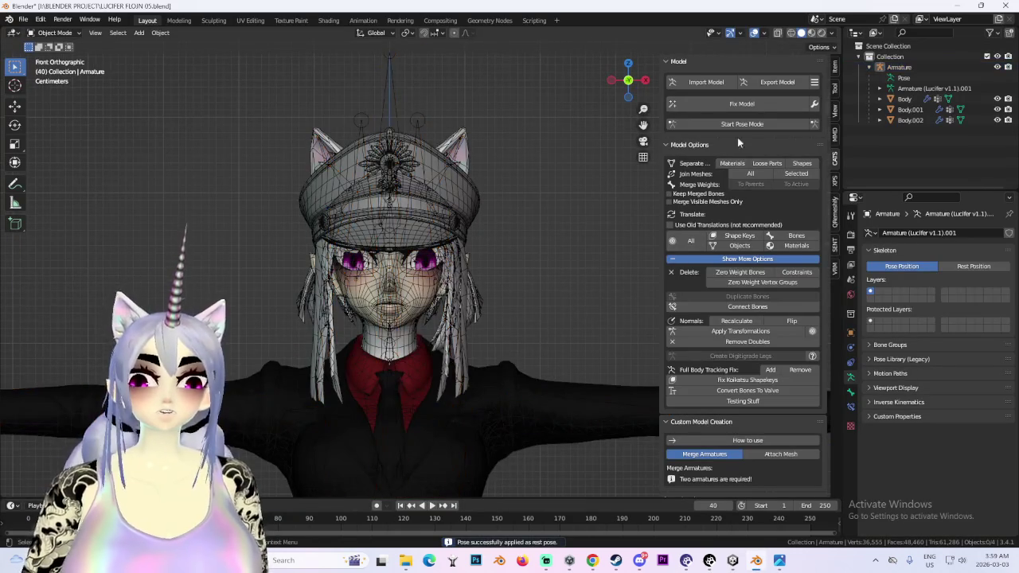
- Join the Body, Body.001 and Body.002 meshes into a single mesh with Ctrl+J
left_click(904, 98)
left_click(910, 119, "shift")
middle_click_drag(411, 235, 463, 234)
key("ctrl+j")
scroll(477, 271, "up", 3)
mouse_move(499, 297)
middle_mouse_down()
mouse_move(502, 249)
mouse_move(344, 316)
middle_mouse_up()
scroll(501, 249, "up", 2)
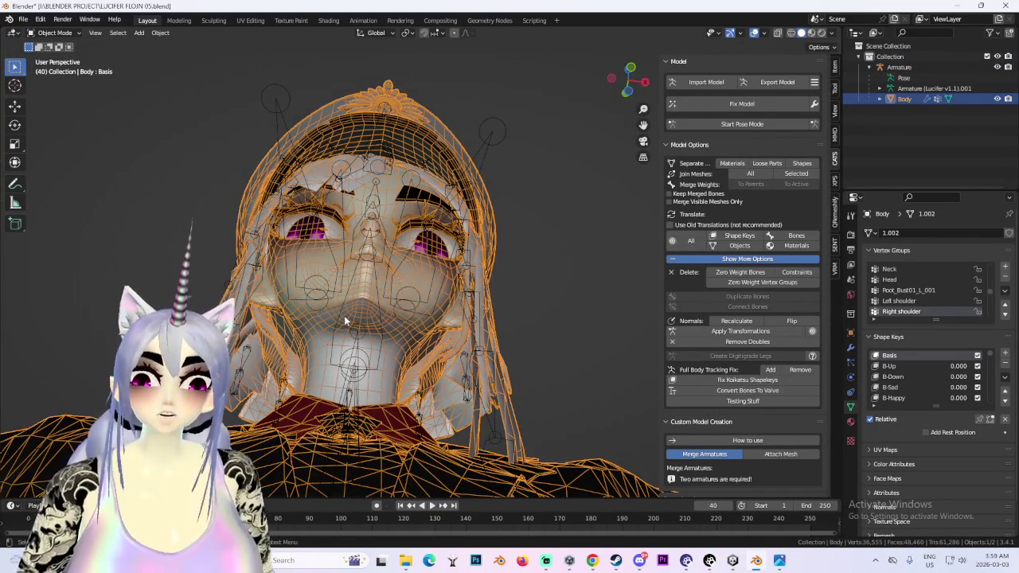
- Select all, enter Edit Mode in face select, and select the linked hat geometry
left_click(54, 33)
left_click(146, 105)
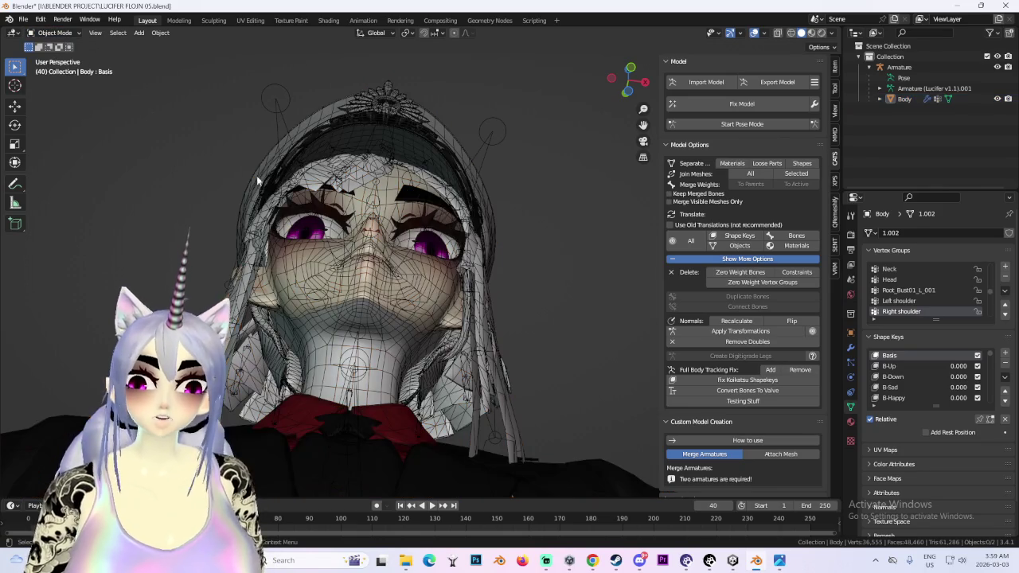
key("a")
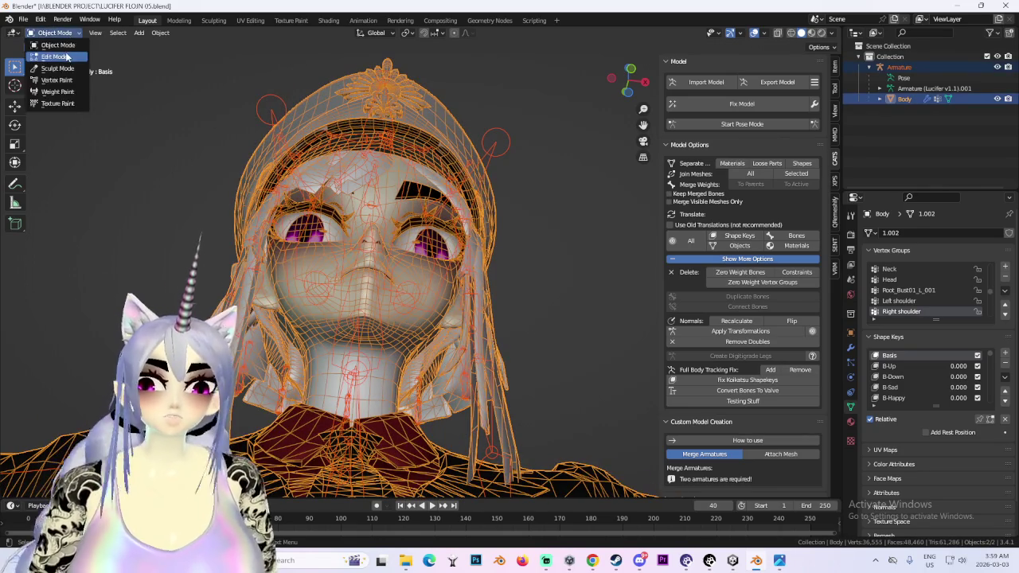
left_click(67, 56)
middle_click_drag(431, 245, 428, 314)
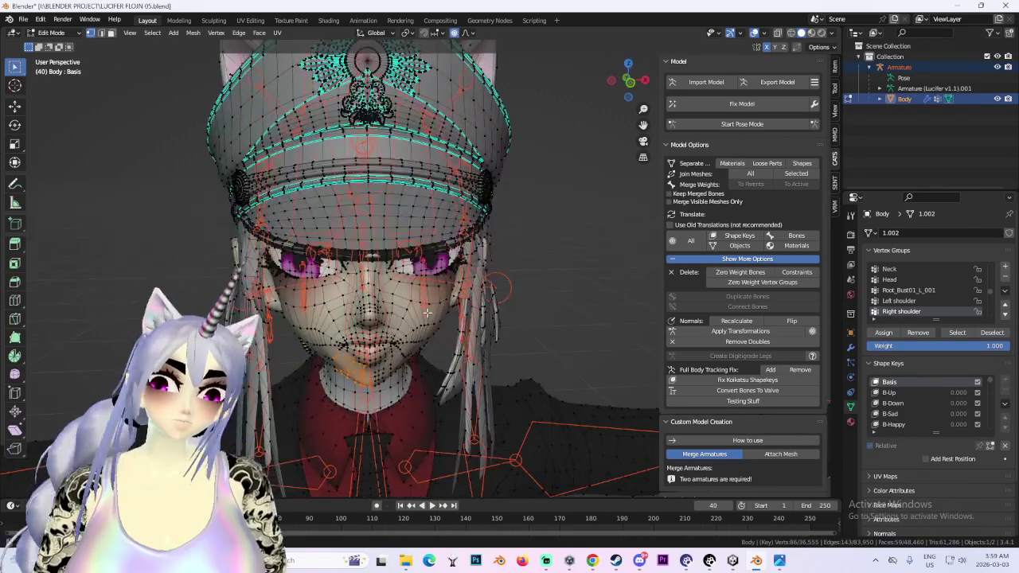
left_click(112, 32)
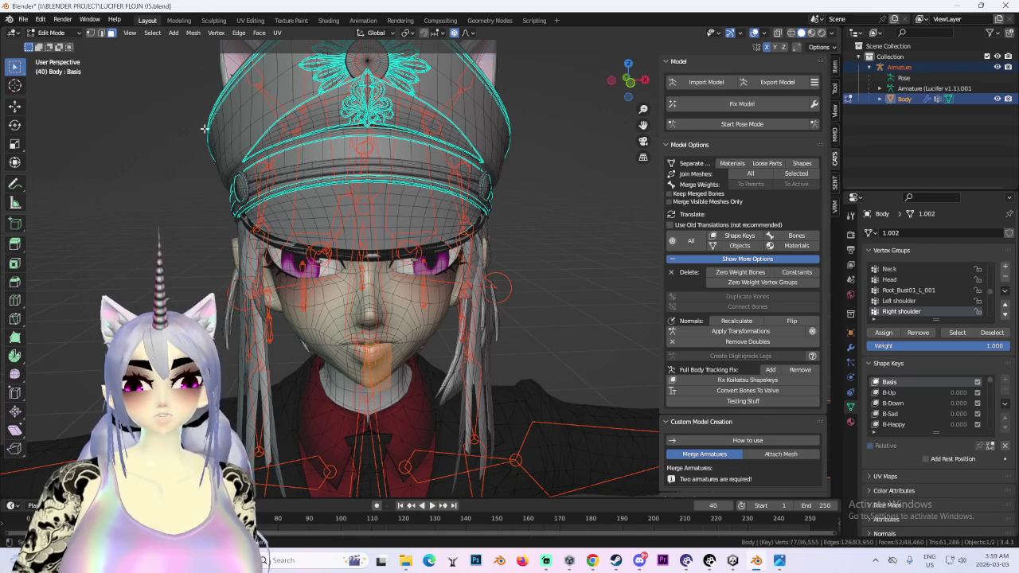
left_click(152, 33)
left_click(287, 161)
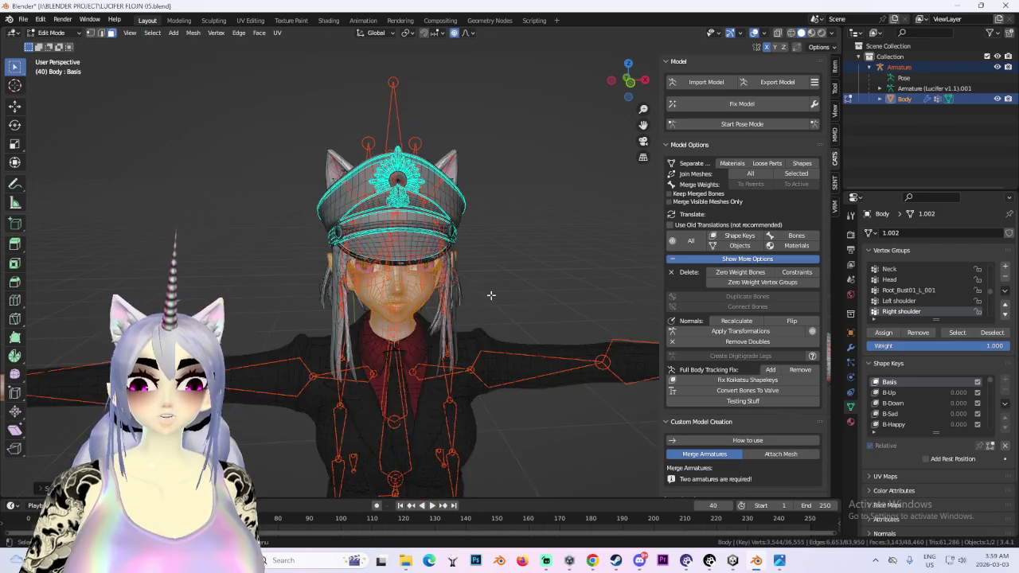
- Merge by Distance to remove 45 duplicate vertices, then return to Object Mode
left_click(192, 32)
mouse_move(212, 275)
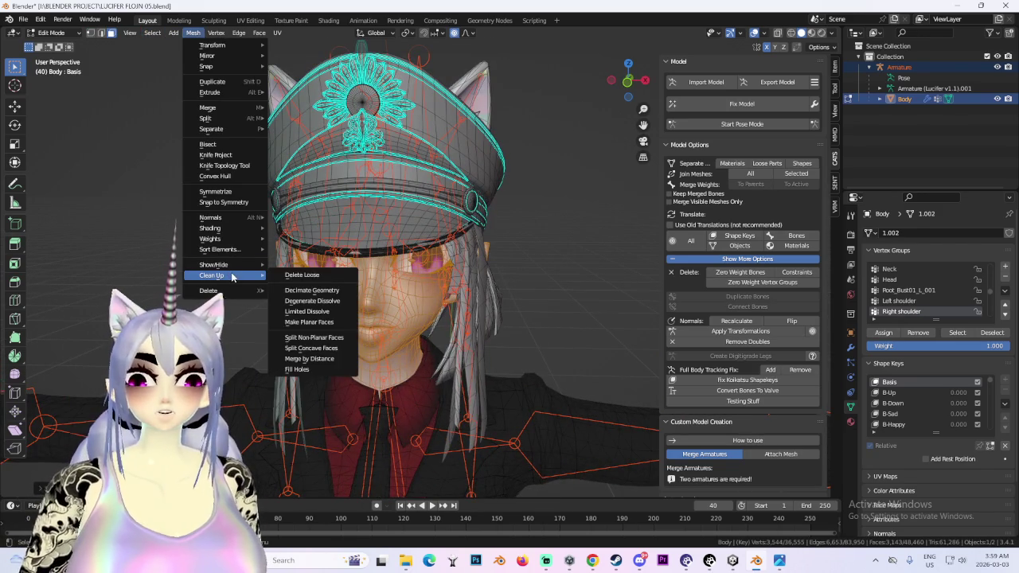
left_click(333, 360)
scroll(513, 234, "down", 4)
middle_click_drag(523, 325, 513, 206, "shift")
left_click(67, 34)
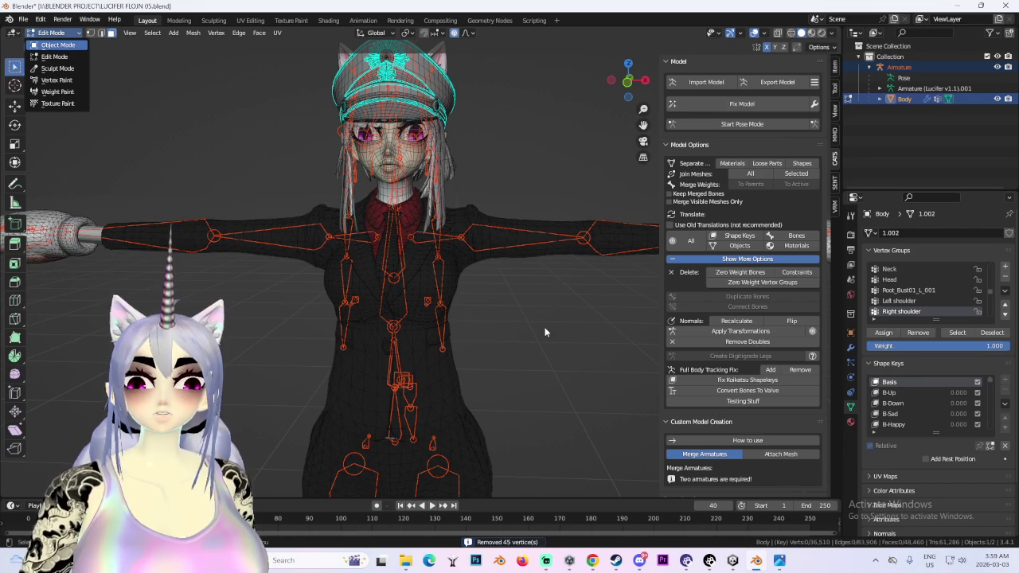
key("Tab")
left_click(512, 328)
scroll(513, 328, "down", 2)
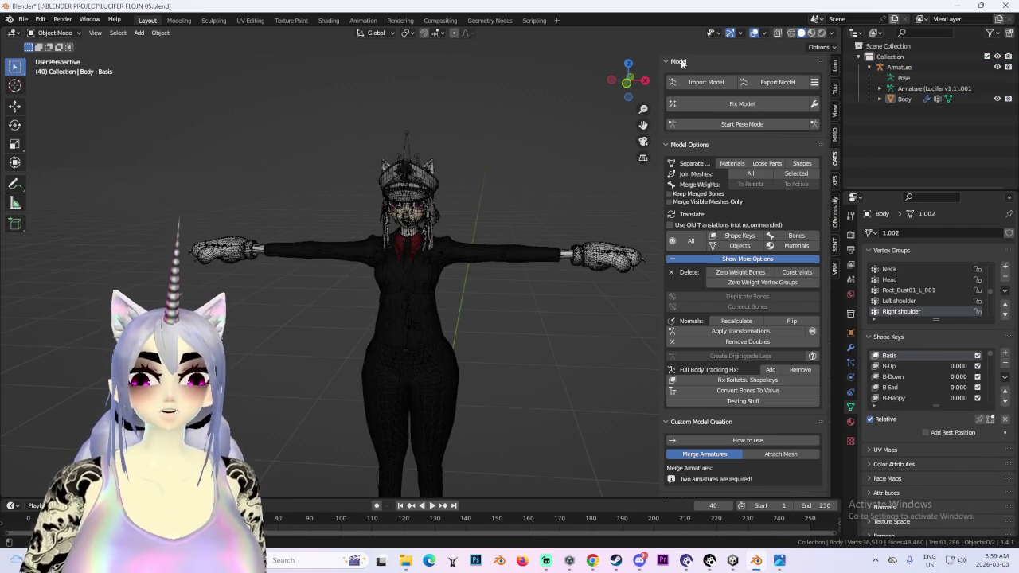
- Inspect the model from back and front views, then clear the selection
left_click(631, 83)
scroll(391, 279, "up", 4)
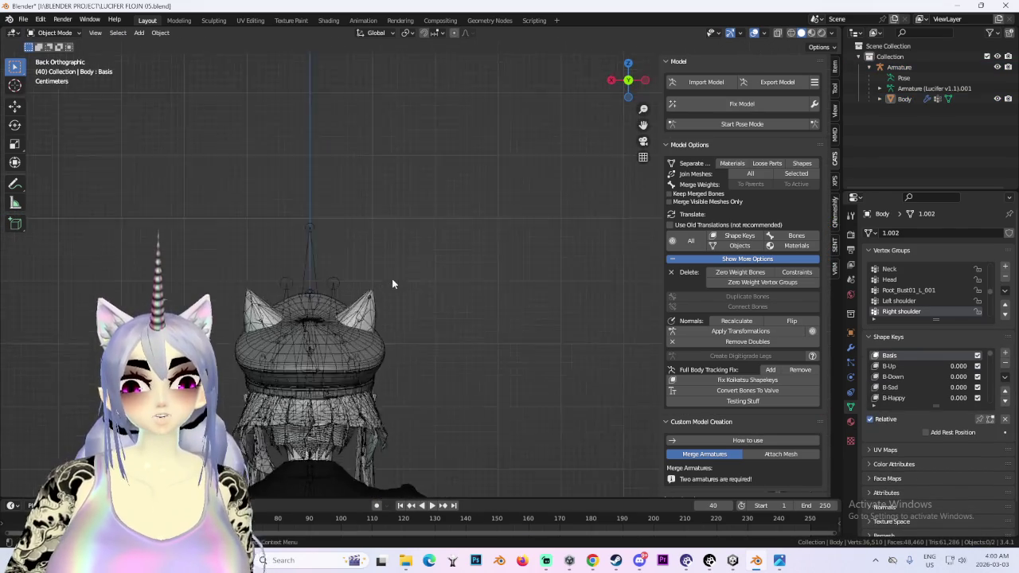
scroll(371, 284, "up", 2)
middle_click_drag(371, 285, 652, 88)
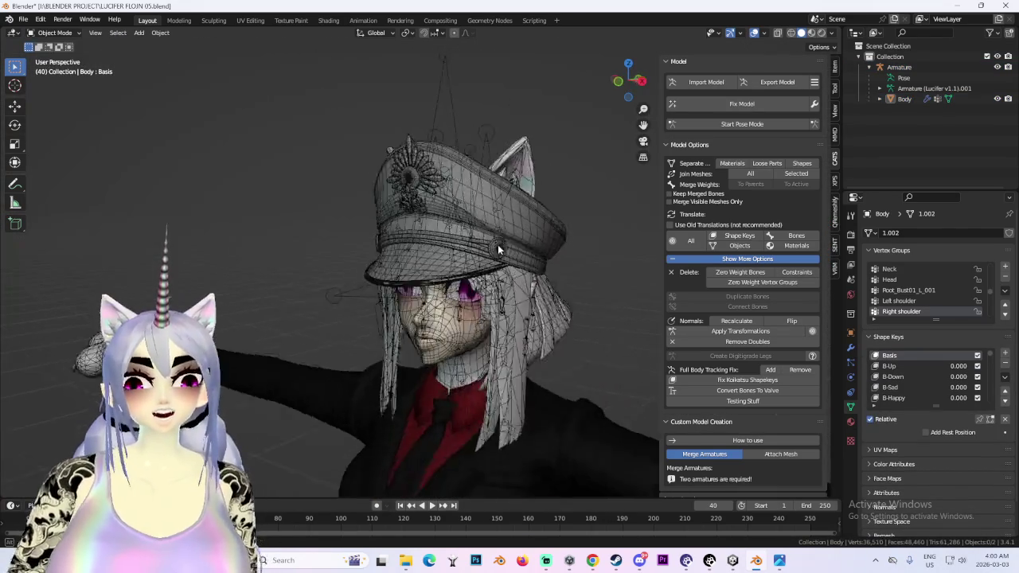
left_click(629, 82)
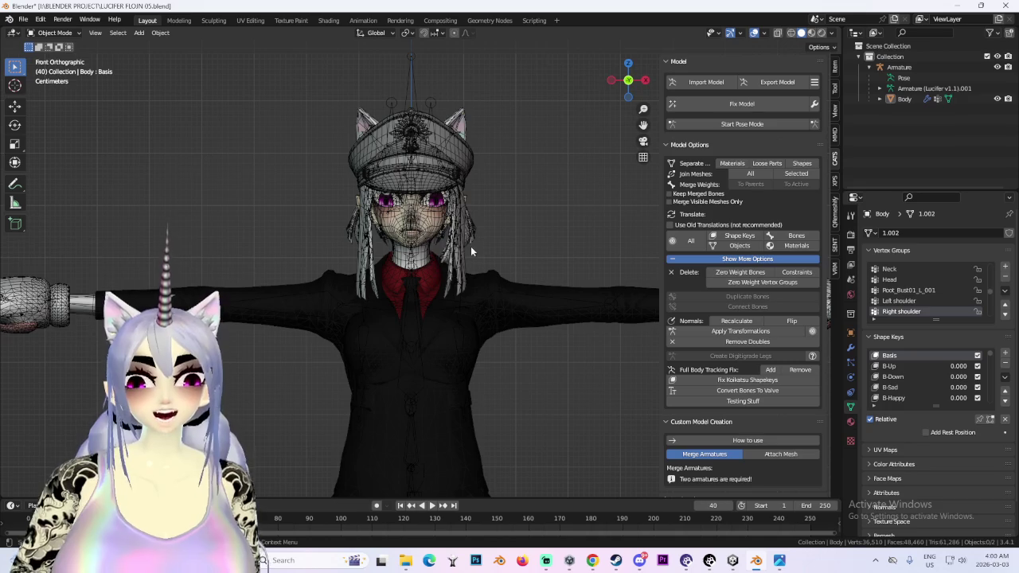
middle_click_drag(530, 214, 481, 209)
left_click(481, 208)
left_click(579, 221)
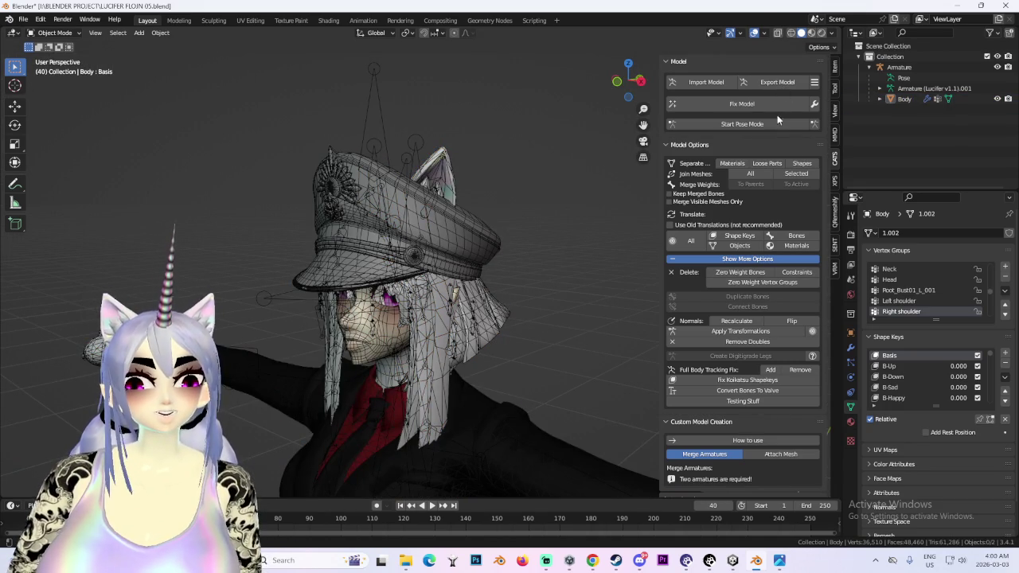
- Run CATS Fix Model on the avatar with its default settings
left_click(814, 102)
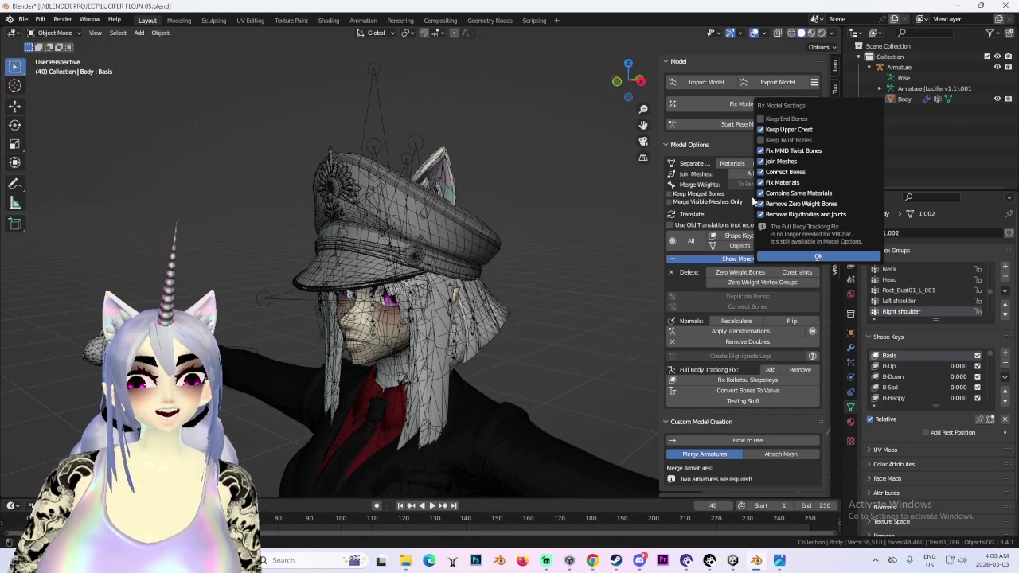
left_click(709, 129)
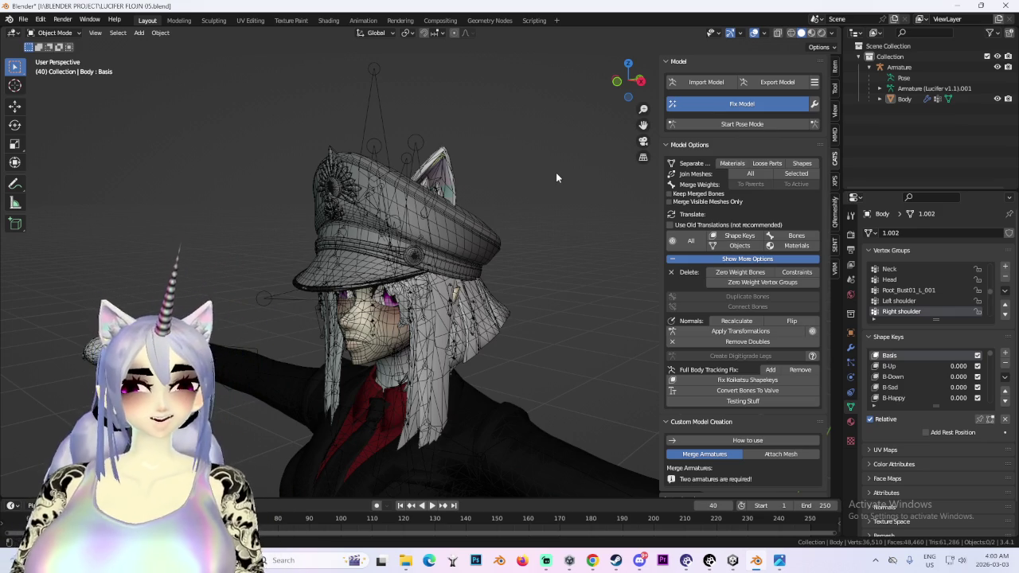
mouse_move(779, 560)
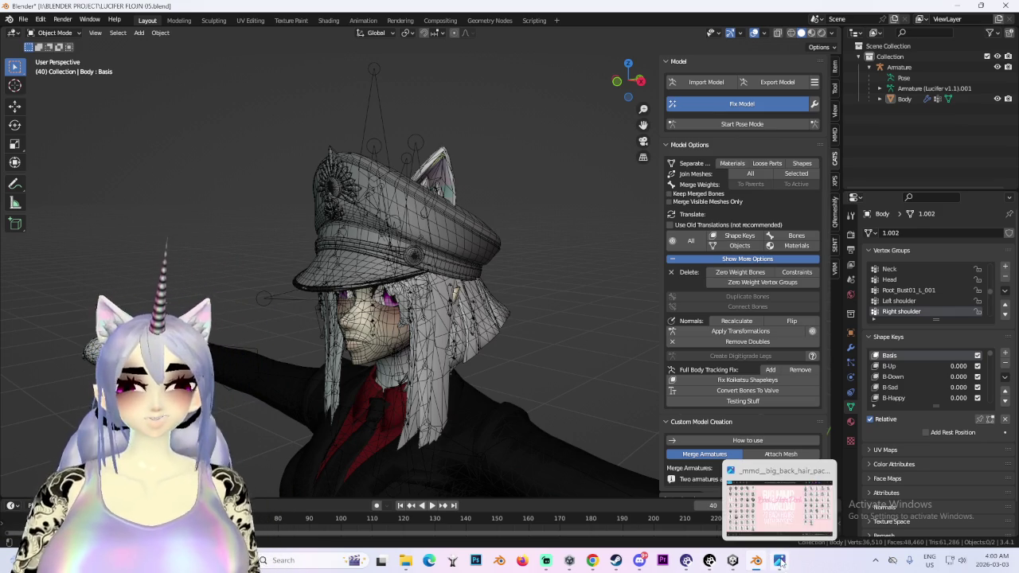
left_click(720, 560)
scroll(356, 191, "down", 5)
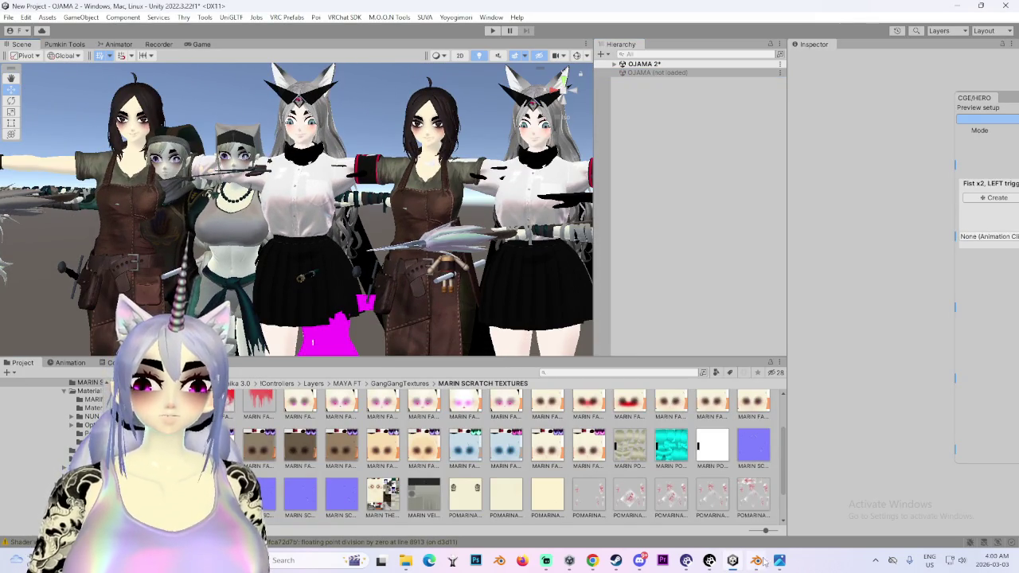
left_click(755, 561)
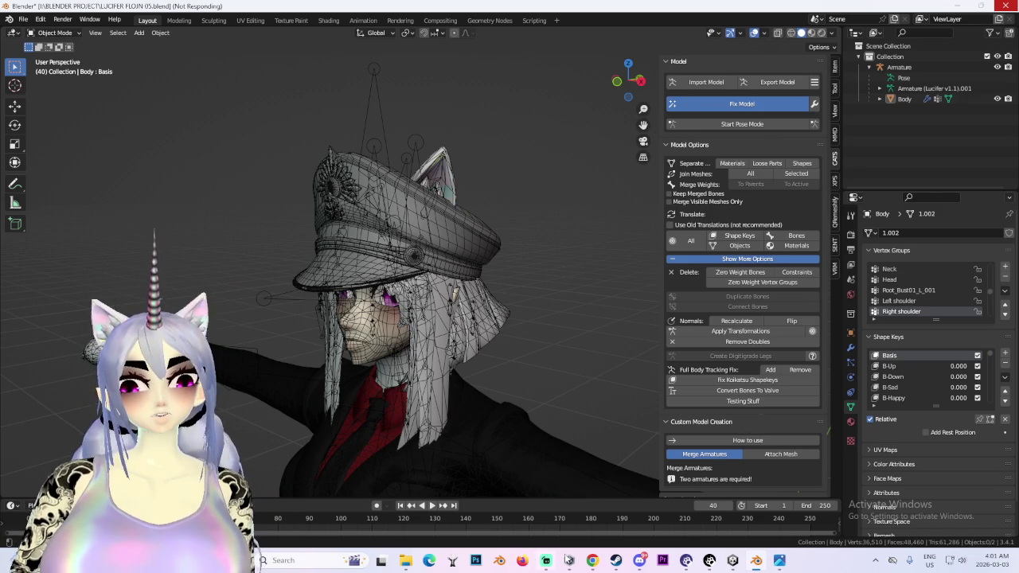
- Scroll through the playing song's YouTube page, then switch back via the taskbar
mouse_move(592, 561)
left_click(534, 506)
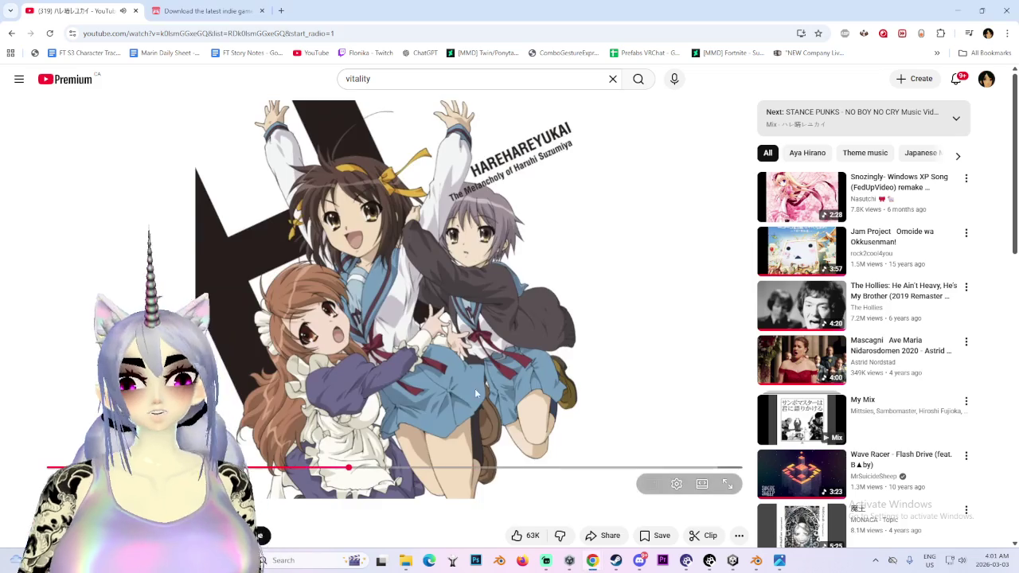
scroll(477, 319, "down", 3)
scroll(796, 430, "down", 2)
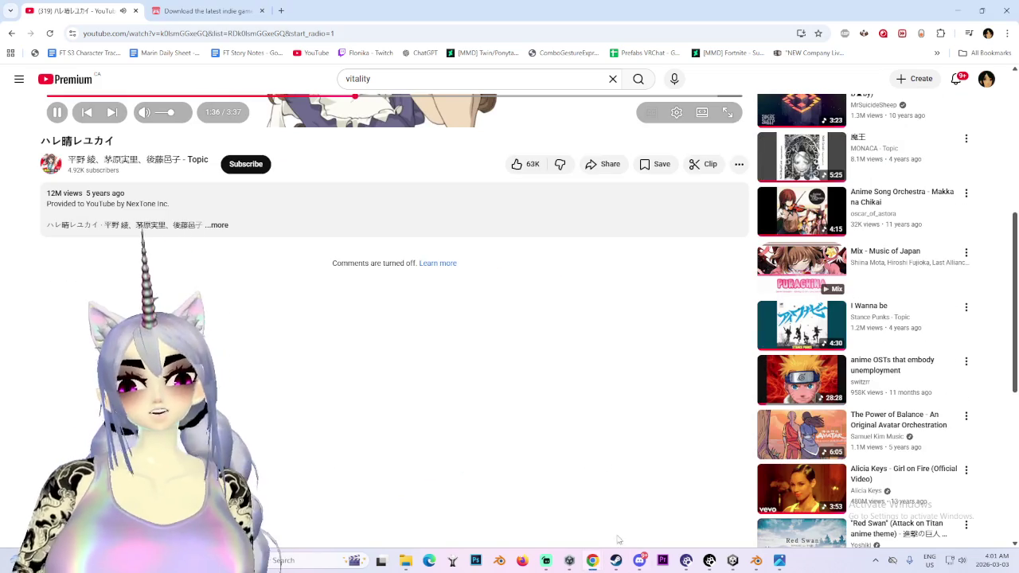
left_click(755, 561)
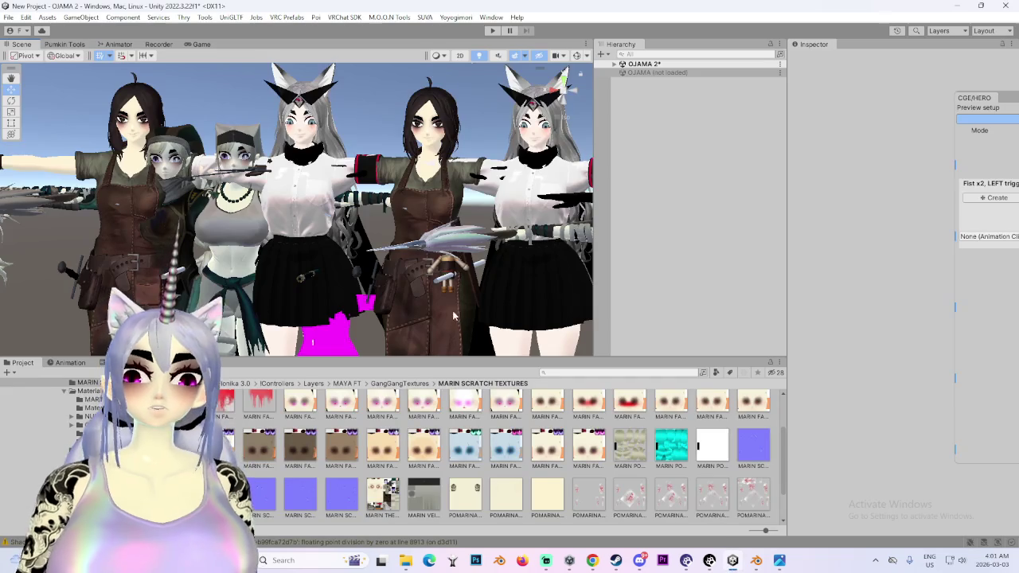
- Expand OJAMA 2 in the Hierarchy, select MARIN SPEAR, and frame the unicorn avatar close up
middle_click_drag(456, 319, 453, 139)
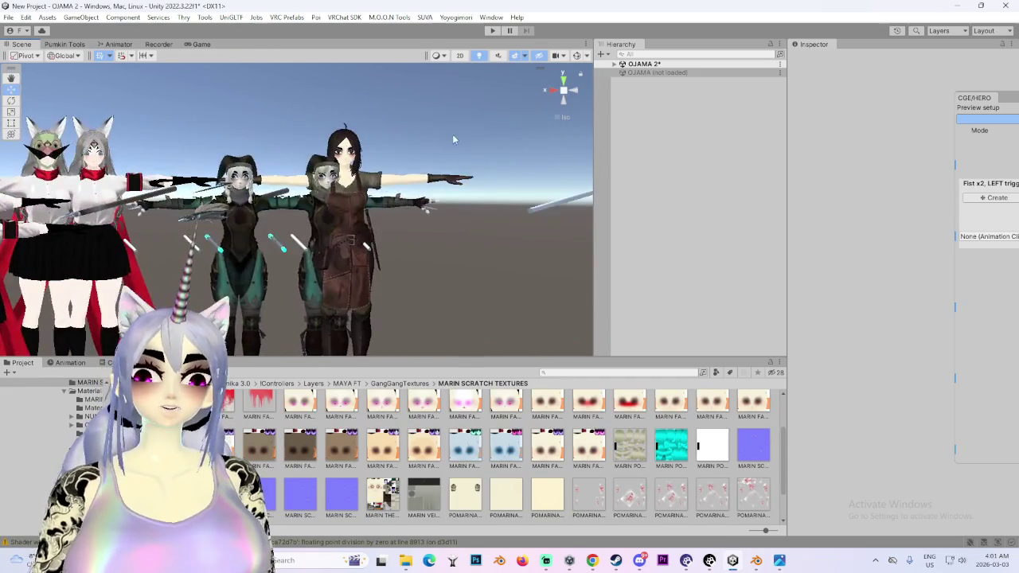
right_click_drag(452, 140, 269, 160)
mouse_move(462, 169)
right_mouse_down()
mouse_move(2, 262)
mouse_move(330, 221)
mouse_move(424, 171)
mouse_move(147, 250)
right_mouse_up()
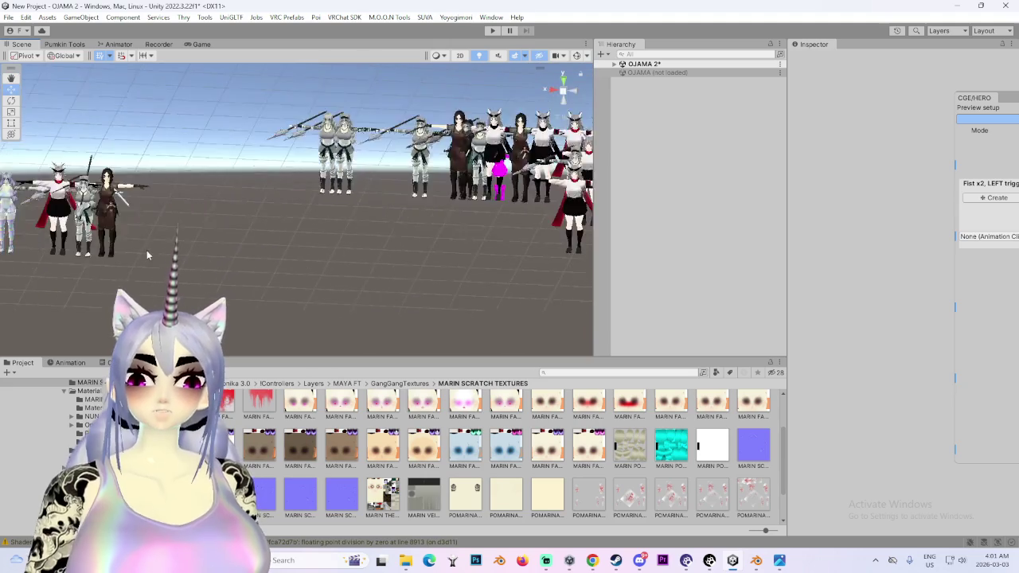
left_click(617, 64)
scroll(660, 239, "down", 10)
left_click(660, 343)
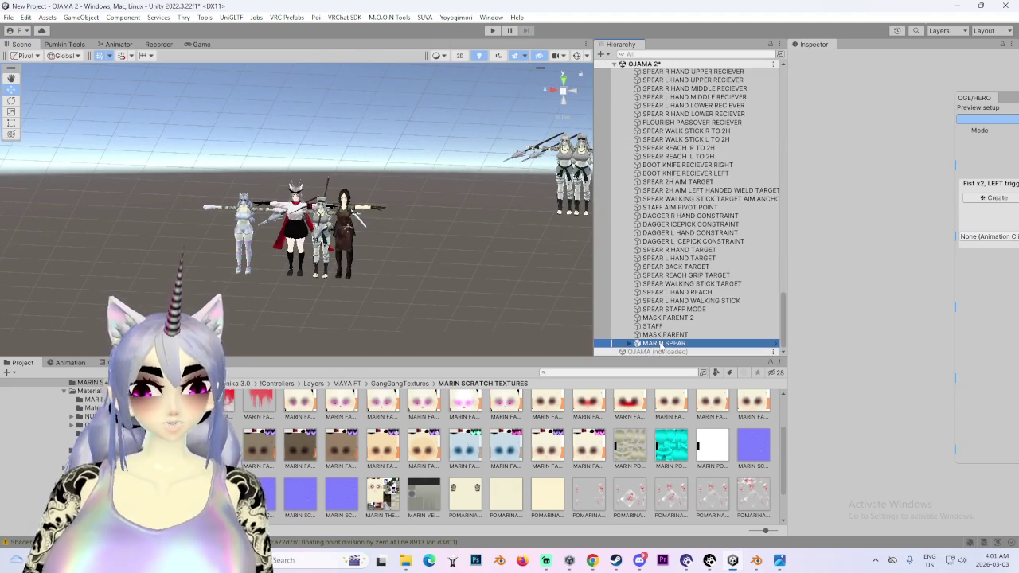
scroll(296, 231, "up", 8)
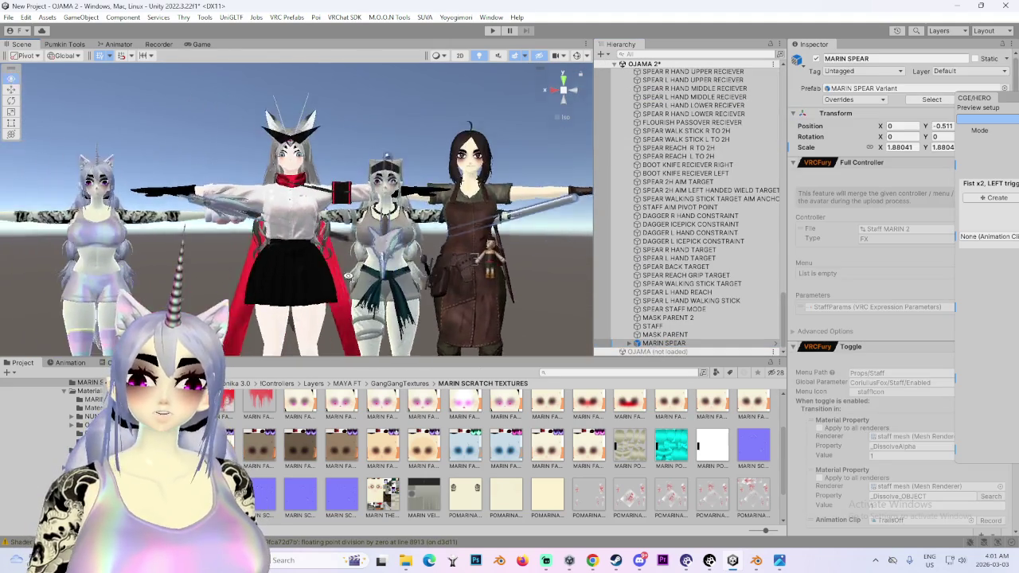
scroll(247, 251, "up", 2)
right_click_drag(237, 259, 424, 278)
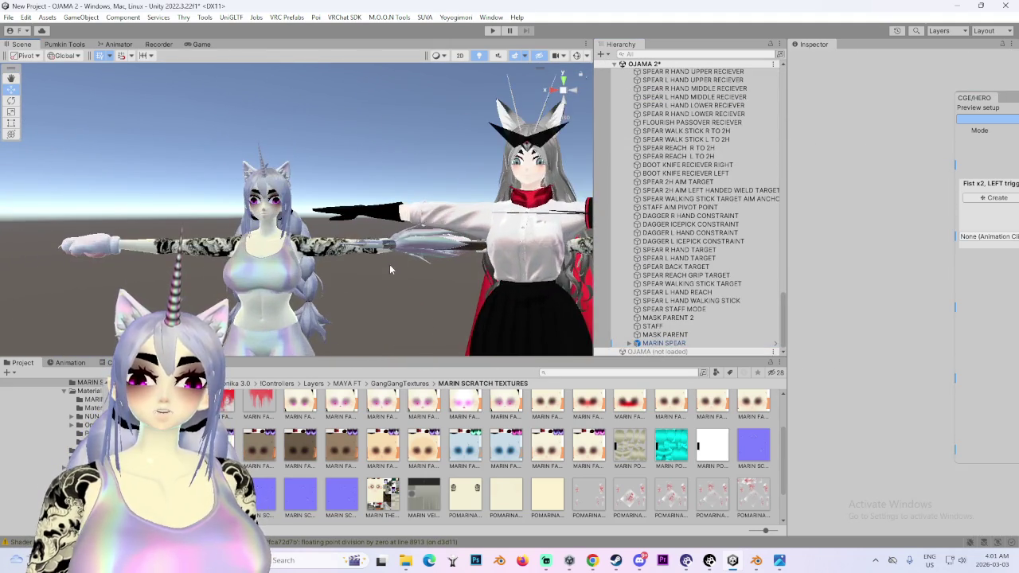
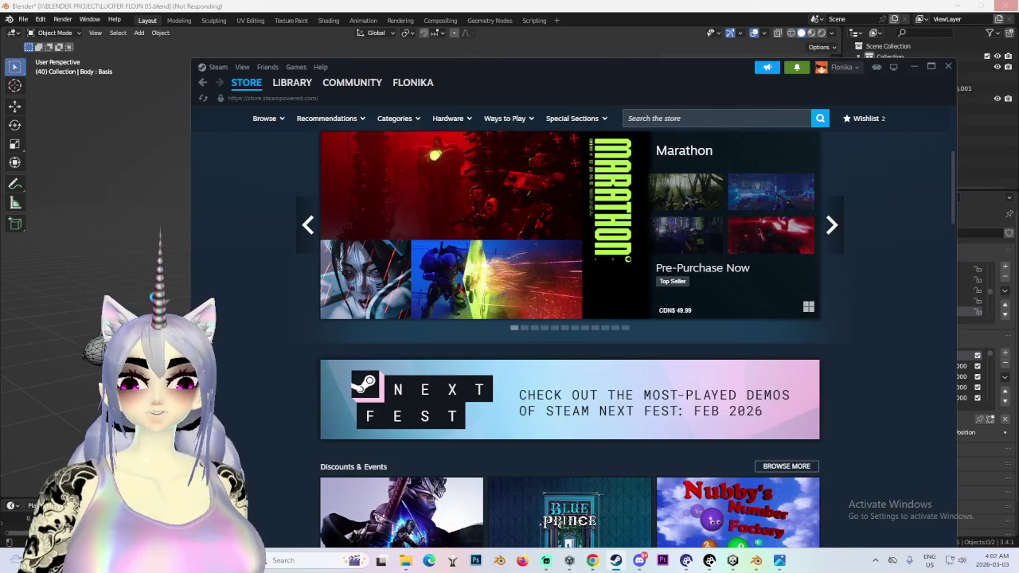
- Scroll the Steam store past the deals to New & Trending, then switch to the Unity editor
scroll(491, 407, "down", 5)
scroll(422, 408, "down", 3)
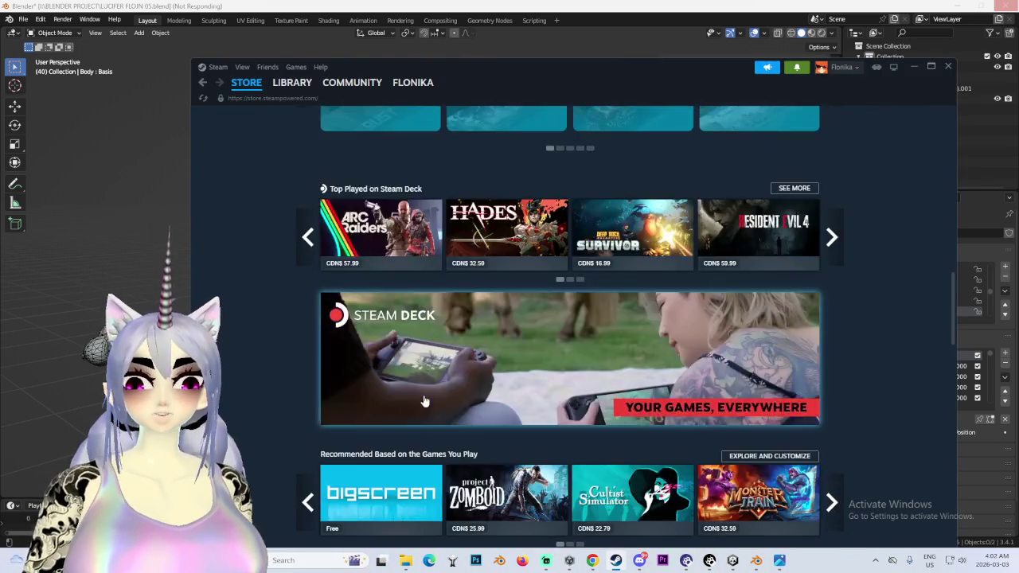
scroll(422, 406, "down", 3)
scroll(423, 402, "down", 3)
scroll(422, 402, "down", 5)
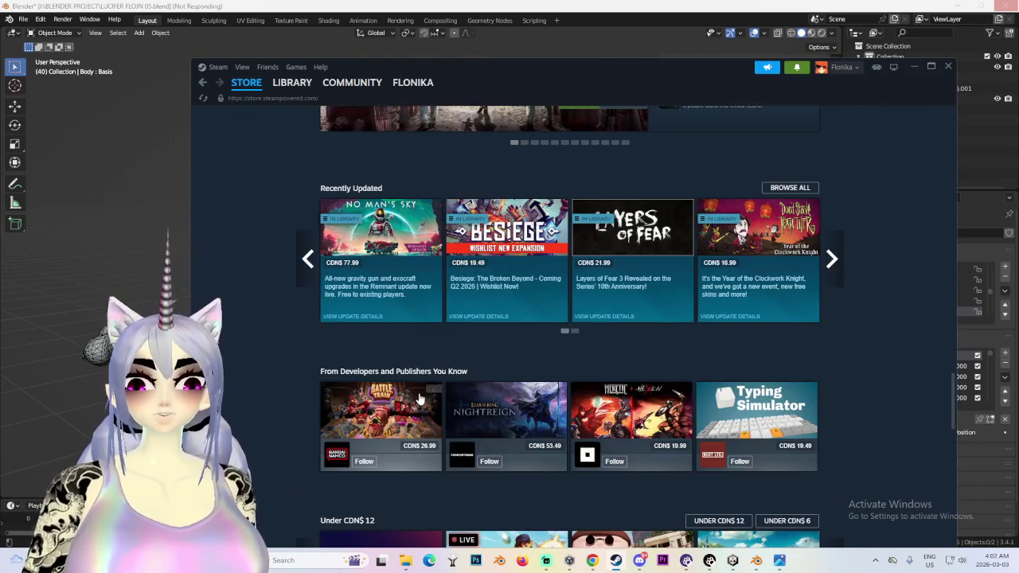
scroll(412, 353, "down", 2)
scroll(410, 353, "down", 3)
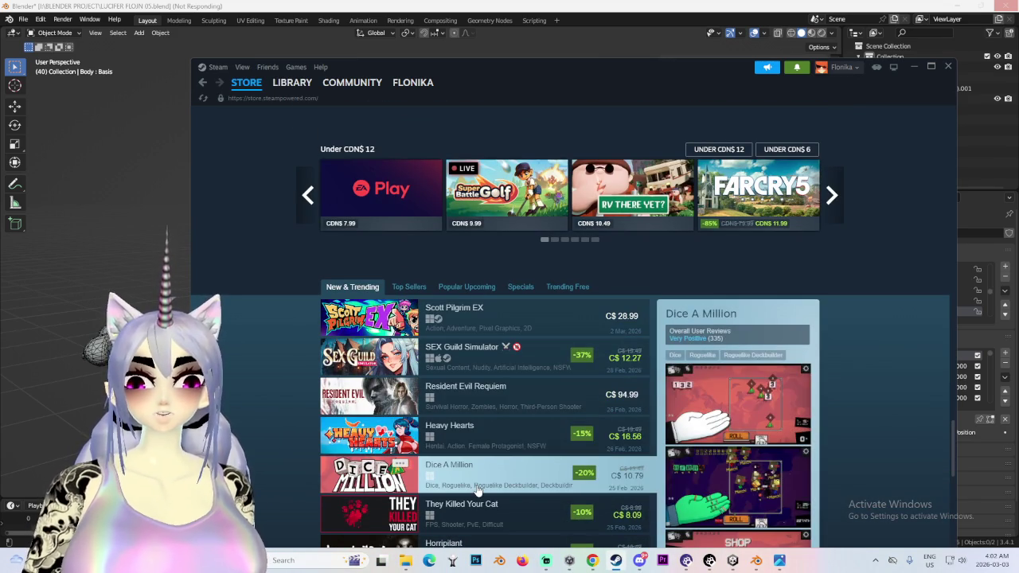
scroll(462, 506, "down", 3)
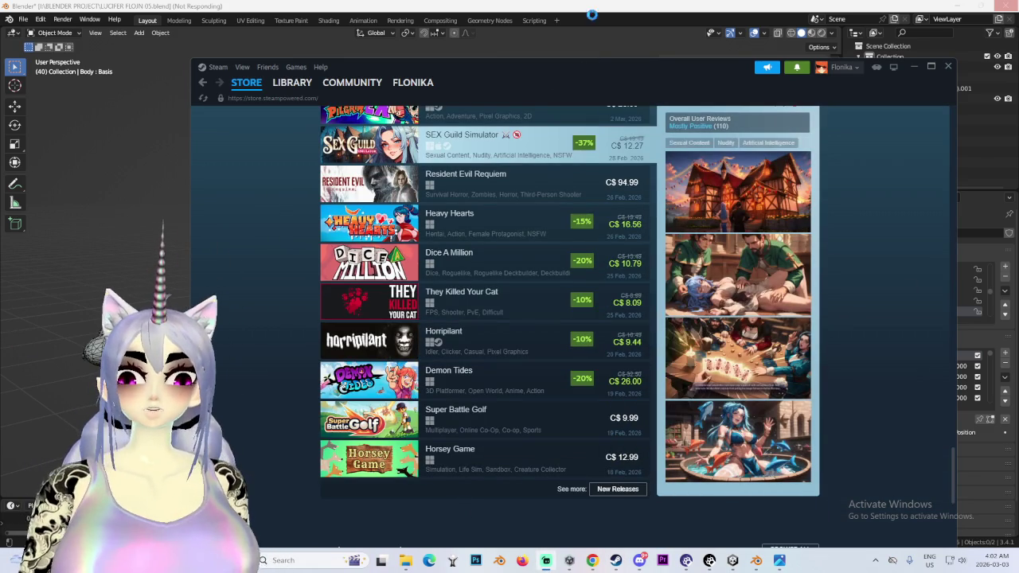
left_click(732, 560)
scroll(372, 264, "up", 3)
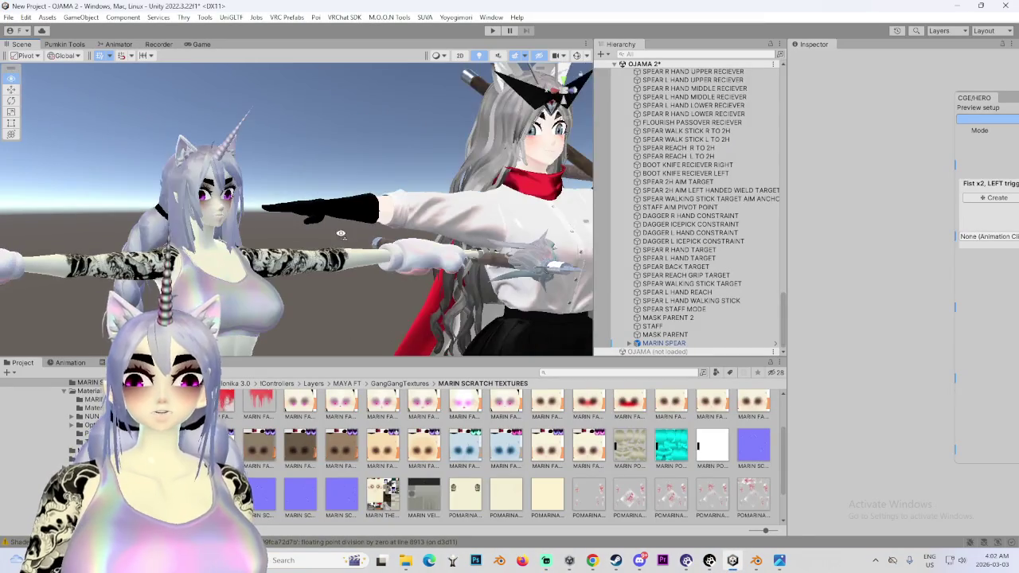
- Zoom and orbit the Unity Scene view toward the centre character, then Alt+Tab to Blender
scroll(356, 209, "up", 3)
mouse_move(355, 209)
left_mouse_down("alt")
mouse_move(218, 251)
mouse_move(277, 226)
left_mouse_up("alt")
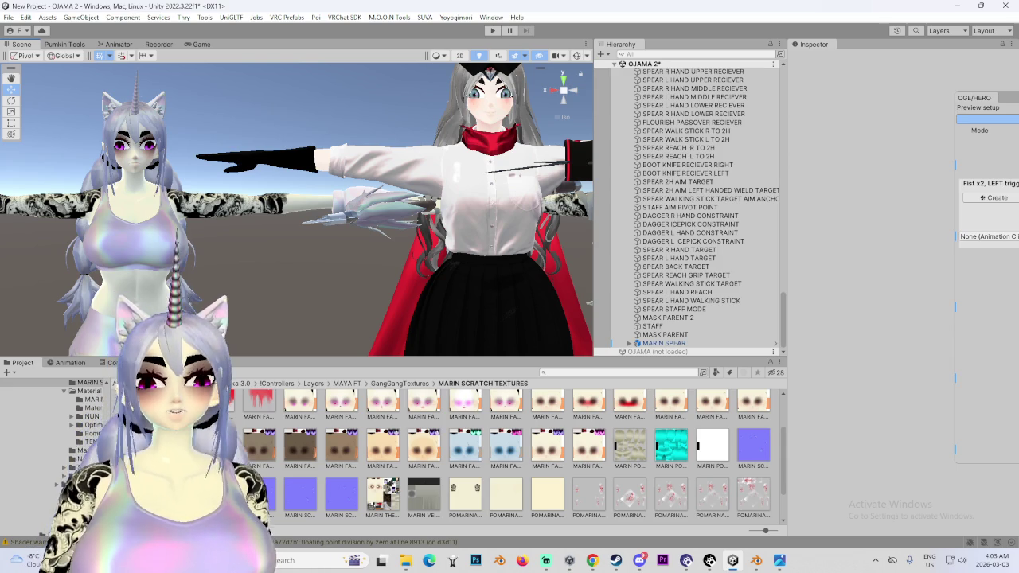
key("alt+Tab")
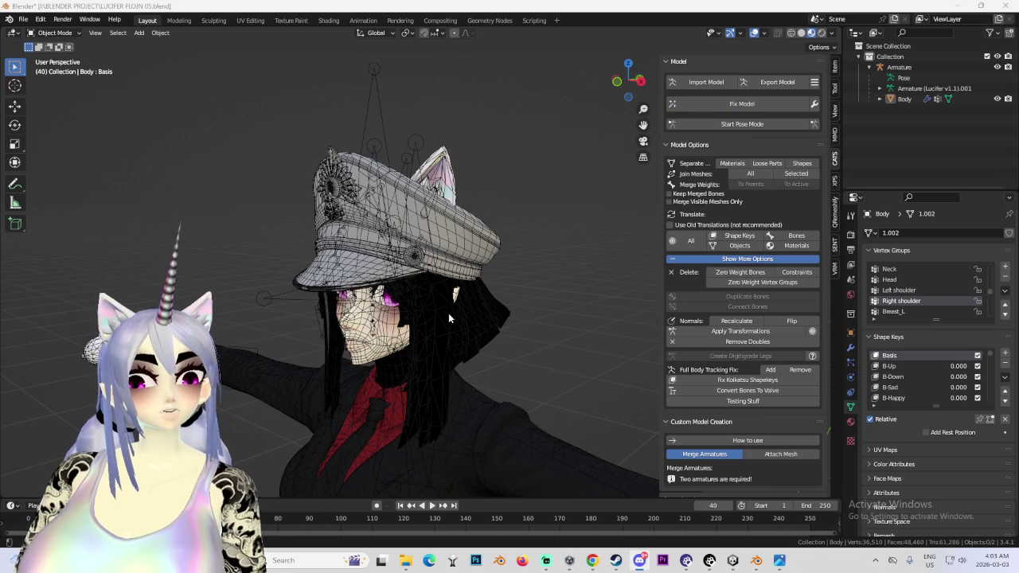
- Run CATS Fix Model, select the Body mesh and hide the viewport overlays
left_click(622, 84)
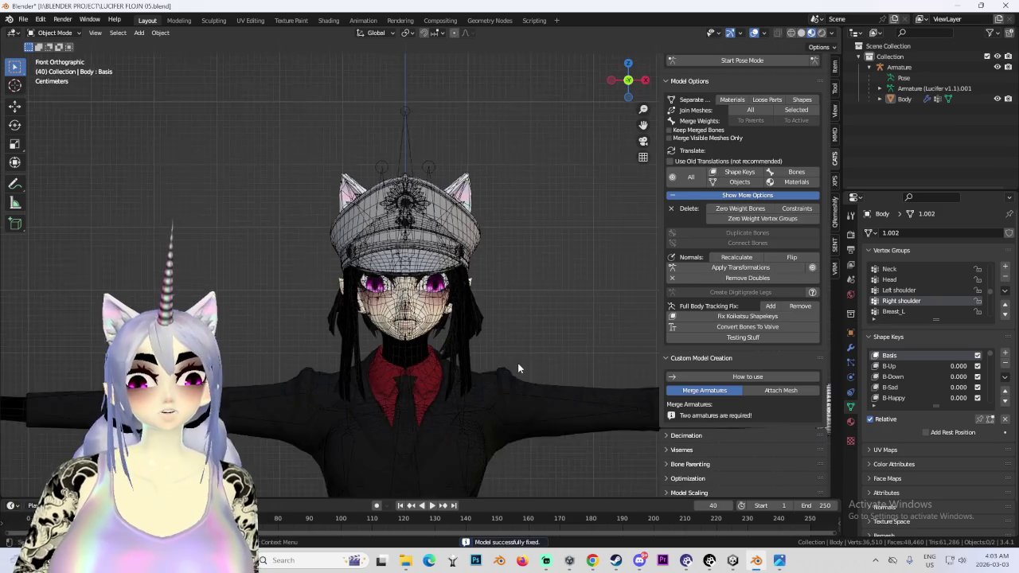
left_click(904, 99)
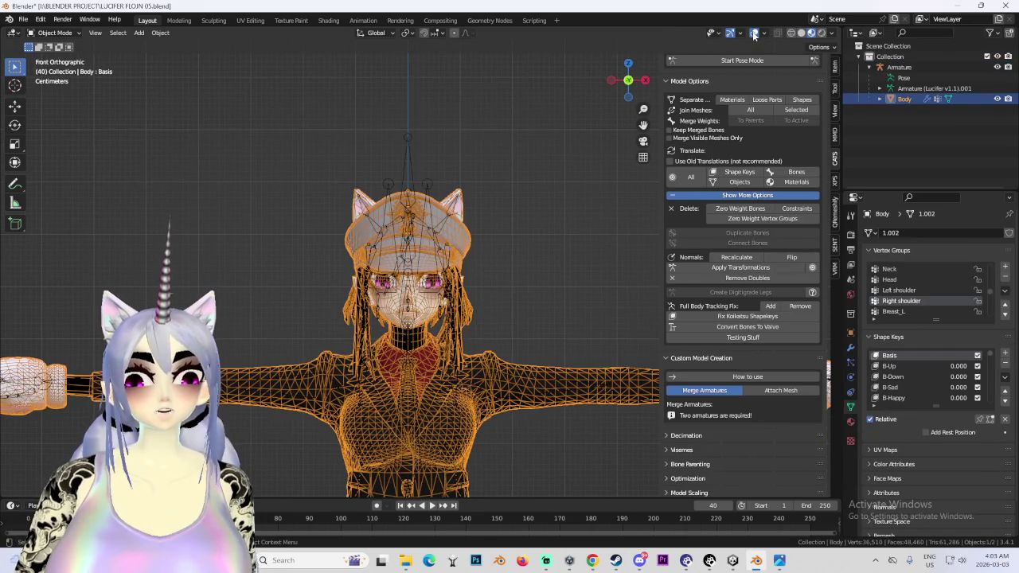
left_click(754, 33)
mouse_move(478, 287)
middle_mouse_down()
mouse_move(507, 288)
mouse_move(475, 317)
mouse_move(474, 256)
mouse_move(495, 325)
mouse_move(517, 331)
middle_mouse_up()
scroll(496, 325, "up", 5)
- Orbit and zoom to inspect the fixed character from the front and back
scroll(516, 331, "up", 2)
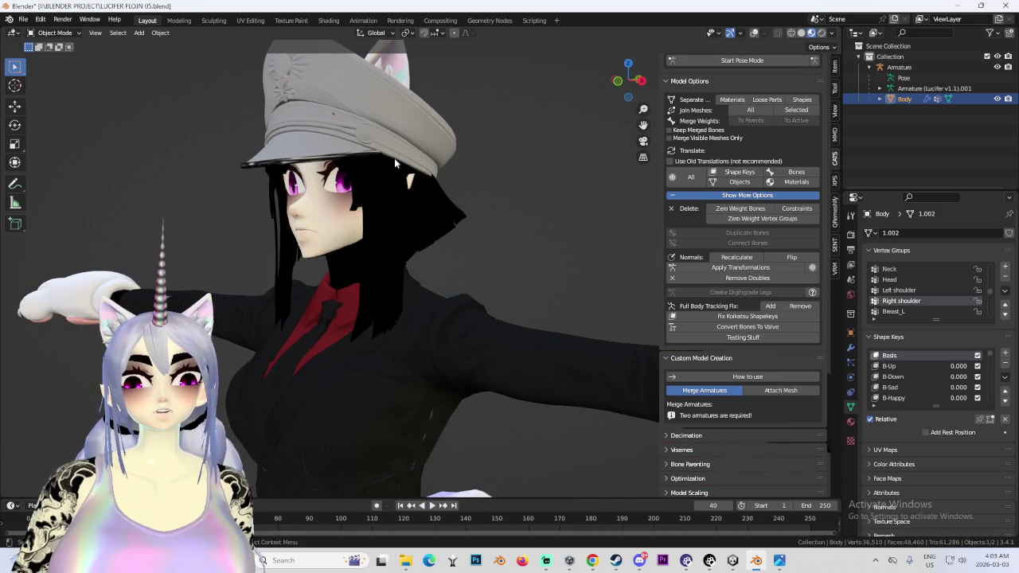
middle_click_drag(477, 239, 431, 269)
scroll(470, 301, "down", 2)
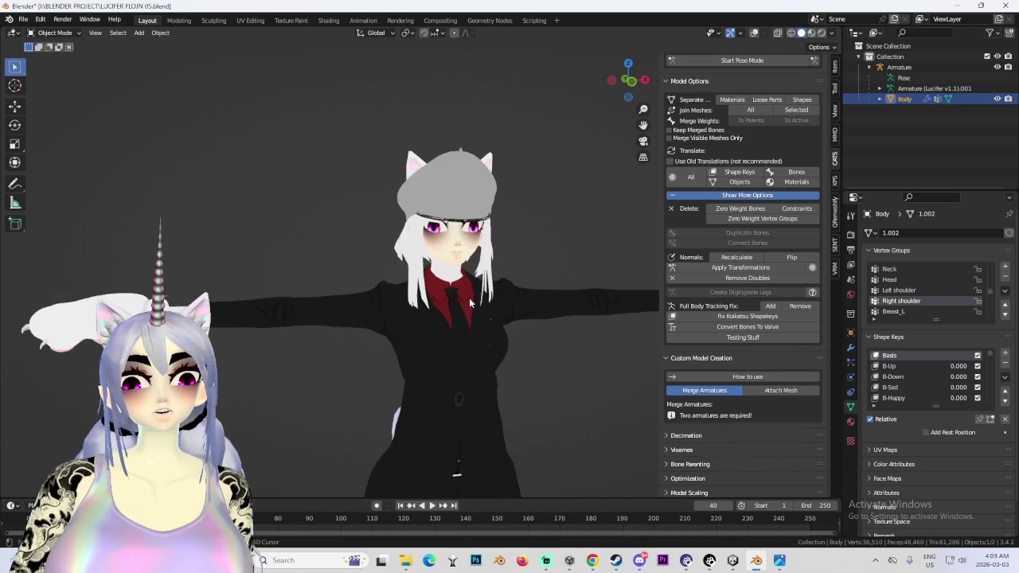
scroll(458, 342, "down", 3)
mouse_move(437, 304)
middle_mouse_down()
mouse_move(509, 302)
mouse_move(436, 303)
mouse_move(412, 273)
middle_mouse_up()
scroll(412, 273, "up", 5)
left_click(23, 18)
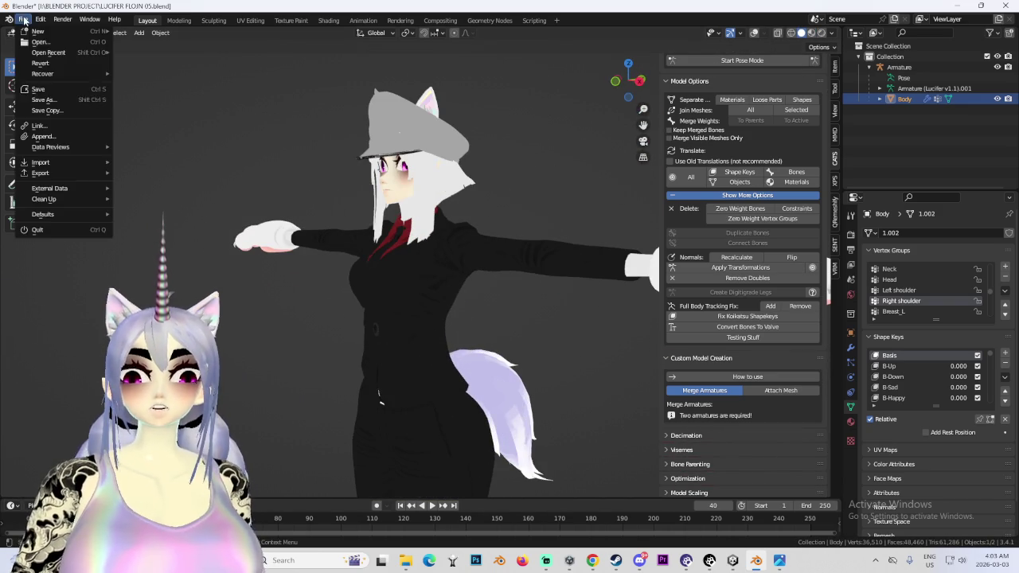
- Save the fixed avatar as LUCIFER FLOJN 06.blend and begin opening another project file
left_click(48, 101)
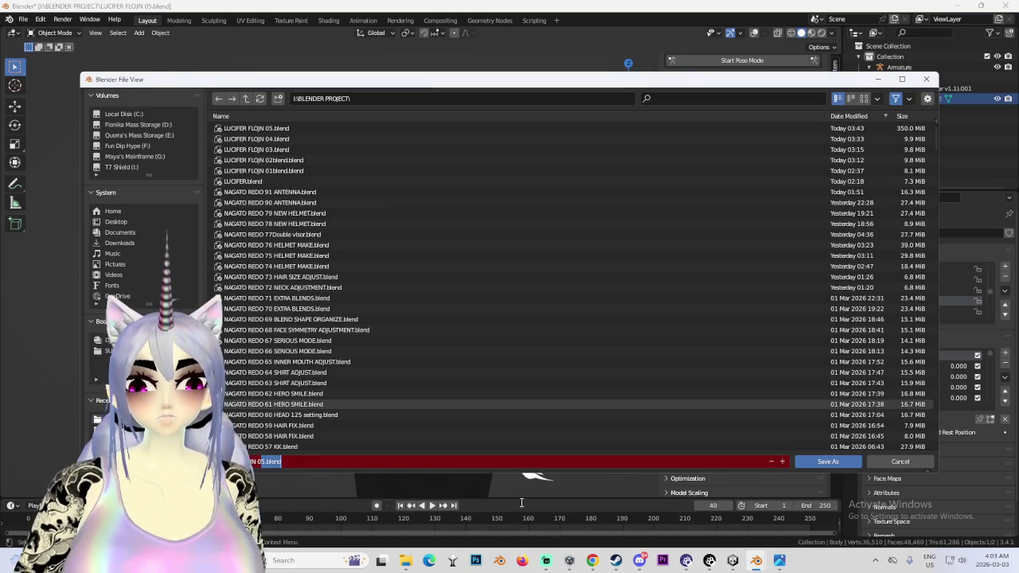
type("06")
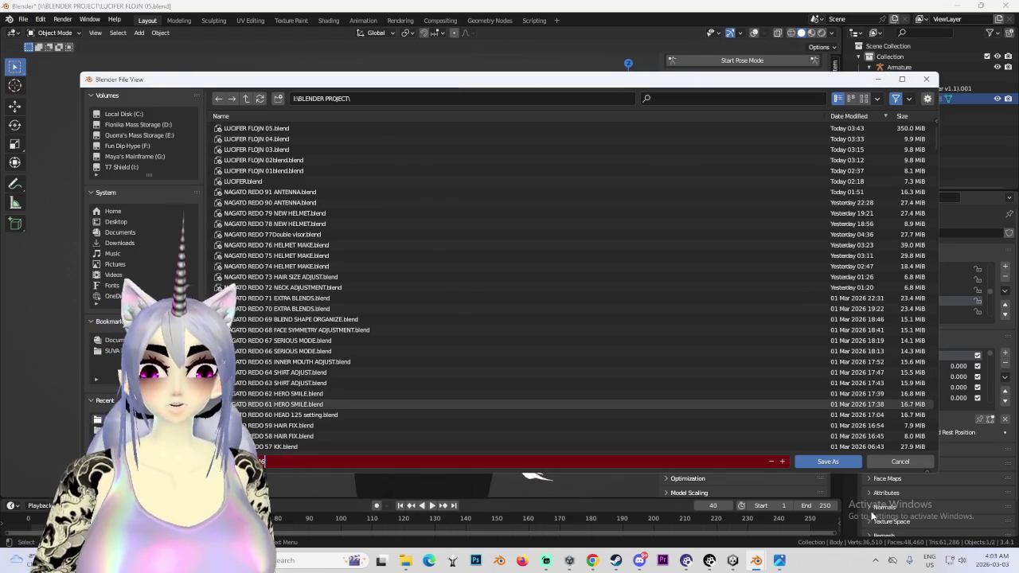
left_click(828, 461)
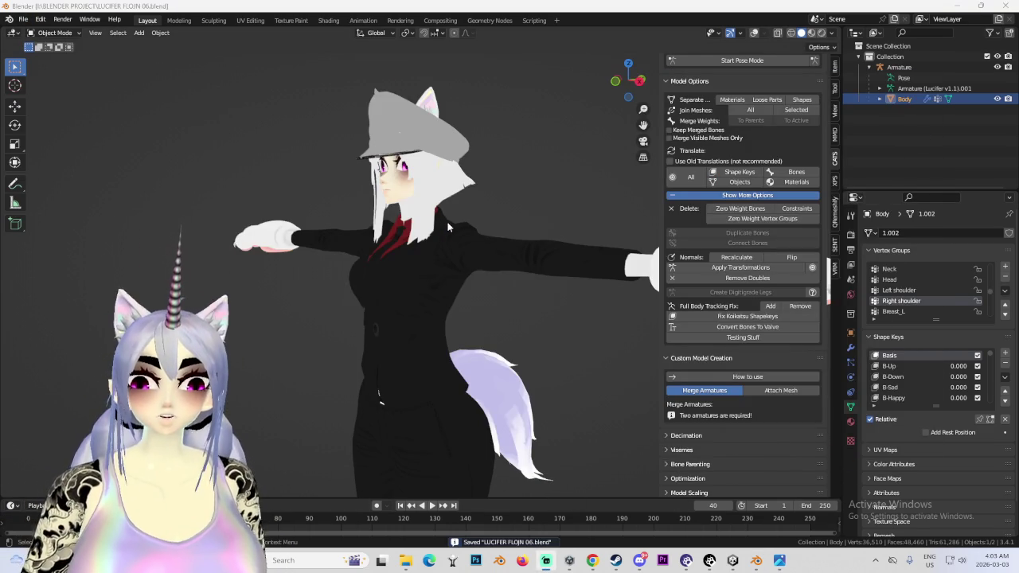
left_click(23, 18)
left_click(48, 39)
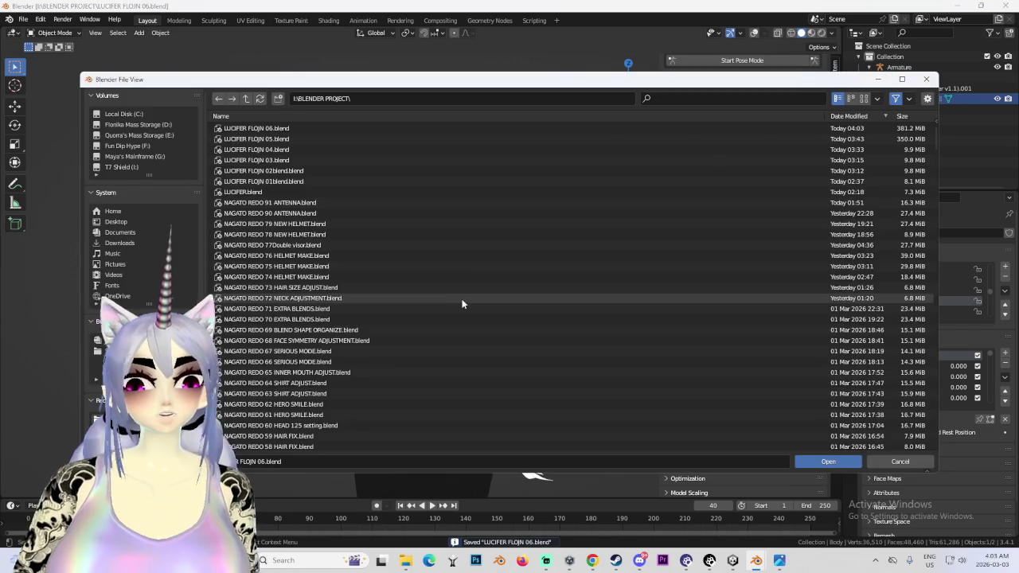
- Open LUCIFER FLOJN 04.blend and hide the viewport overlays
left_click(293, 148)
double_click(293, 149)
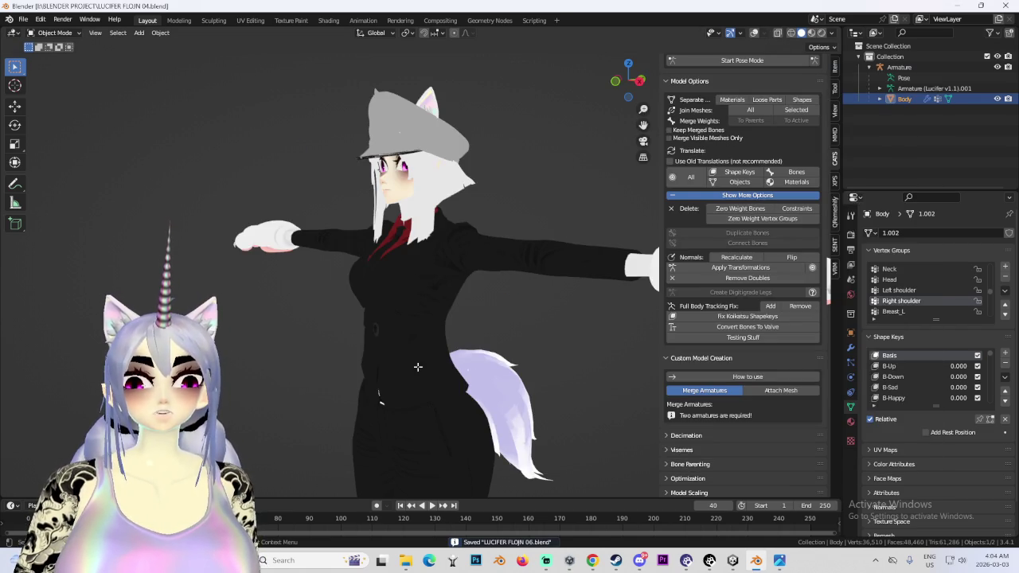
mouse_move(755, 560)
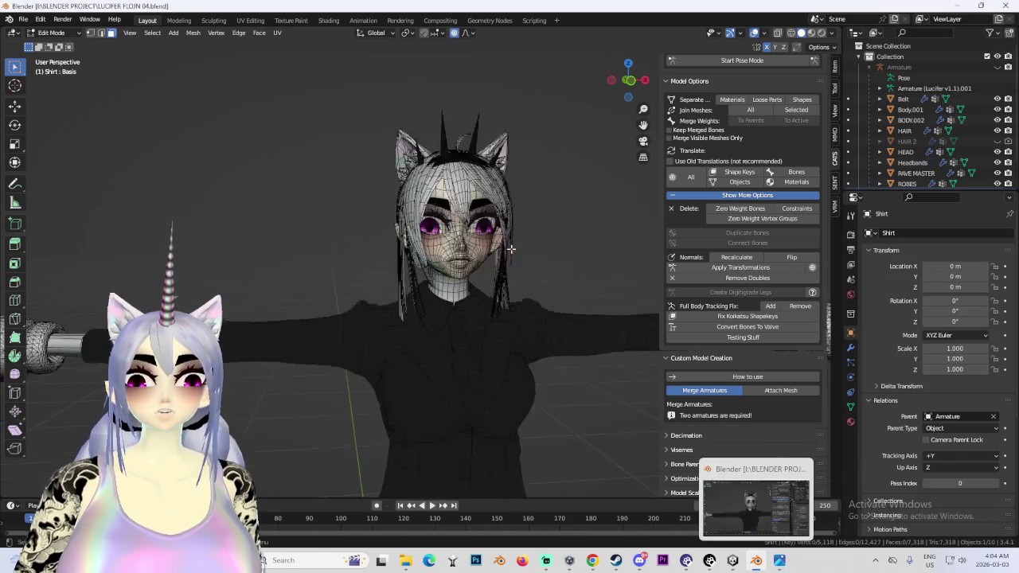
left_click(754, 33)
scroll(484, 223, "down", 3)
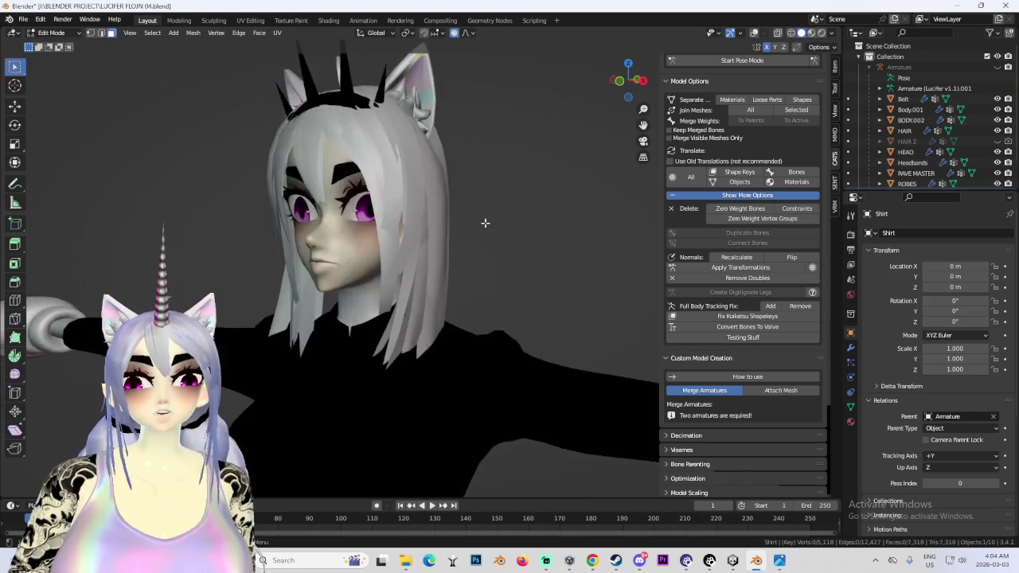
scroll(557, 242, "down", 2)
scroll(564, 188, "down", 2)
- Orbit to three-quarter and side views of the tail and head, ending on front view
middle_click_drag(528, 308, 469, 208)
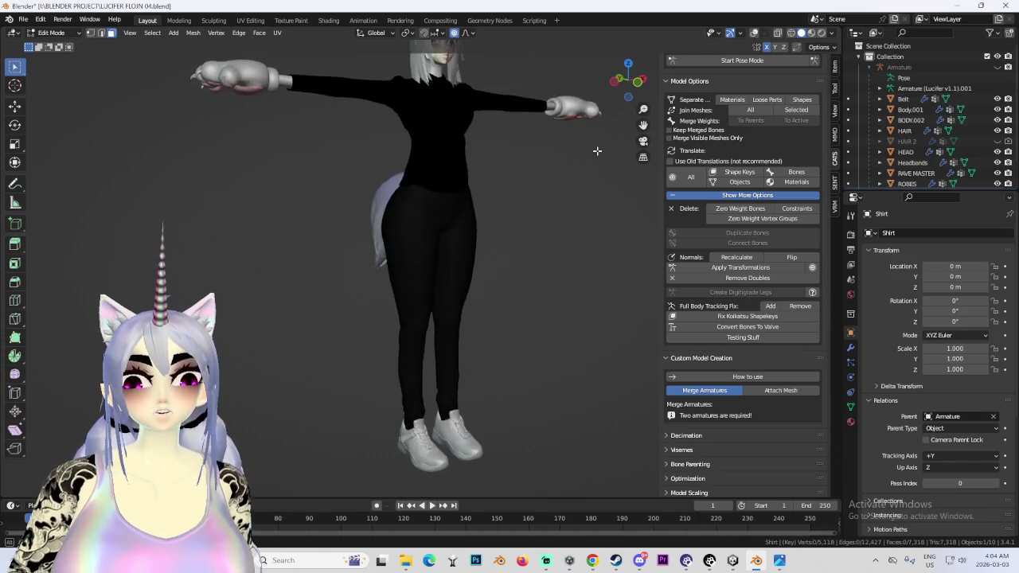
scroll(478, 239, "up", 1)
scroll(552, 280, "up", 3)
scroll(549, 263, "up", 1)
middle_click_drag(548, 255, 851, 213)
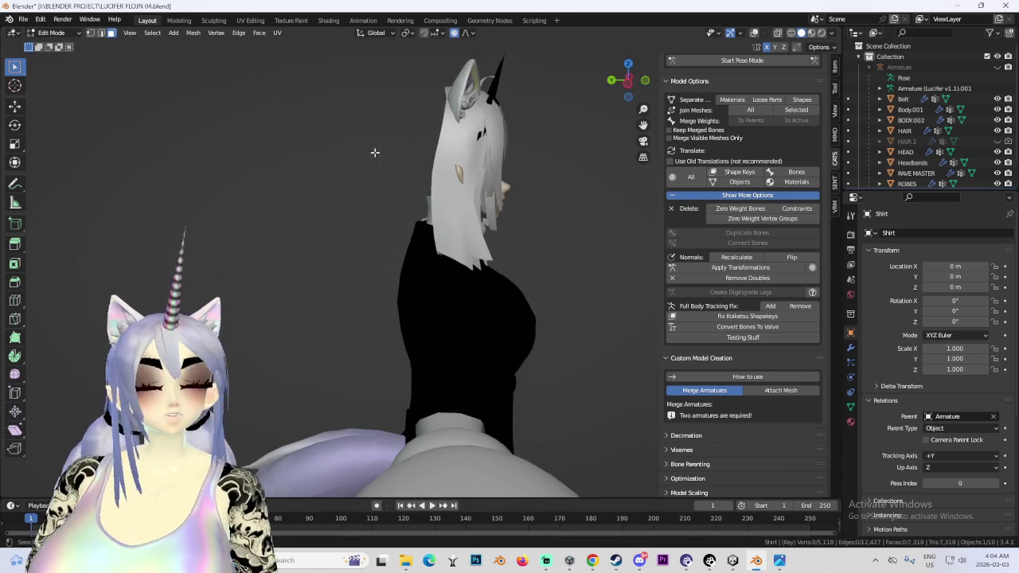
key("KP_1")
- Compare side and front views of the cat-eared character
scroll(446, 183, "up", 1)
scroll(488, 189, "up", 2)
middle_click_drag(488, 189, 522, 167)
key("KP_1")
mouse_move(486, 215)
middle_mouse_down()
mouse_move(573, 218)
mouse_move(546, 238)
mouse_move(544, 346)
mouse_move(398, 269)
mouse_move(533, 353)
middle_mouse_up()
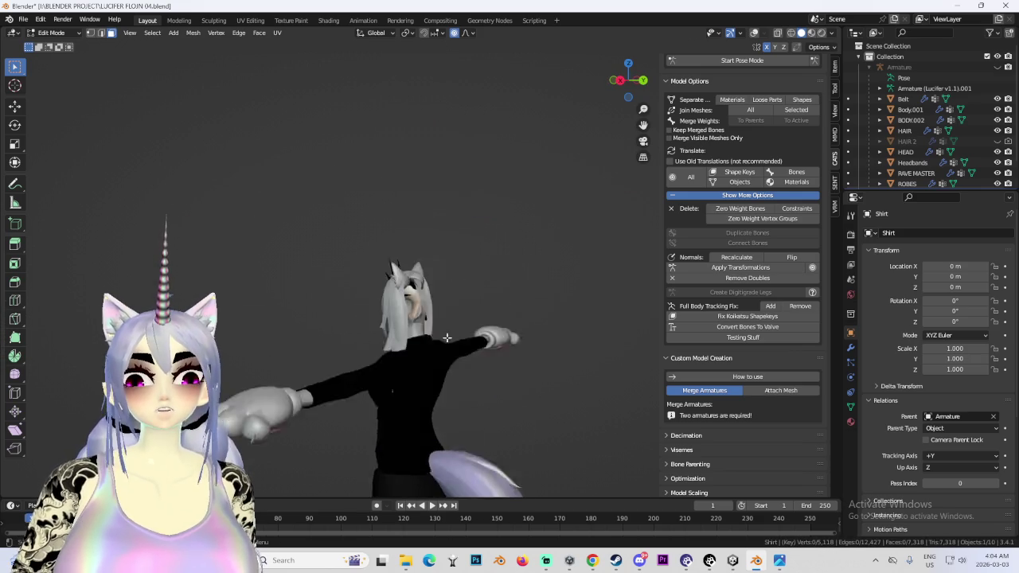
scroll(533, 353, "up", 4)
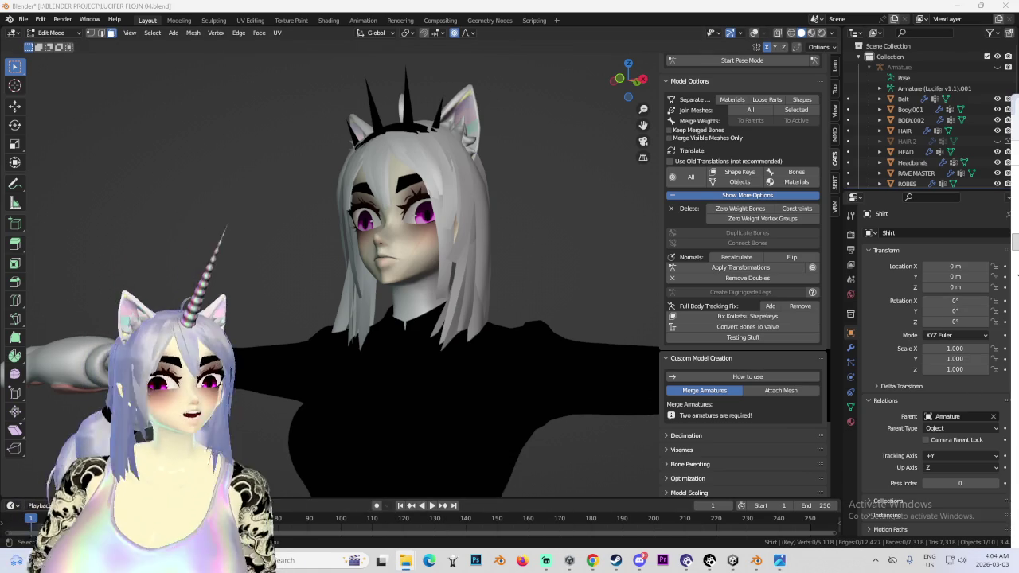
left_click(405, 560)
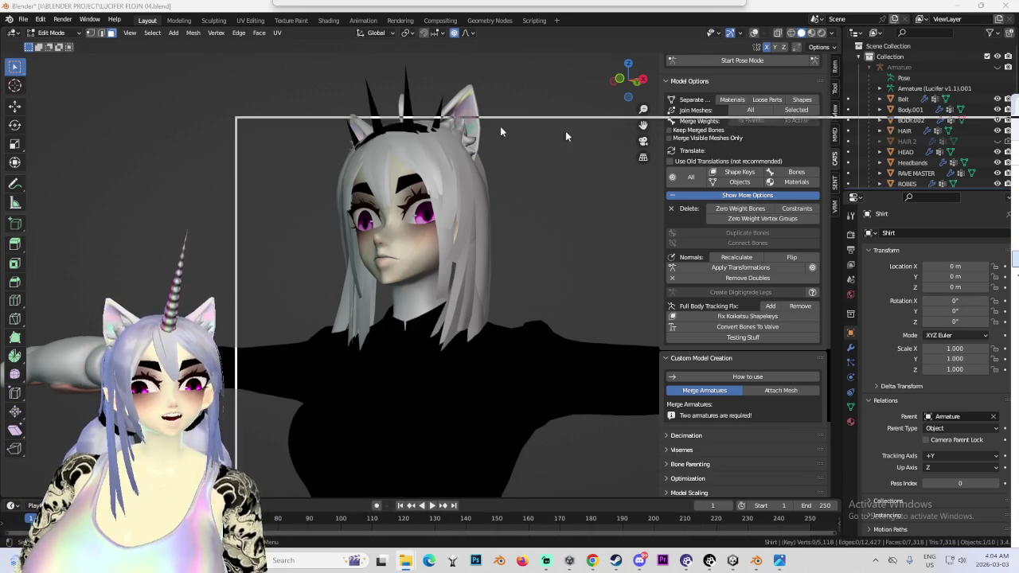
- Browse the BLENDER PROJECT and COMPUTER BACKUP NUMBER 2 folders on the T7 Shield drive
double_click(555, 203)
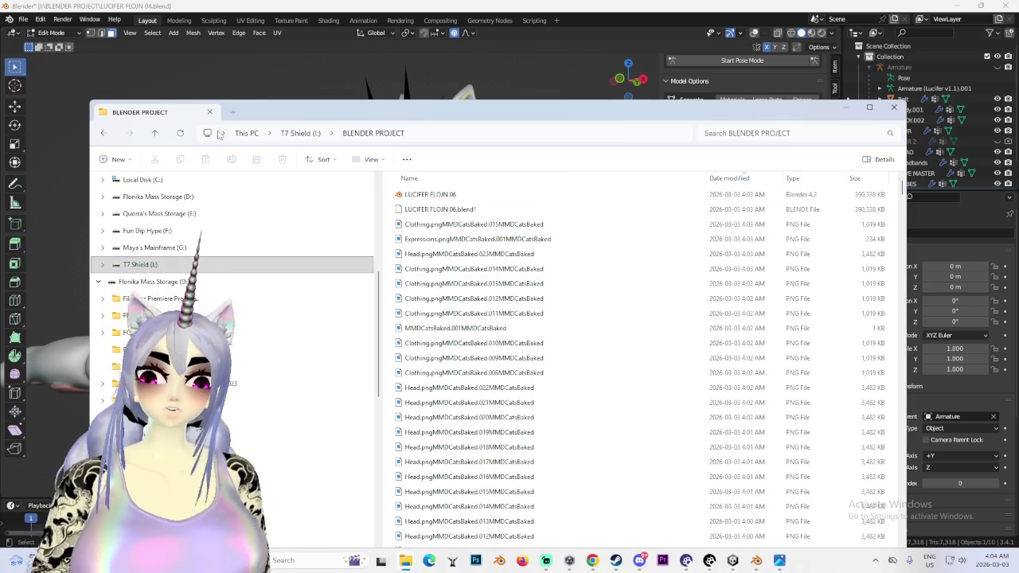
key("alt+Left")
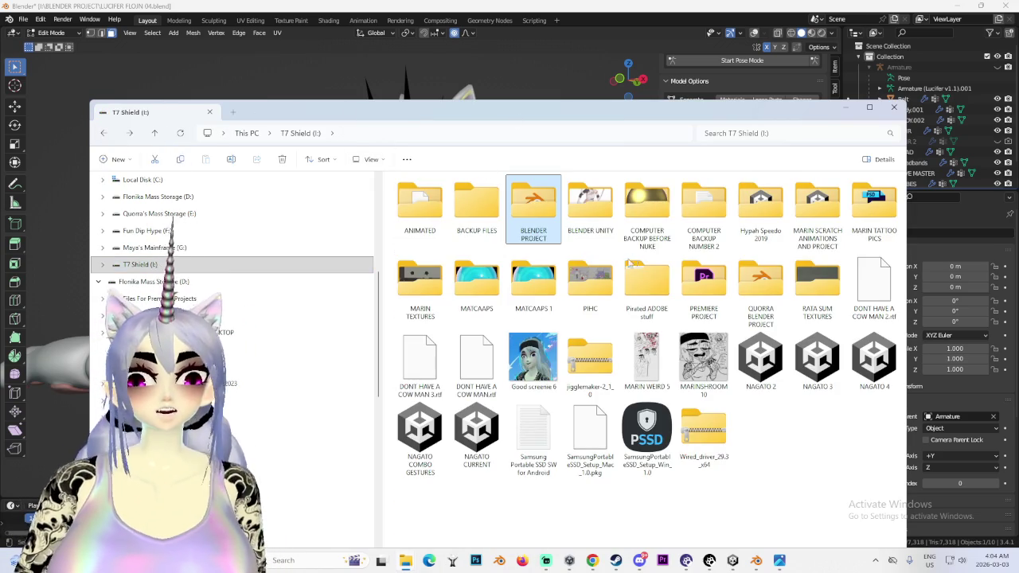
double_click(704, 205)
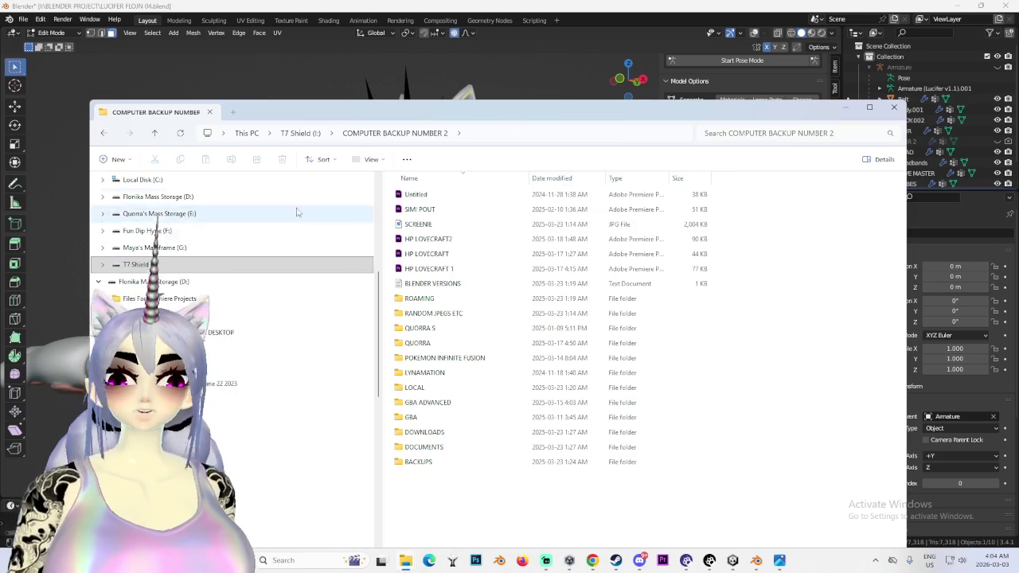
key("F5")
key("alt+Up")
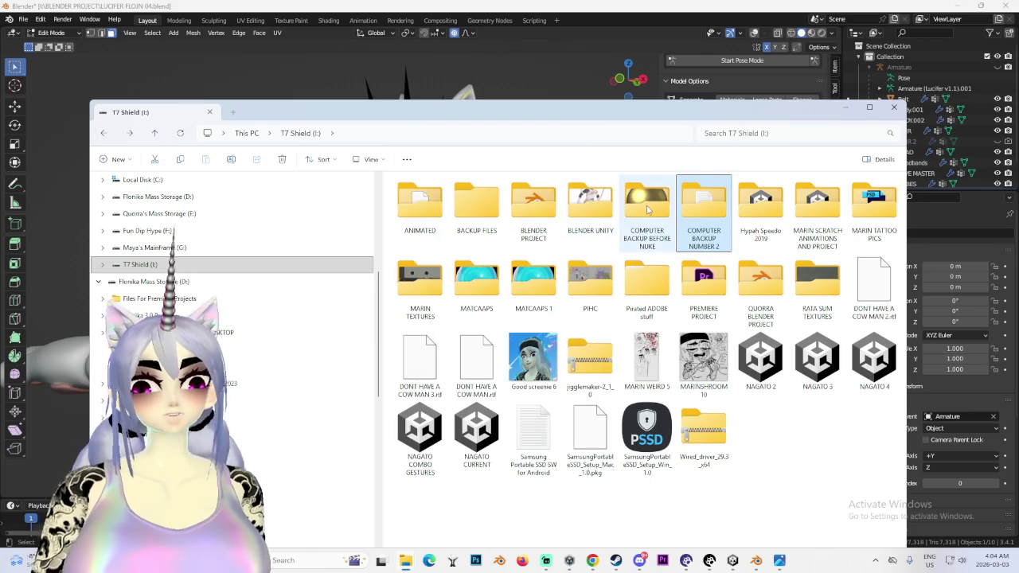
- Open COMPUTER BACKUP BEFORE NUKE > GANG GANG, scroll its contents, then minimize File Explorer
double_click(705, 203)
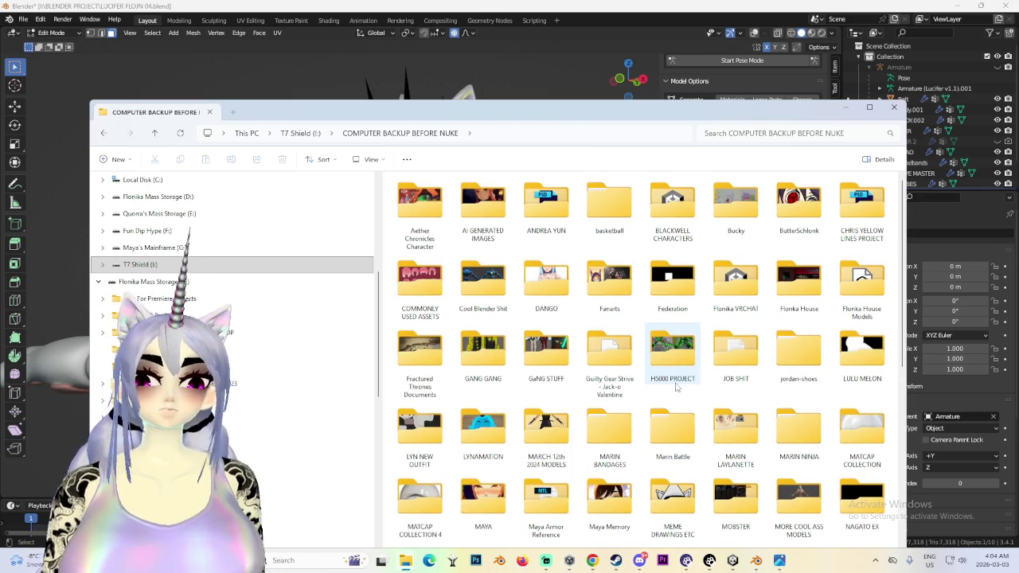
double_click(483, 350)
scroll(489, 360, "down", 5)
scroll(474, 359, "down", 5)
scroll(460, 365, "down", 5)
scroll(455, 371, "down", 5)
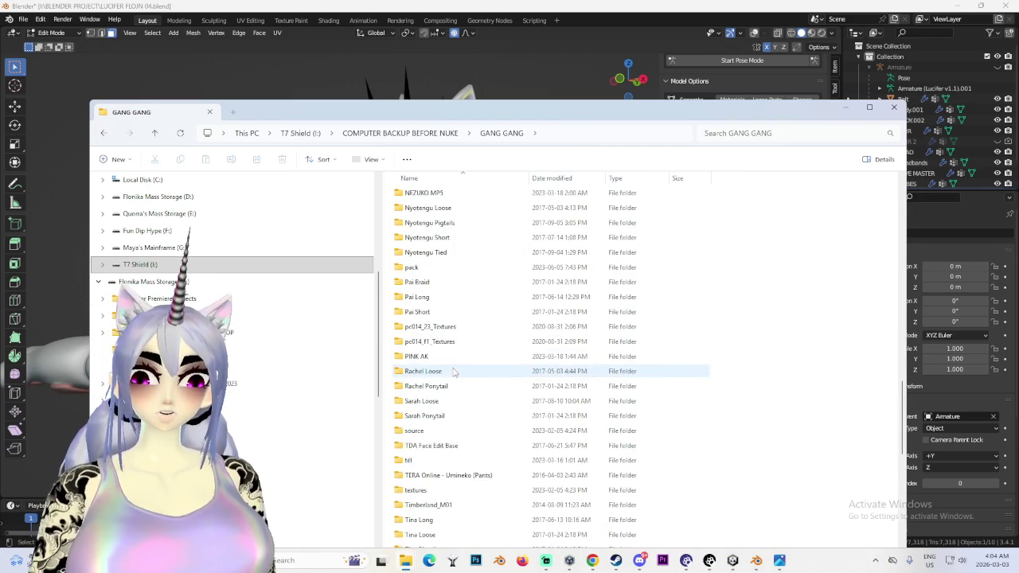
scroll(452, 374, "down", 5)
scroll(447, 376, "down", 5)
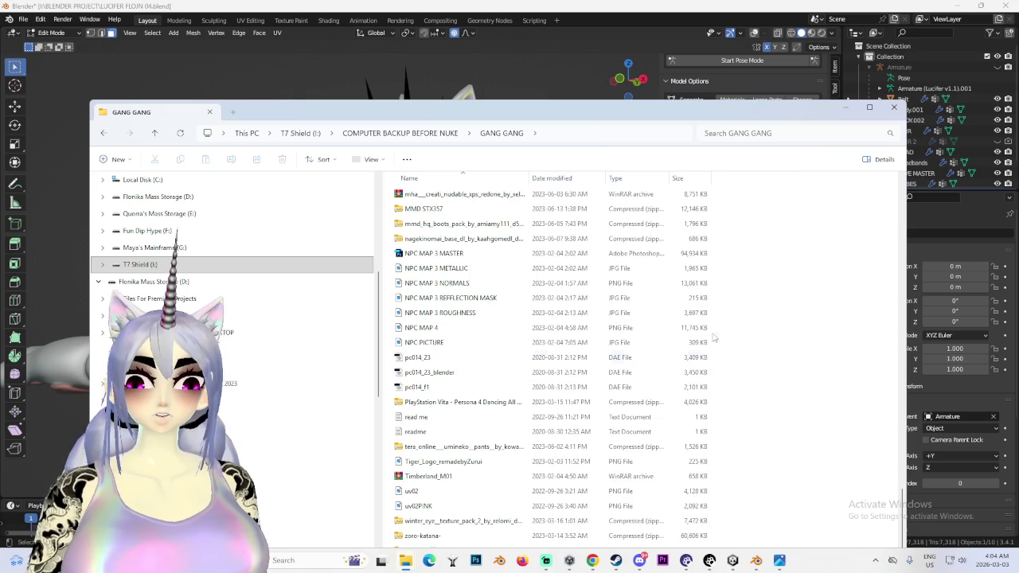
left_click(855, 108)
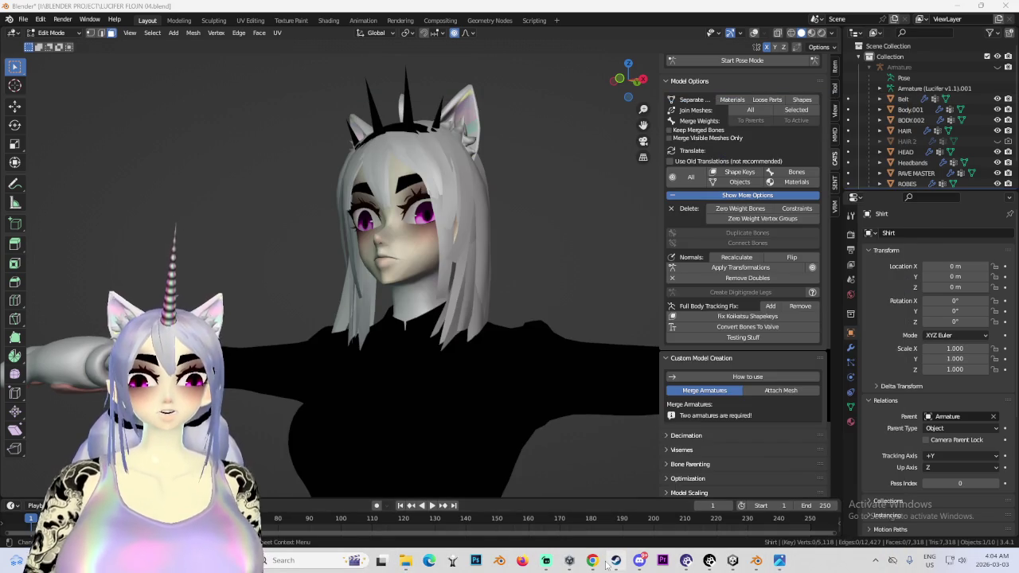
- Switch to DeviantArt in the browser and search for 'koikatsu back hair'
left_click(611, 561)
mouse_move(592, 561)
left_click(645, 509)
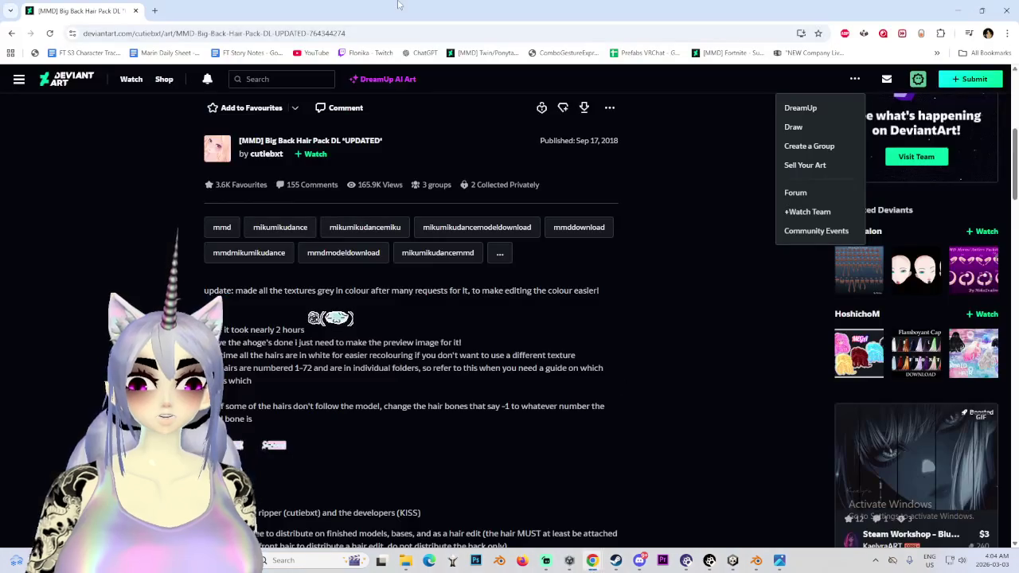
scroll(522, 422, "up", 5)
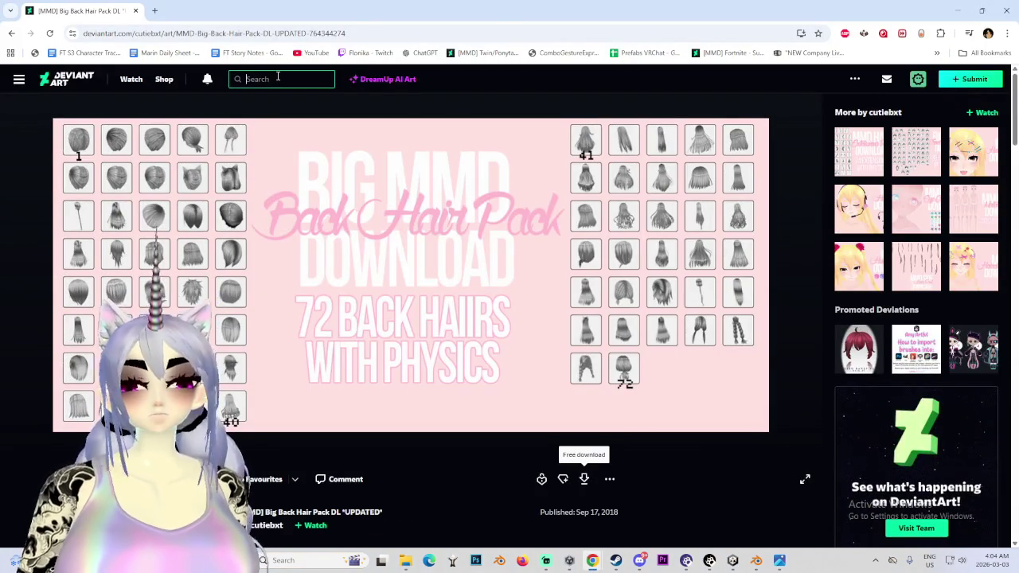
left_click(281, 79)
type("koikatsu")
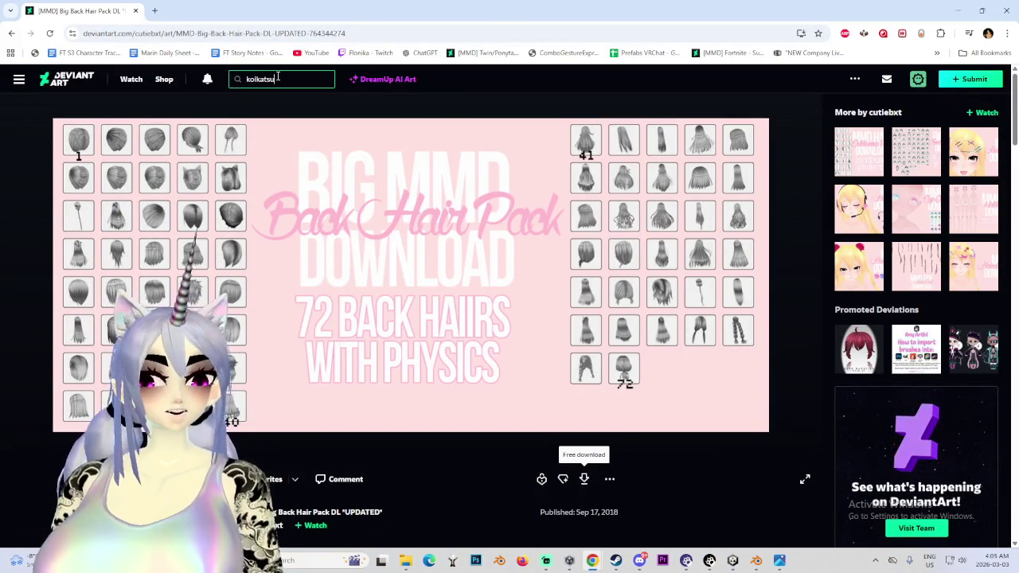
type(" hair")
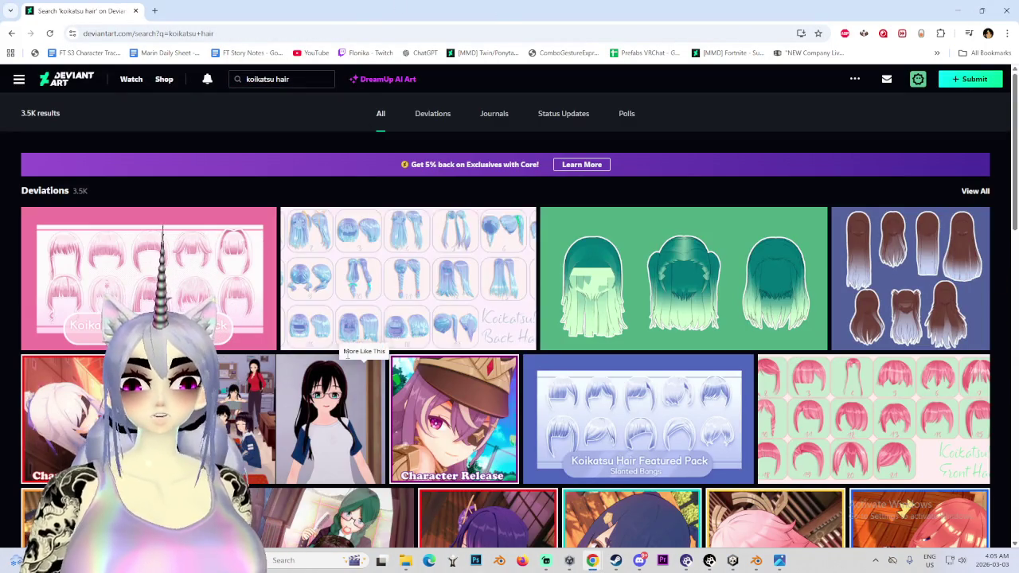
scroll(500, 359, "down", 3)
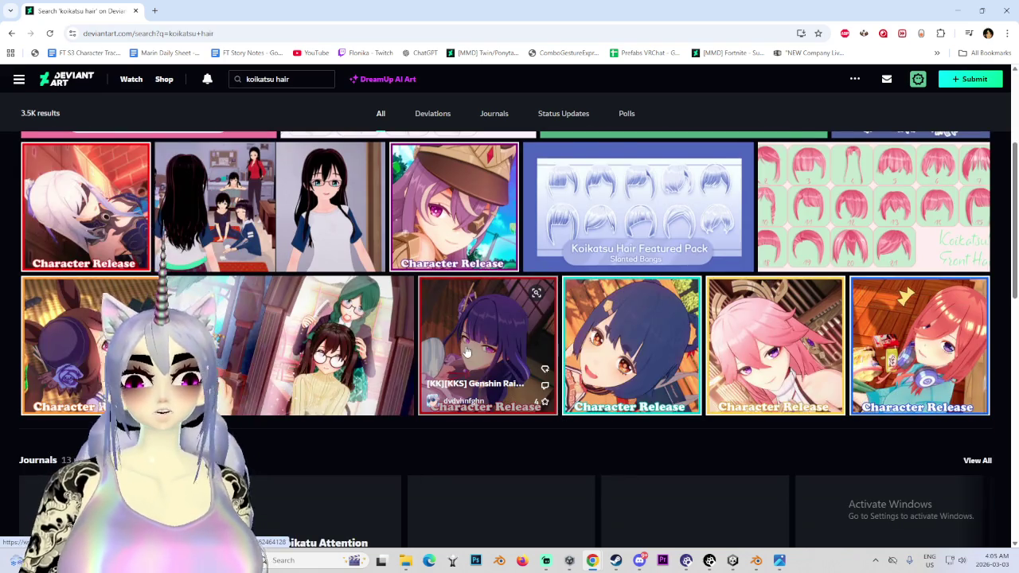
scroll(467, 351, "up", 3)
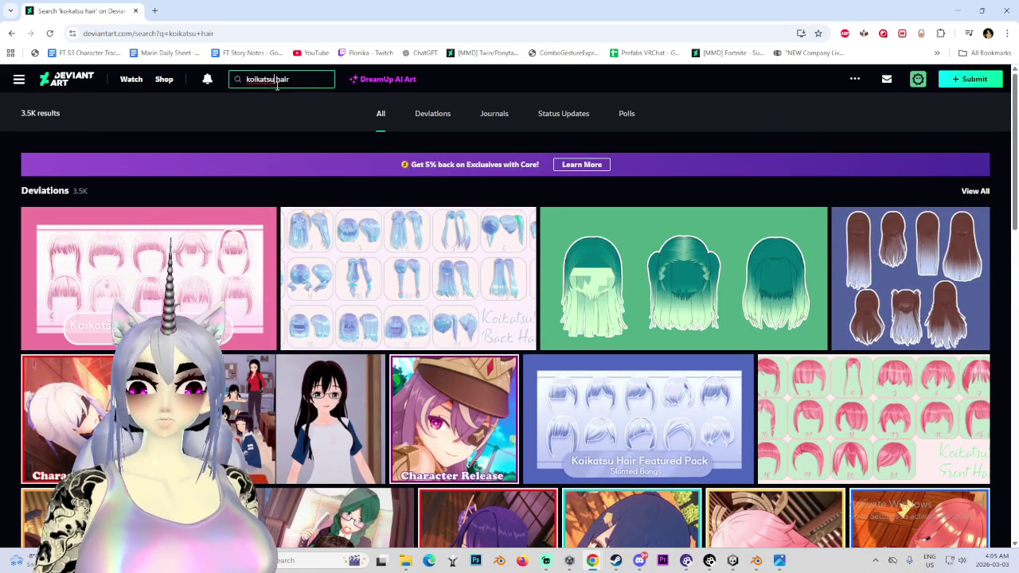
type("back")
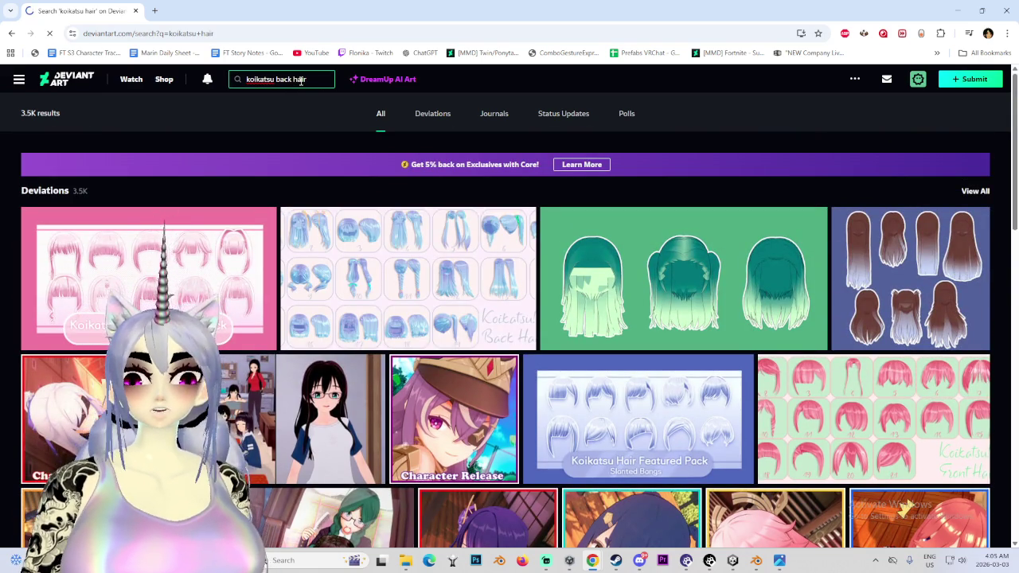
scroll(302, 284, "down", 3)
scroll(303, 284, "up", 3)
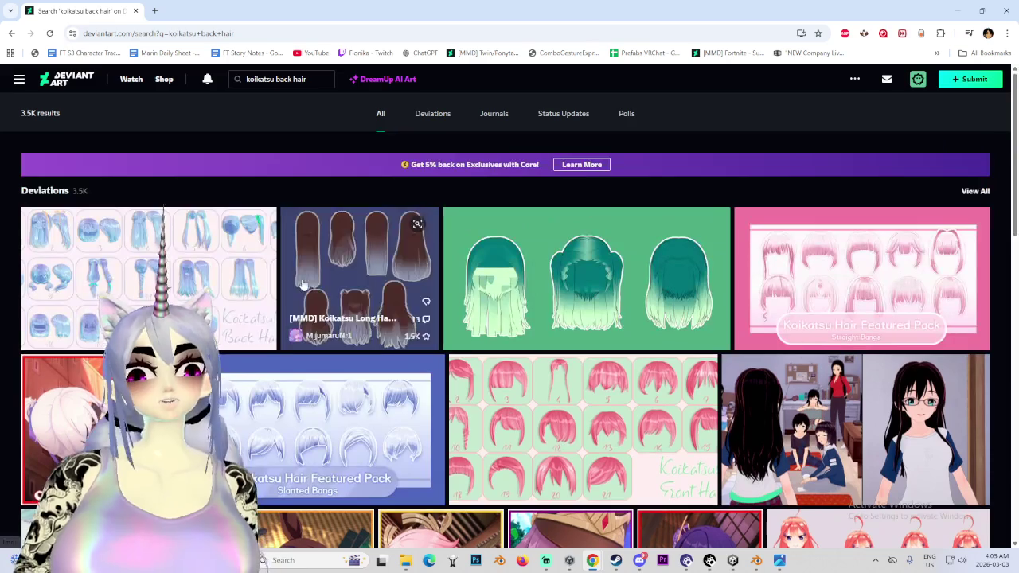
- Filter results to Deviations, open Koikatsu Short Backhair and start its free download
left_click(430, 116)
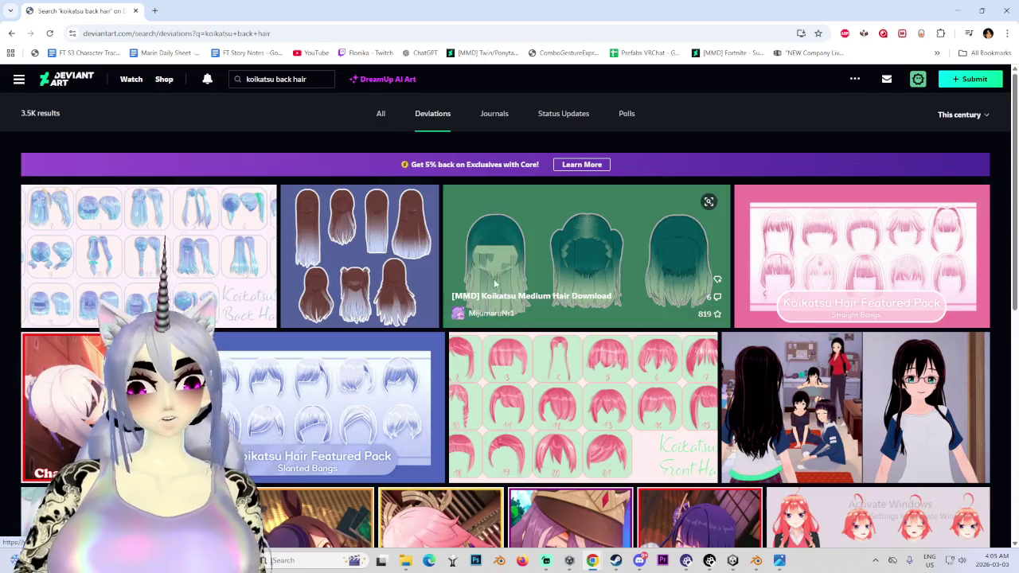
scroll(469, 313, "down", 5)
scroll(744, 301, "down", 3)
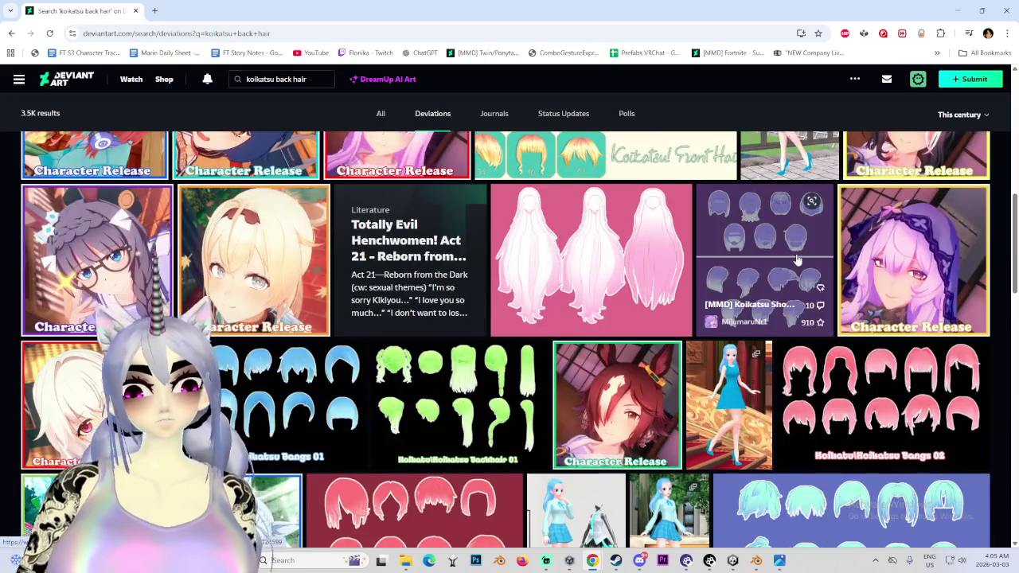
left_click(796, 260)
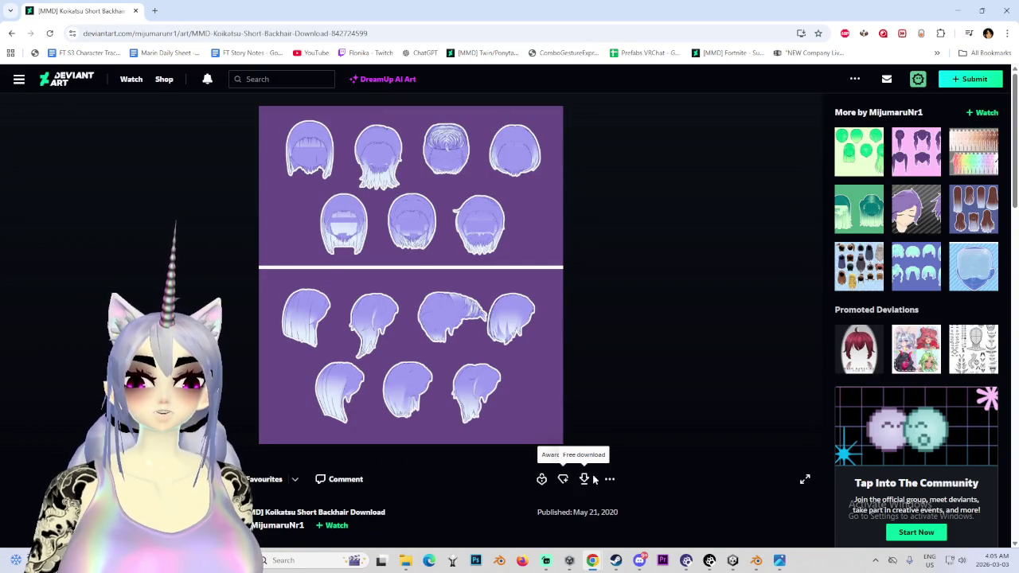
scroll(583, 480, "down", 4)
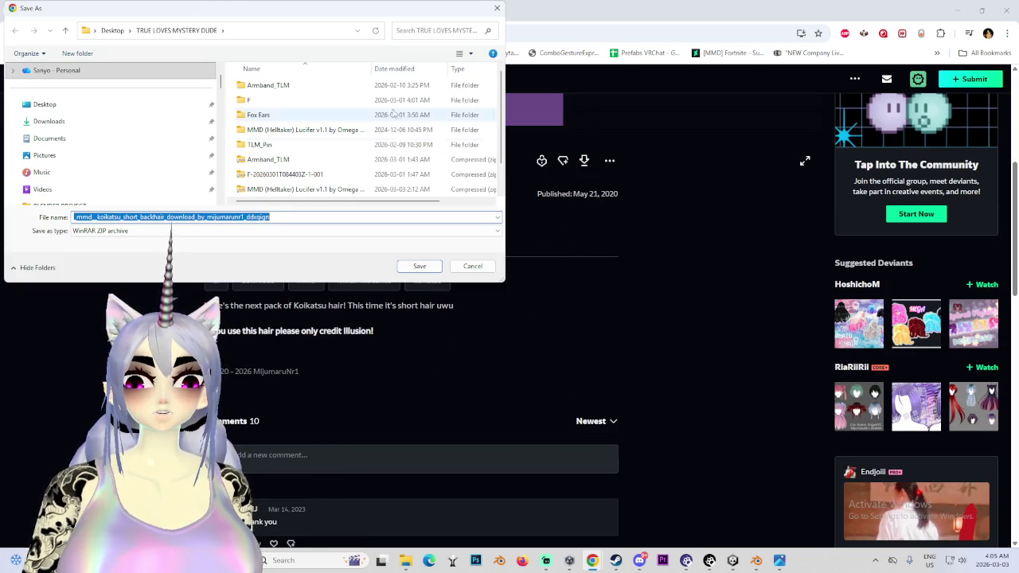
left_click(420, 267)
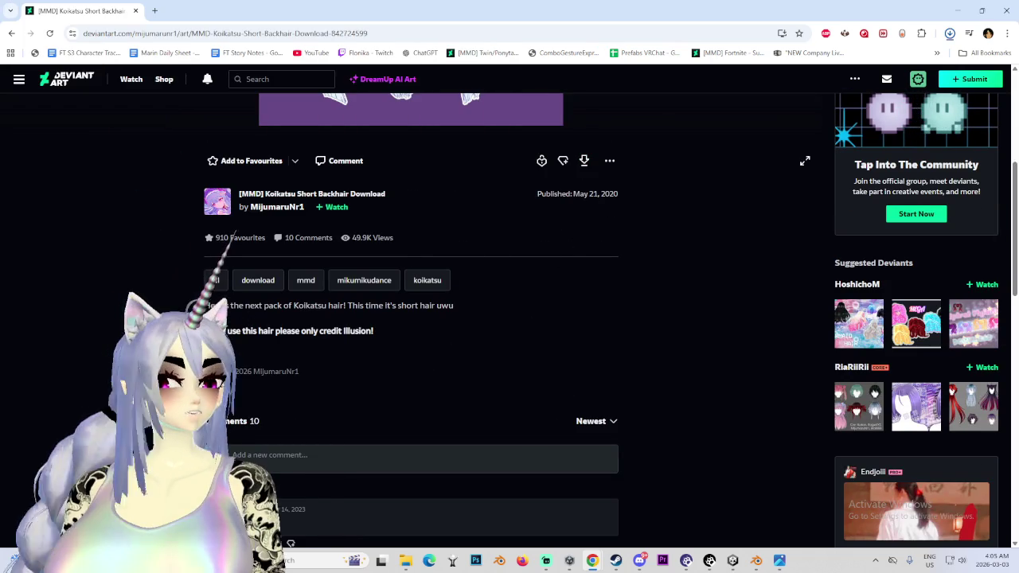
mouse_move(872, 63)
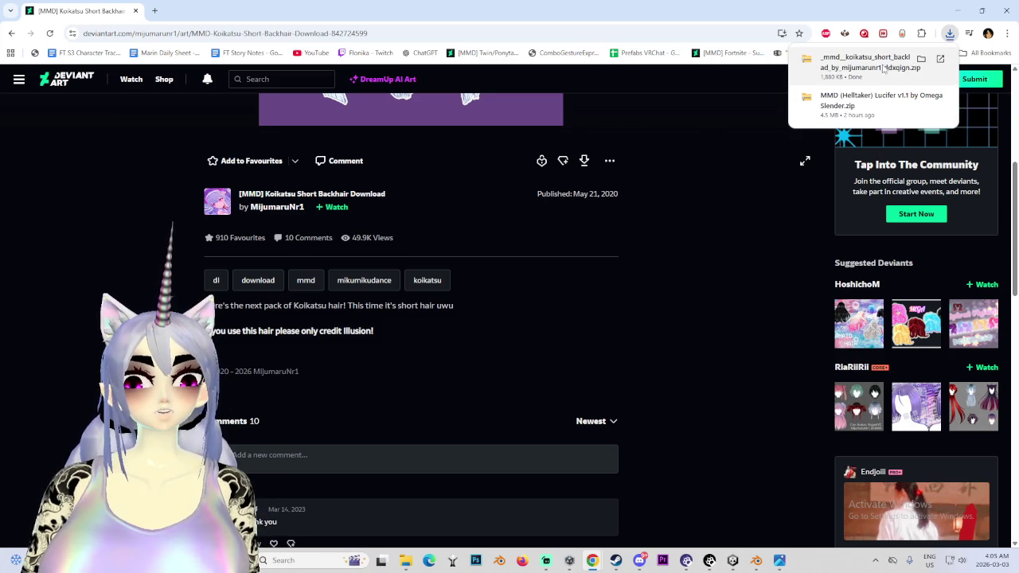
- Show the downloaded zip in its folder and extract it here with WinRAR
right_click(883, 67)
left_click(927, 117)
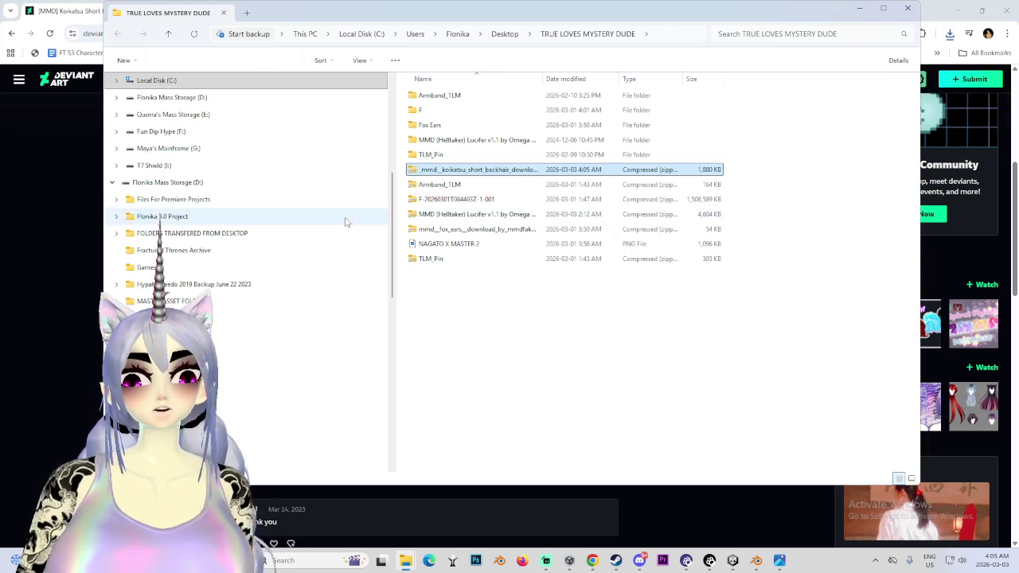
right_click(475, 172)
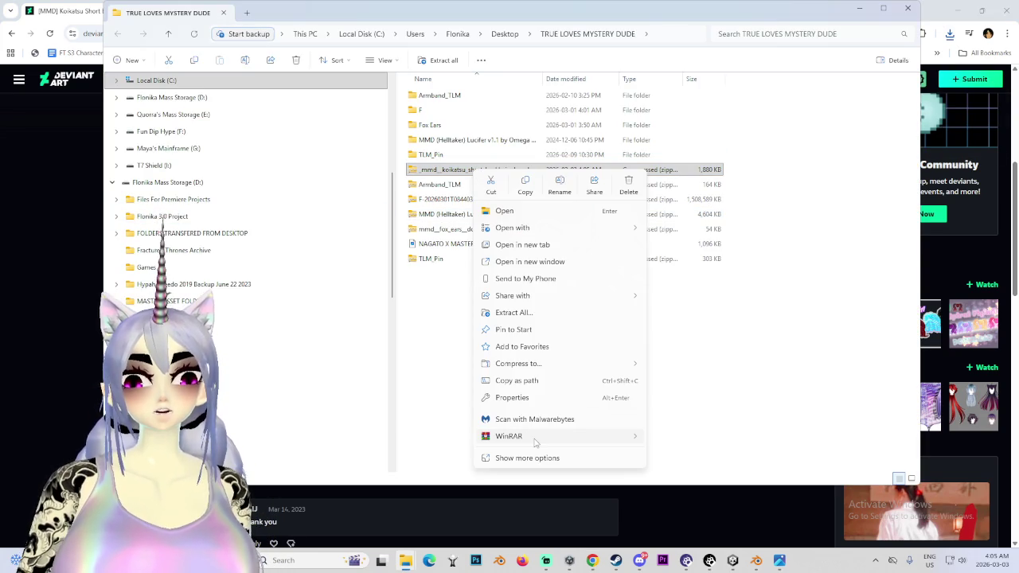
mouse_move(526, 436)
left_click(713, 468)
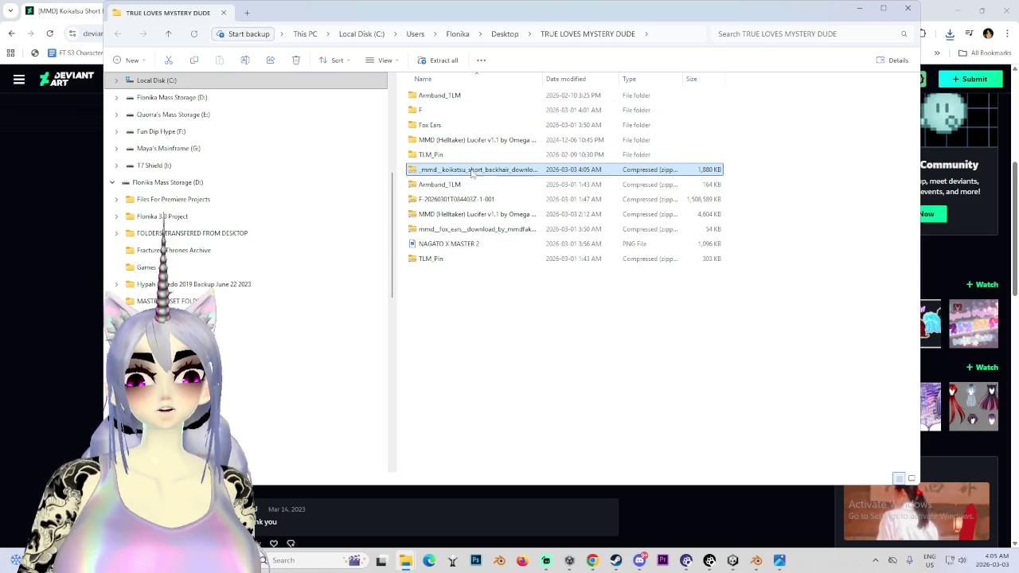
left_click(548, 338)
right_click(548, 338)
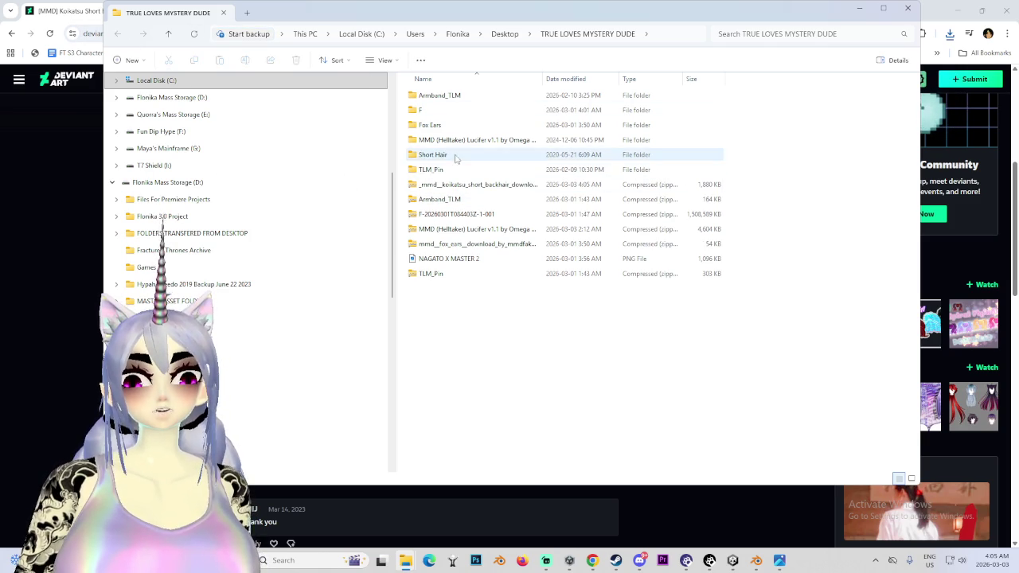
- Open the new Short Hair folder, preview hair.png, then return to Blender
double_click(446, 154)
double_click(424, 199)
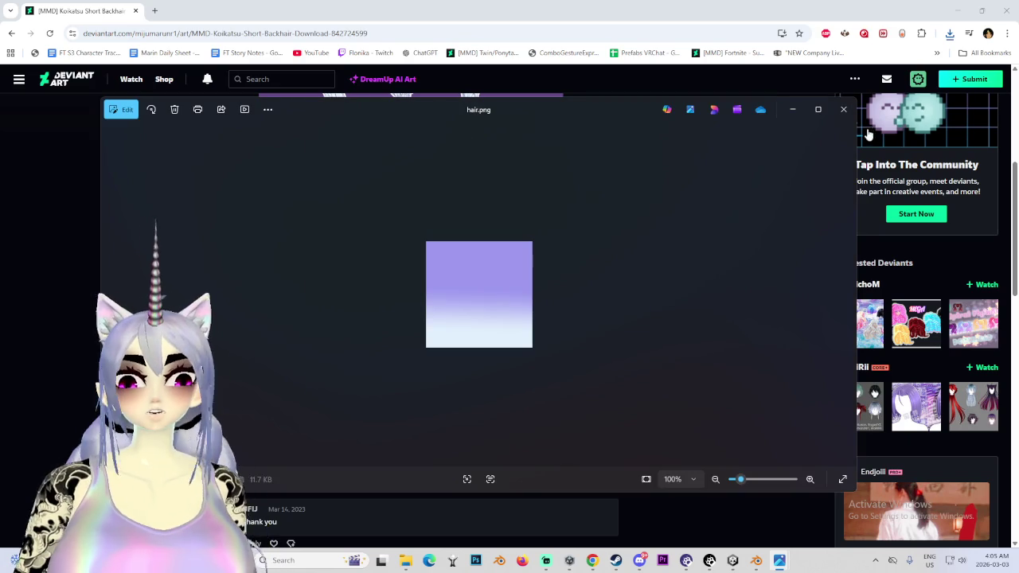
left_click(843, 109)
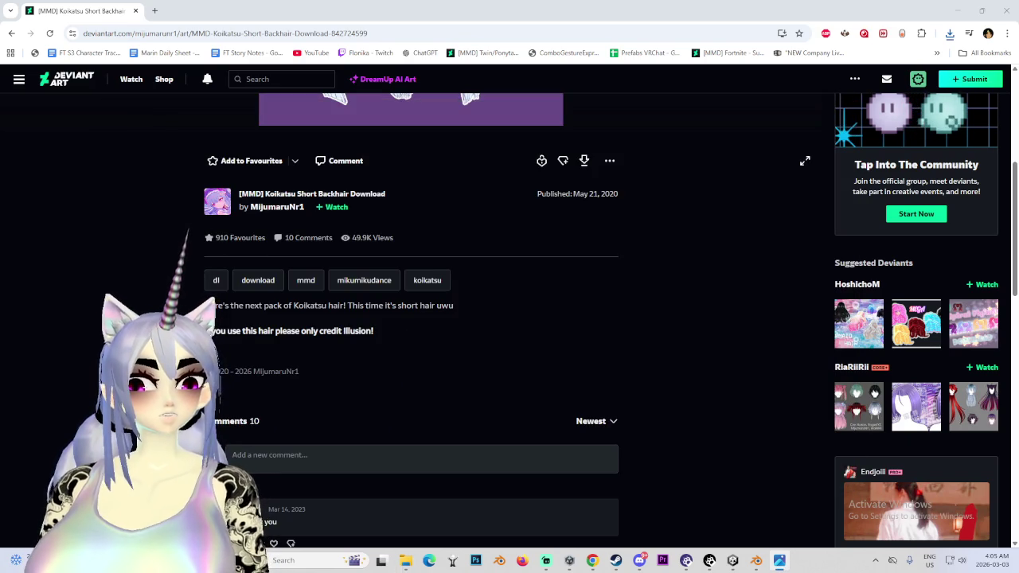
scroll(675, 225, "up", 3)
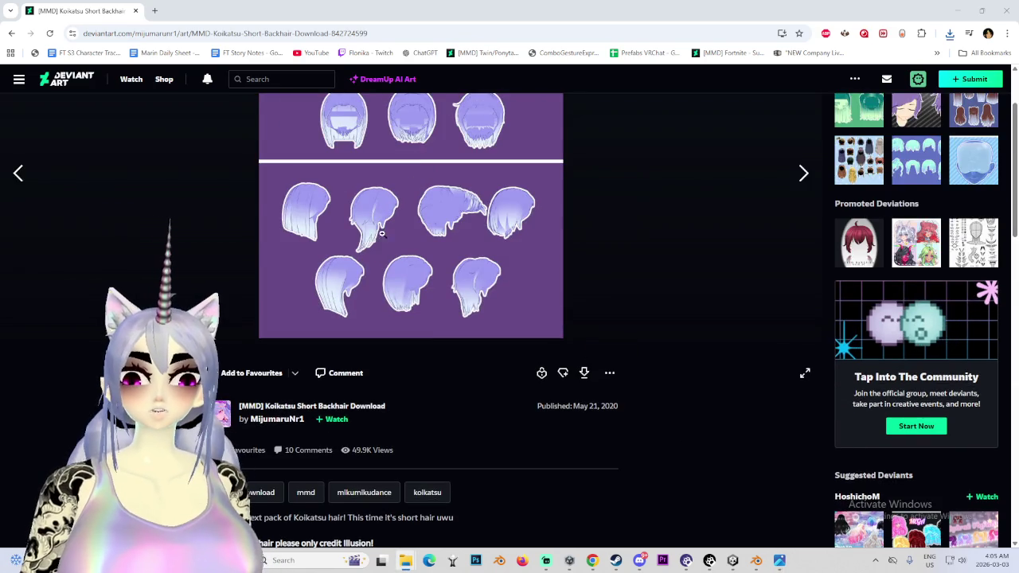
scroll(430, 211, "up", 1)
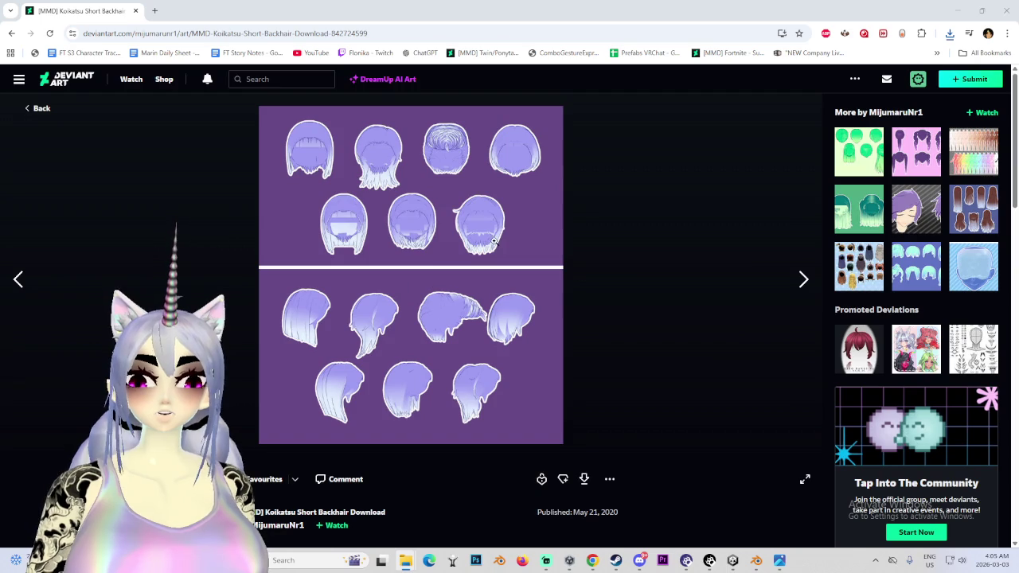
key("alt+Tab")
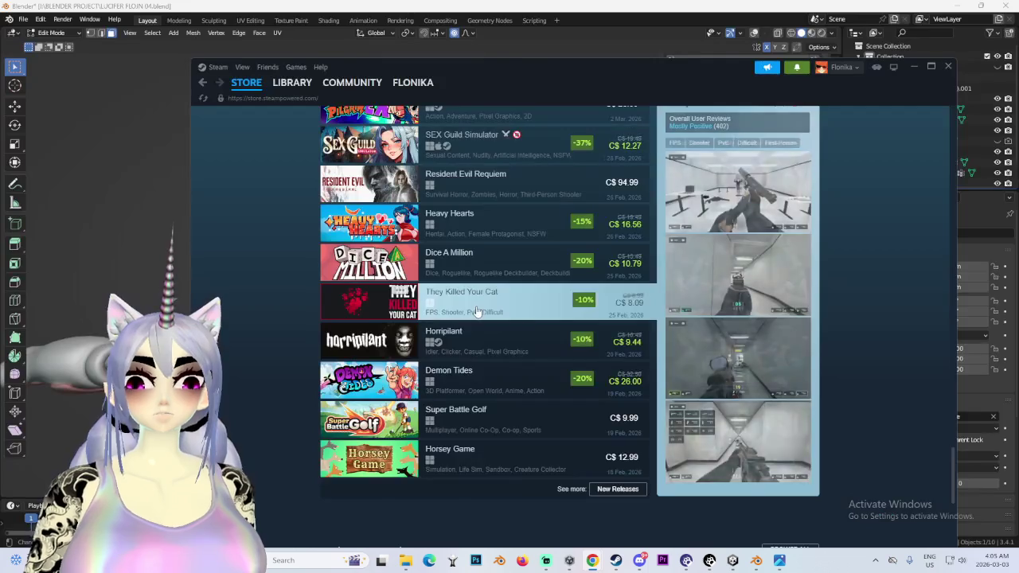
- Import a short hair .pmx model from Desktop > TRUE LOVES MYSTERY DUDE > Short Hair
middle_click_drag(454, 274, 509, 263)
scroll(713, 140, "up", 3)
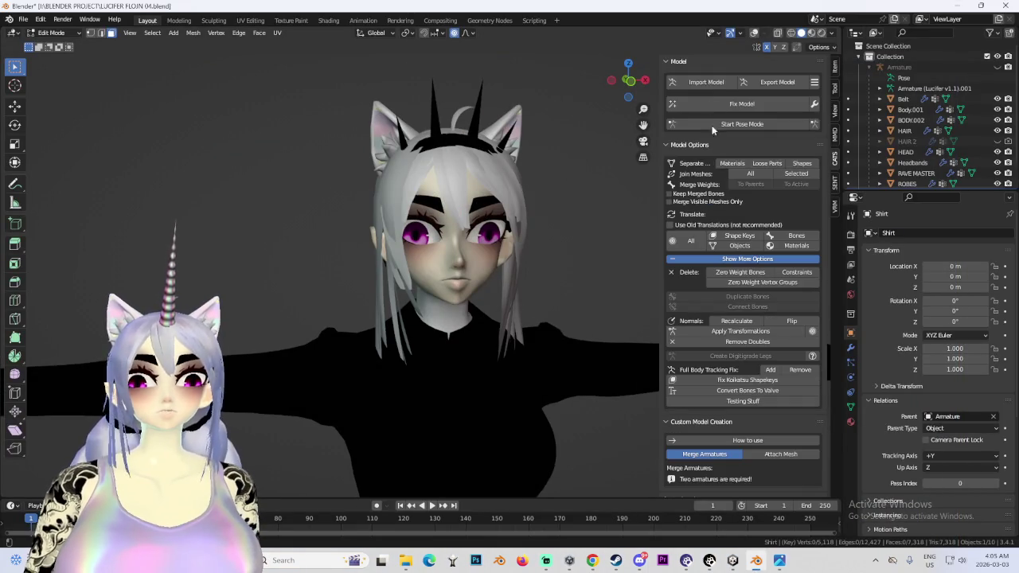
left_click(706, 82)
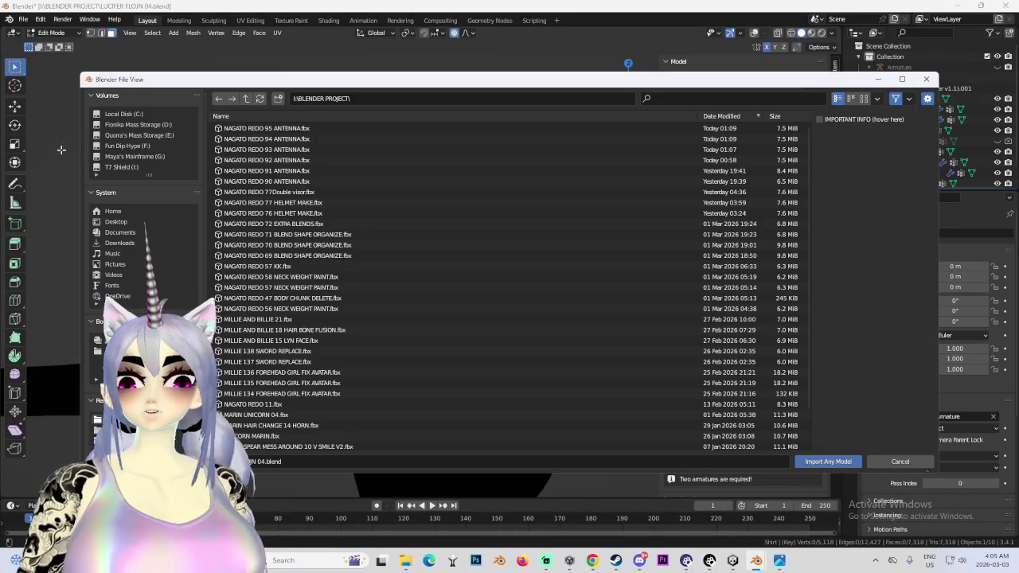
left_click(117, 221)
double_click(283, 128)
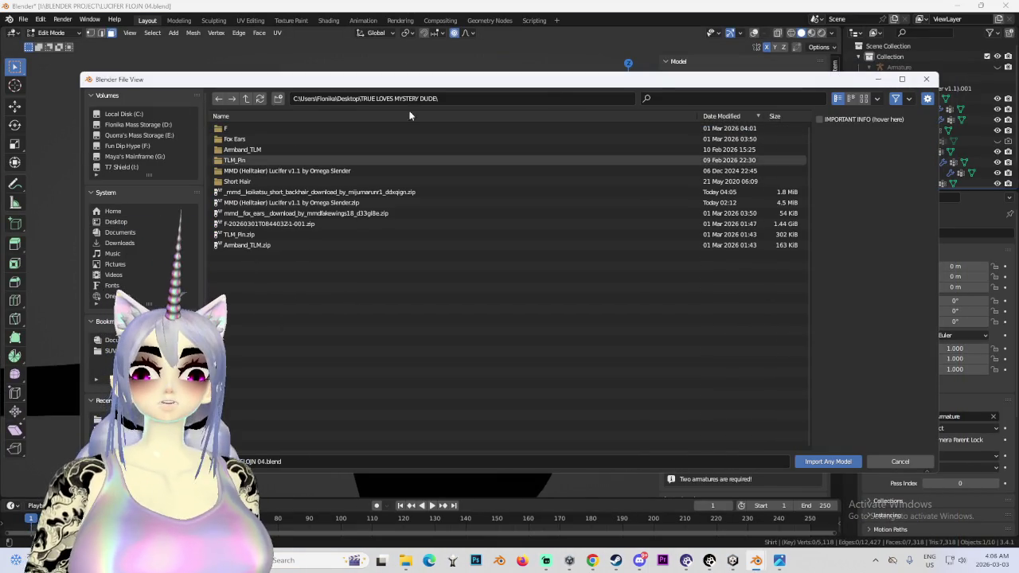
double_click(247, 182)
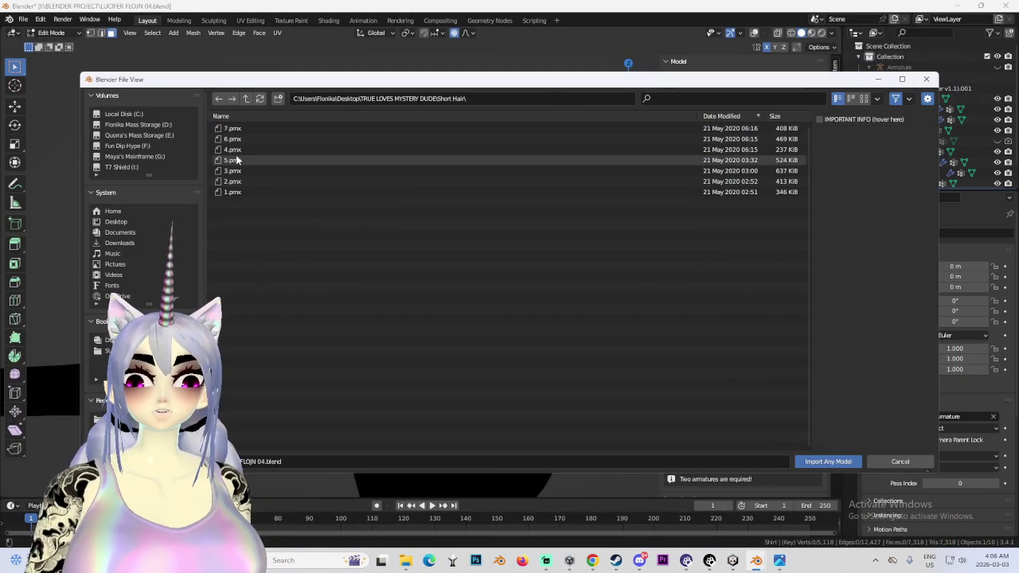
double_click(245, 145)
- Hide the Shirt mesh and orbit around the imported hair
mouse_move(624, 315)
middle_mouse_down()
mouse_move(426, 250)
mouse_move(438, 335)
mouse_move(650, 316)
mouse_move(735, 113)
middle_mouse_up()
left_click(558, 206)
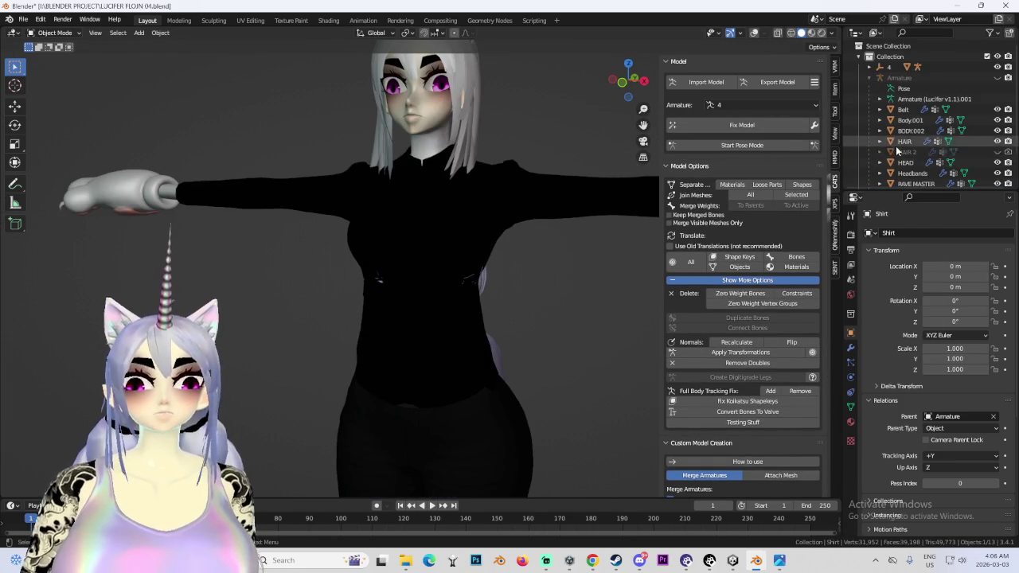
scroll(896, 151, "down", 2)
left_click(998, 168)
mouse_move(557, 278)
middle_mouse_down()
mouse_move(429, 272)
mouse_move(440, 311)
mouse_move(419, 348)
middle_mouse_up()
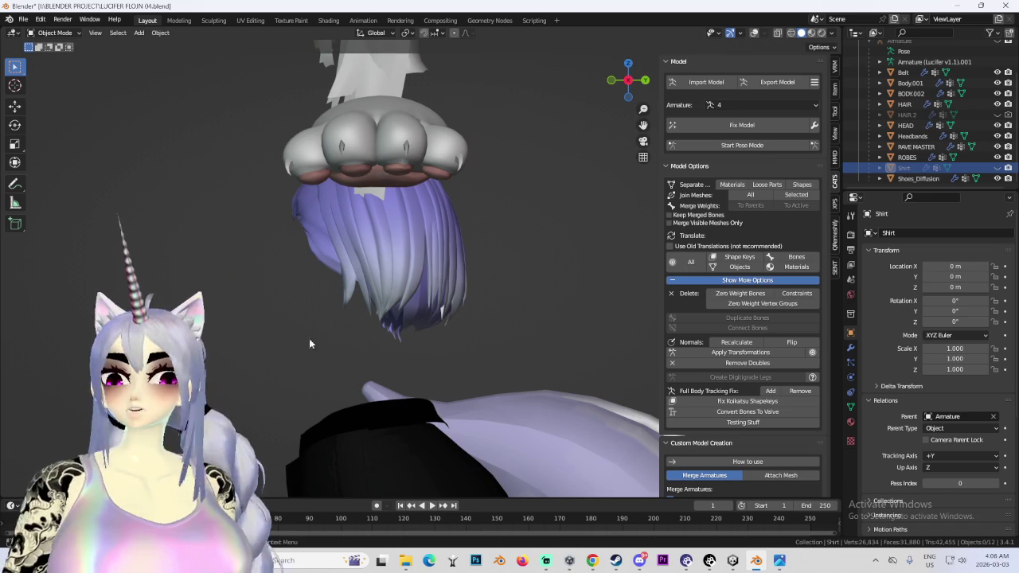
left_click_drag(628, 79, 562, 328)
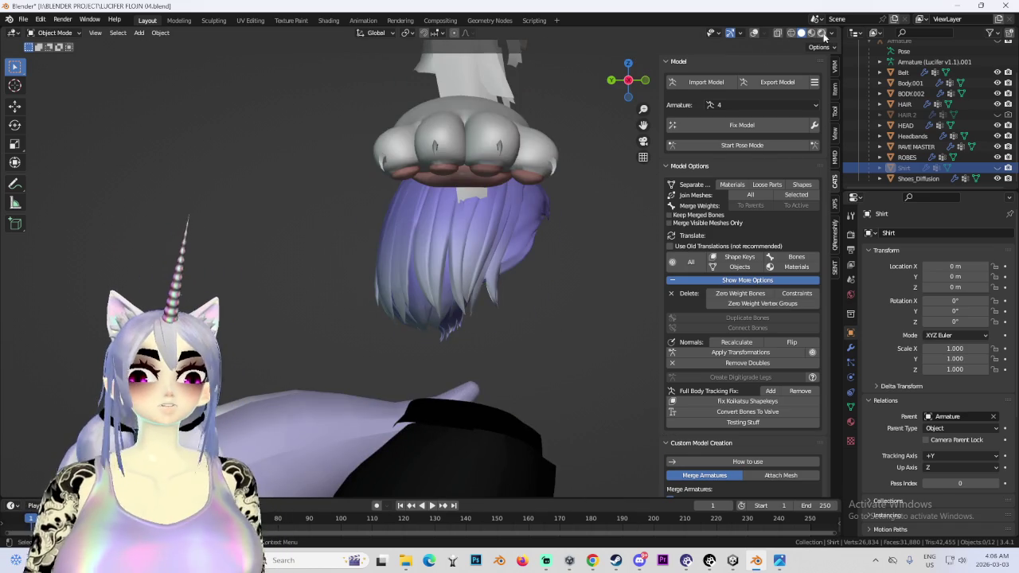
- Switch to Material Preview shading, inspect the hair and pom-pom, and run CATS Fix Model
left_click(831, 33)
left_click(875, 211)
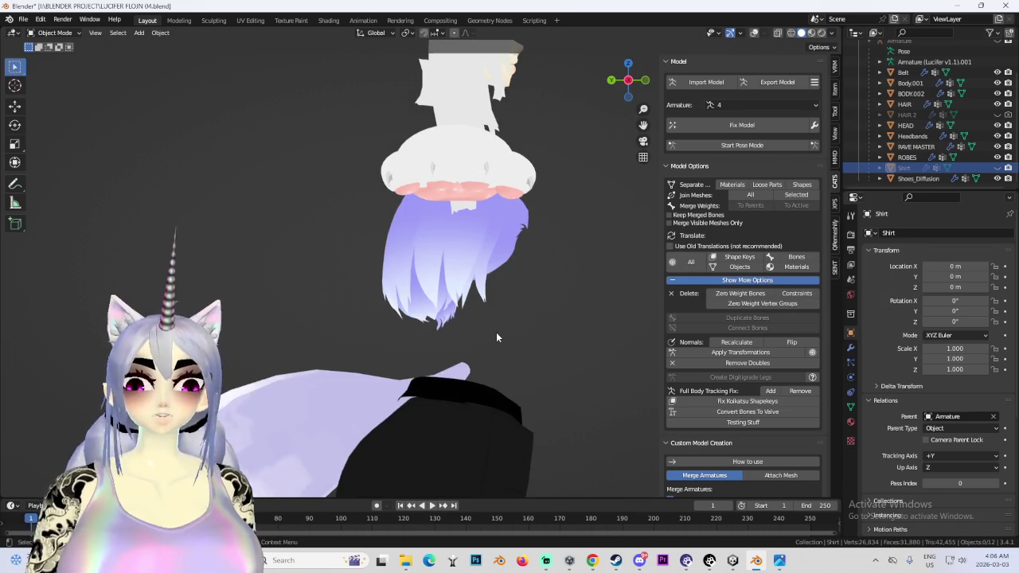
scroll(496, 333, "up", 2)
scroll(433, 232, "up", 2)
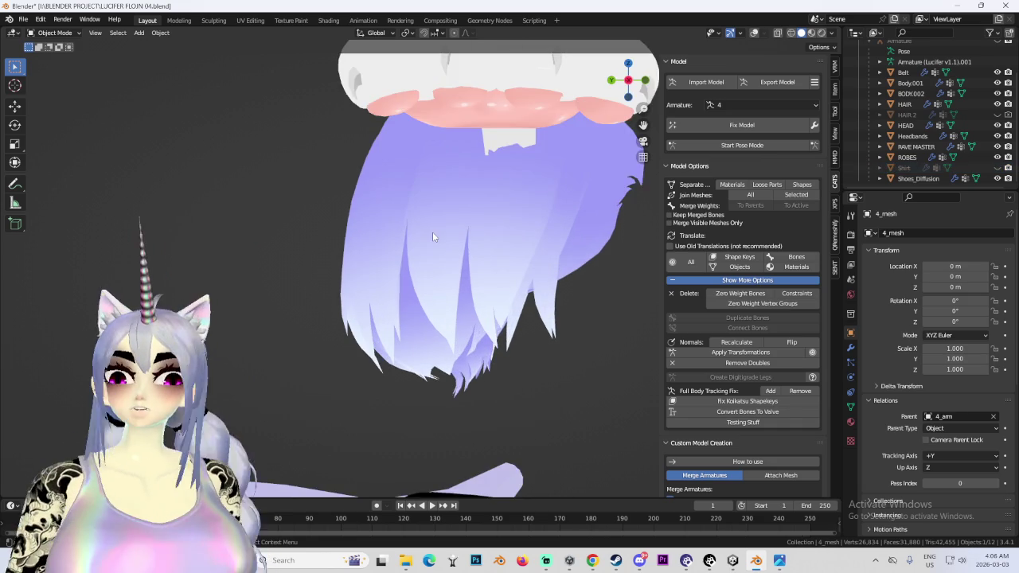
scroll(508, 305, "down", 2)
middle_click_drag(508, 305, 651, 133)
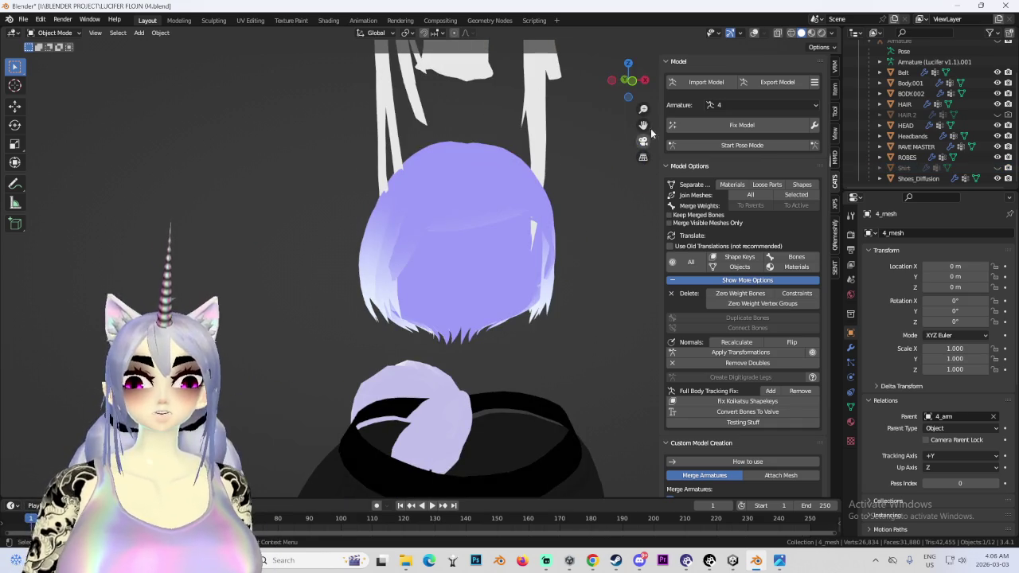
left_click(741, 125)
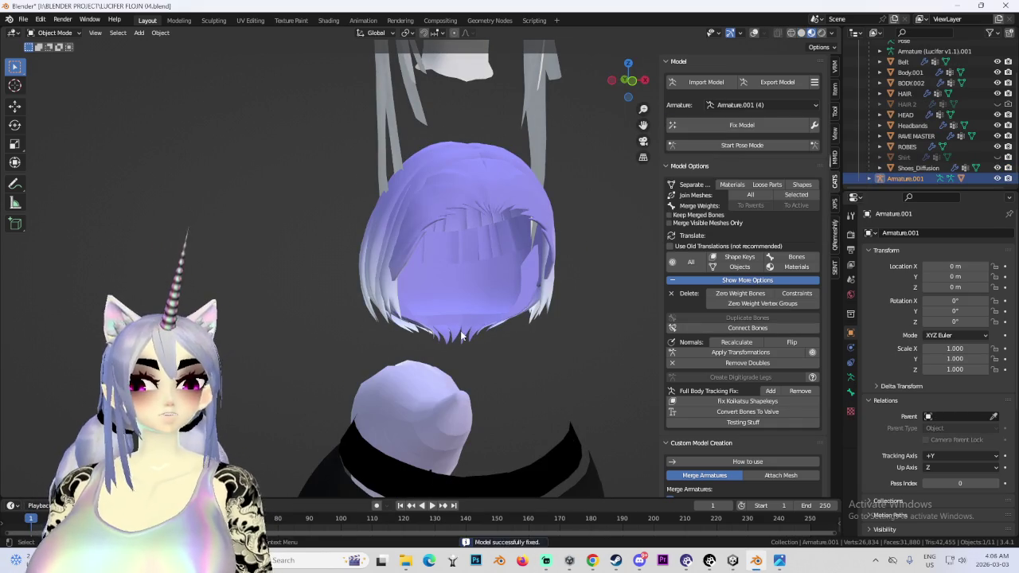
- Raise the fixed hair with G and Z-constrained moves, checking from a side view
key("g")
middle_click_drag(481, 228, 544, 381)
left_click(532, 262)
mouse_move(532, 263)
middle_mouse_down()
mouse_move(465, 210)
mouse_move(344, 210)
mouse_move(466, 210)
middle_mouse_up()
key("g")
key("z")
left_click(501, 247)
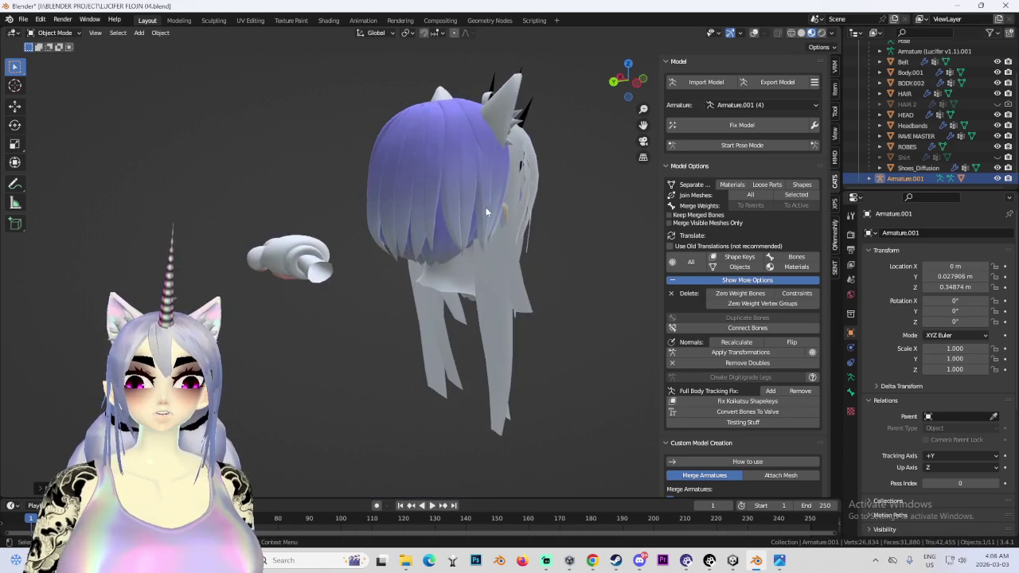
- Fine-tune the hair's height in a straight side view, then check it from the front
left_click(636, 82)
key("g")
key("z")
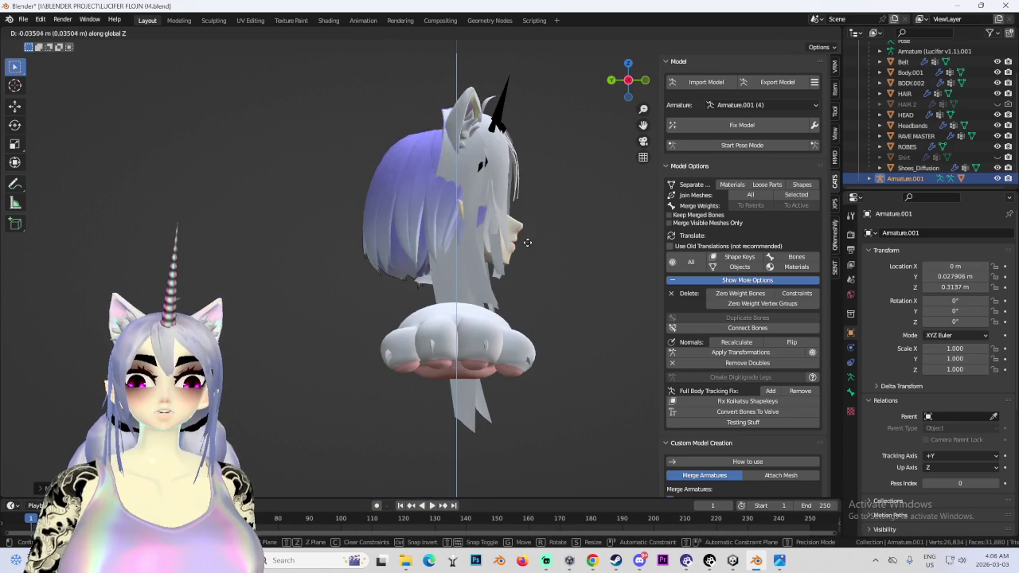
left_click(538, 220)
mouse_move(395, 220)
middle_mouse_down()
mouse_move(536, 198)
mouse_move(517, 226)
mouse_move(578, 169)
middle_mouse_up()
key("KP_1")
- Cancel a trial X-axis resize, enable wireframe overlay and select Armature.001
key("s")
key("x")
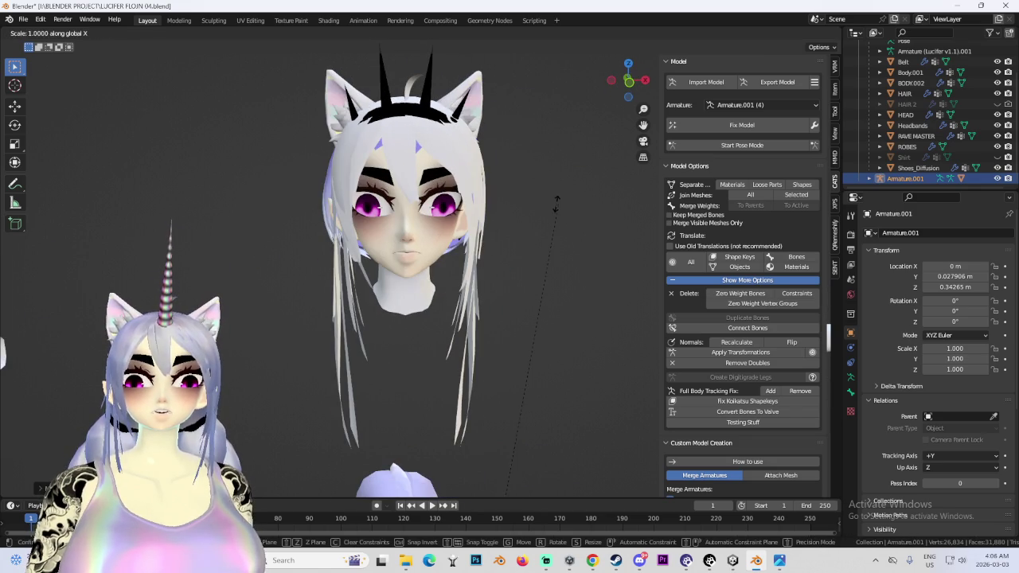
right_click(514, 205)
mouse_move(537, 237)
middle_mouse_down()
mouse_move(509, 218)
mouse_move(602, 245)
mouse_move(537, 271)
middle_mouse_up()
left_click(419, 203)
mouse_move(419, 203)
middle_mouse_down()
mouse_move(450, 197)
mouse_move(436, 190)
mouse_move(458, 263)
mouse_move(485, 295)
mouse_move(509, 303)
middle_mouse_up()
left_click(754, 35)
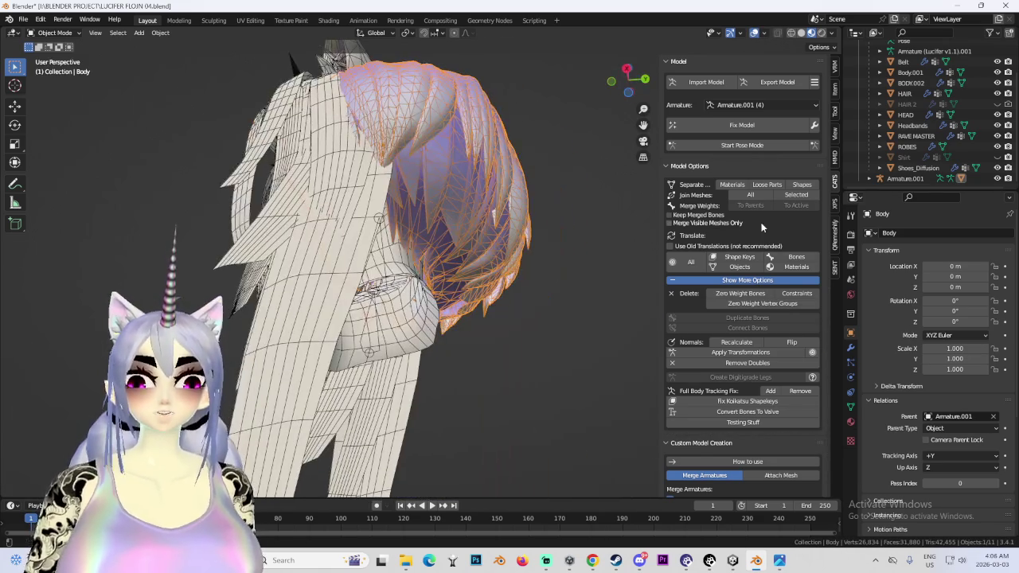
left_click(907, 178)
mouse_move(592, 560)
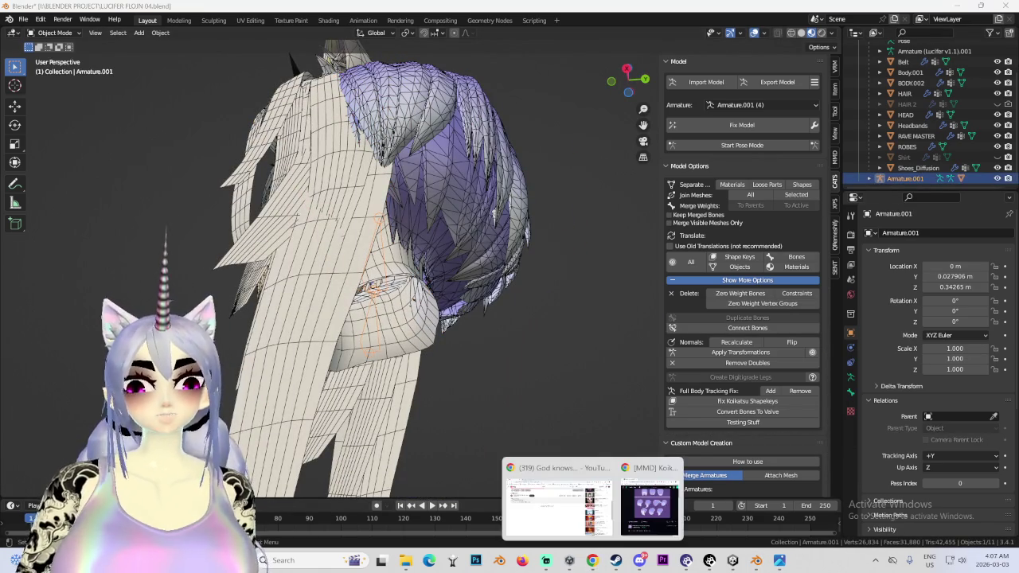
- Search YouTube for 'sailor stars op', open the Sailor Stars opening, and return to Blender
left_click(581, 505)
key("slash")
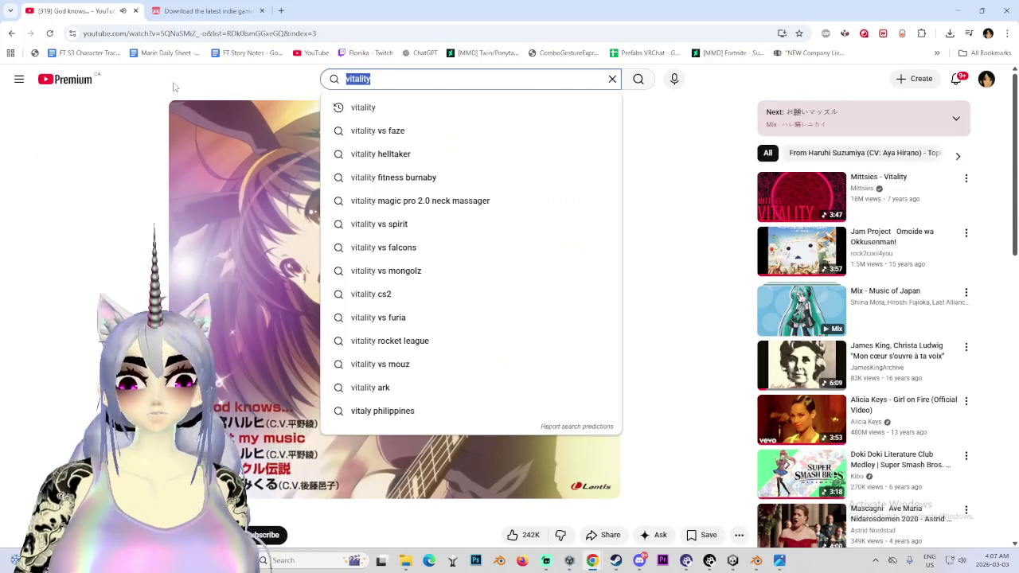
type("sailor s")
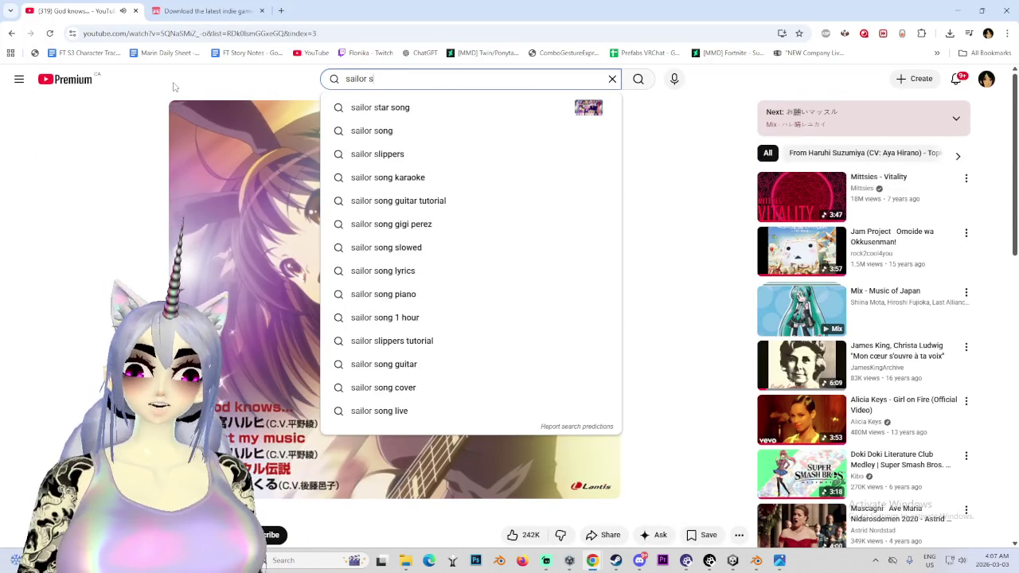
type("tars op")
key("Return")
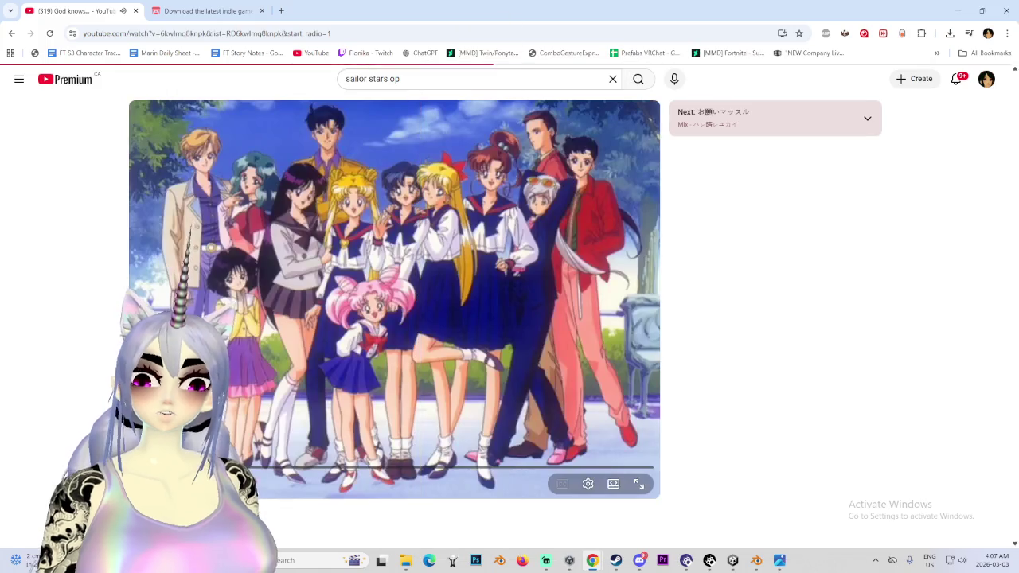
key("alt+Tab")
middle_click_drag(470, 251, 522, 239)
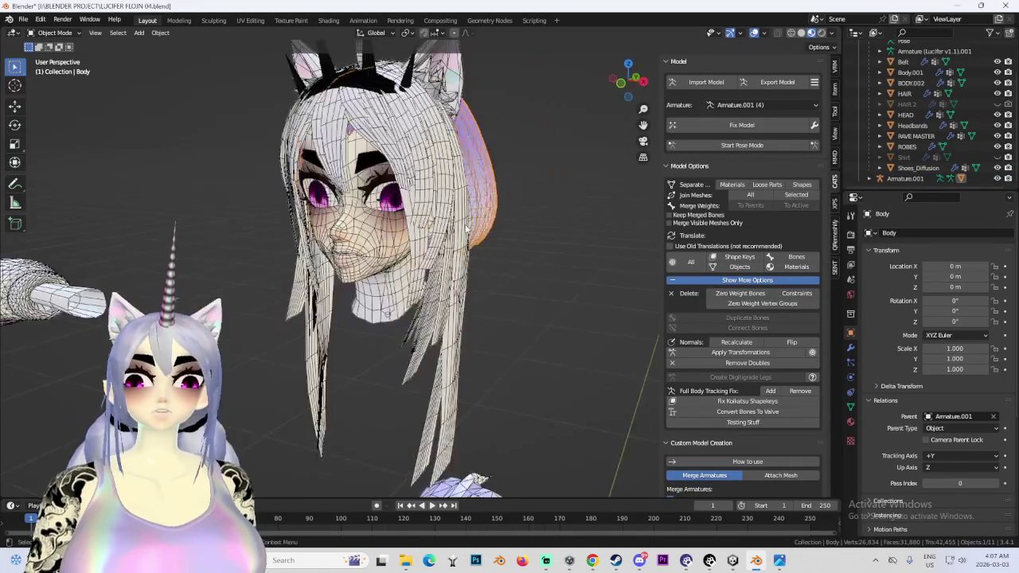
- Hide the original HAIR object in the outliner
middle_click_drag(446, 239, 542, 239)
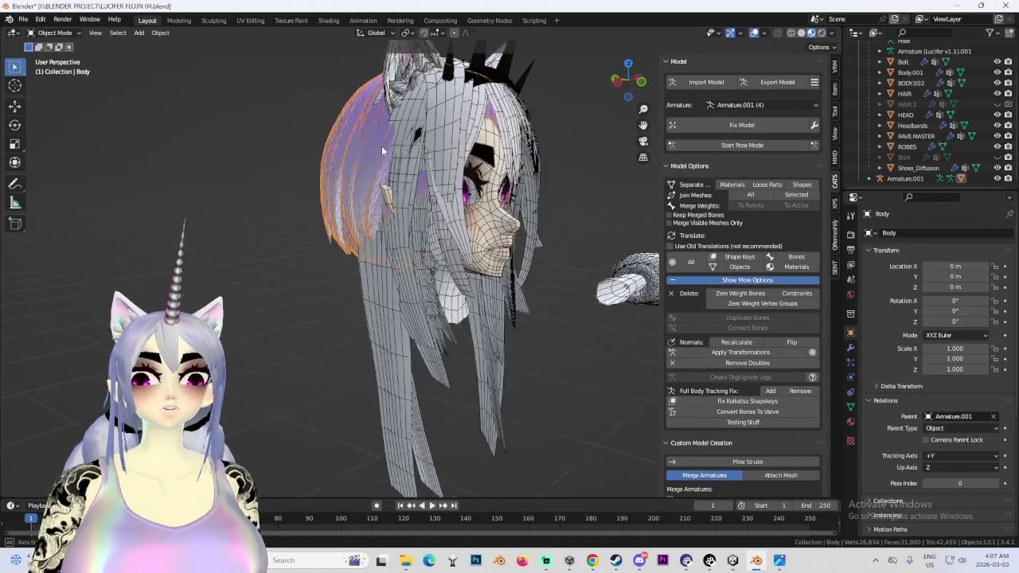
scroll(453, 160, "up", 5)
left_click(454, 160)
left_click(997, 93)
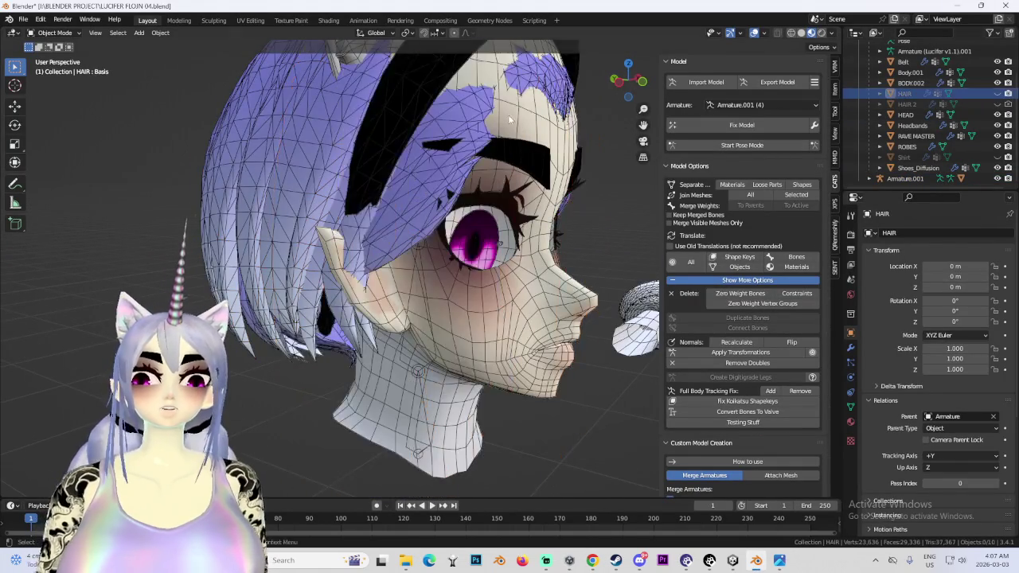
middle_click_drag(446, 199, 481, 156)
scroll(481, 157, "down", 3)
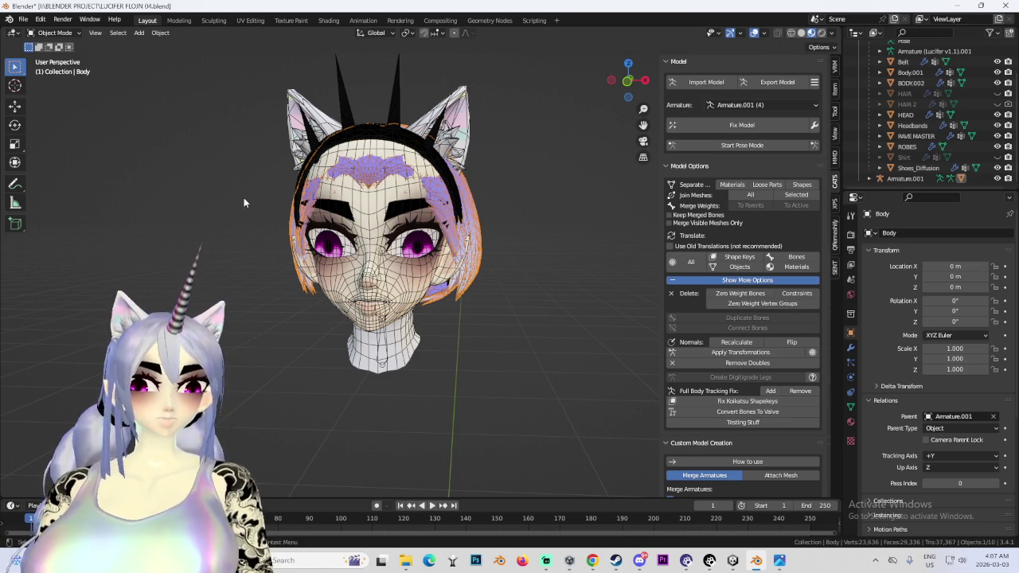
- Select Armature.001 and move it along Z and Y from the right side view
left_click(906, 178)
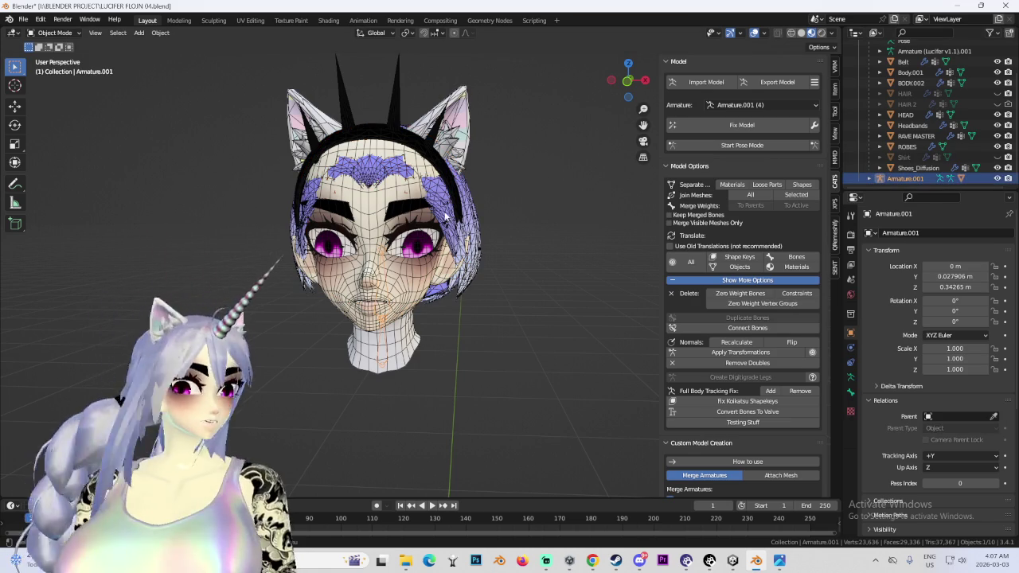
middle_click_drag(515, 183, 301, 222)
left_click(639, 82)
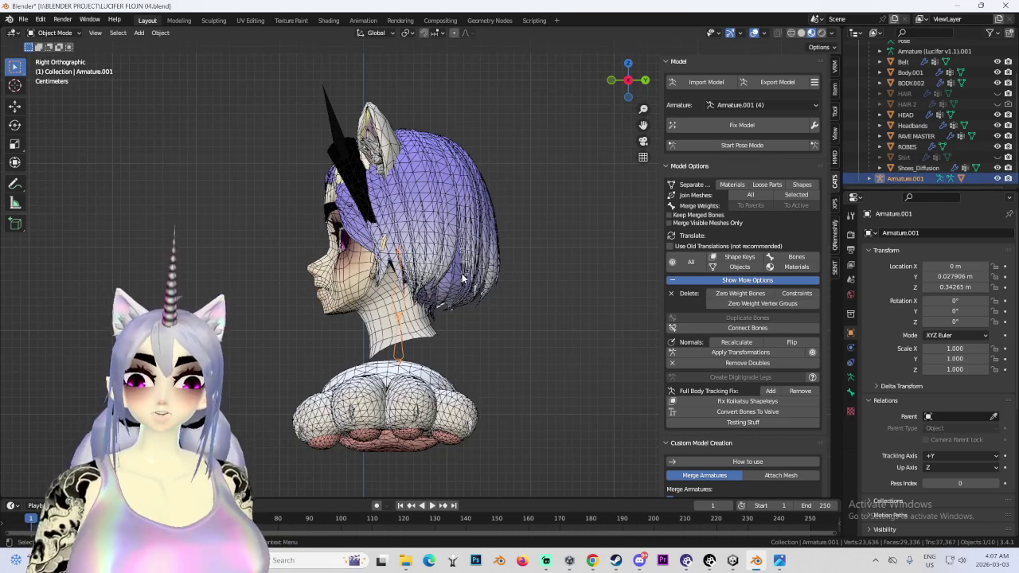
scroll(441, 215, "up", 3)
key("g")
key("z")
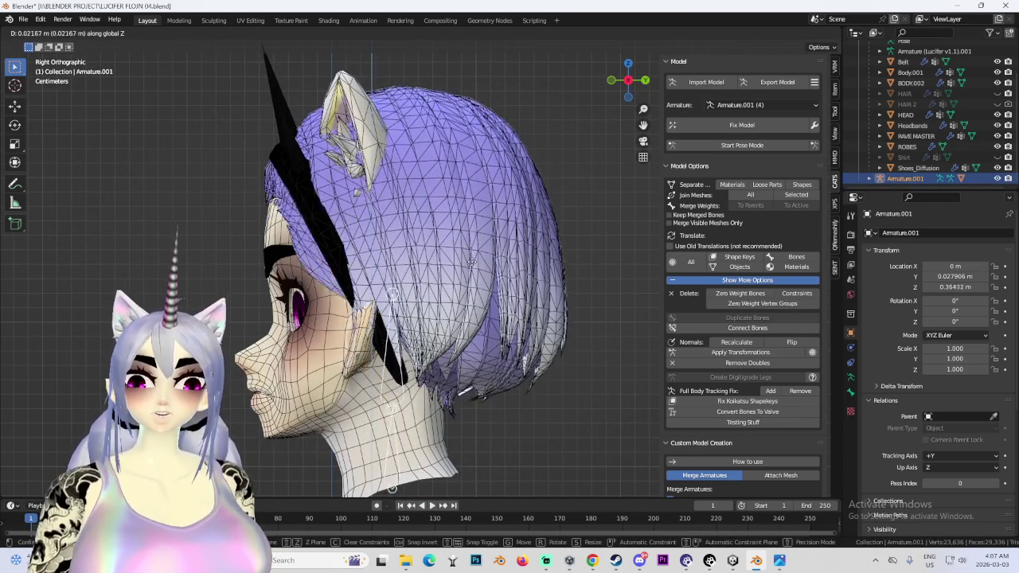
key("y")
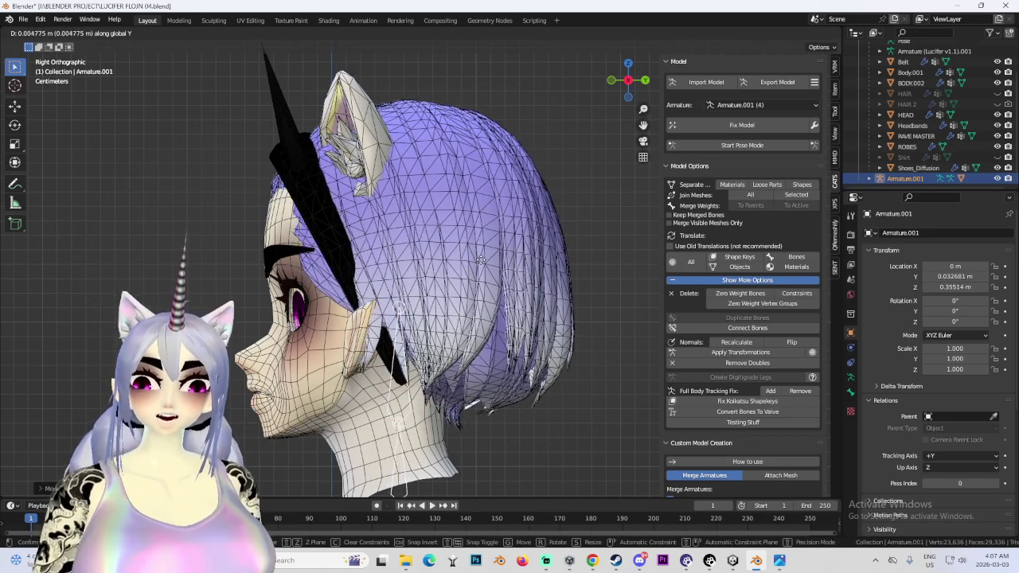
left_click(482, 261)
- Refine the back-hair position from the left view to Y 0.030845 m, Z 0.34999 m
mouse_move(482, 261)
middle_mouse_down()
mouse_move(470, 257)
mouse_move(479, 323)
mouse_move(649, 99)
middle_mouse_up()
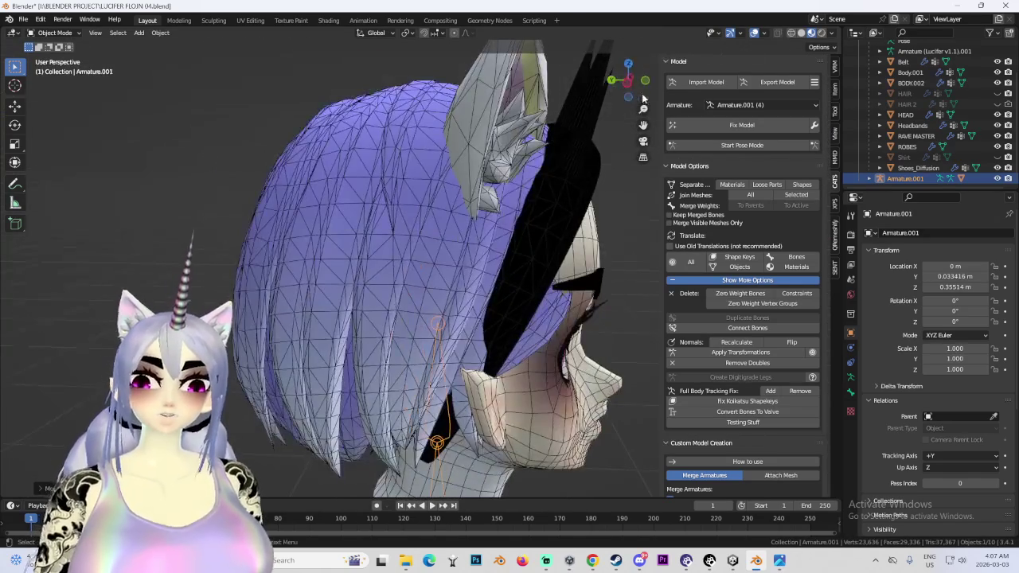
left_click(627, 83)
key("g")
key("y")
key("z")
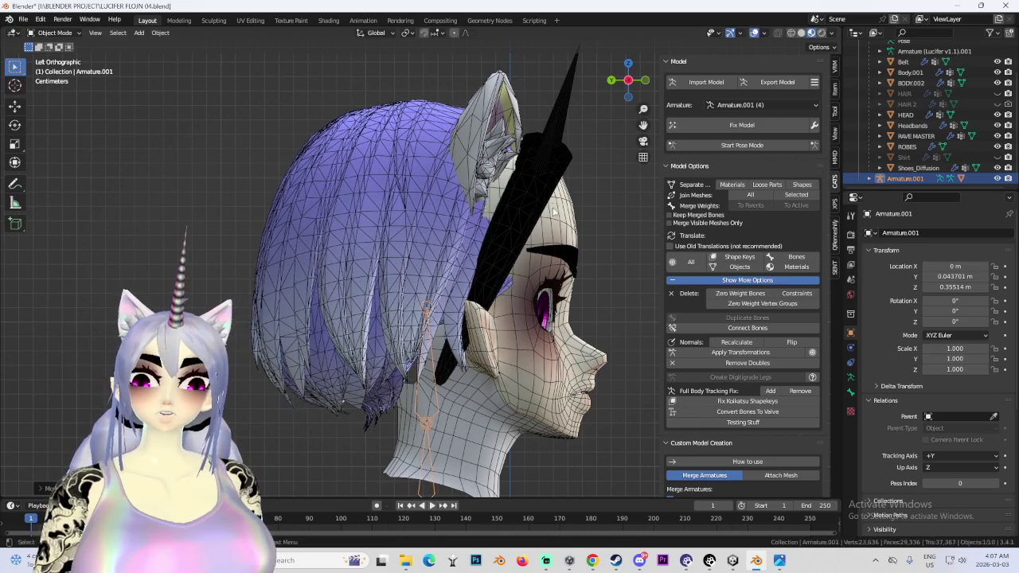
key("y")
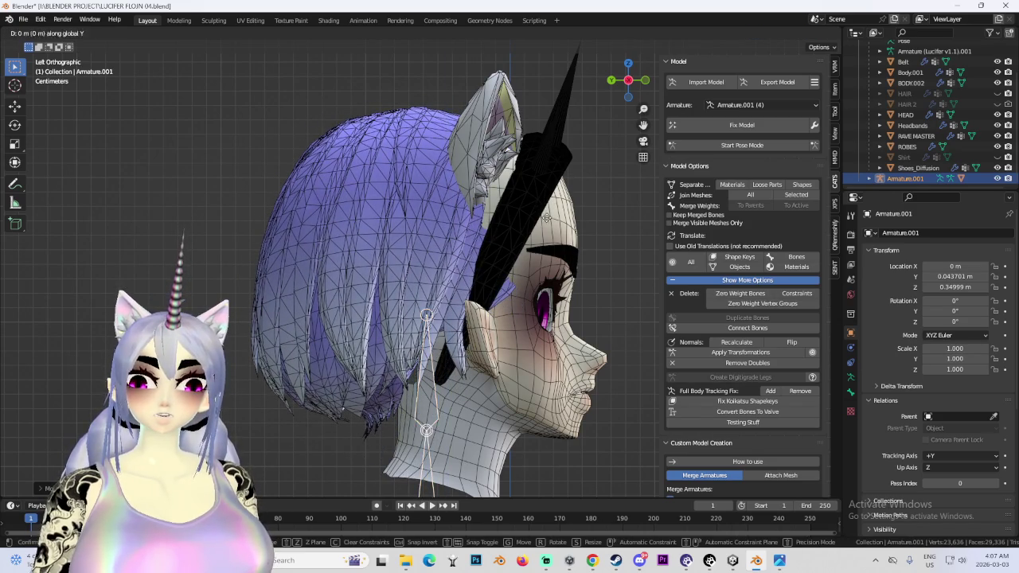
left_click(596, 213)
- Select the new hair's Body mesh and switch it to Edit Mode
mouse_move(596, 213)
middle_mouse_down()
mouse_move(433, 229)
mouse_move(480, 224)
middle_mouse_up()
left_click(480, 224)
left_click(67, 32)
left_click(48, 53)
middle_click_drag(358, 135, 497, 132)
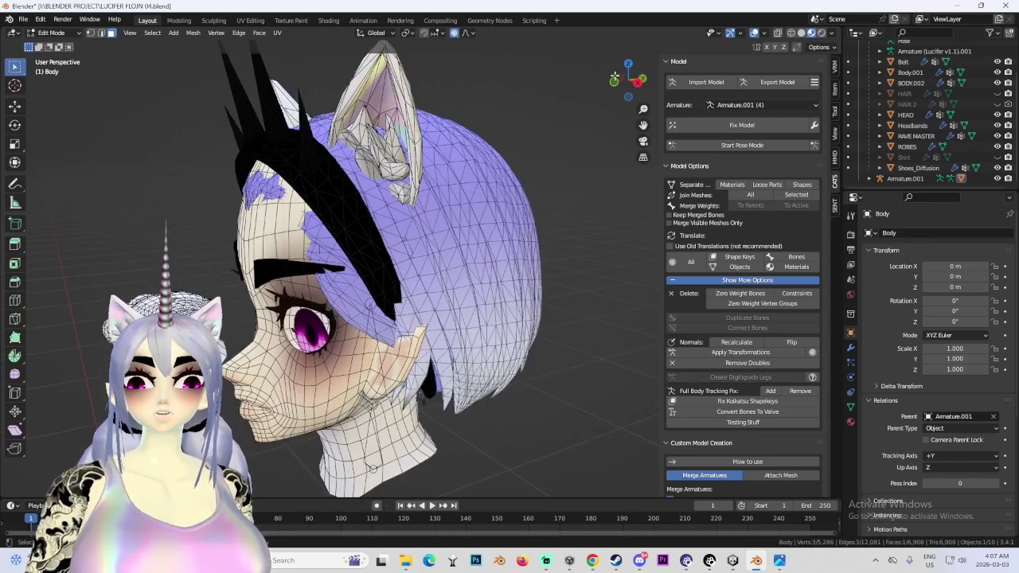
- Proportionally move hair vertices front-to-back, then up-down with an enlarged falloff
key("g")
key("y")
left_click(328, 172)
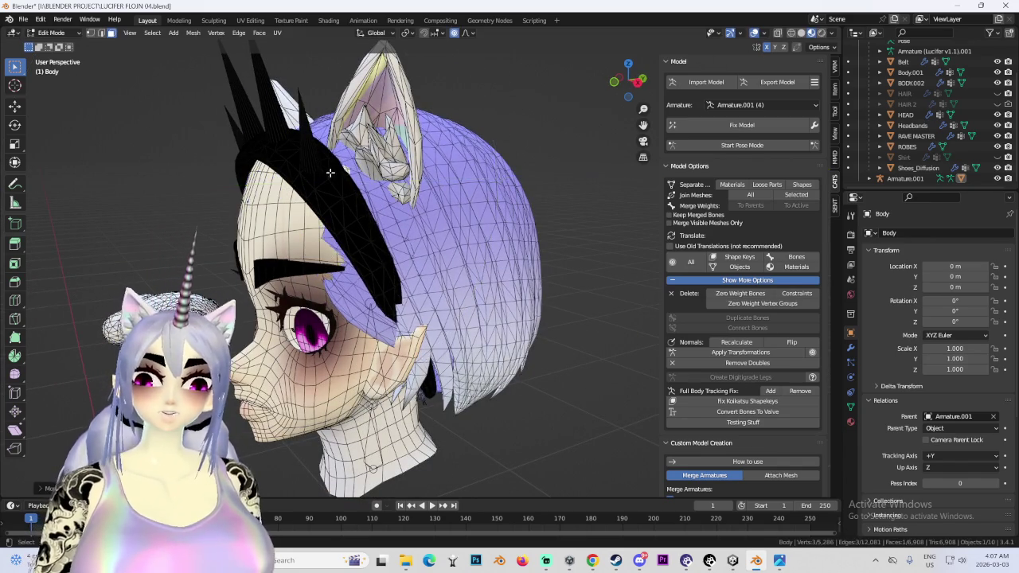
middle_click_drag(328, 172, 299, 216)
key("g")
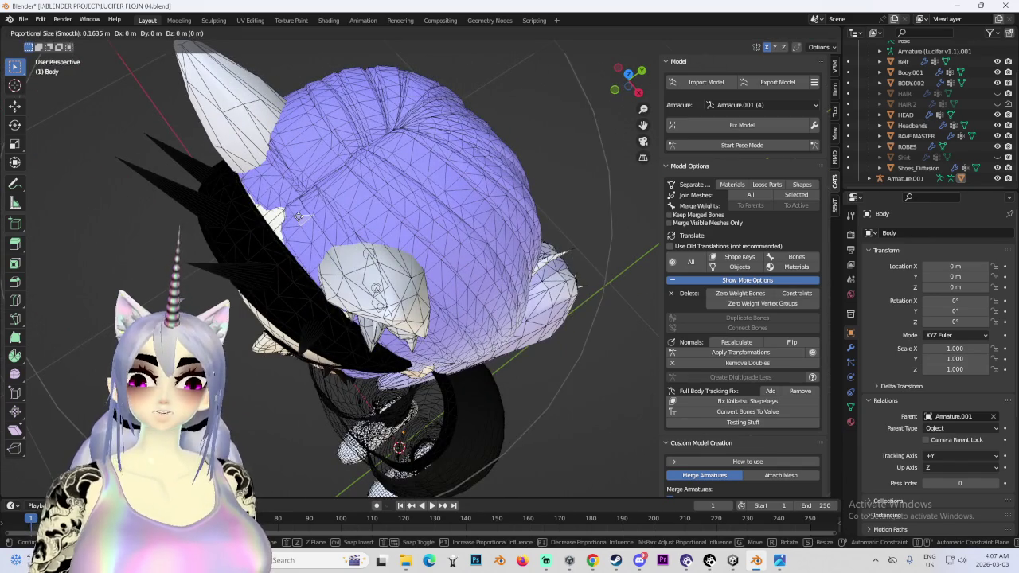
key("z")
scroll(296, 214, "up", 1)
scroll(295, 213, "up", 2)
scroll(293, 213, "up", 1)
left_click(293, 212)
- Make a final front-to-back proportional tweak, then return to Object Mode
mouse_move(293, 213)
middle_mouse_down()
mouse_move(415, 273)
mouse_move(287, 279)
middle_mouse_up()
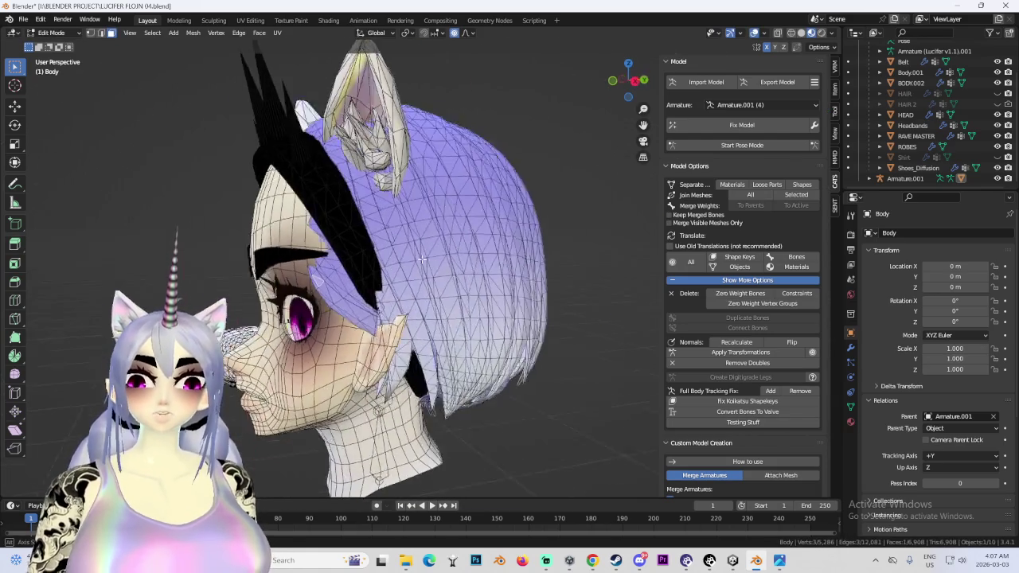
key("g")
key("y")
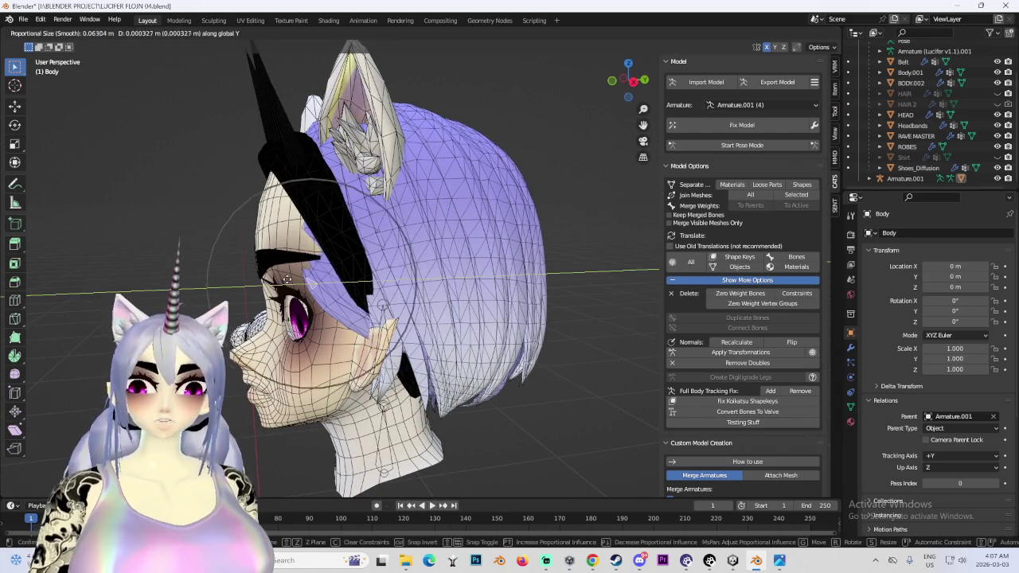
left_click(332, 276)
middle_click_drag(331, 276, 343, 242)
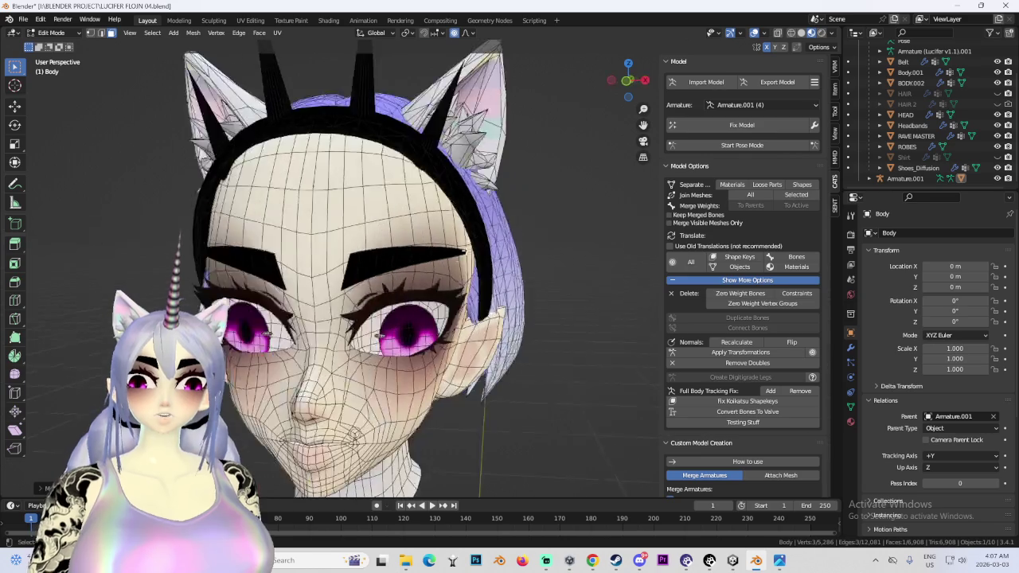
key("Tab")
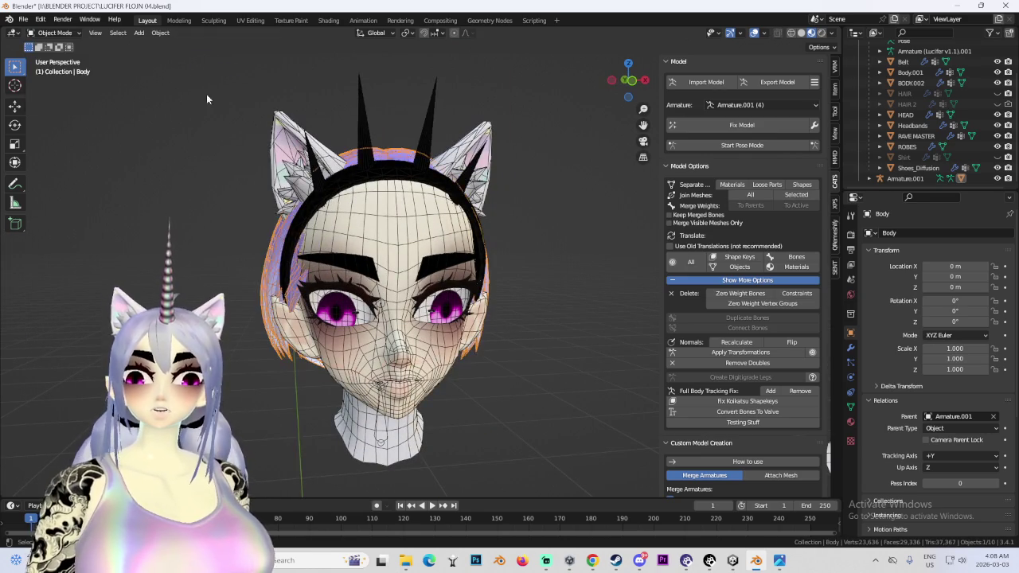
- Hide the Headbands, unhide HAIR, and view the head from the front
left_click(912, 125)
left_click(996, 125)
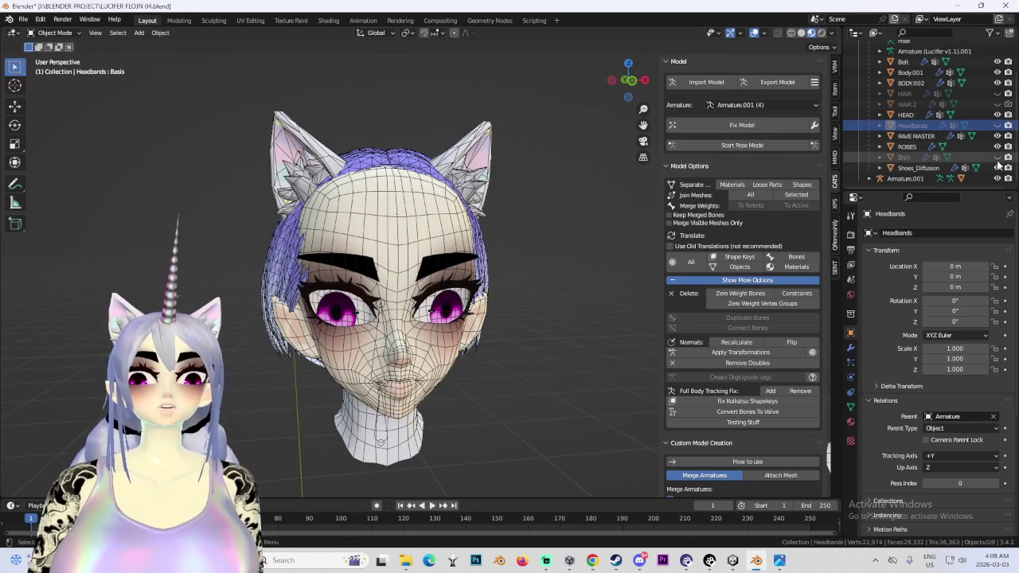
left_click(997, 94)
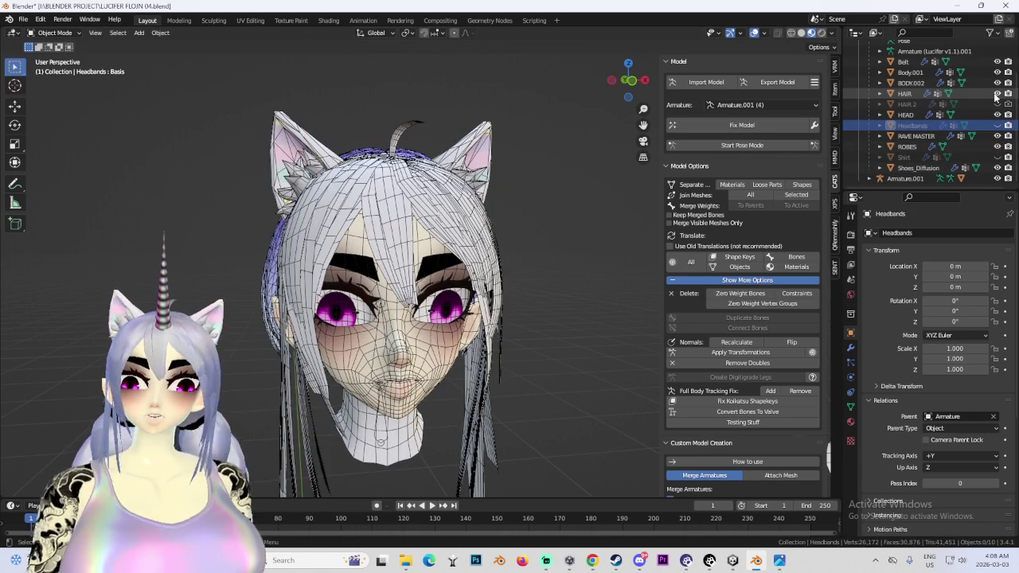
middle_click_drag(494, 231, 476, 235)
left_click(628, 80)
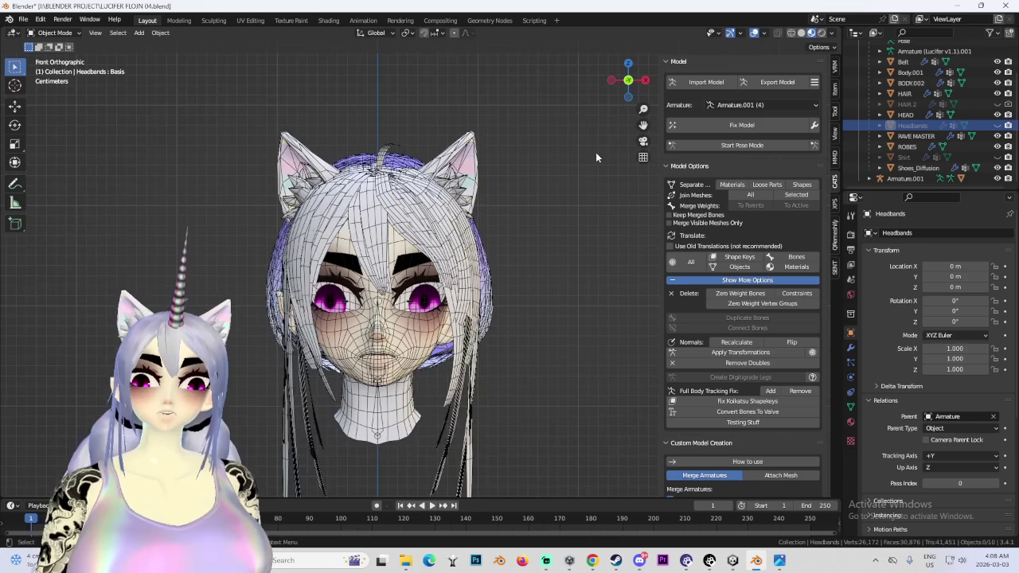
- In the Body's Edit Mode, nudge the back-hair cap along X with proportional editing
left_click(523, 291)
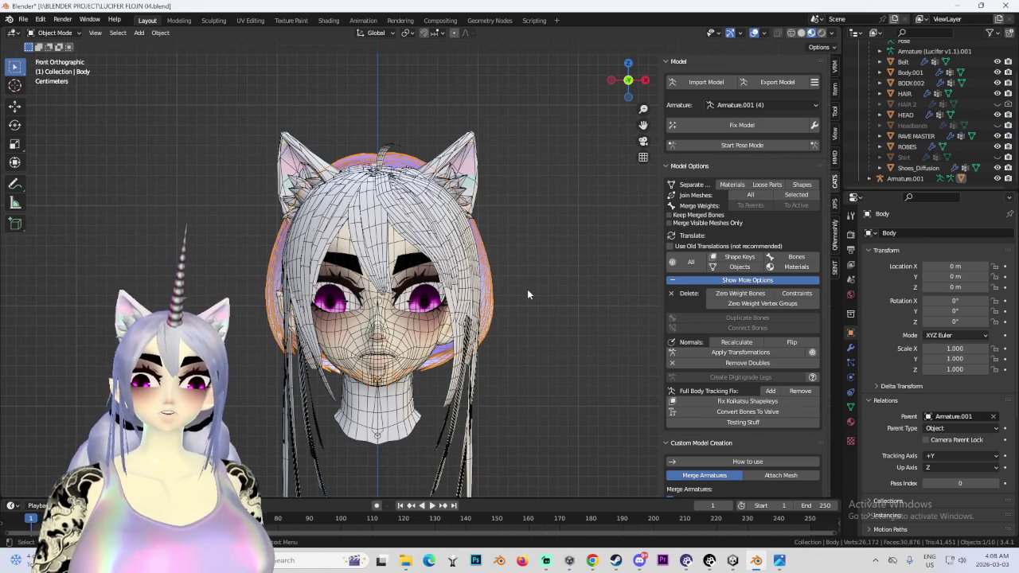
left_click(54, 32)
left_click(52, 50)
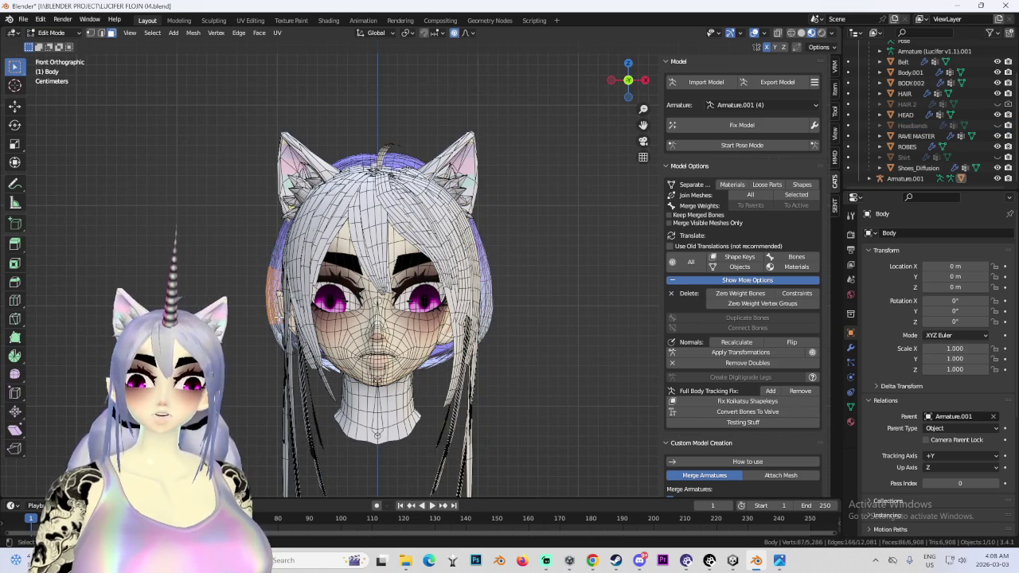
key("g")
key("x")
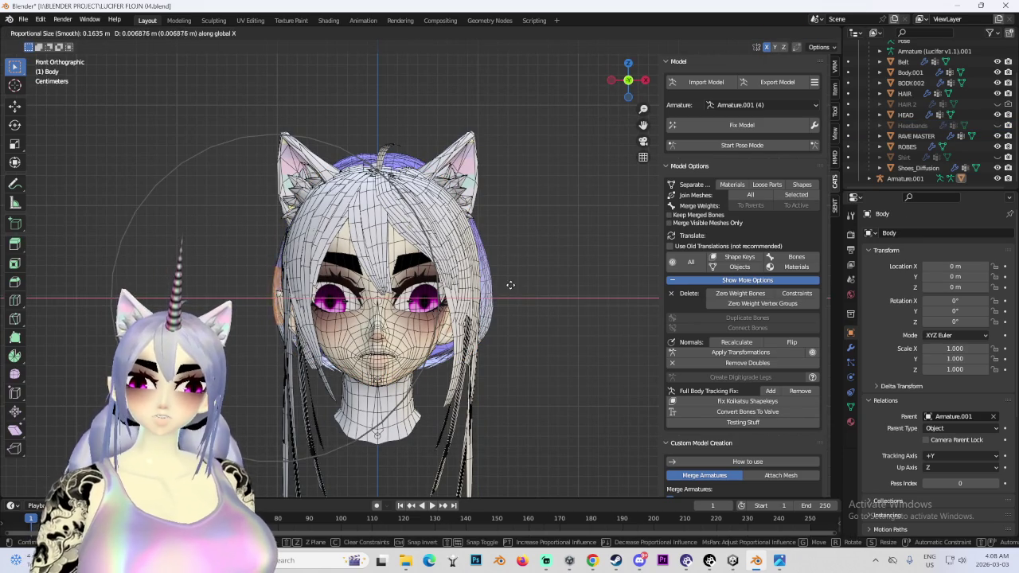
left_click(513, 287)
left_click(54, 32)
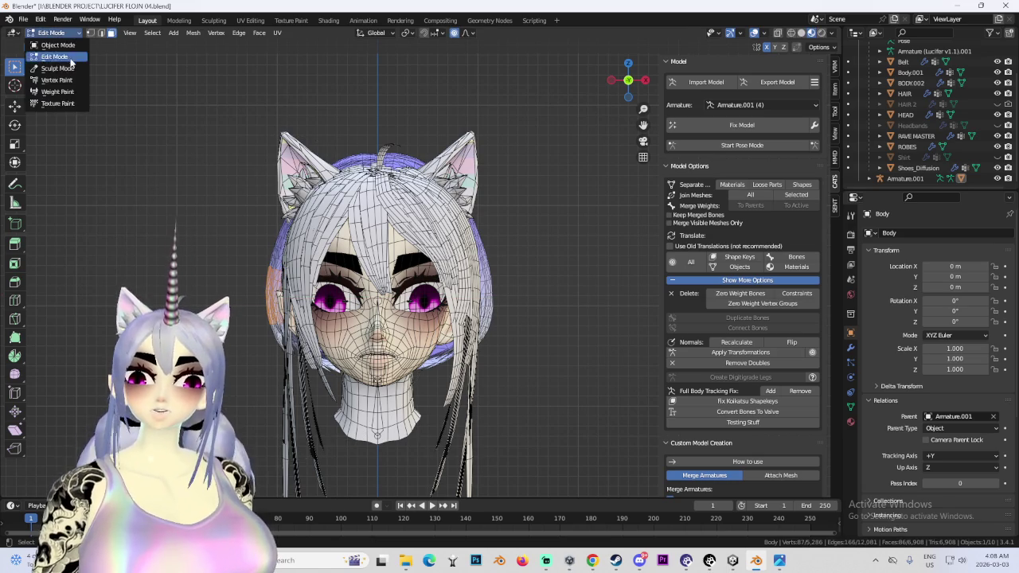
- Put the Body in Sculpt Mode and grab-shape the purple back hair from side views
left_click(52, 68)
scroll(484, 281, "down", 2)
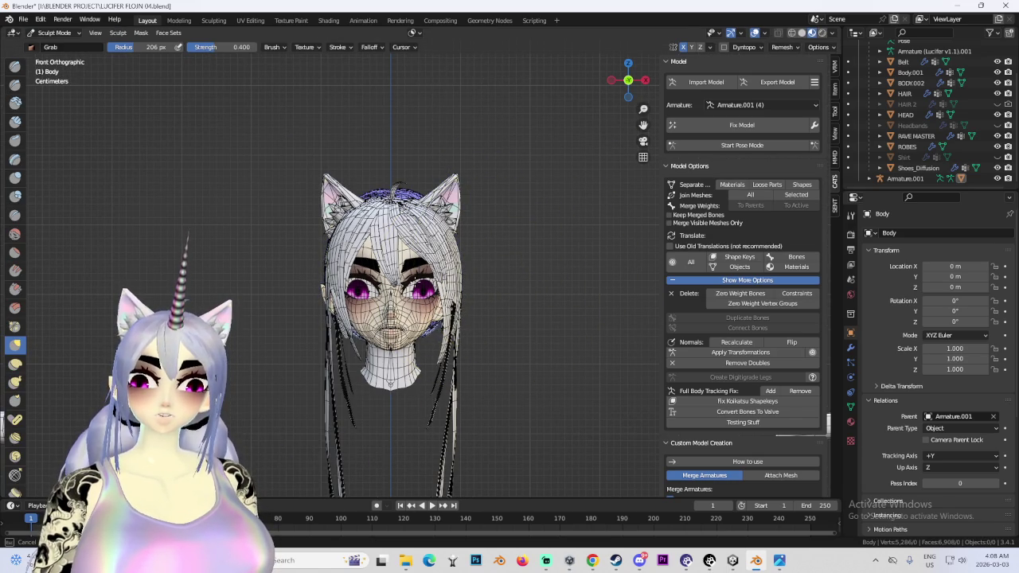
mouse_move(390, 319)
middle_mouse_down()
mouse_move(447, 378)
mouse_move(406, 330)
mouse_move(413, 322)
middle_mouse_up()
left_click_drag(628, 88, 460, 277)
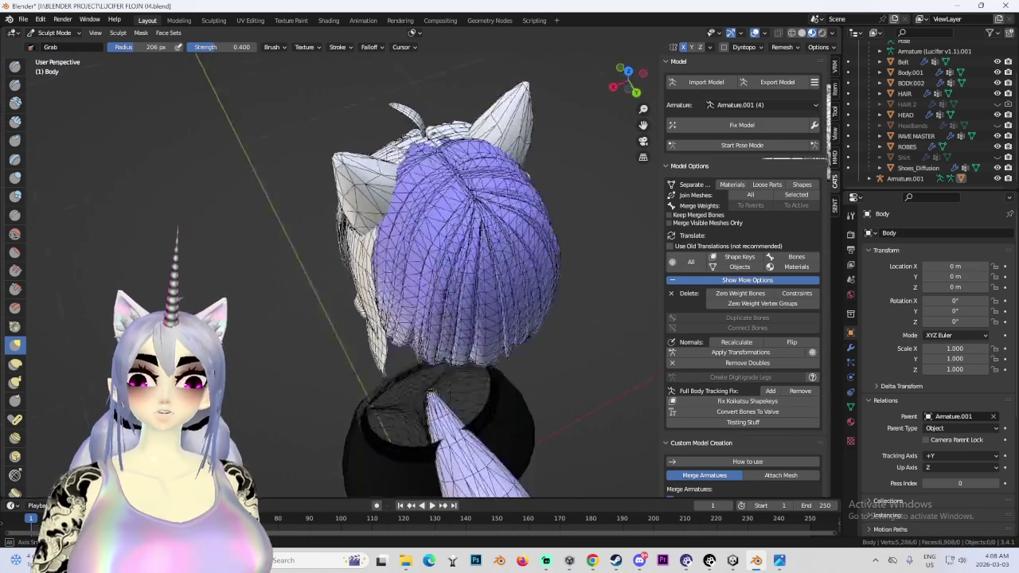
mouse_move(460, 277)
middle_mouse_down()
mouse_move(652, 120)
mouse_move(557, 159)
mouse_move(458, 228)
mouse_move(308, 216)
mouse_move(370, 254)
mouse_move(342, 249)
mouse_move(558, 63)
middle_mouse_up()
left_click(627, 80)
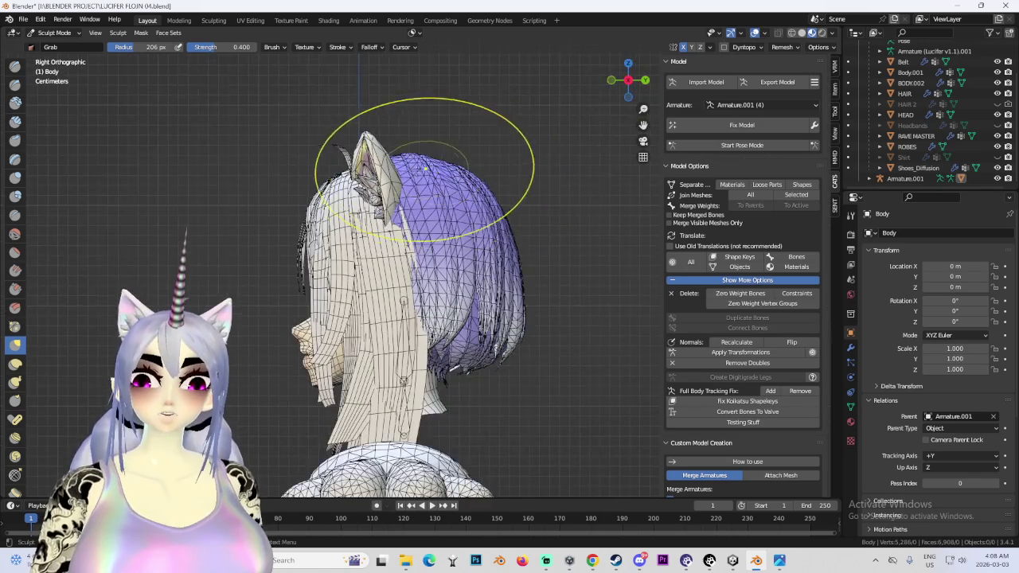
scroll(431, 169, "down", 2)
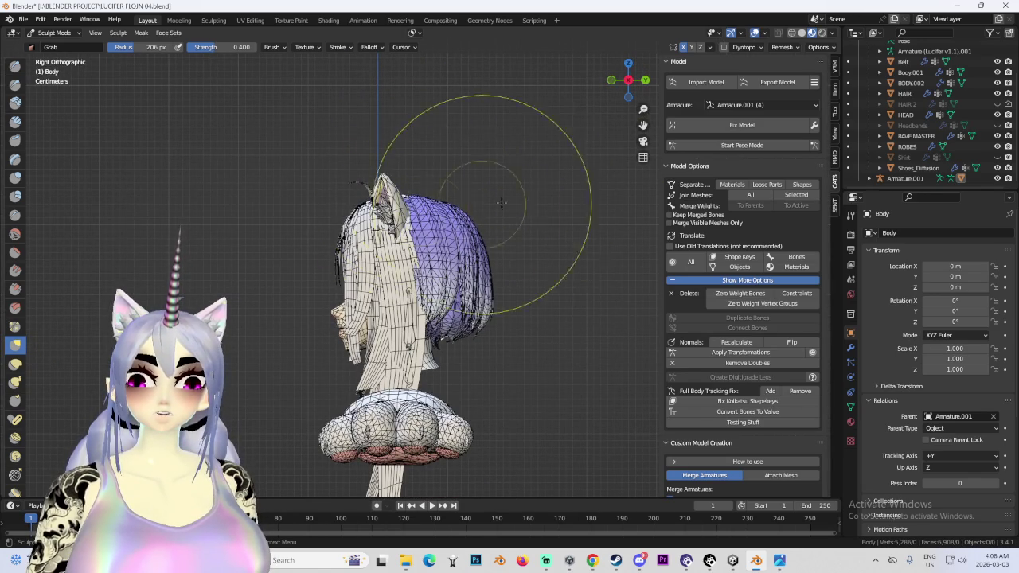
scroll(414, 182, "up", 1)
middle_click_drag(414, 182, 420, 229, "shift")
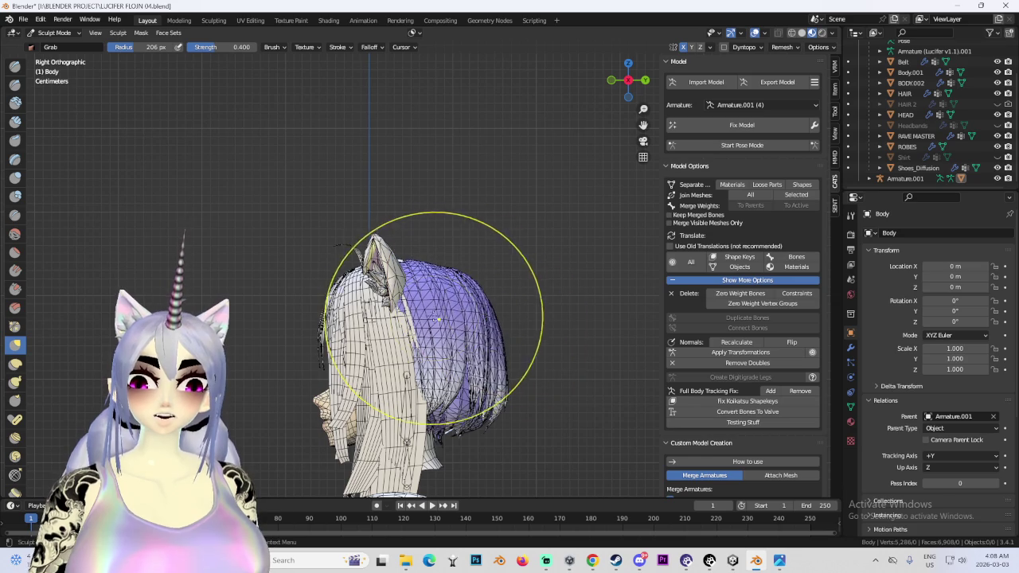
mouse_move(427, 323)
middle_mouse_down()
mouse_move(467, 289)
mouse_move(399, 354)
middle_mouse_up()
mouse_move(466, 364)
middle_mouse_down()
mouse_move(477, 228)
mouse_move(499, 323)
middle_mouse_up()
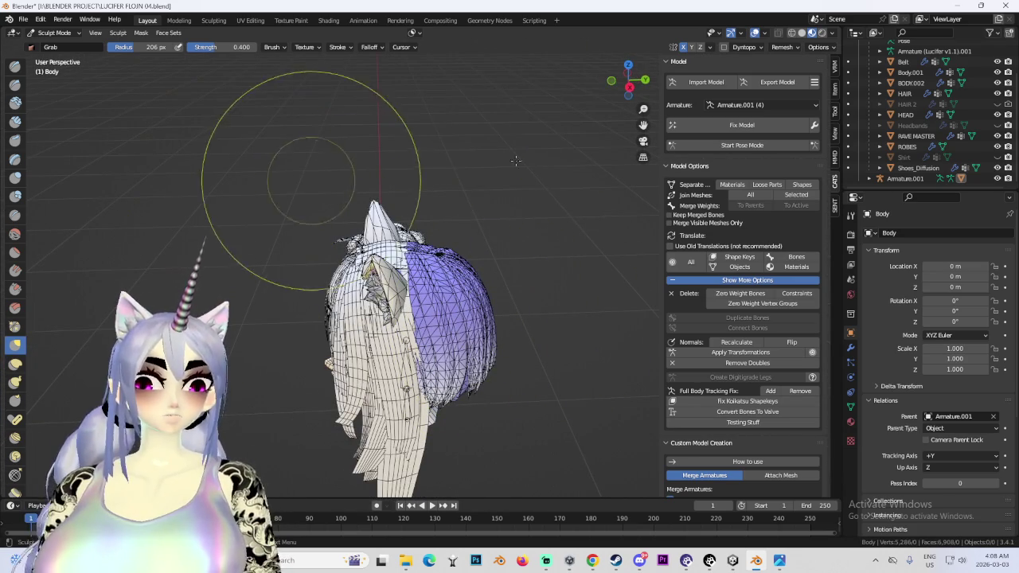
left_click(629, 86)
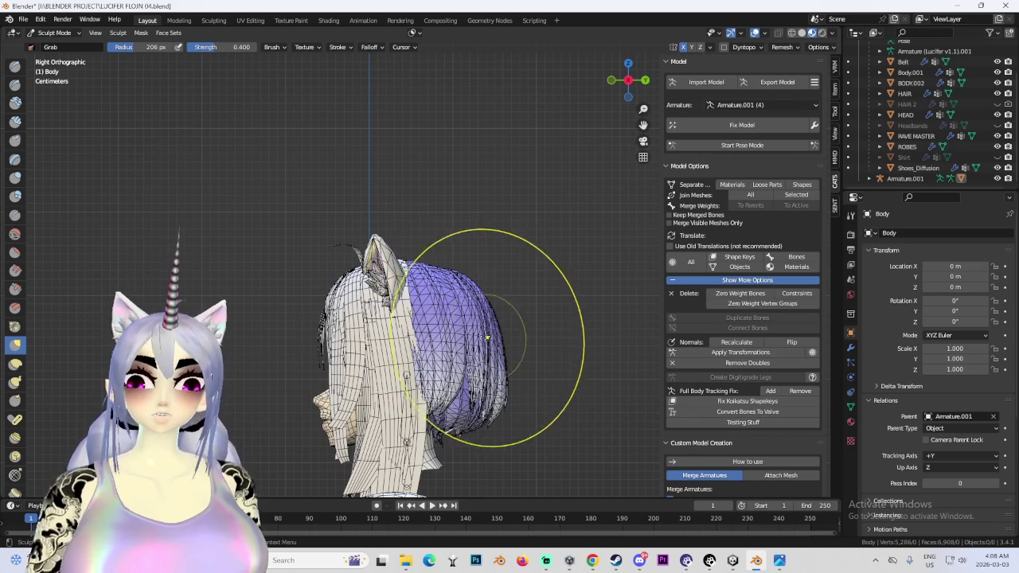
scroll(436, 326, "down", 2)
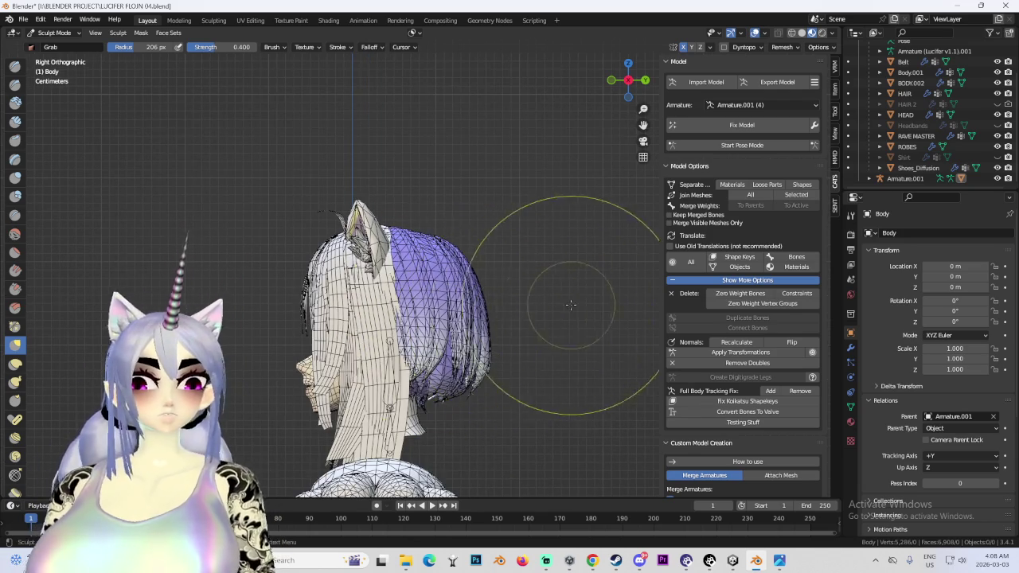
- Undo the bulging stroke, keep reshaping from left and right views, and disable overlays
key("ctrl+z")
scroll(491, 294, "up", 2)
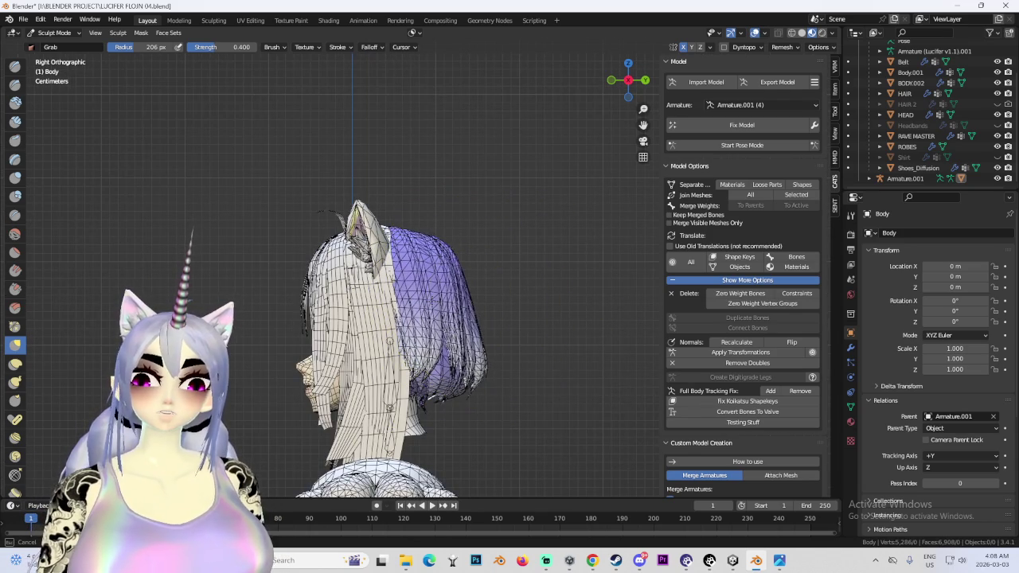
middle_click_drag(428, 327, 430, 325)
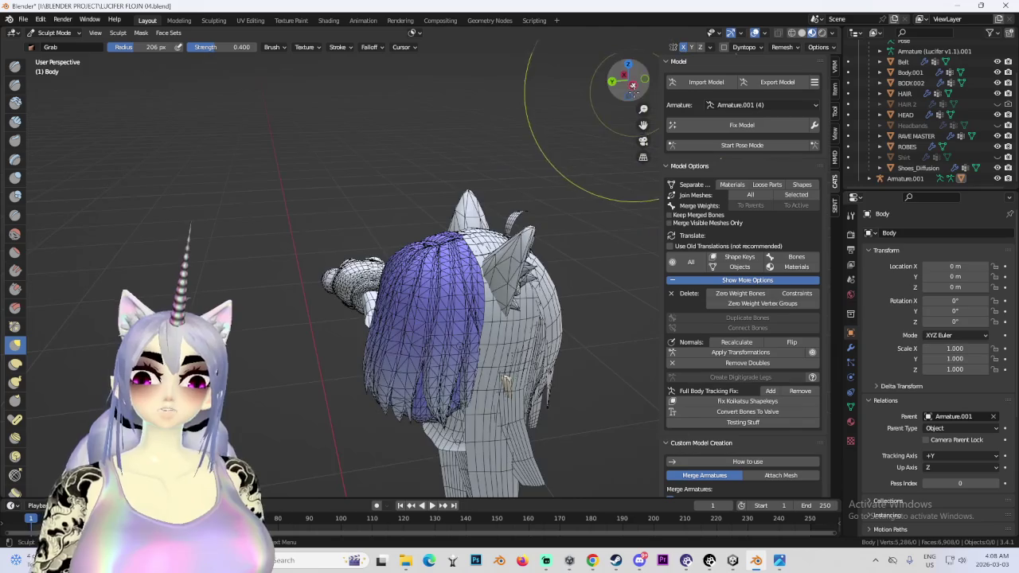
left_click(632, 86)
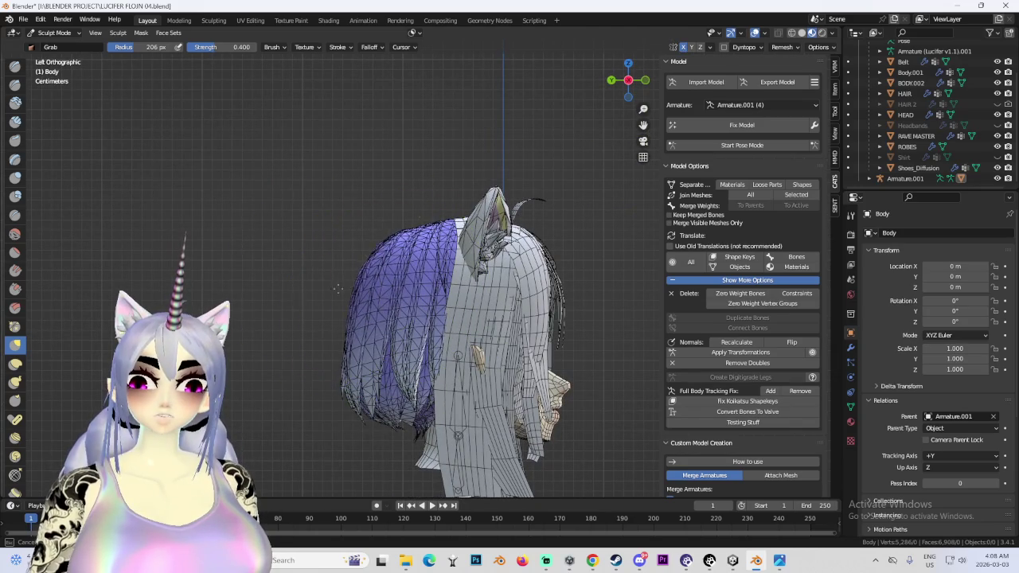
scroll(372, 298, "down", 1)
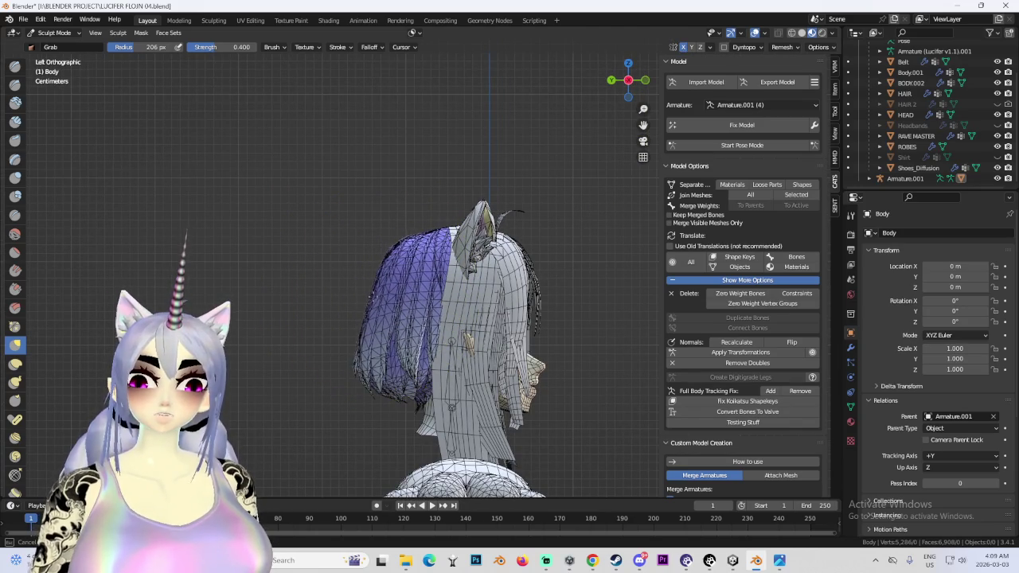
mouse_move(379, 303)
middle_mouse_down()
mouse_move(492, 277)
mouse_move(557, 128)
middle_mouse_up()
left_click(628, 80)
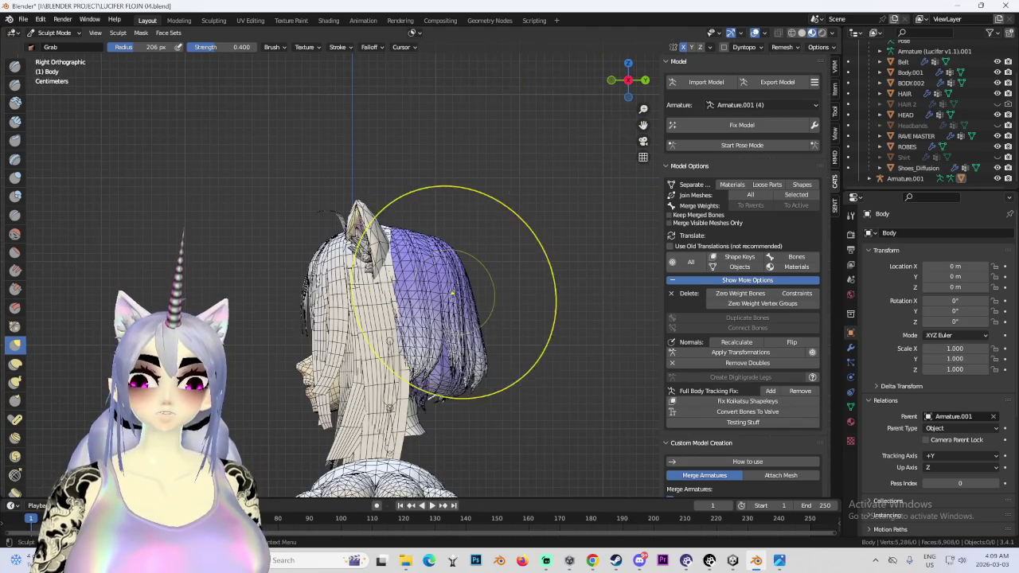
left_click(755, 33)
mouse_move(390, 322)
middle_mouse_down()
mouse_move(441, 295)
mouse_move(478, 171)
mouse_move(446, 230)
mouse_move(477, 205)
middle_mouse_up()
- Grab-sculpt the back hair (radius 206 px, strength 0.4) from above and side profile
scroll(420, 295, "up", 3)
scroll(469, 250, "up", 2)
scroll(452, 235, "up", 2)
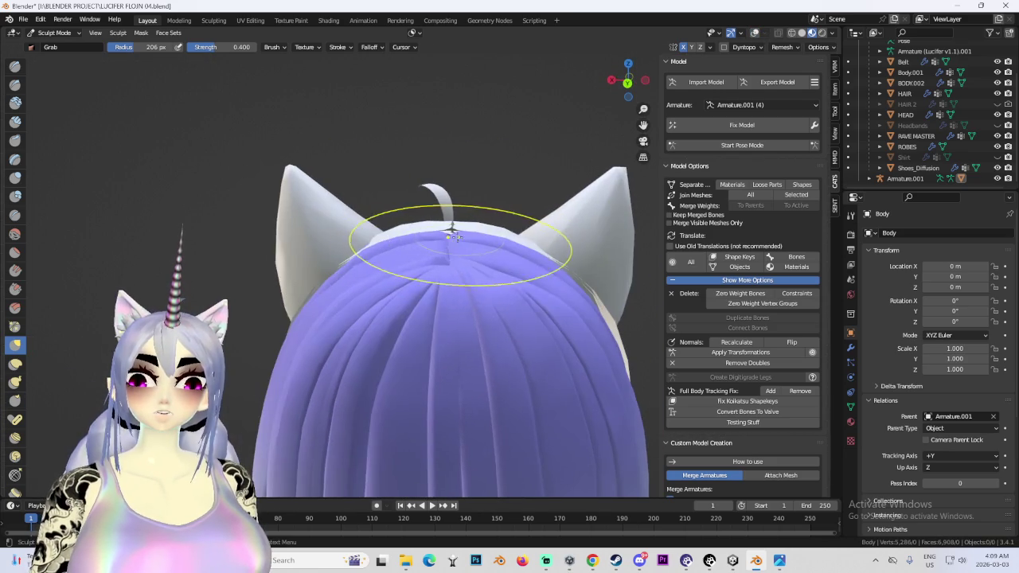
middle_click_drag(488, 233, 434, 251)
mouse_move(480, 216)
middle_mouse_down()
mouse_move(454, 216)
mouse_move(438, 262)
mouse_move(480, 214)
mouse_move(465, 206)
middle_mouse_up()
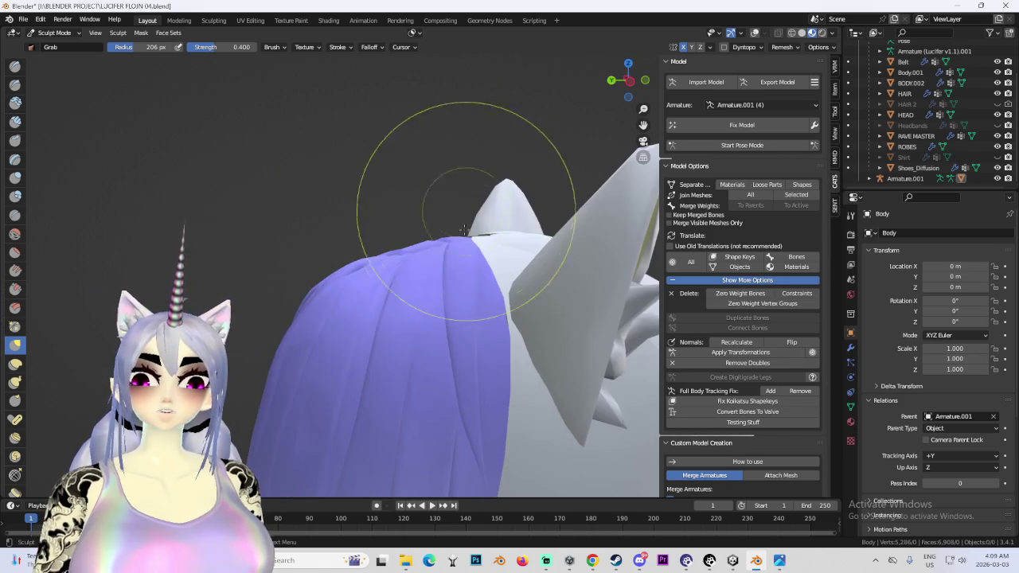
middle_click_drag(336, 287, 331, 322)
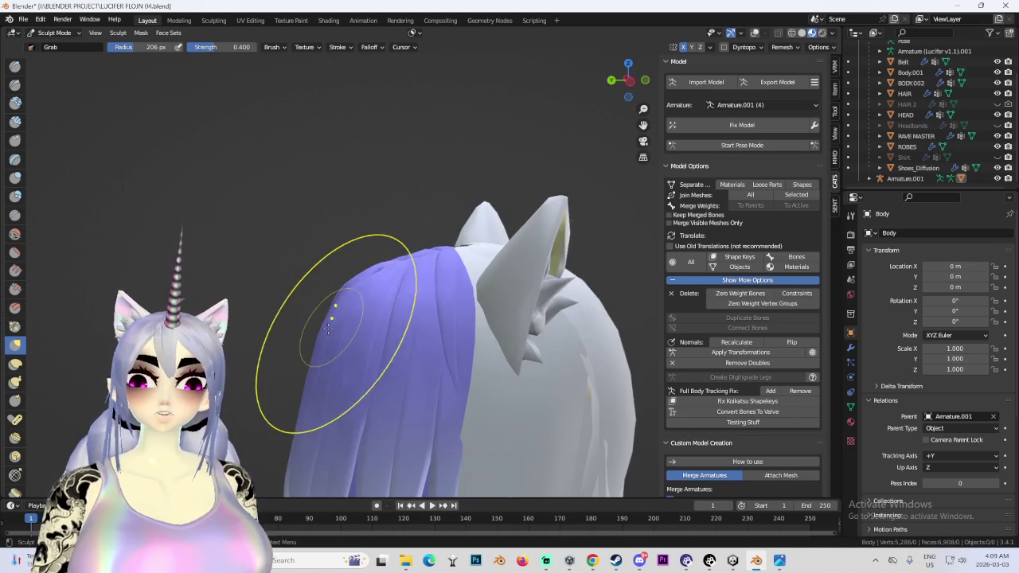
left_click(630, 80)
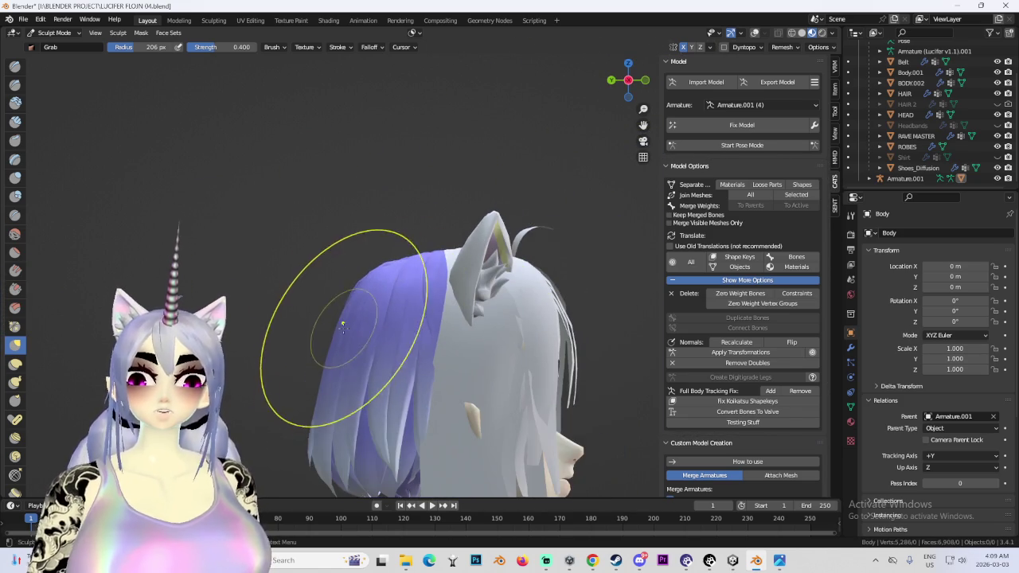
scroll(312, 348, "down", 1)
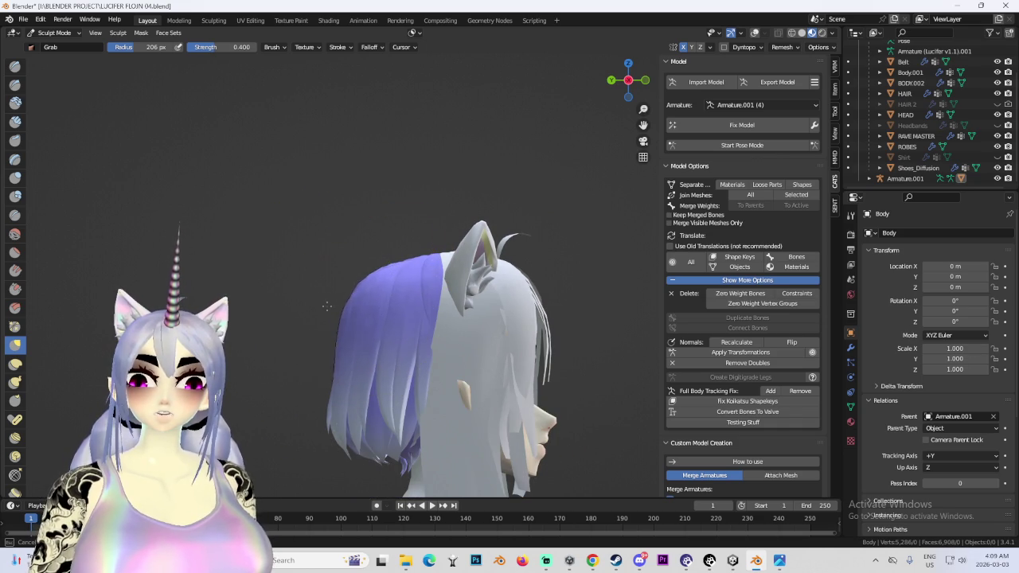
scroll(377, 298, "down", 1)
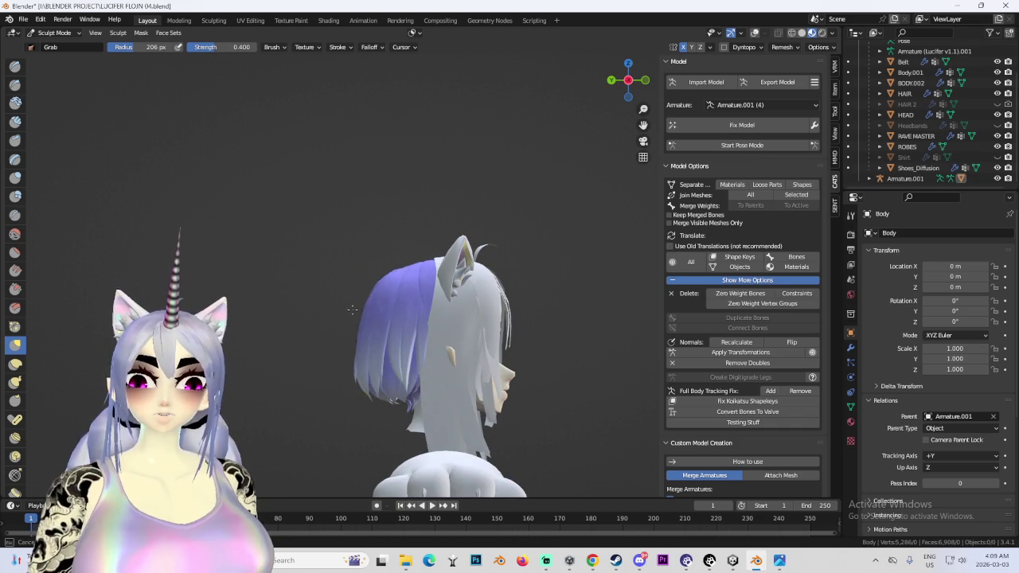
scroll(420, 216, "up", 2)
- Pull the back hair around the head from the back view, tucking it behind the white hair
key("ctrl+KP_1")
scroll(461, 265, "up", 1)
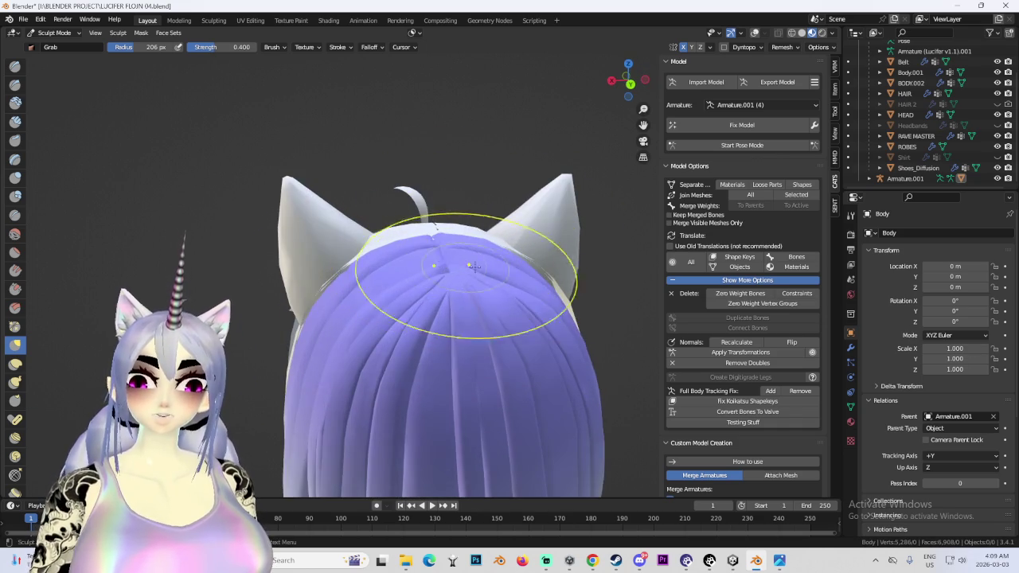
mouse_move(387, 262)
middle_mouse_down()
mouse_move(435, 247)
mouse_move(458, 253)
middle_mouse_up()
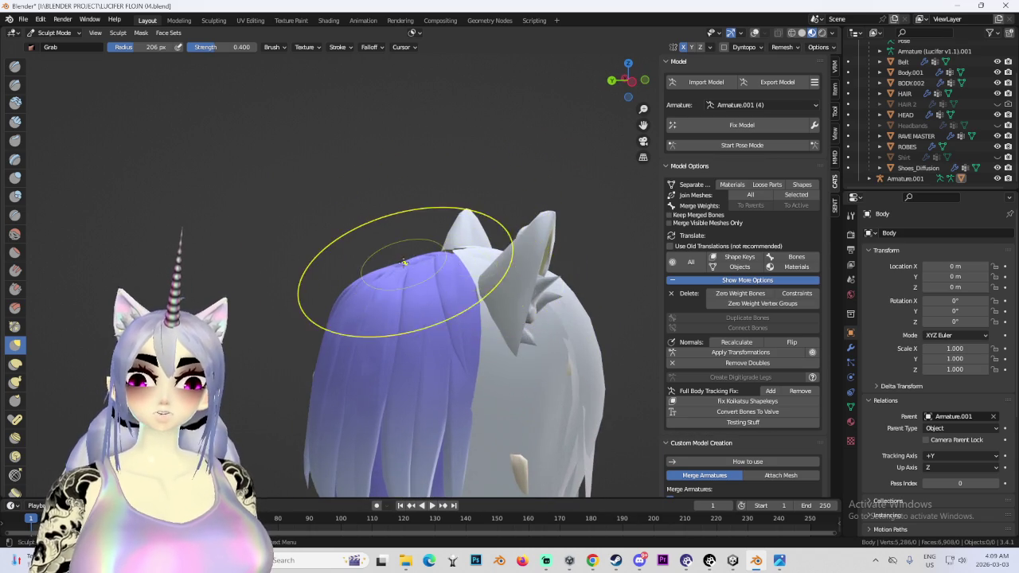
scroll(402, 267, "up", 2)
middle_click_drag(391, 253, 469, 231)
scroll(453, 275, "up", 2)
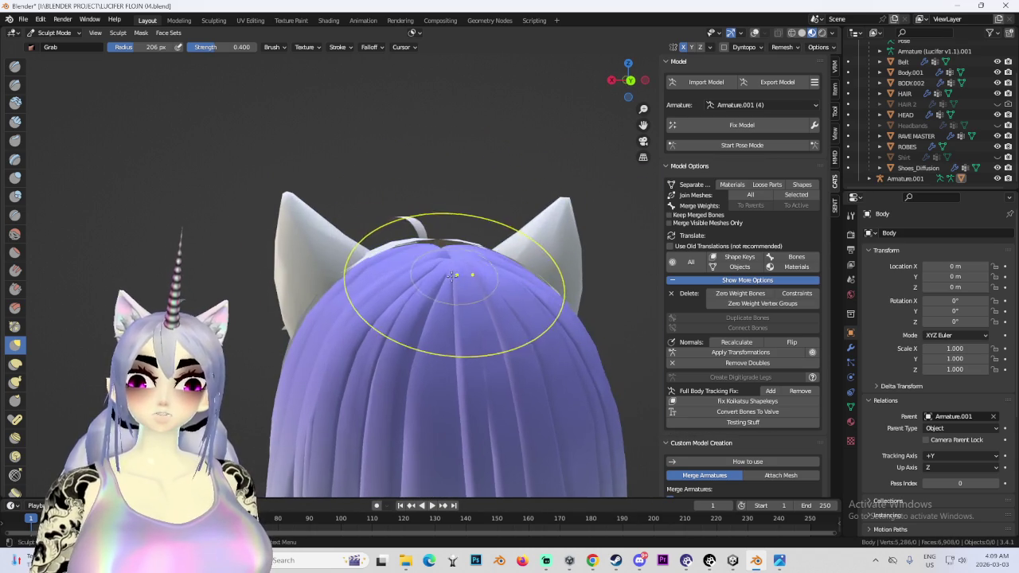
mouse_move(462, 270)
middle_mouse_down()
mouse_move(473, 250)
mouse_move(500, 261)
mouse_move(528, 319)
mouse_move(399, 317)
middle_mouse_up()
mouse_move(358, 354)
middle_mouse_down()
mouse_move(329, 327)
mouse_move(342, 303)
mouse_move(630, 79)
mouse_move(568, 216)
mouse_move(569, 238)
mouse_move(512, 250)
mouse_move(493, 317)
middle_mouse_up()
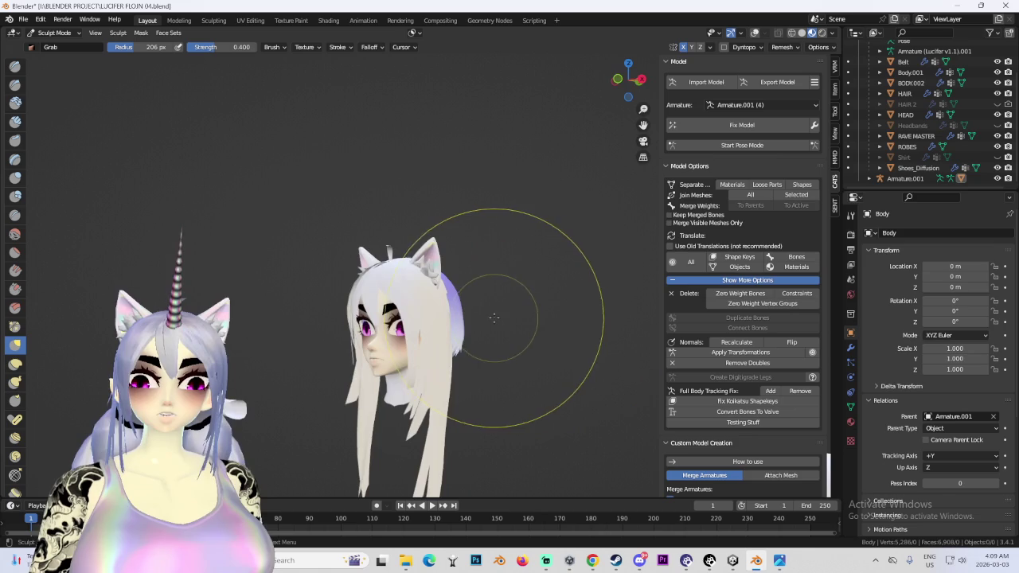
mouse_move(527, 350)
middle_mouse_down()
mouse_move(539, 273)
mouse_move(496, 284)
mouse_move(601, 265)
middle_mouse_up()
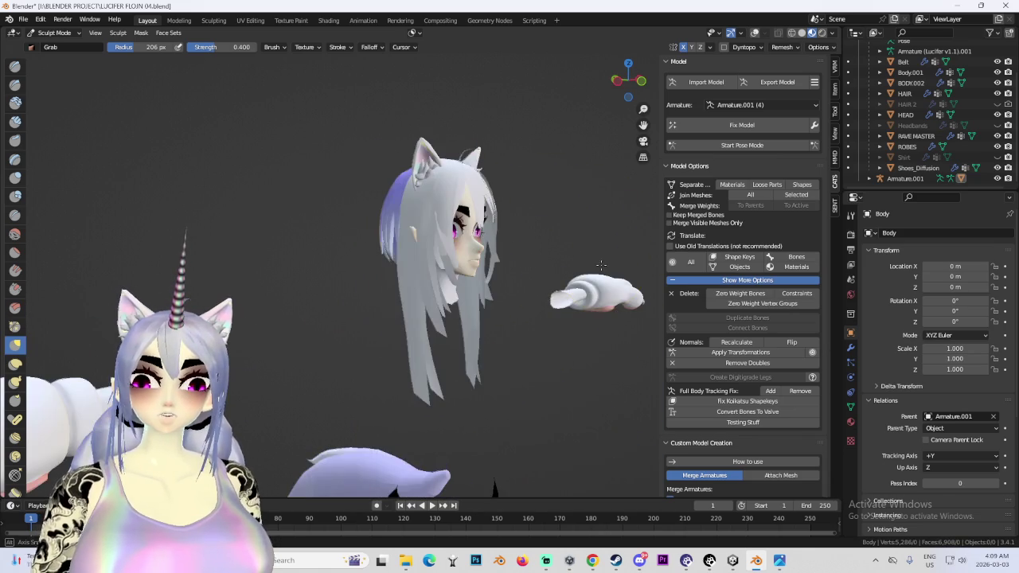
- Set up a wireframe side view and re-enter Edit Mode on the Body mesh
left_click(55, 33)
left_click(56, 46)
left_click(617, 80)
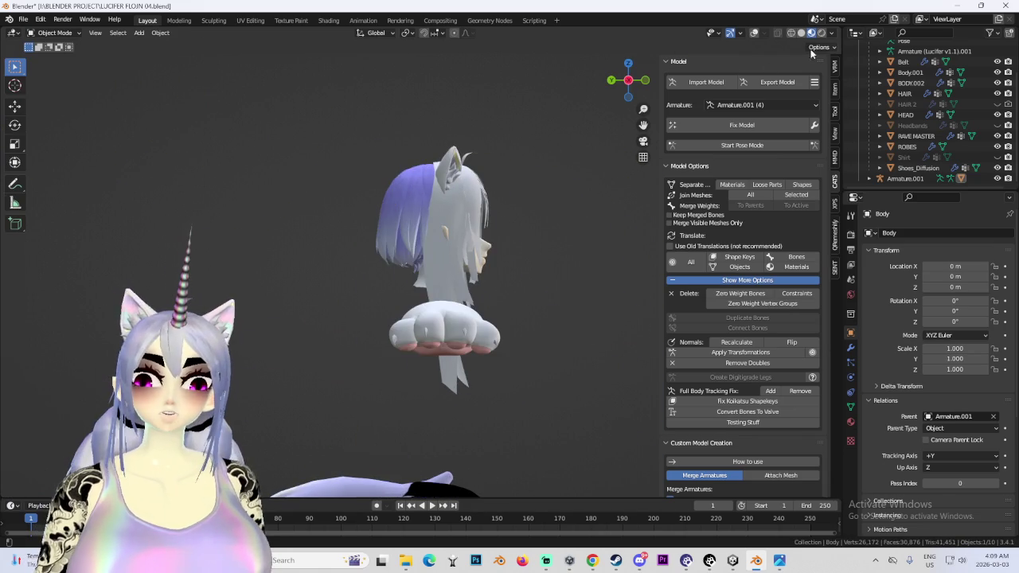
left_click(752, 35)
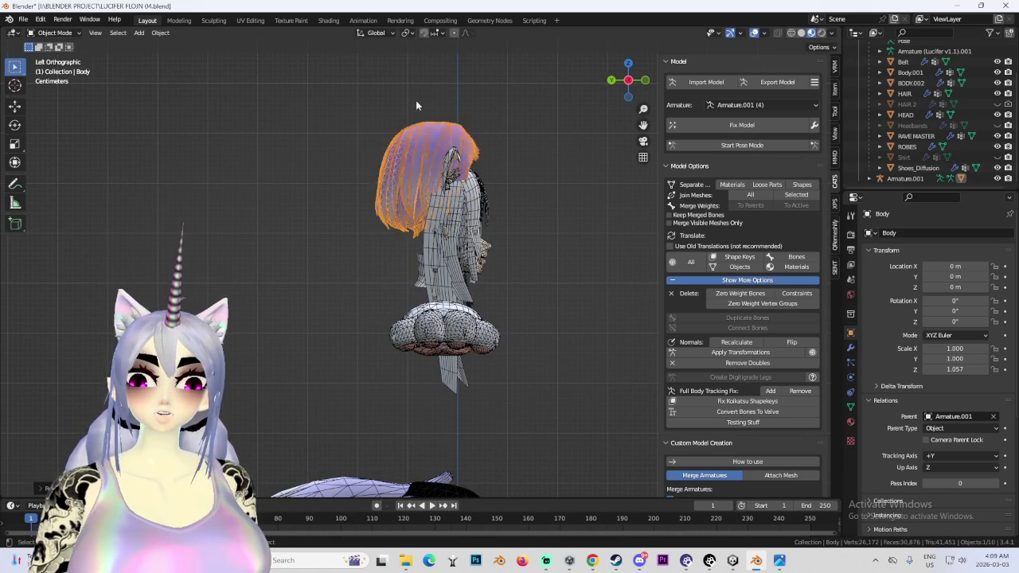
left_click(56, 33)
left_click(56, 56)
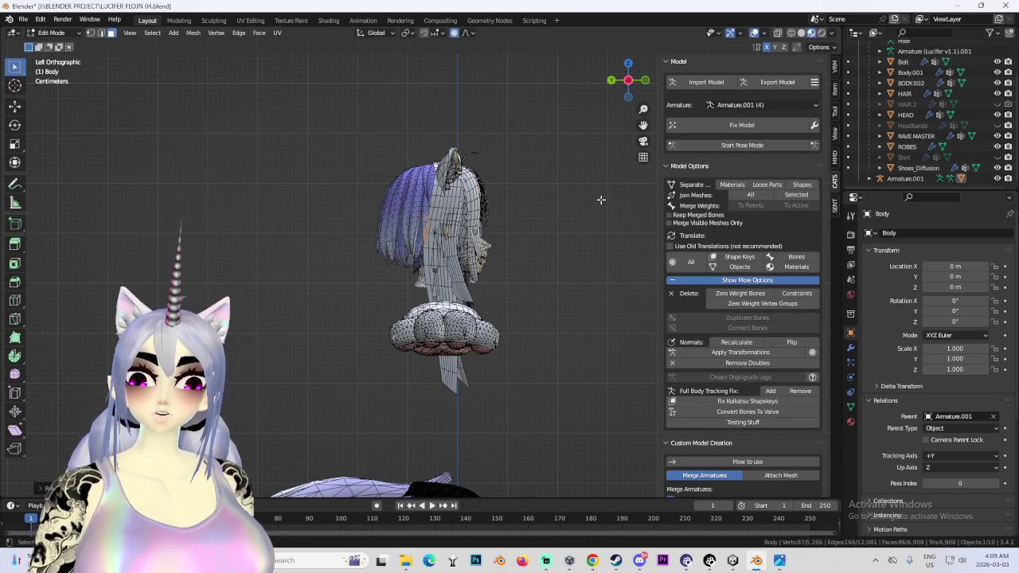
- Select the back hair and lower it along Z with proportional editing
key("a")
key("s")
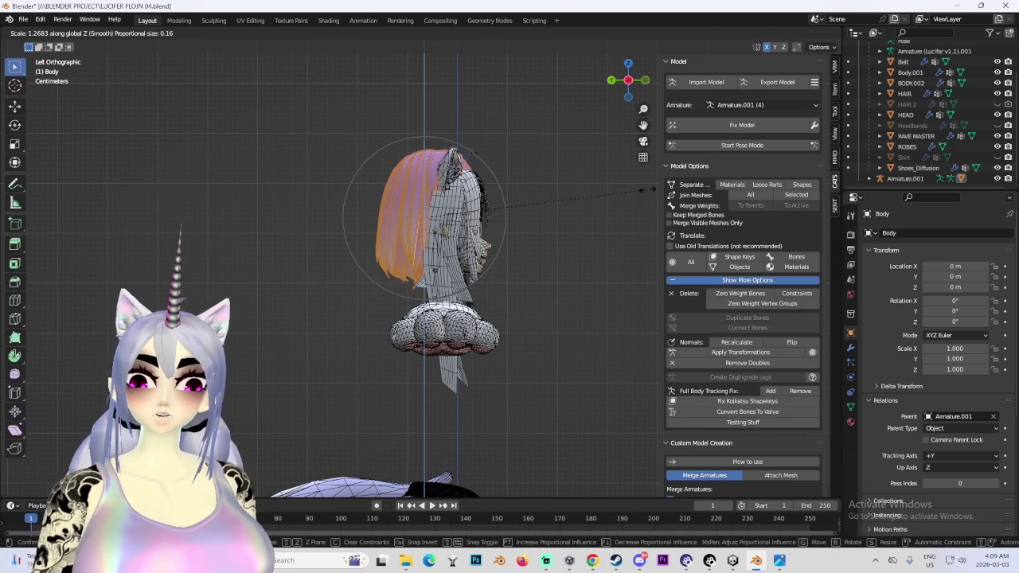
left_click(662, 199)
key("alt+a")
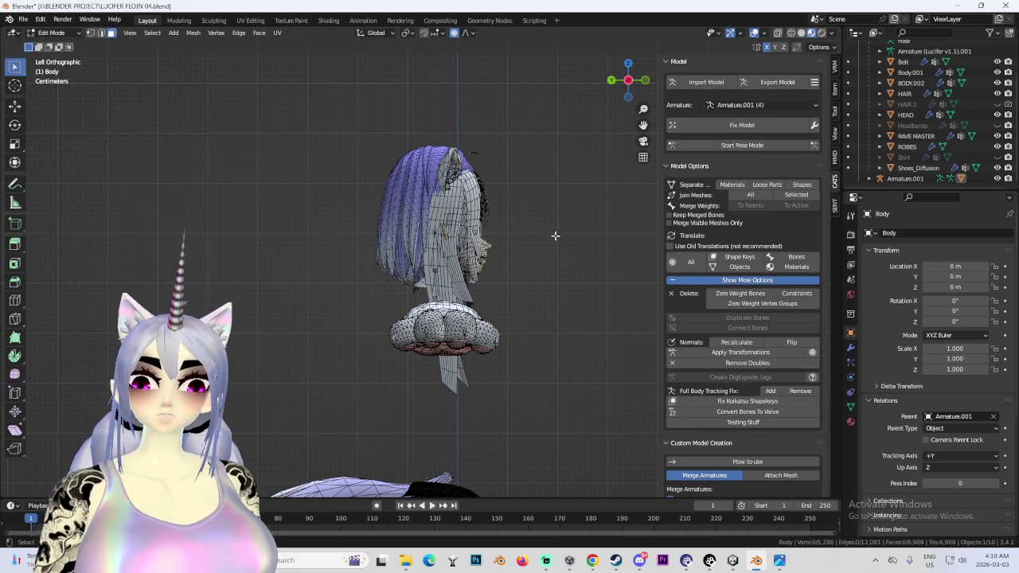
key("a")
key("g")
key("z")
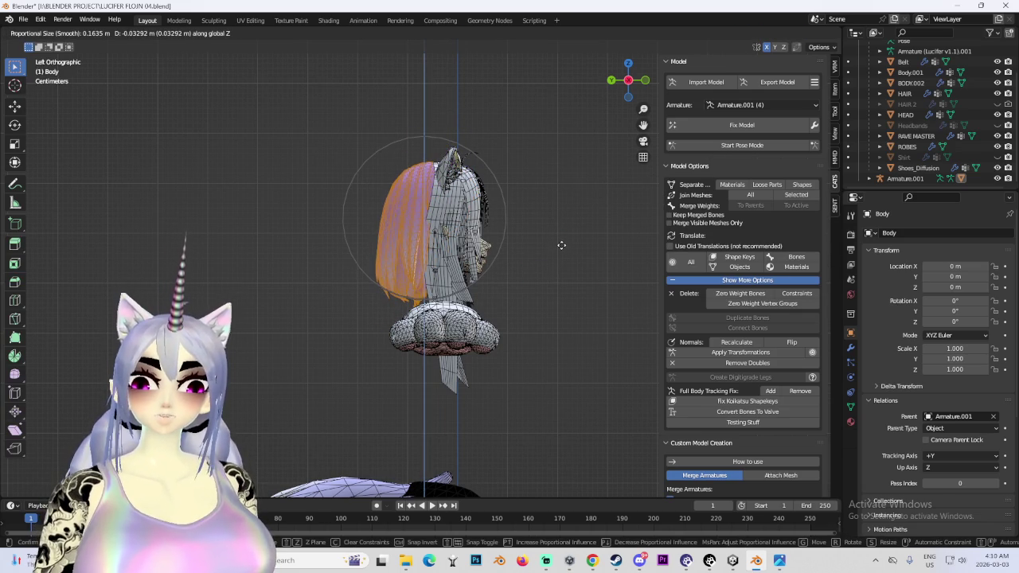
left_click(562, 245)
- Check the hair from front and back, then resize it with proportional falloff
mouse_move(561, 245)
middle_mouse_down()
mouse_move(428, 253)
mouse_move(629, 259)
mouse_move(578, 262)
mouse_move(625, 111)
middle_mouse_up()
left_click_drag(633, 90, 540, 232)
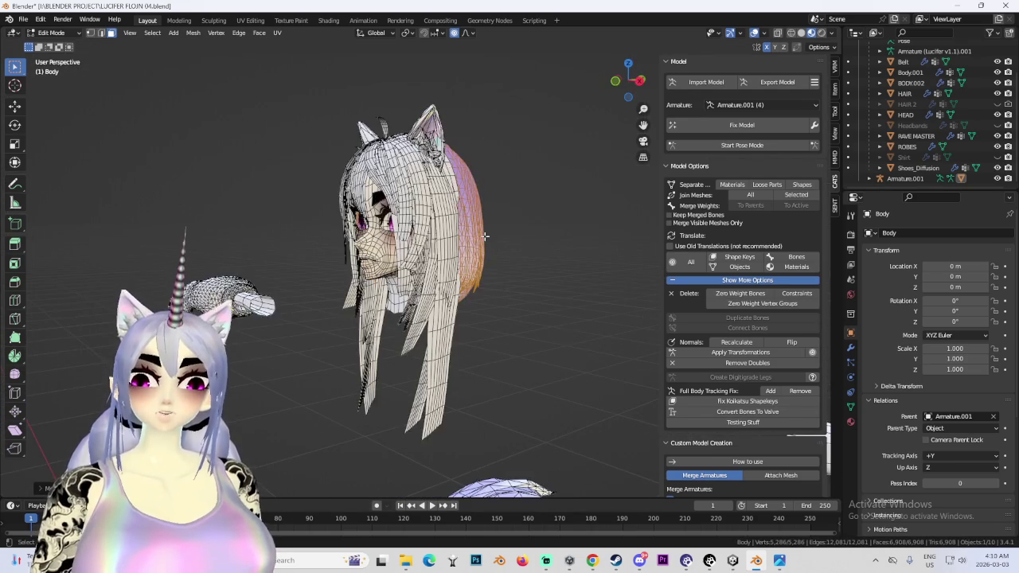
mouse_move(591, 239)
middle_mouse_down()
mouse_move(511, 250)
mouse_move(523, 246)
middle_mouse_up()
left_click(621, 85)
mouse_move(453, 328)
middle_mouse_down()
mouse_move(535, 206)
mouse_move(423, 251)
middle_mouse_up()
key("s")
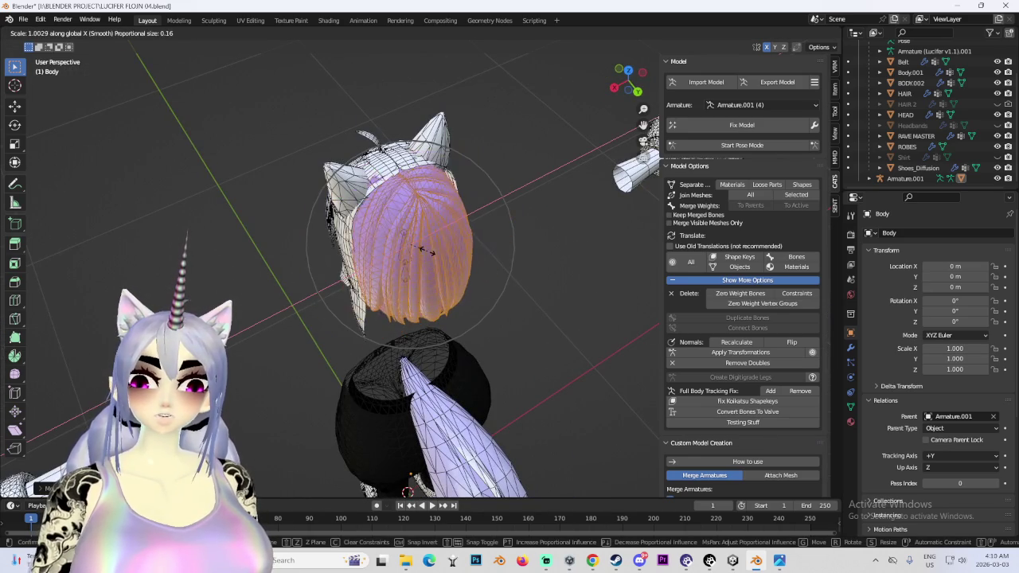
left_click(430, 249)
- Re-inspect the head from side and front views, toggling out of and back into Edit Mode
mouse_move(544, 266)
middle_mouse_down()
mouse_move(557, 230)
mouse_move(621, 239)
mouse_move(547, 278)
middle_mouse_up()
left_click(619, 85)
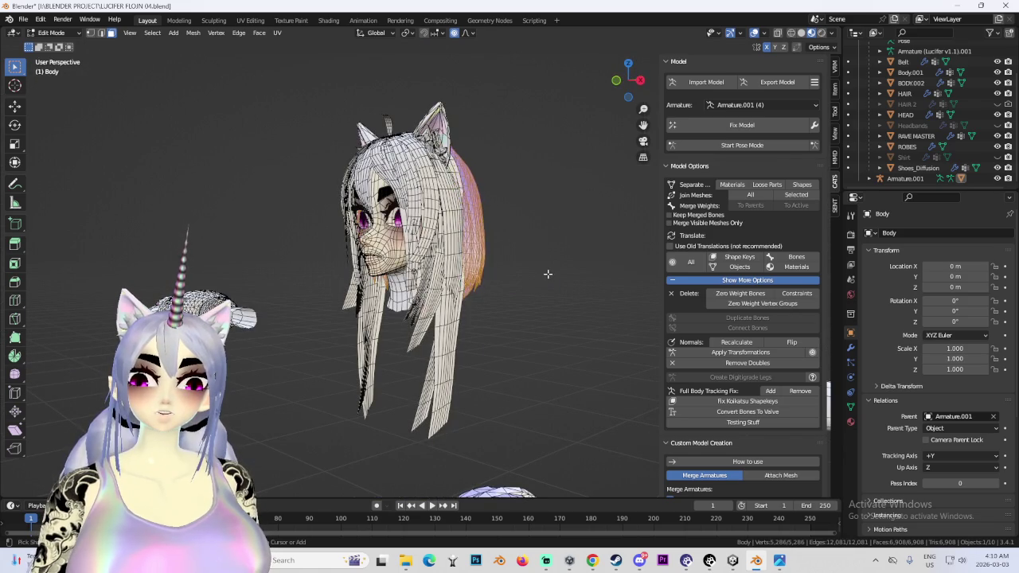
middle_click_drag(548, 274, 560, 244)
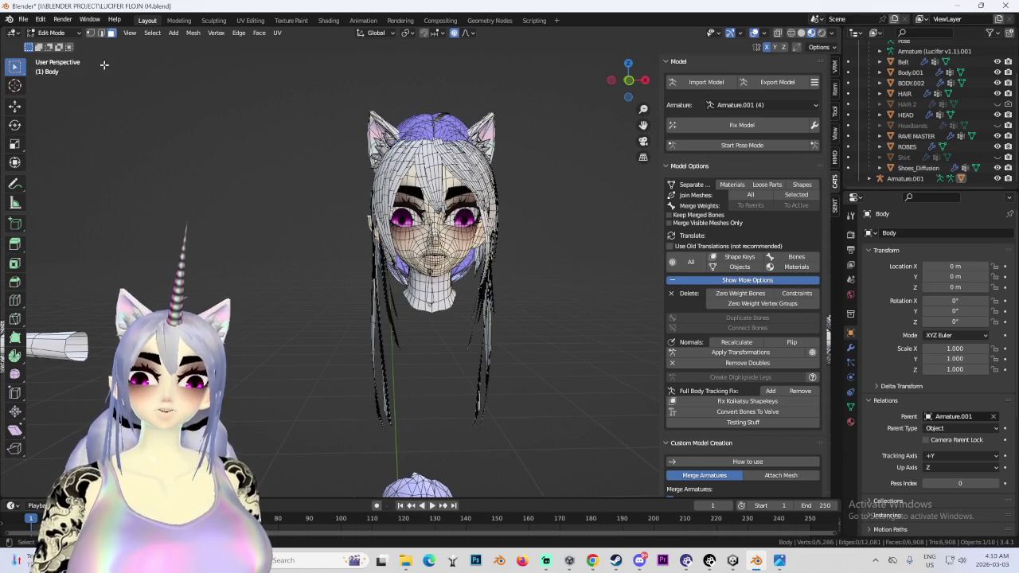
left_click(51, 33)
left_click(52, 41)
middle_click_drag(319, 144, 403, 101)
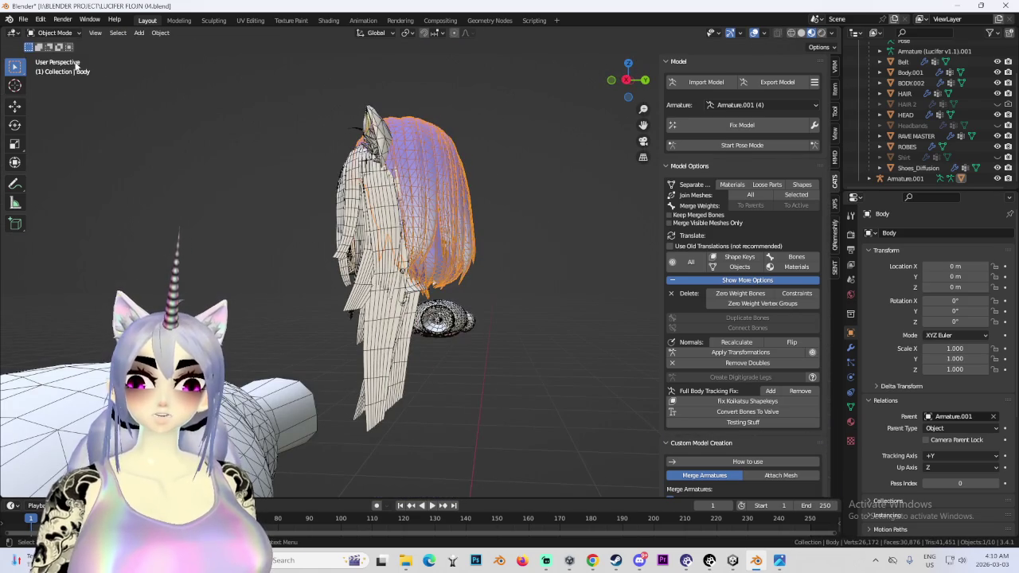
key("Tab")
key("KP_1")
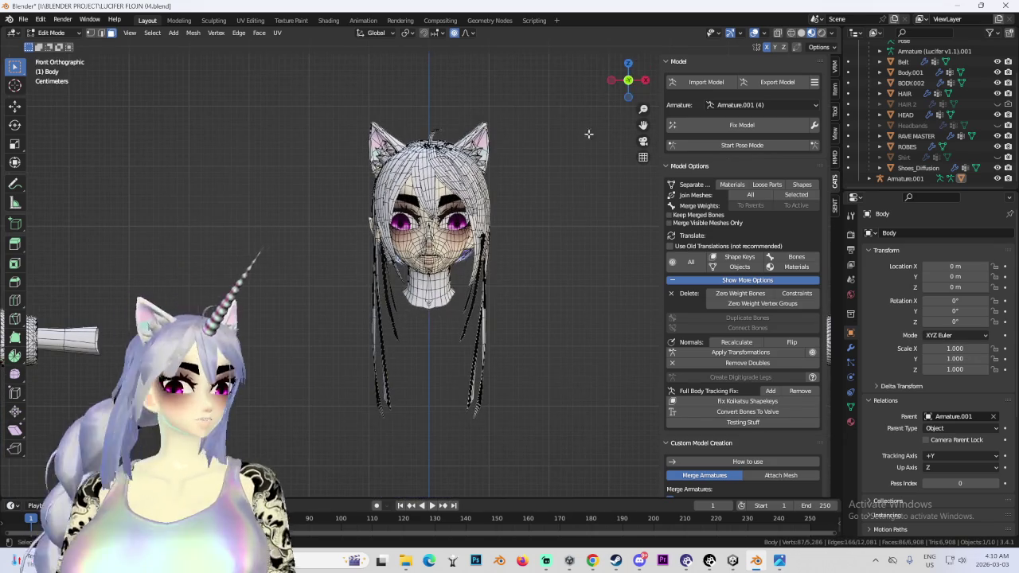
mouse_move(539, 212)
middle_mouse_down()
mouse_move(466, 237)
mouse_move(565, 234)
mouse_move(564, 260)
middle_mouse_up()
scroll(465, 238, "up", 2)
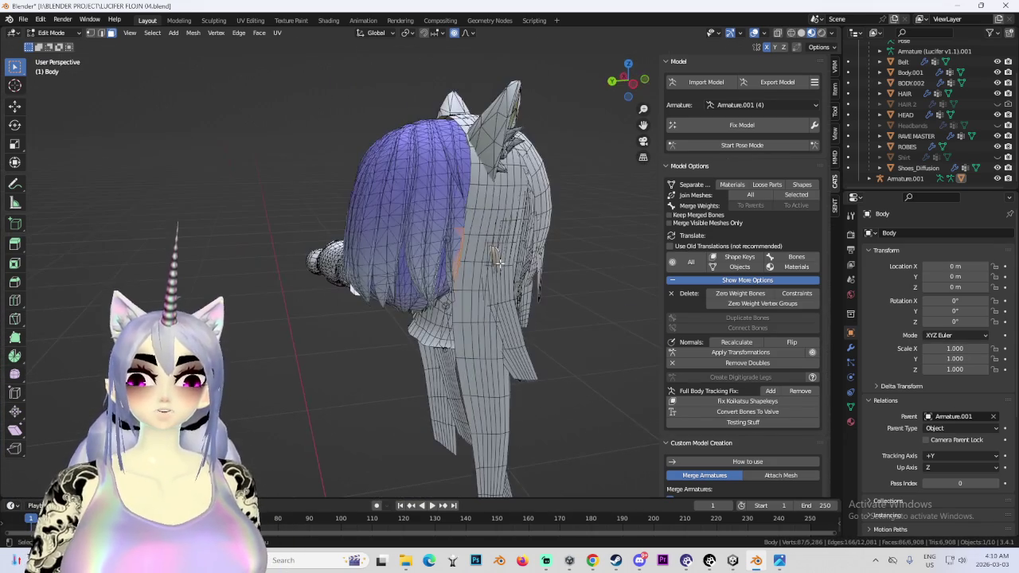
- Lower the hair again along Z and narrow it sideways along X
key("g")
mouse_move(488, 215)
middle_mouse_down()
mouse_move(584, 185)
mouse_move(562, 186)
middle_mouse_up()
key("z")
left_click(586, 170)
right_click(489, 184)
key("Escape")
key("s")
key("x")
left_click(555, 140)
- Select a stray hair patch at the back of the head and nudge it vertically
middle_click_drag(582, 159, 557, 189)
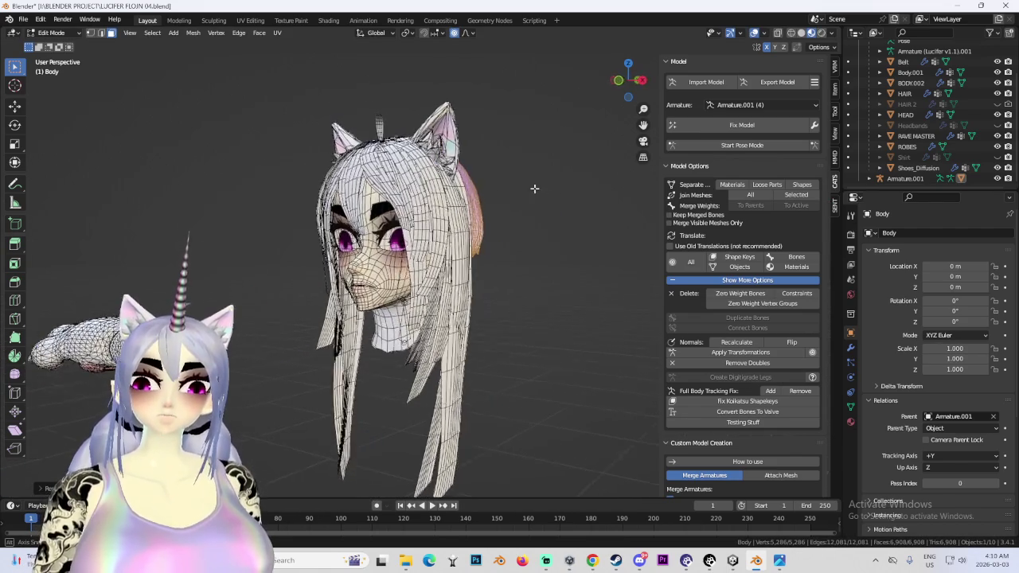
mouse_move(556, 189)
middle_mouse_down()
mouse_move(429, 272)
mouse_move(442, 288)
middle_mouse_up()
left_click(455, 256)
key("g")
left_click(455, 256)
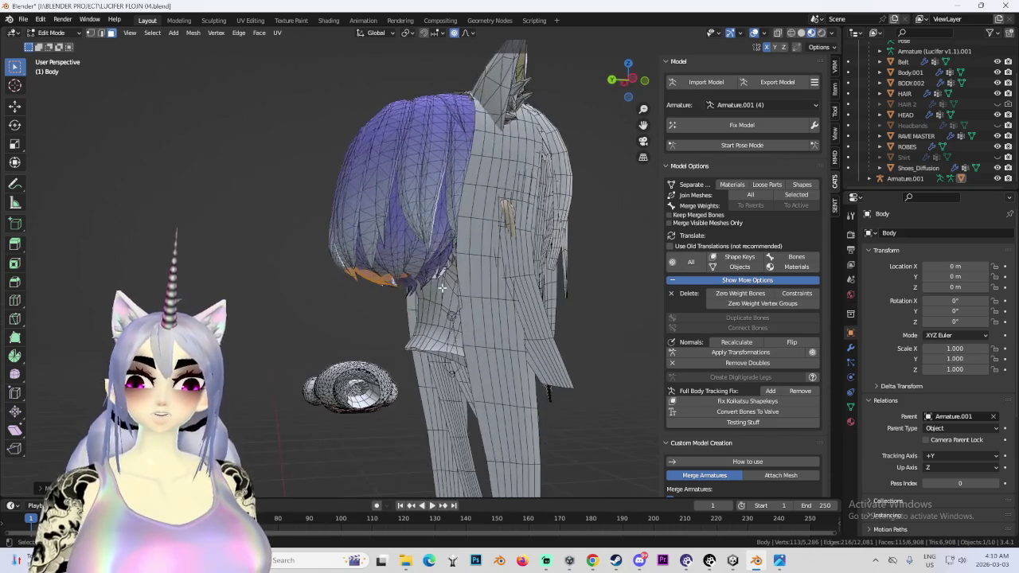
key("g")
key("y")
key("z")
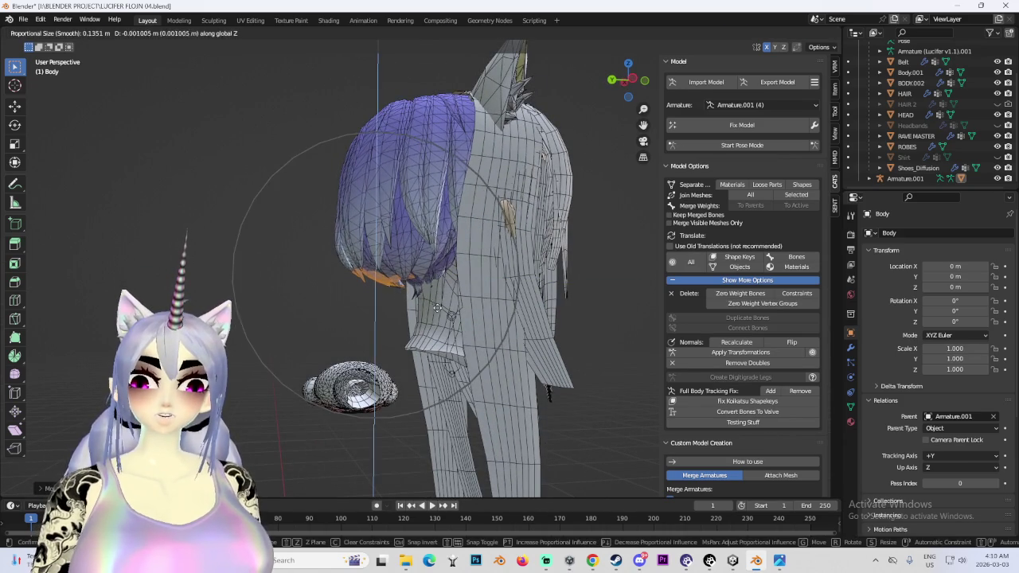
left_click(439, 310)
- Orbit around the head to check the fitted hair from front, below and behind
middle_click_drag(439, 310, 498, 259)
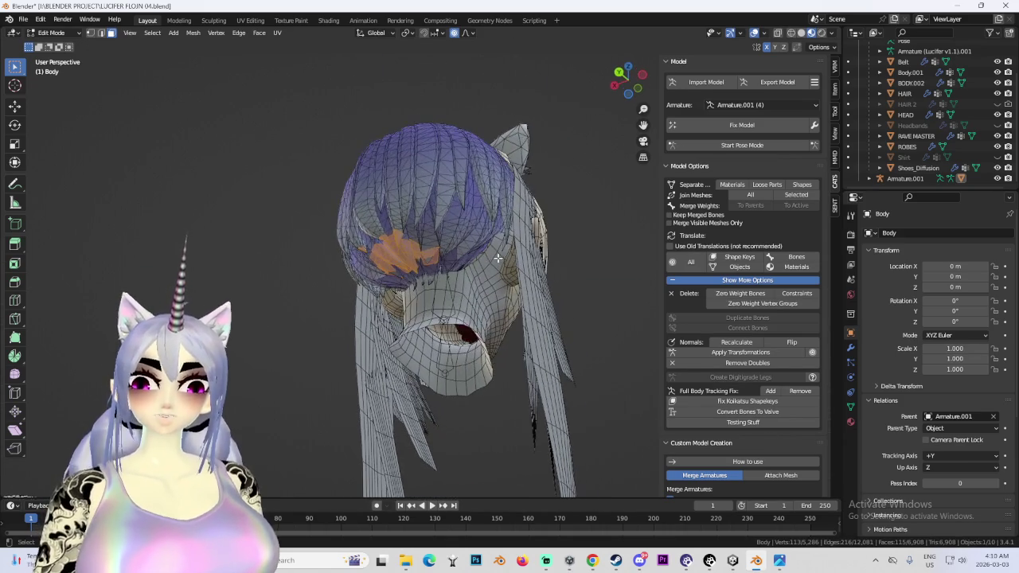
middle_click_drag(480, 228, 499, 203)
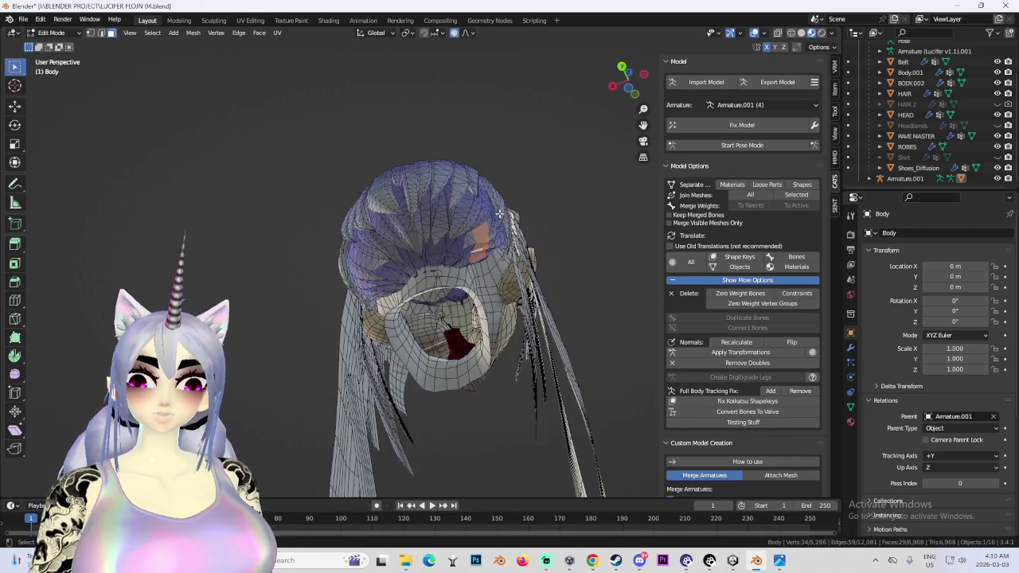
mouse_move(482, 254)
middle_mouse_down()
mouse_move(461, 305)
mouse_move(552, 275)
mouse_move(528, 252)
mouse_move(547, 246)
middle_mouse_up()
left_click(52, 33)
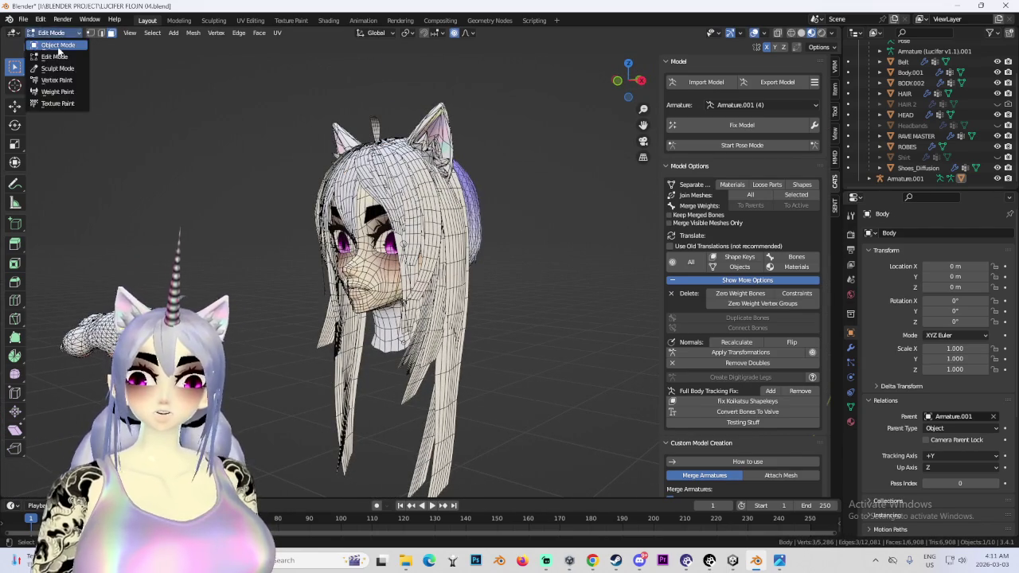
- Open LUCIFER FLOJN 06.blend without saving the current file and view the full body
left_click(52, 35)
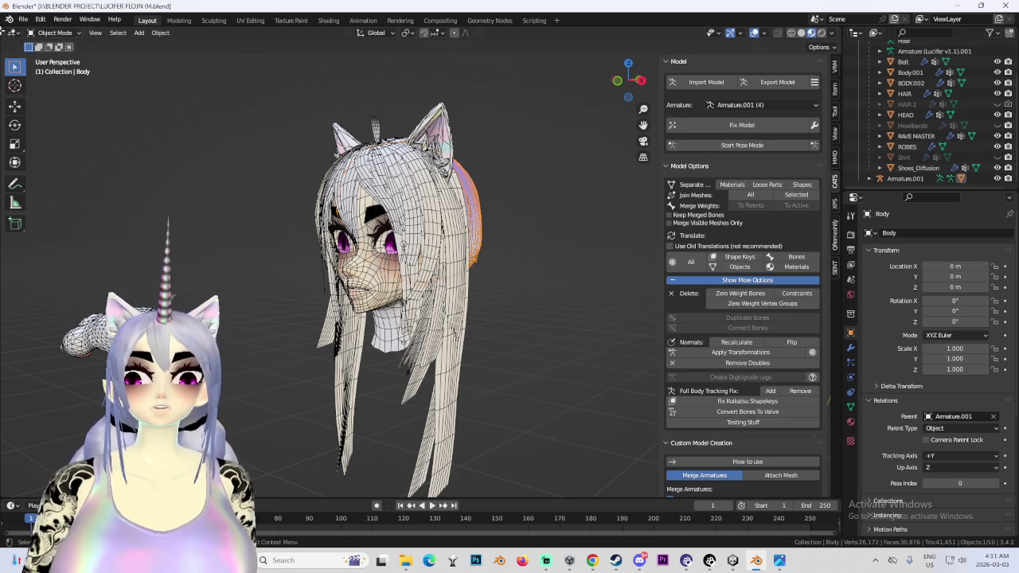
left_click(24, 18)
left_click(35, 42)
left_click(532, 299)
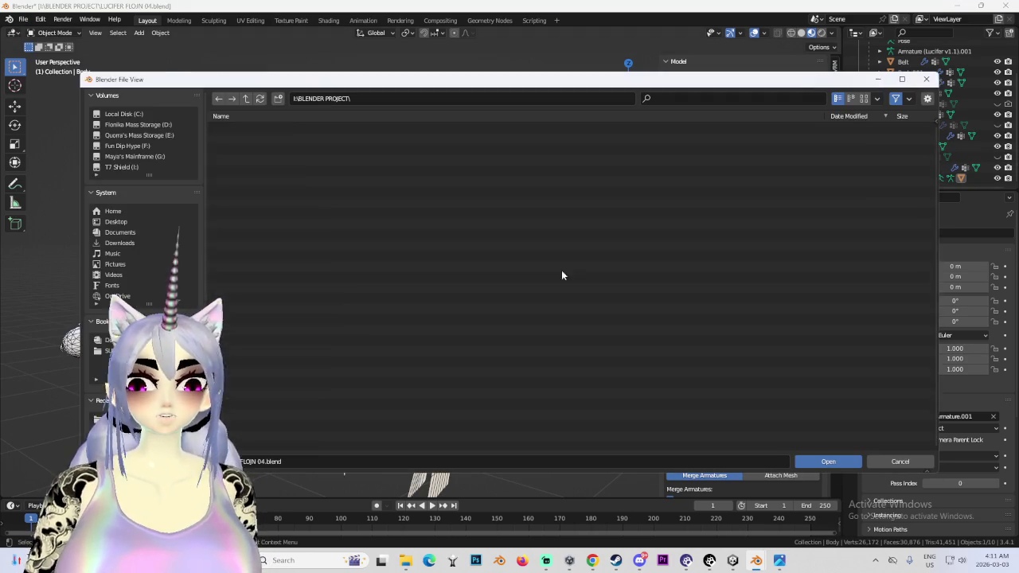
double_click(324, 128)
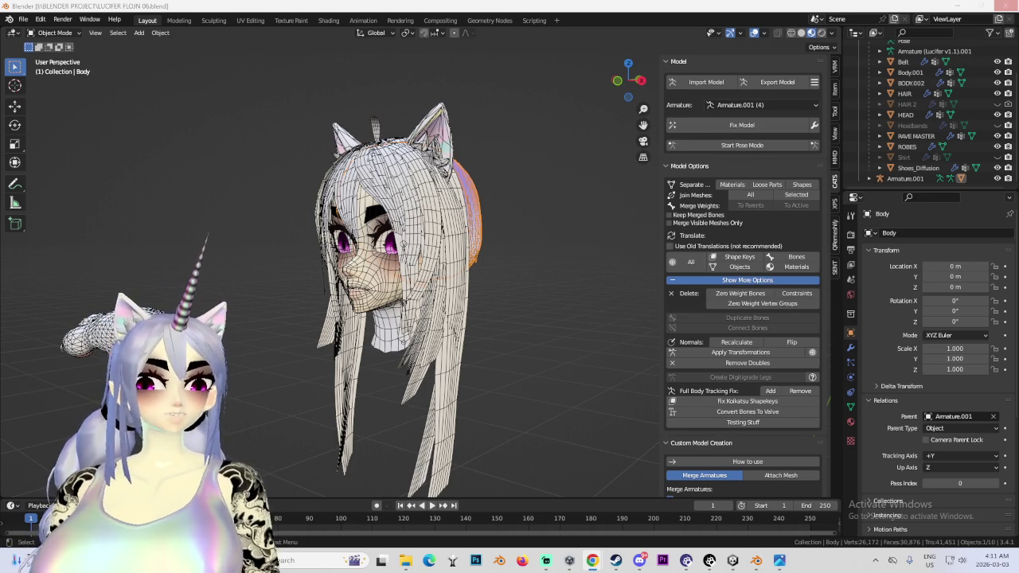
mouse_move(468, 228)
middle_mouse_down("shift")
mouse_move(541, 319)
mouse_move(562, 245)
middle_mouse_up("shift")
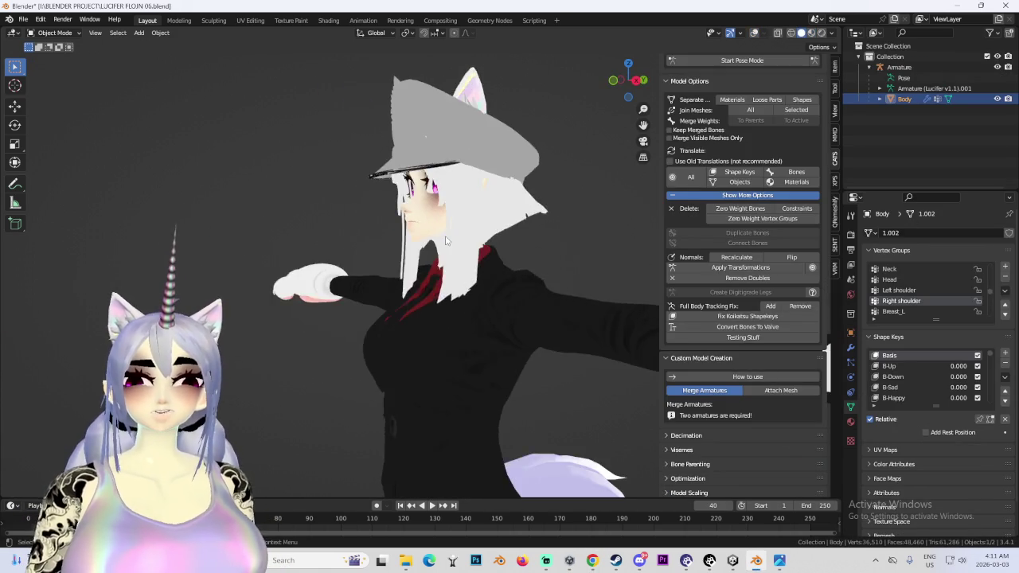
- Select the armature and start an FBX export, then cancel it
middle_click_drag(562, 245, 510, 247)
left_click(897, 68)
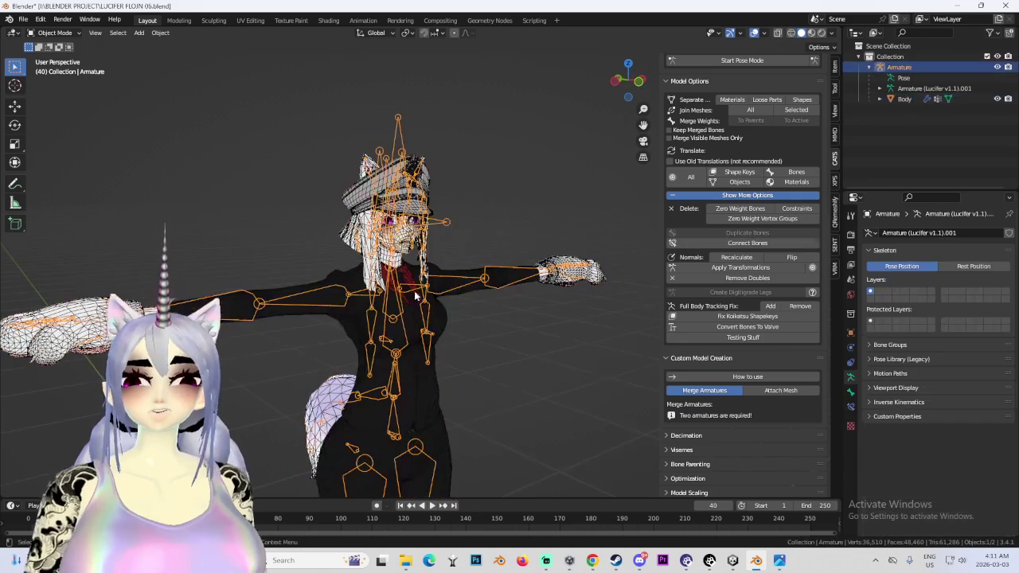
scroll(772, 110, "up", 2)
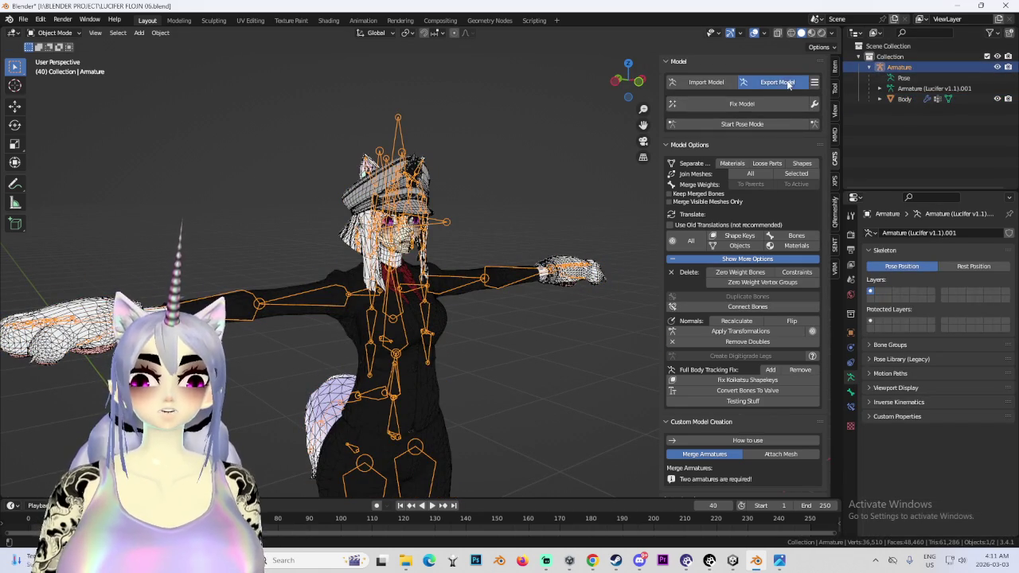
left_click(788, 83)
left_click(789, 149)
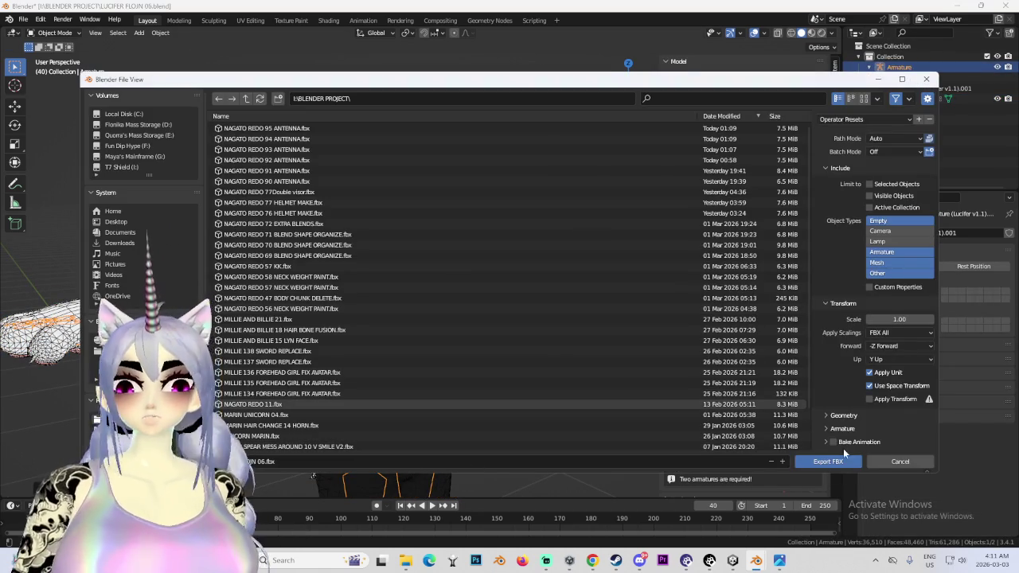
left_click(881, 463)
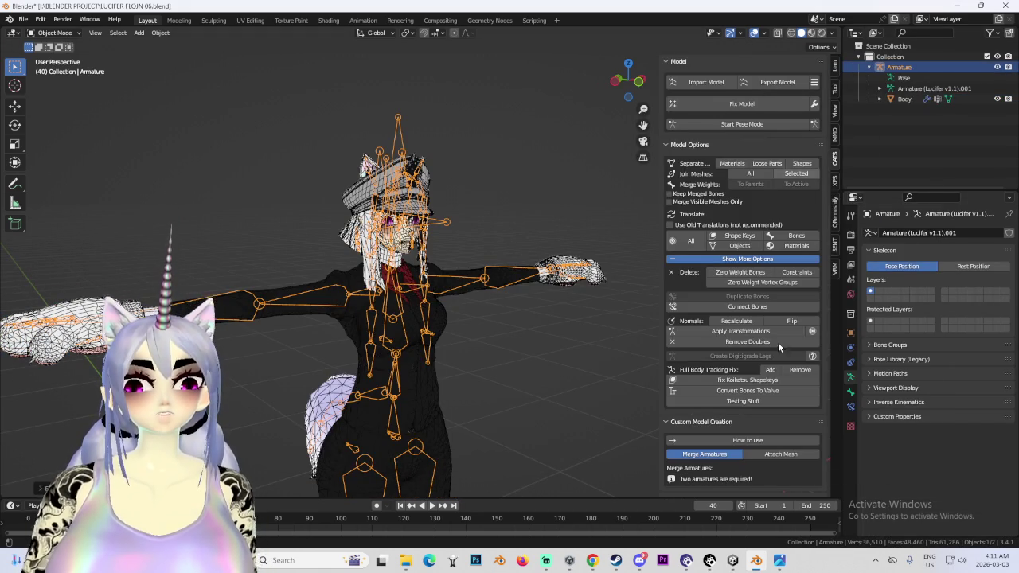
- Select the Body mesh in front view and show its material settings
left_click(362, 402)
key("KP_1")
left_click(851, 422)
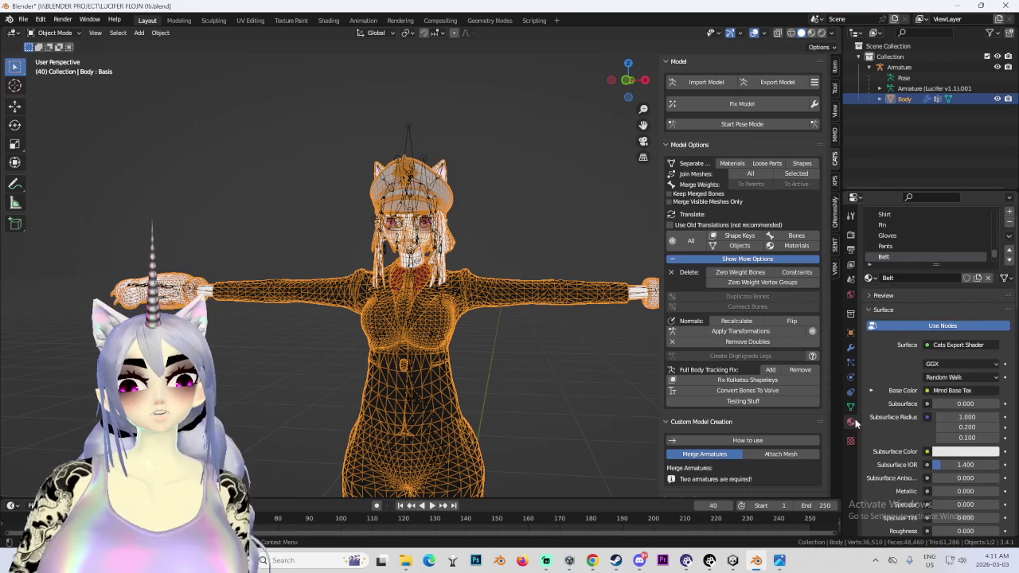
scroll(929, 247, "up", 5)
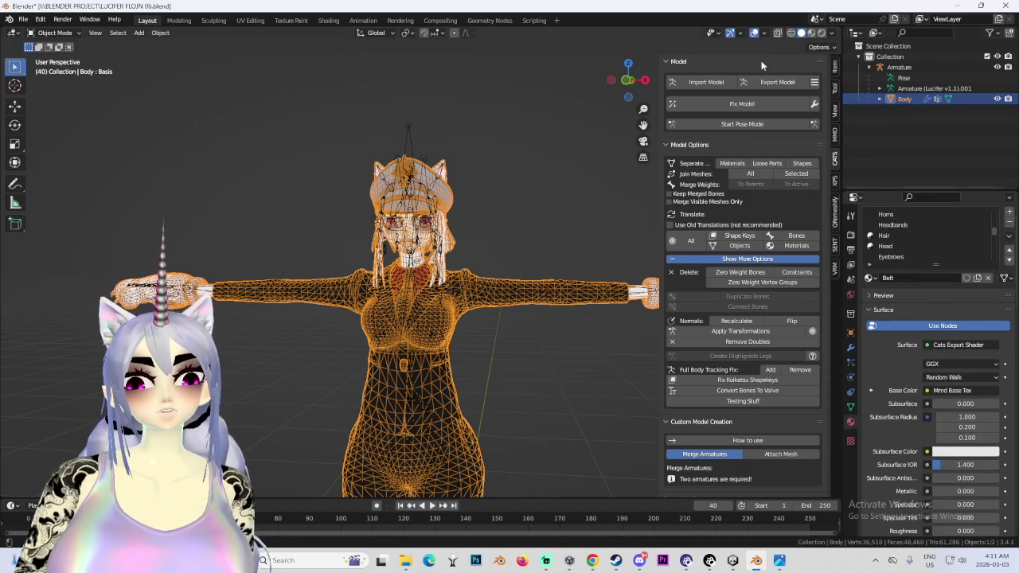
left_click(814, 103)
- Separate the Body mesh by materials using the Cats panel
scroll(947, 233, "down", 2)
scroll(943, 235, "down", 1)
scroll(940, 236, "down", 2)
scroll(940, 236, "down", 2)
scroll(939, 237, "down", 1)
scroll(938, 238, "down", 2)
scroll(933, 240, "down", 3)
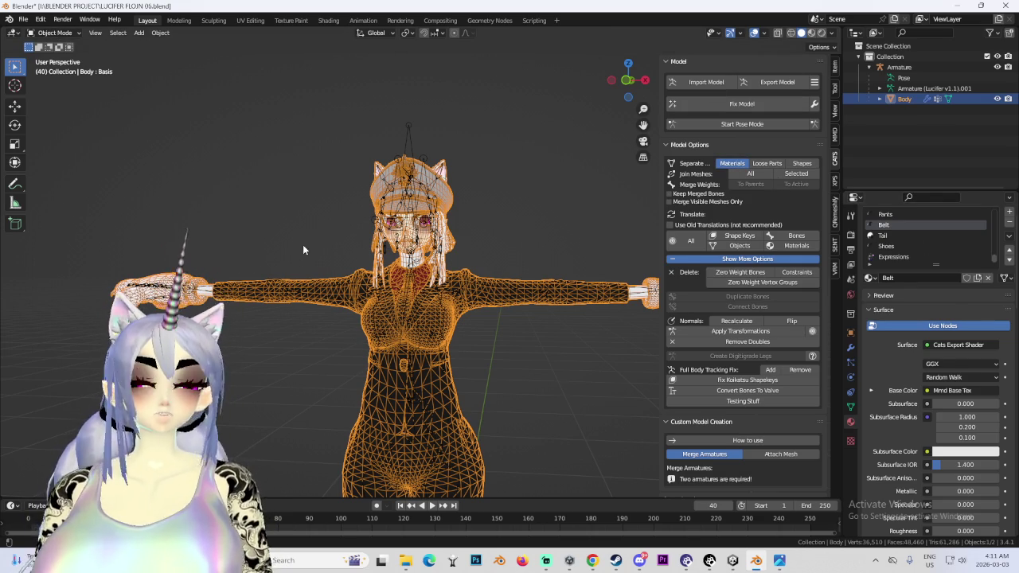
middle_click_drag(562, 248, 918, 176)
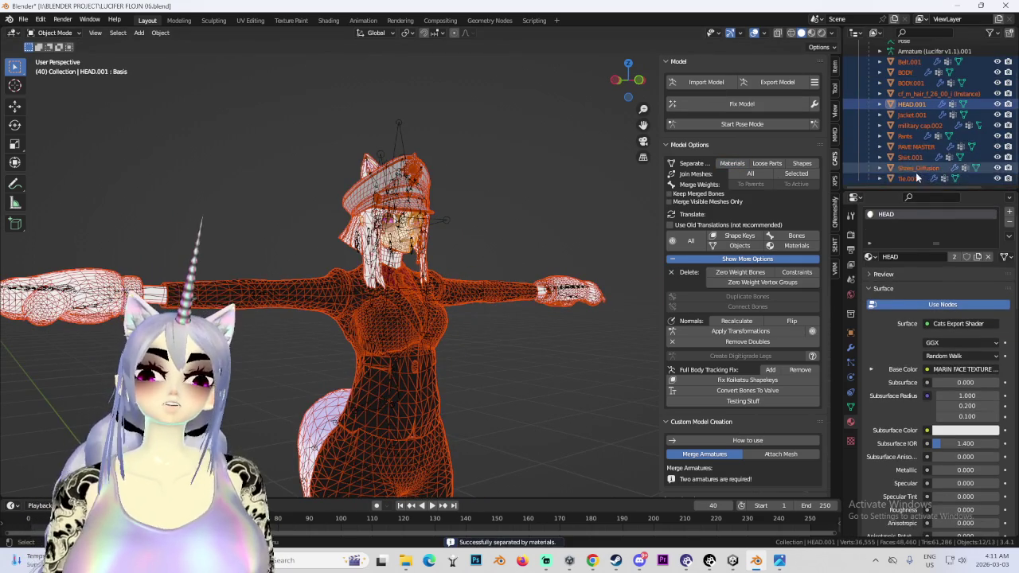
- Select and frame the Pants, then check the military cap, jacket and HEAD.001 meshes
left_click(916, 168)
left_click(905, 136)
key("KP_Decimal")
left_click(919, 125)
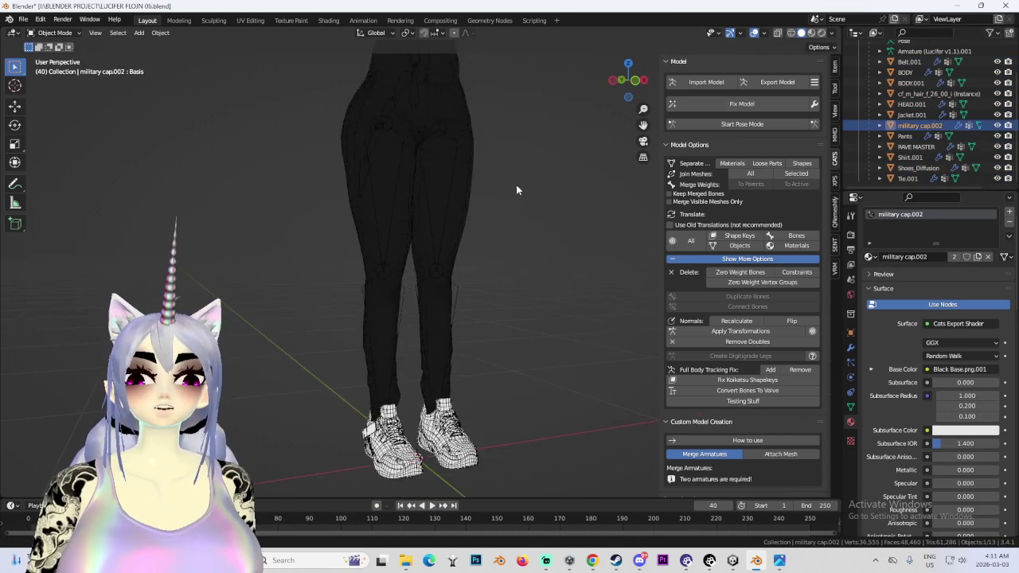
scroll(500, 215, "down", 5)
left_click(482, 262)
left_click(478, 283)
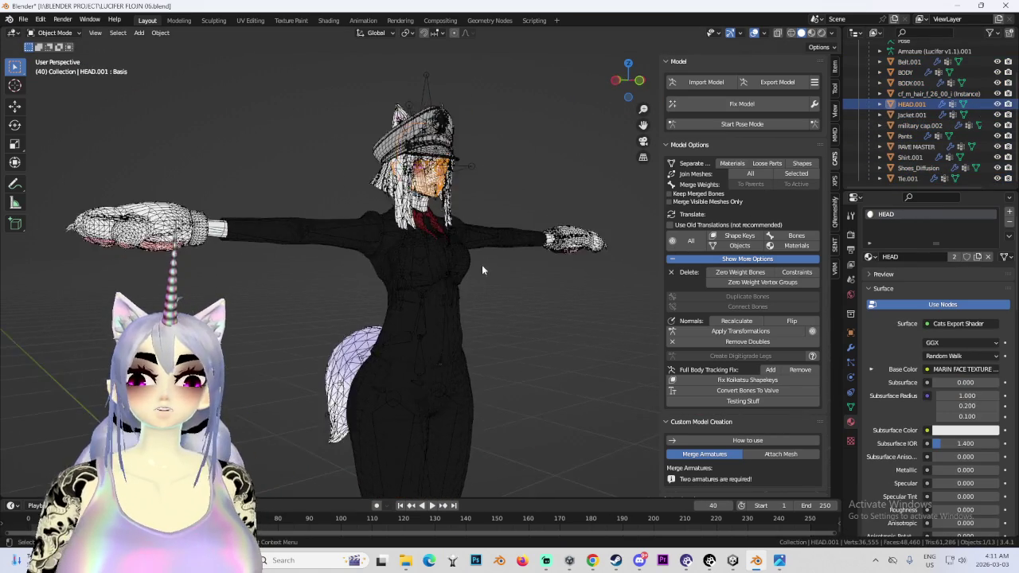
scroll(538, 327, "up", 4)
- Inspect the cf_m_hair, BODY.001 and BODY meshes around the head and torso
left_click(583, 317)
scroll(583, 317, "down", 2)
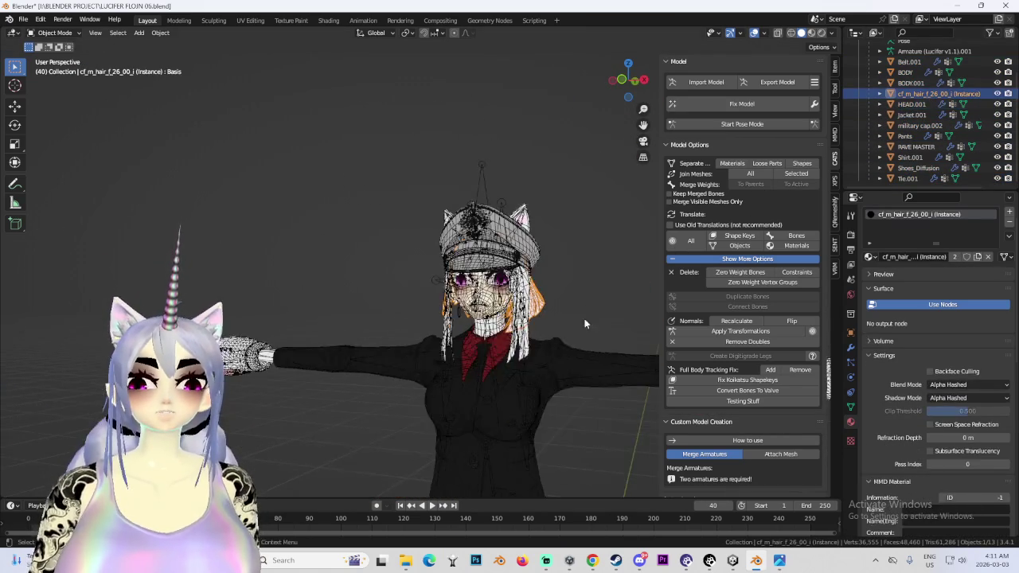
mouse_move(597, 327)
middle_mouse_down()
mouse_move(549, 327)
mouse_move(601, 322)
middle_mouse_up()
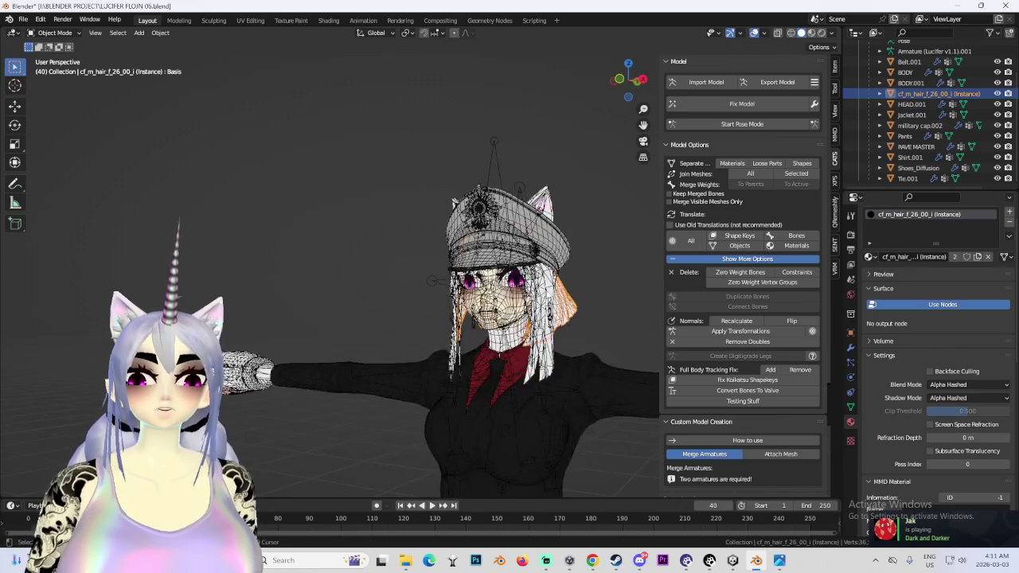
scroll(510, 279, "up", 3)
left_click(910, 83)
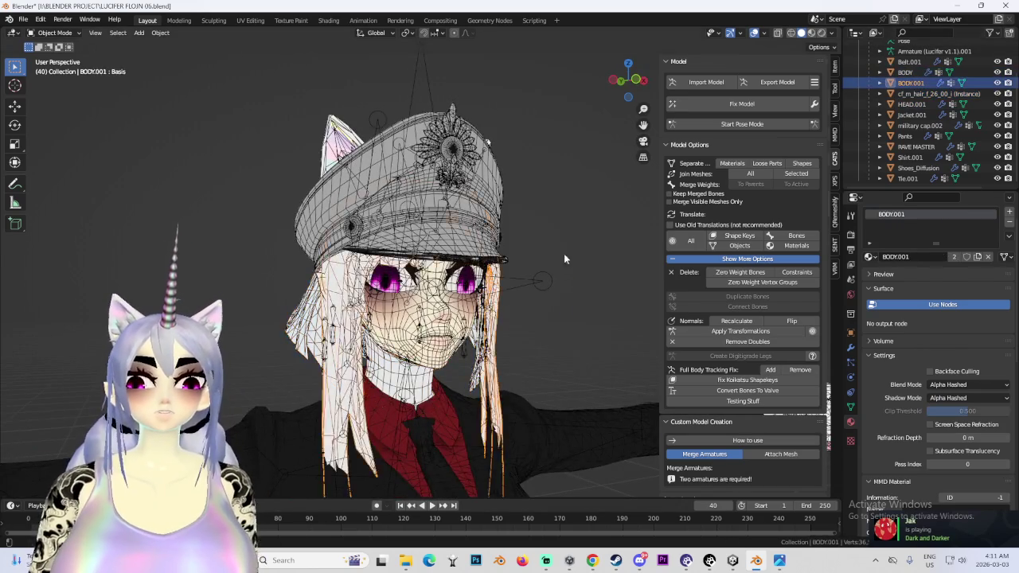
middle_click_drag(525, 350, 512, 230, "shift")
scroll(512, 230, "down", 2)
scroll(512, 239, "up", 4)
left_click(905, 72)
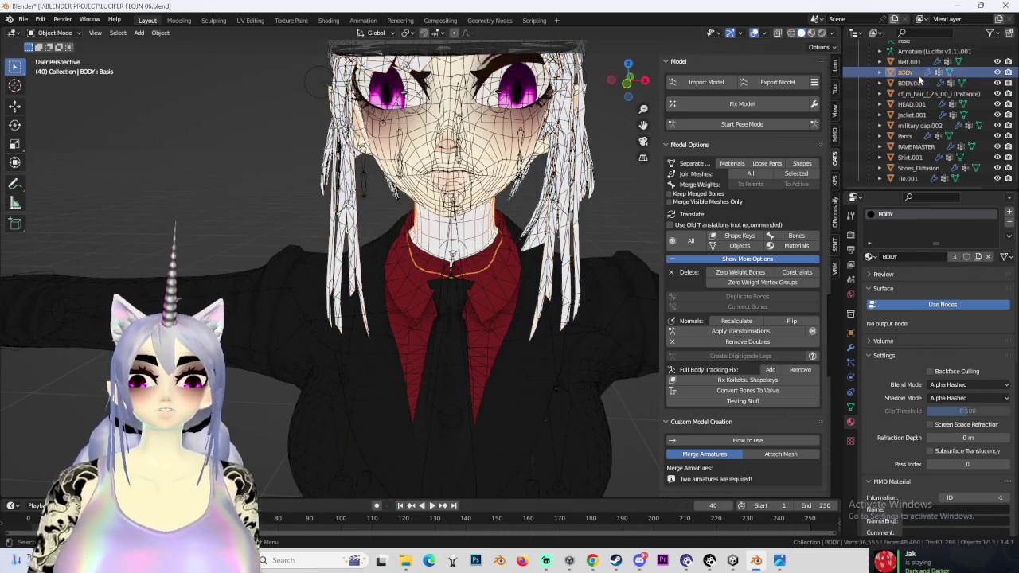
- Compare BODY.001 and cf_m_hair around the head, ending in the UV Editing workspace
left_click(911, 83)
middle_click_drag(478, 278, 557, 263)
middle_click_drag(426, 147, 478, 199)
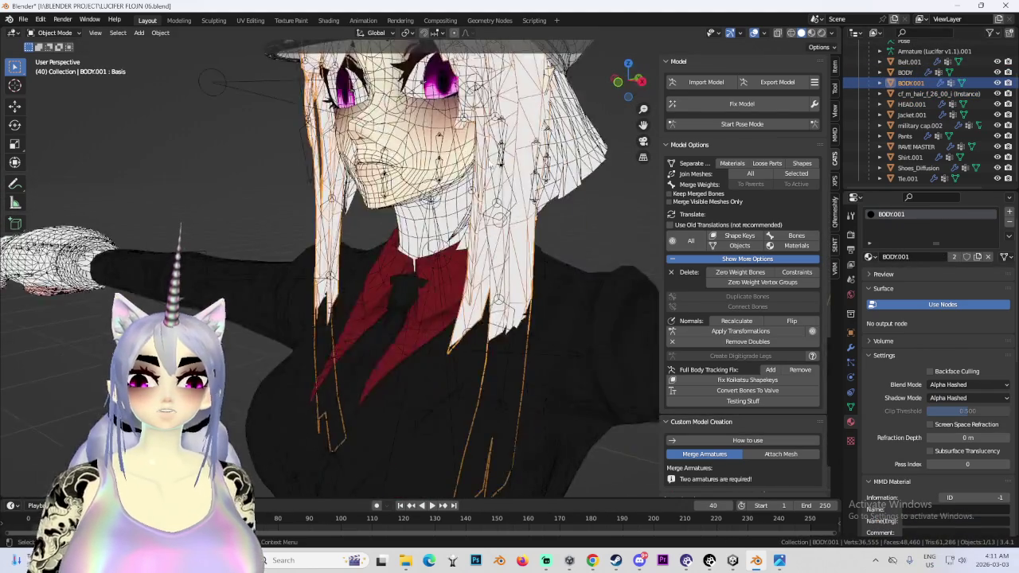
left_click(937, 93)
middle_click_drag(478, 239, 541, 239)
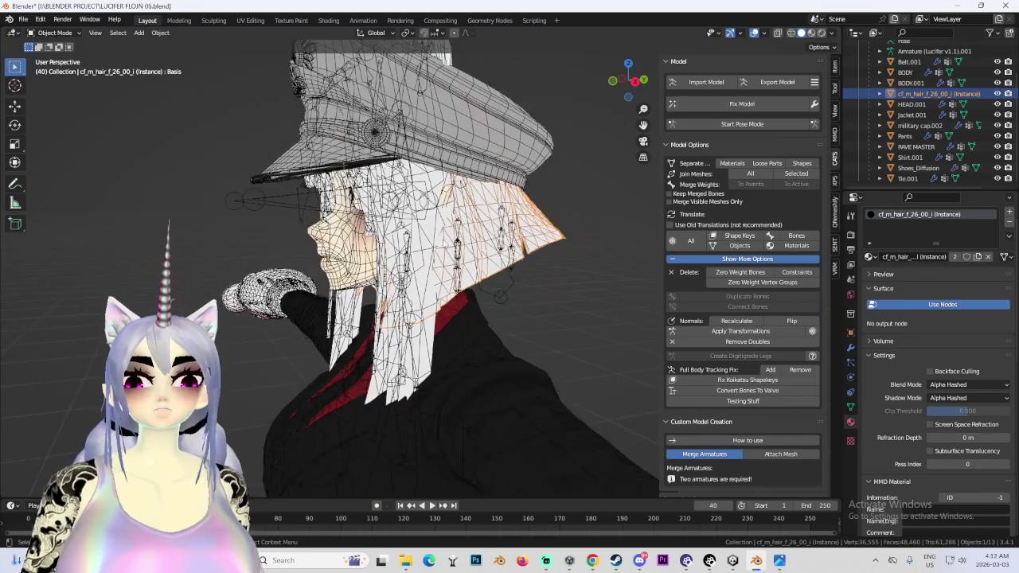
left_click(911, 83)
middle_click_drag(478, 239, 414, 239)
mouse_move(510, 319)
middle_mouse_down()
mouse_move(422, 324)
mouse_move(426, 246)
middle_mouse_up()
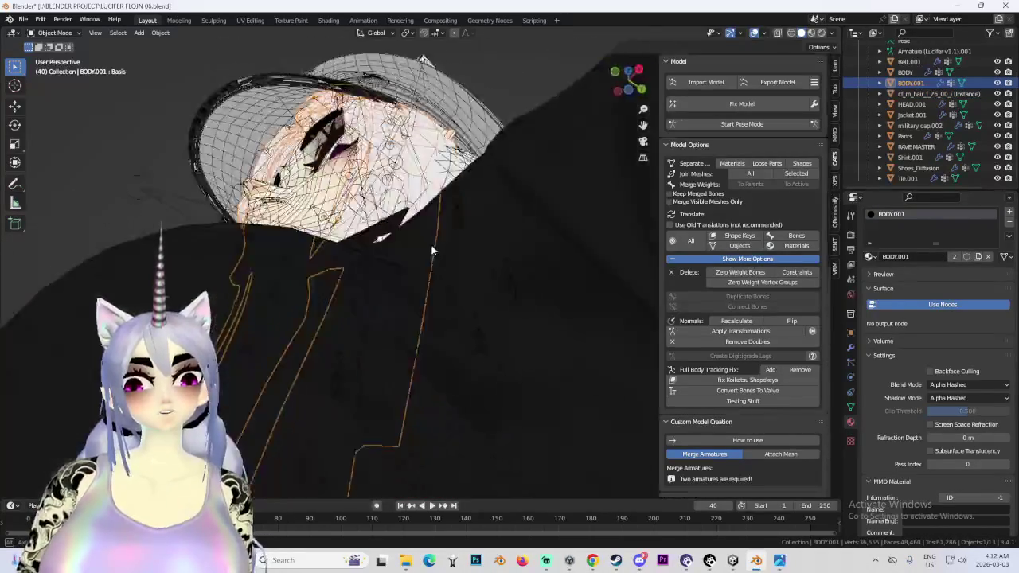
left_click(239, 23)
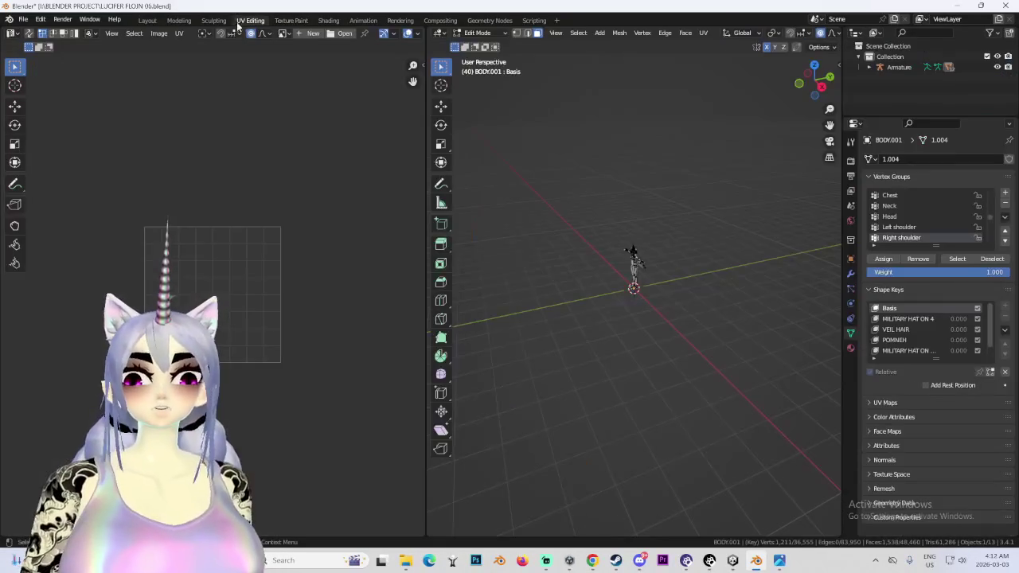
- Return to the Layout workspace and put the BODY mesh into Edit Mode
middle_click_drag(660, 175, 573, 191)
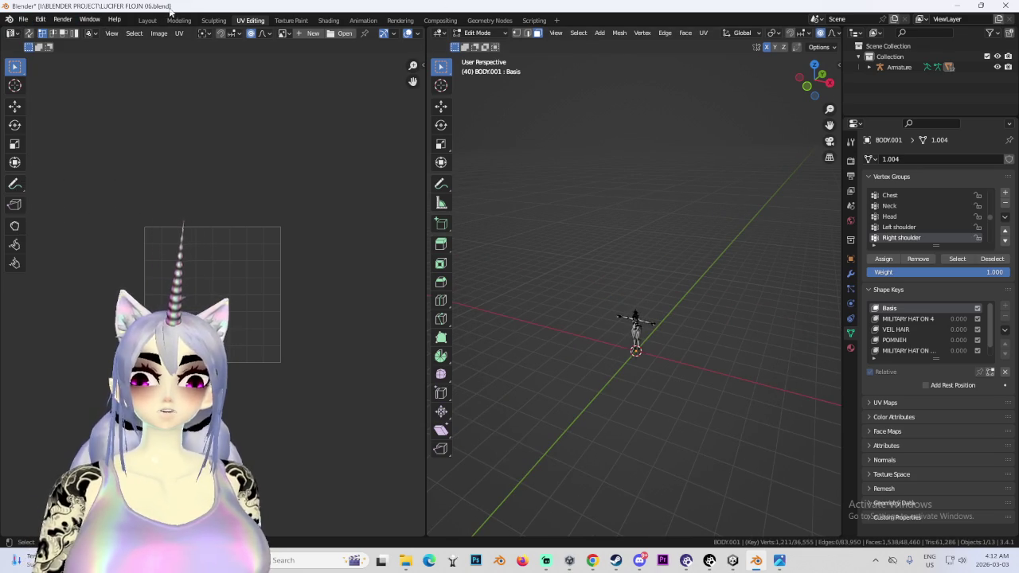
left_click(147, 20)
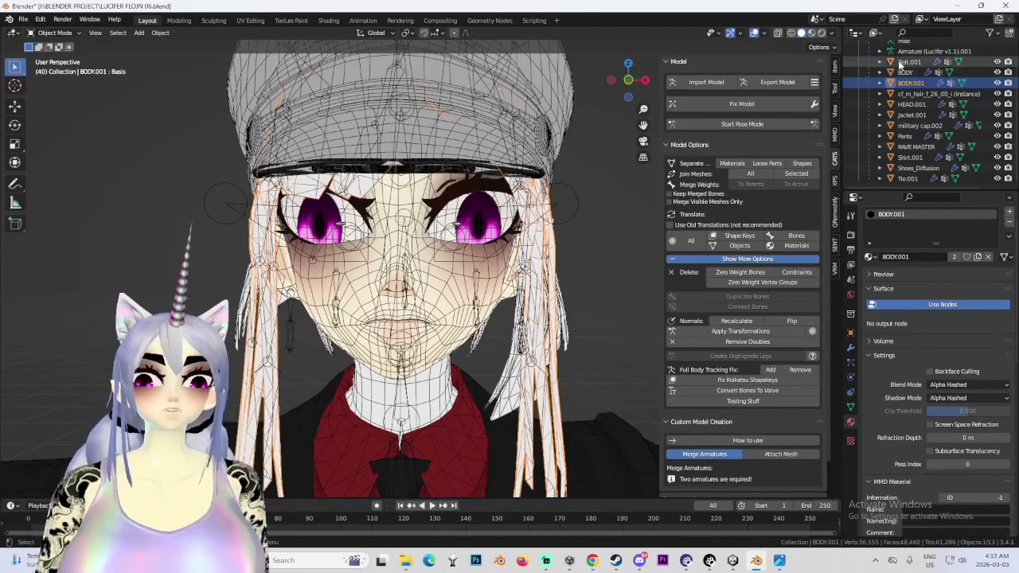
middle_click_drag(398, 278, 414, 239)
left_click(390, 303)
mouse_move(390, 303)
middle_mouse_down()
mouse_move(398, 263)
mouse_move(318, 287)
middle_mouse_up()
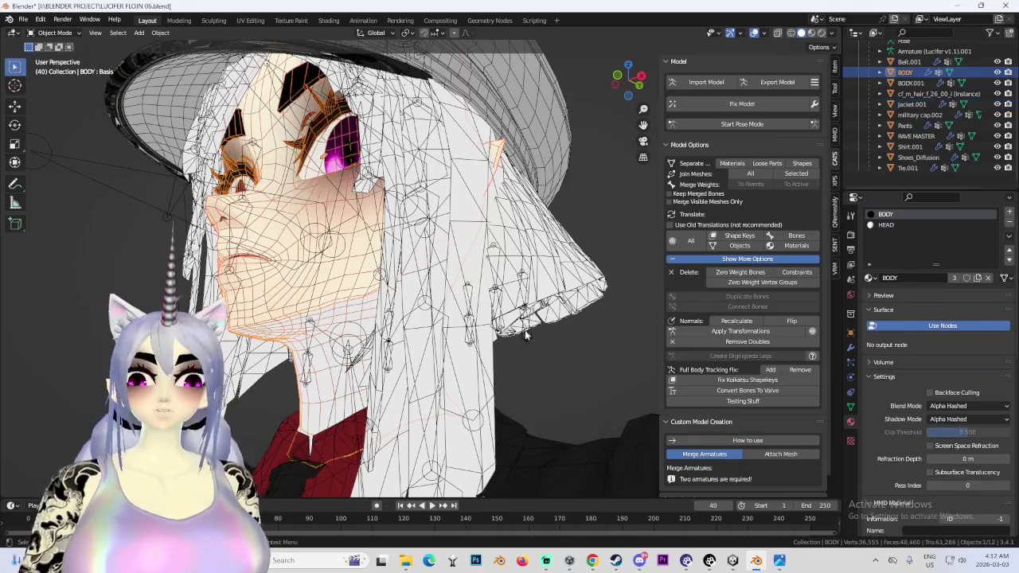
left_click(51, 32)
left_click(49, 59)
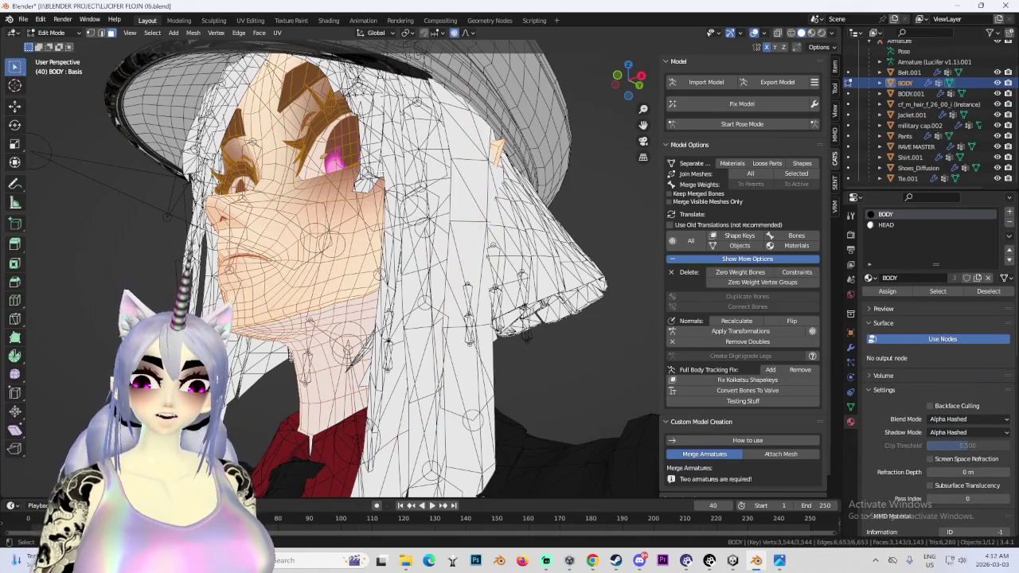
- Merge by distance to remove 45 duplicate vertices, then return to Object Mode
left_click(193, 35)
left_click(330, 359)
middle_click_drag(445, 262, 510, 239)
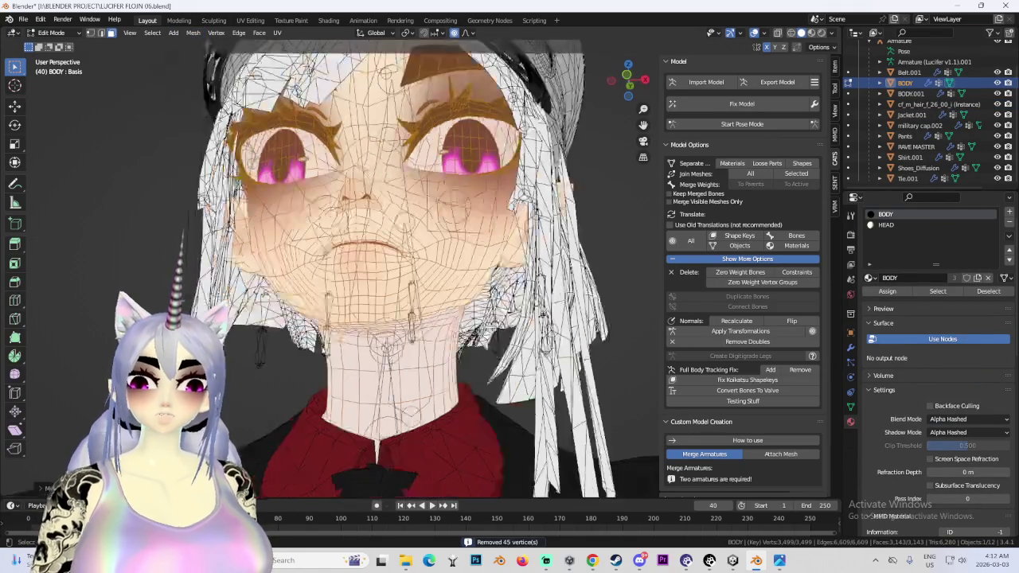
scroll(521, 107, "down", 4)
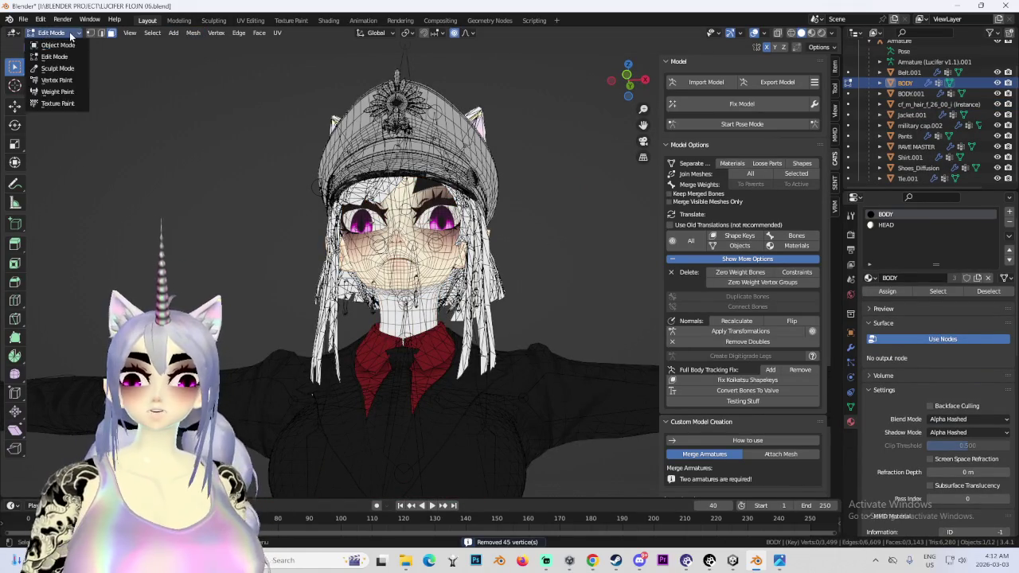
left_click(51, 32)
left_click(50, 46)
left_click(909, 72)
key("KP_Decimal")
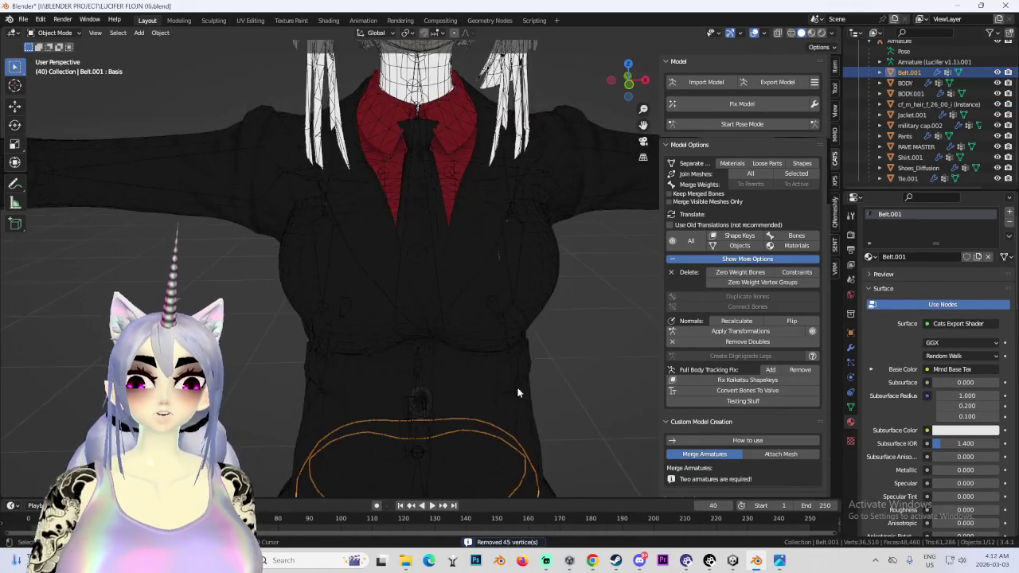
- Select the separated meshes Belt.001 through Tie.001 in the Outliner for joining
scroll(495, 259, "up", 3)
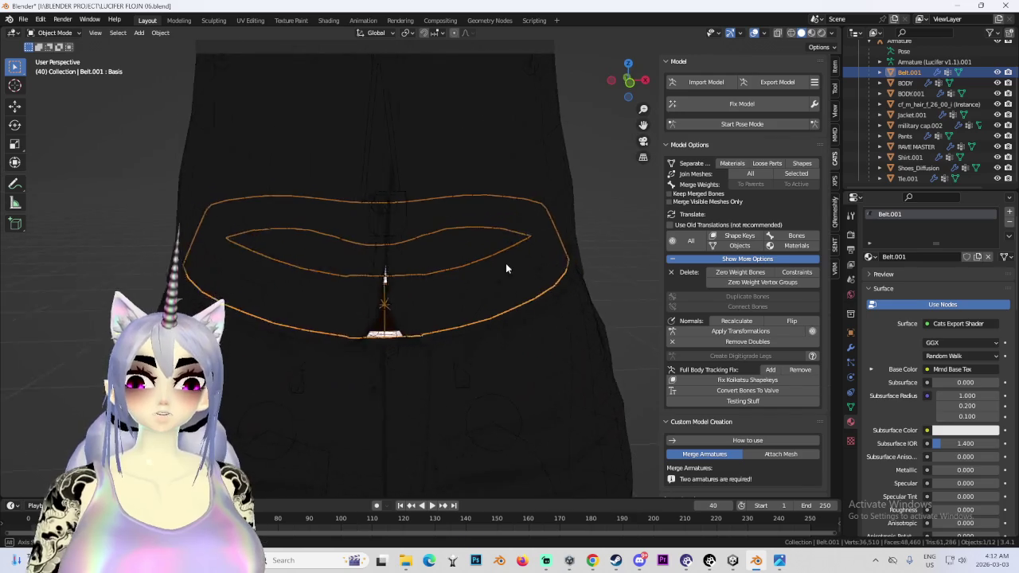
left_click(997, 72)
key("alt+h")
middle_click_drag(470, 242, 571, 169)
left_click(910, 72)
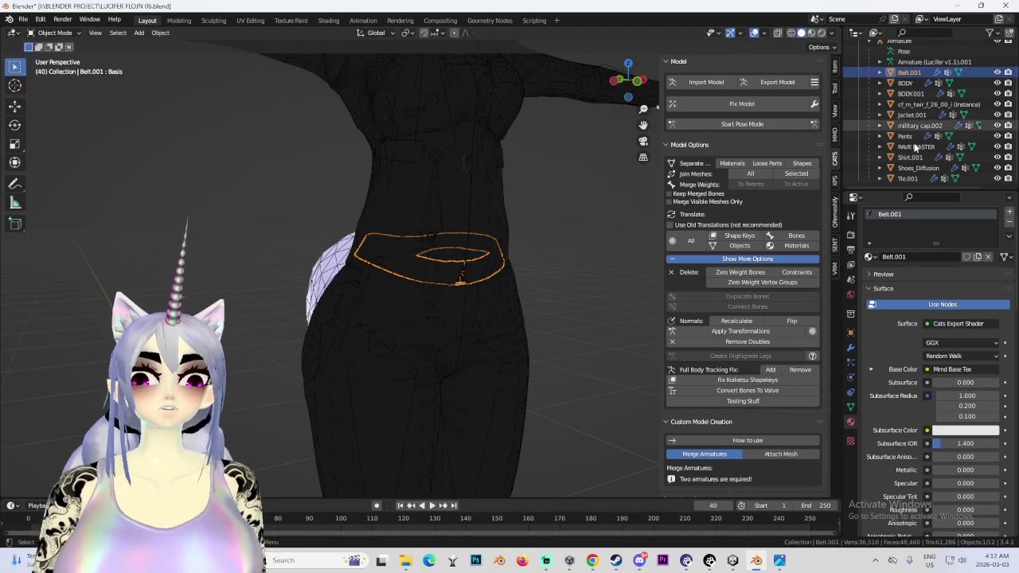
left_click(917, 178, "shift")
middle_click_drag(539, 154, 493, 156)
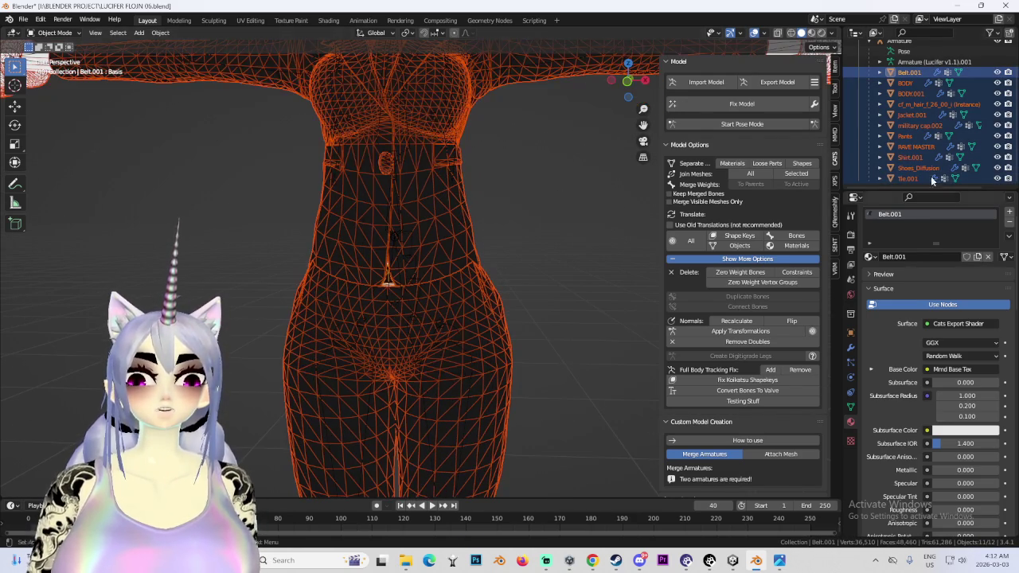
left_click(908, 178)
left_click(909, 72, "shift")
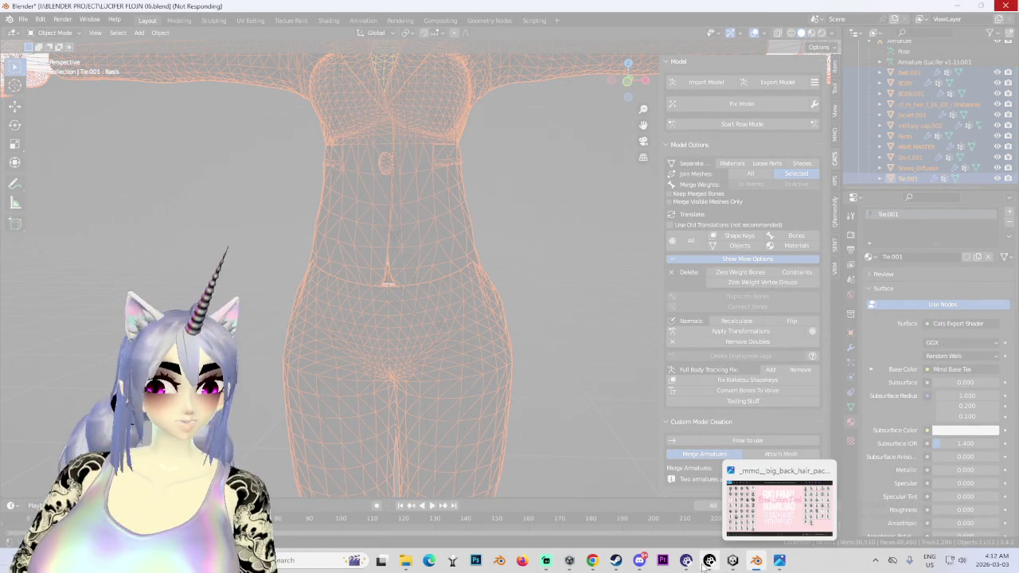
mouse_move(709, 560)
left_click(732, 561)
mouse_move(446, 239)
right_mouse_down()
mouse_move(517, 297)
mouse_move(490, 285)
mouse_move(402, 309)
mouse_move(363, 282)
mouse_move(402, 237)
mouse_move(466, 238)
mouse_move(285, 228)
mouse_move(279, 245)
mouse_move(401, 260)
mouse_move(750, 506)
right_mouse_up()
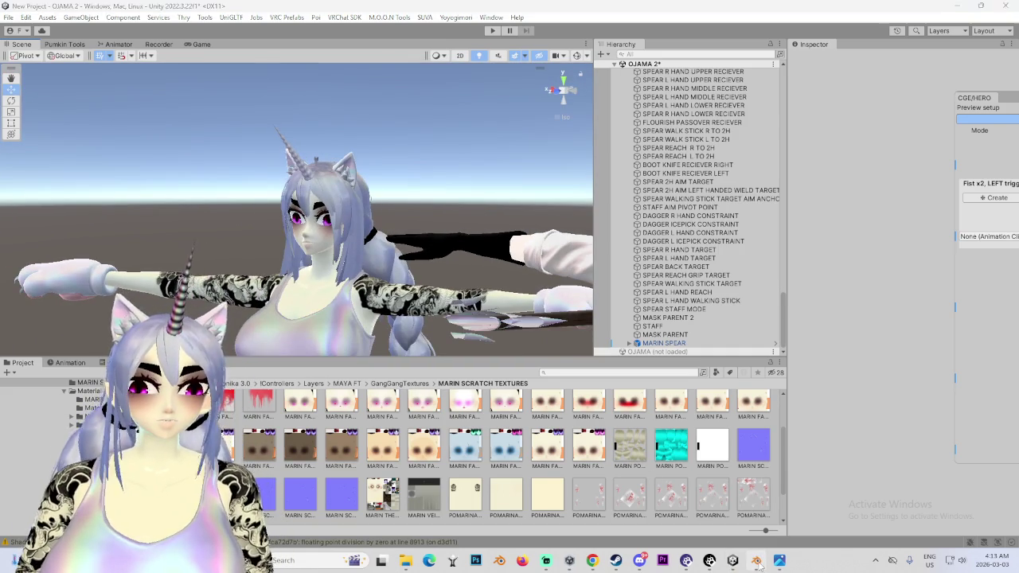
left_click(757, 562)
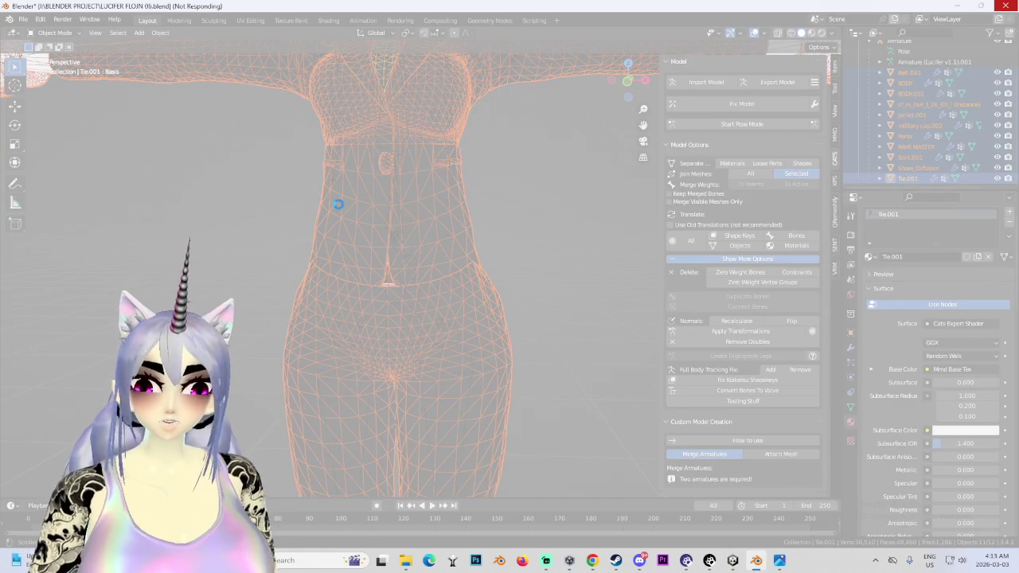